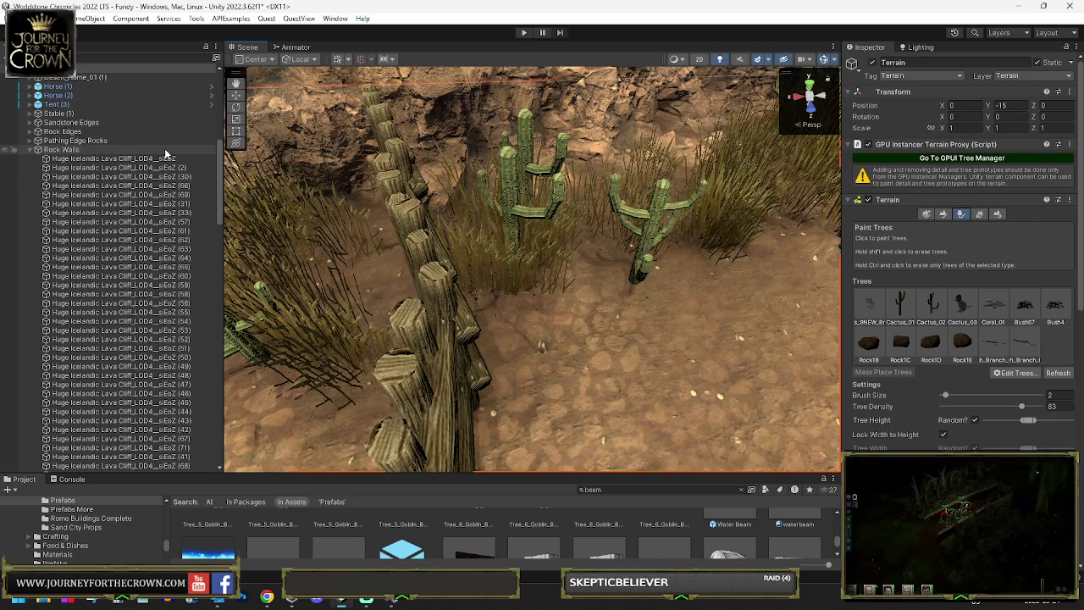
- Turn the view to the fence, browse the lava cliff pieces, then select Gate Wood (5)
drag(305, 142, 762, 174)
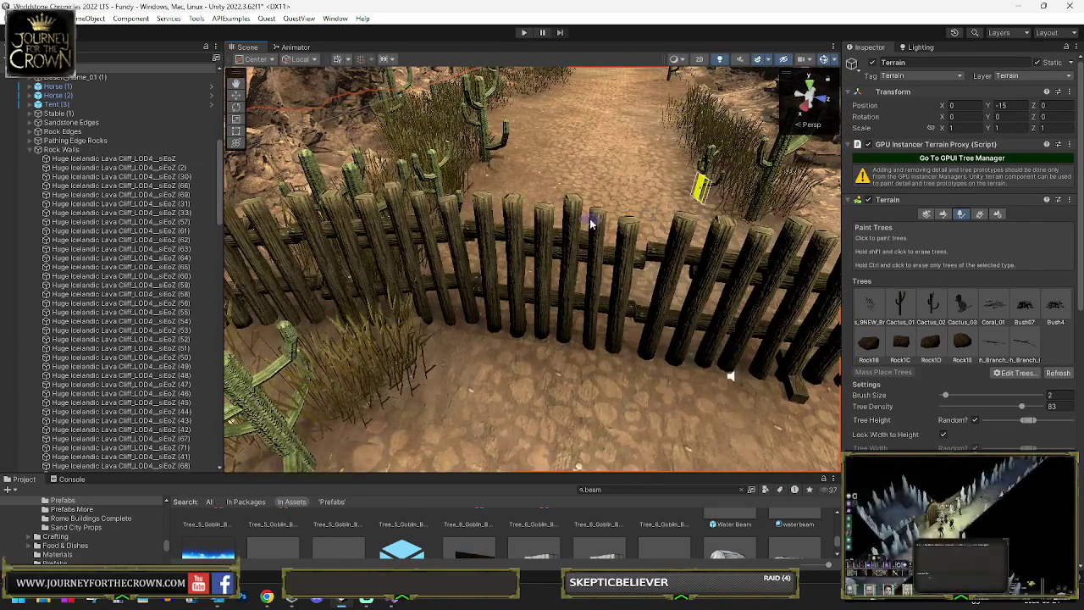
click(152, 249)
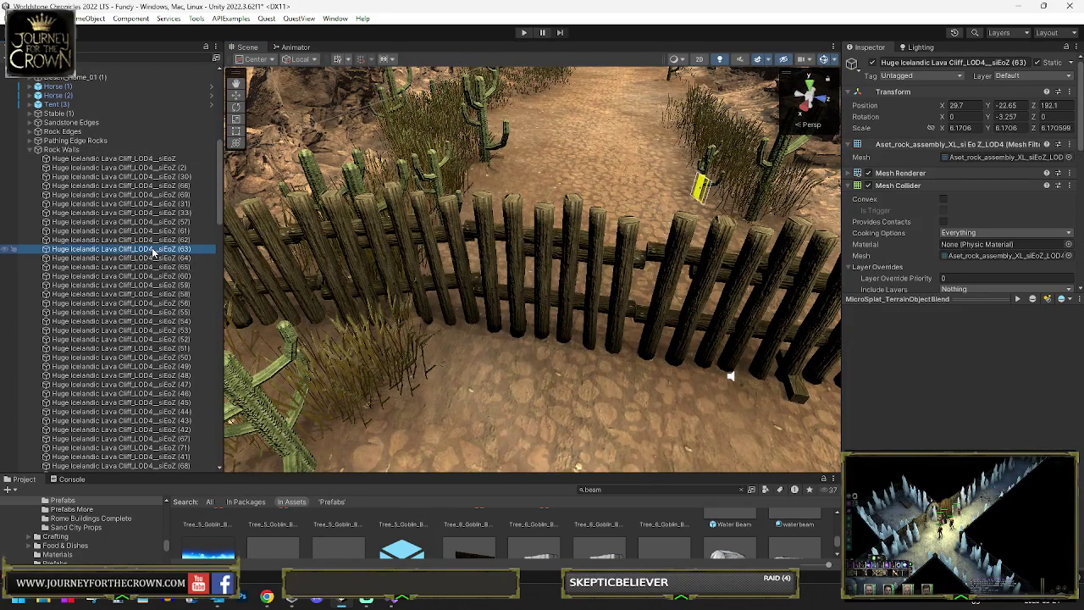
click(165, 241)
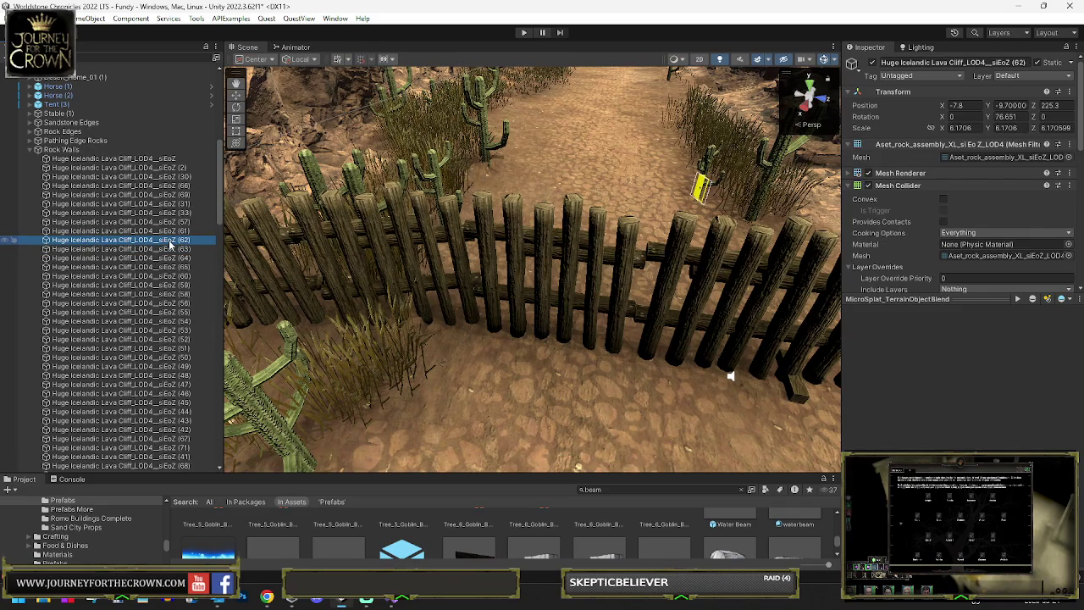
key(Up)
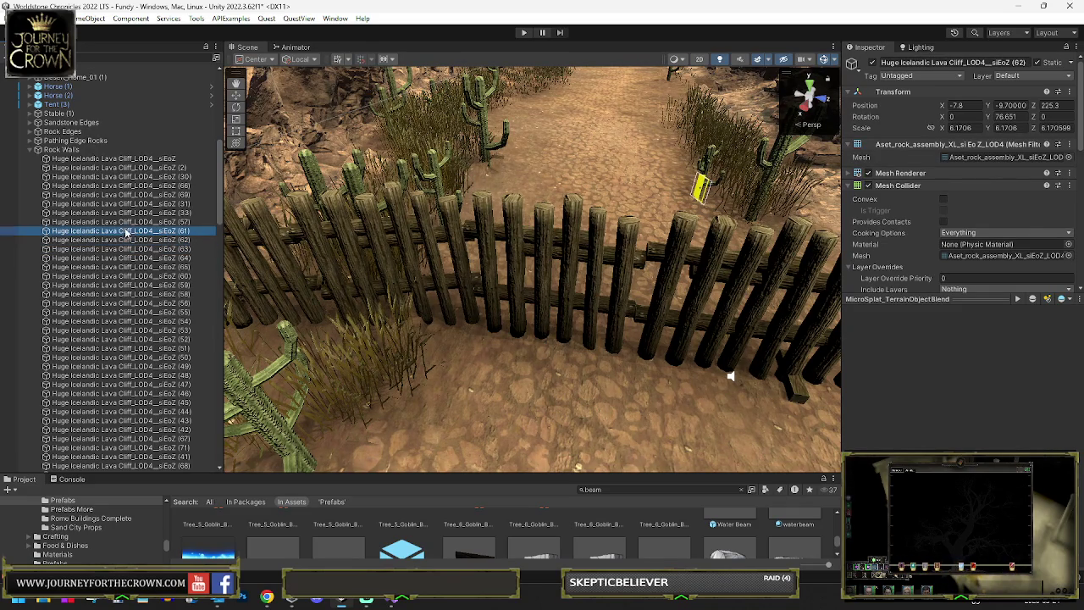
click(420, 215)
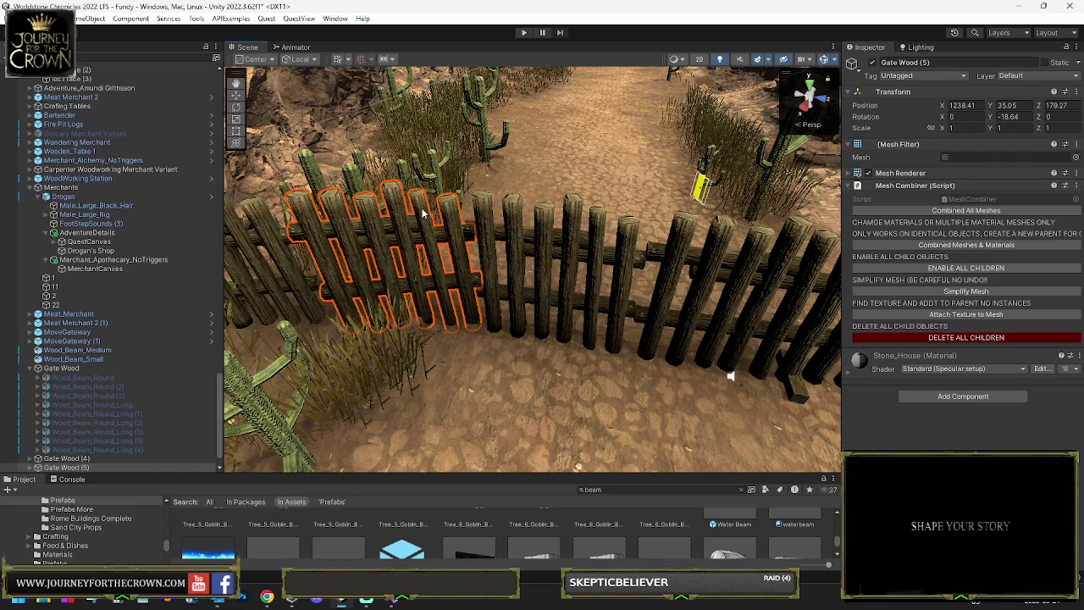
- Rotate the central Gate Wood section slightly, to a Y rotation of -3.261
key(y)
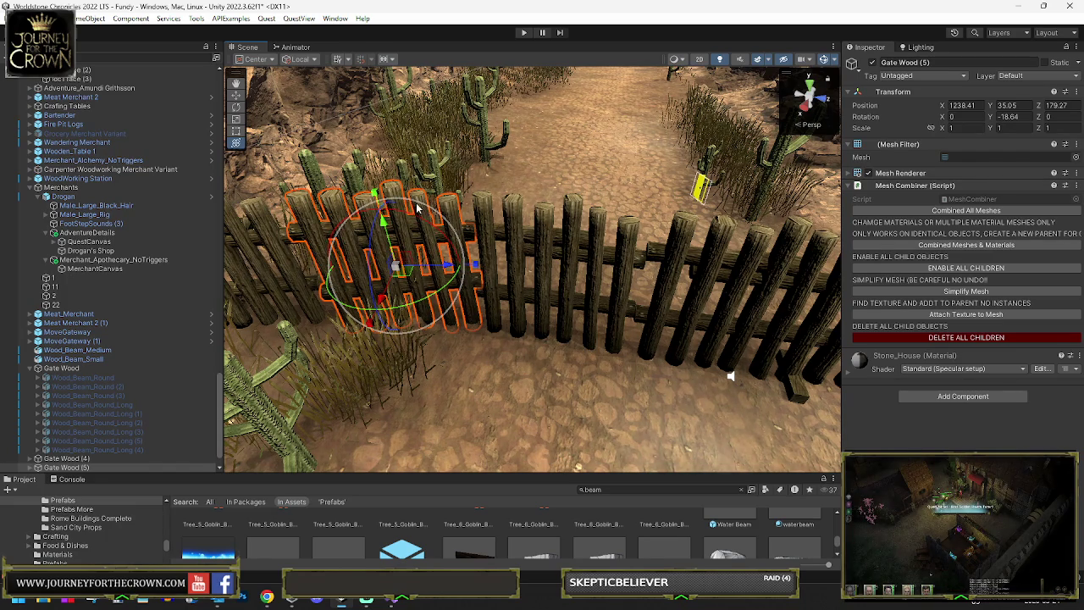
click(489, 214)
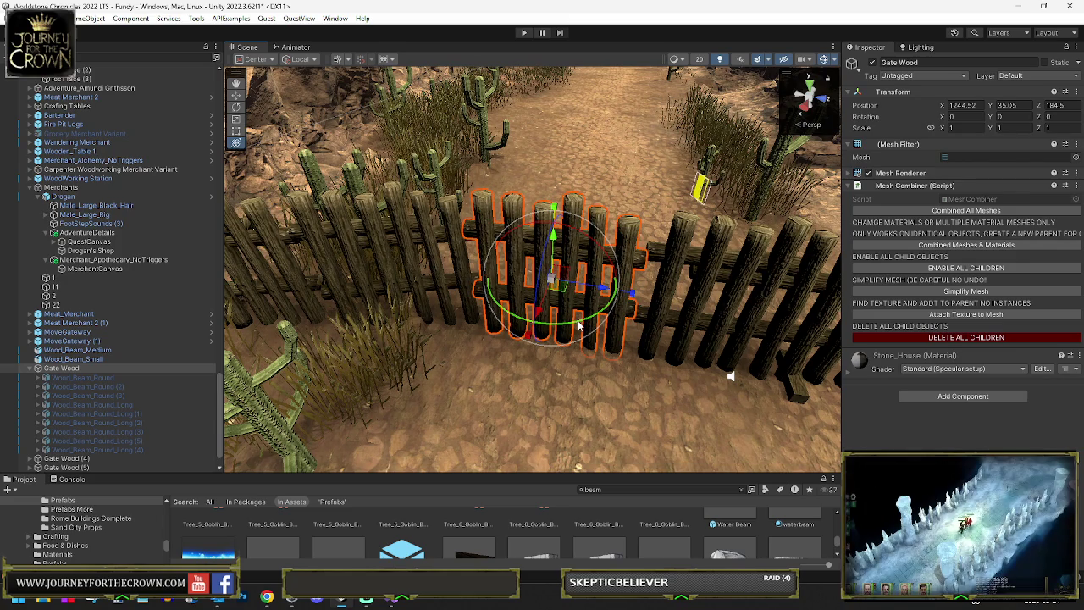
drag(578, 324, 559, 291)
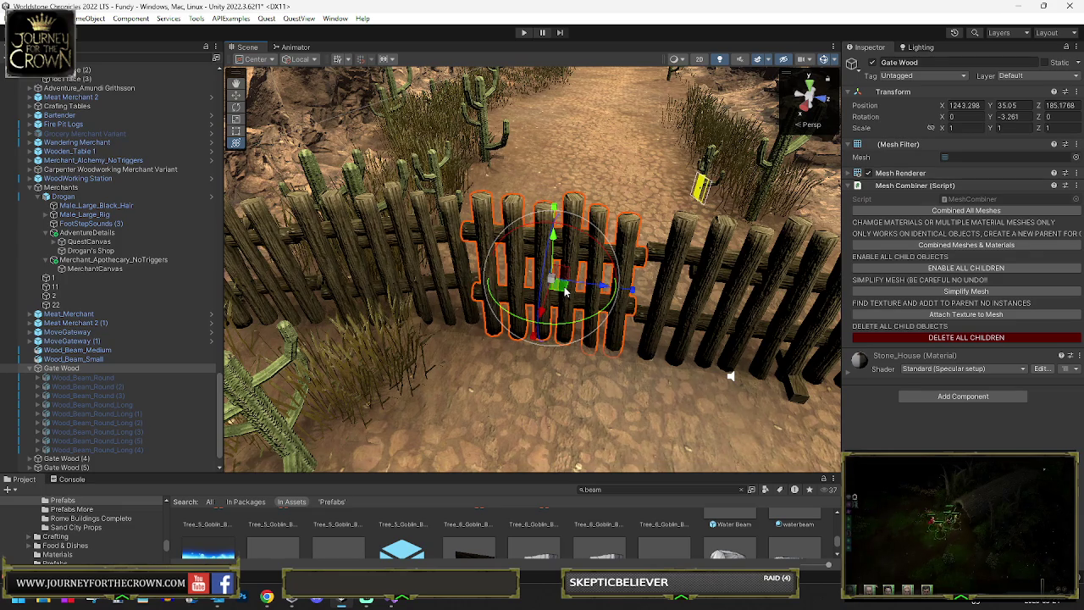
click(673, 265)
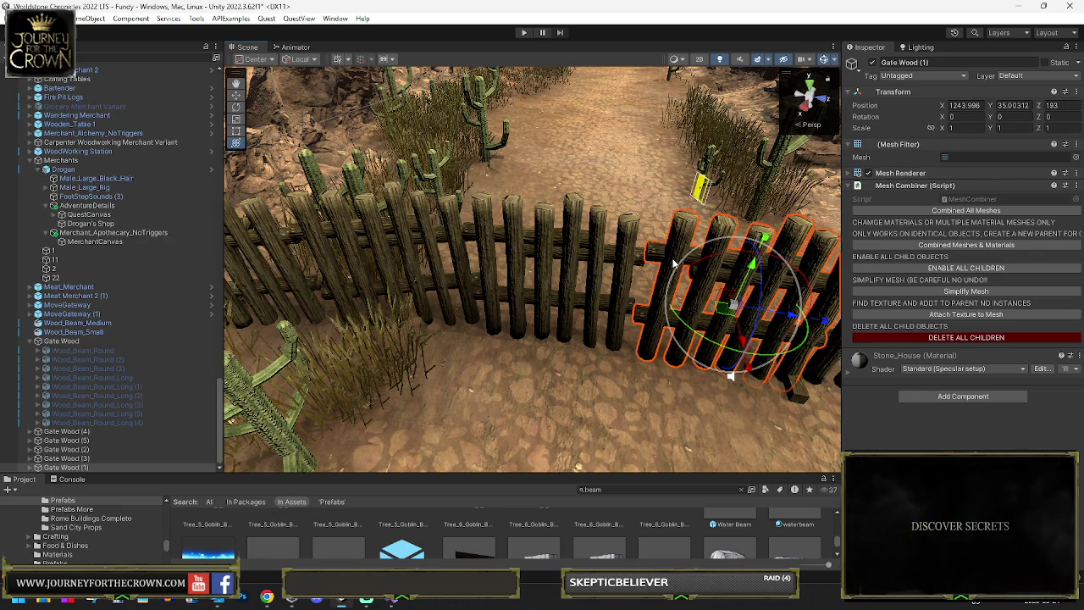
- Frame the fence close up and slide the central Gate Wood slightly along the ground
key(f)
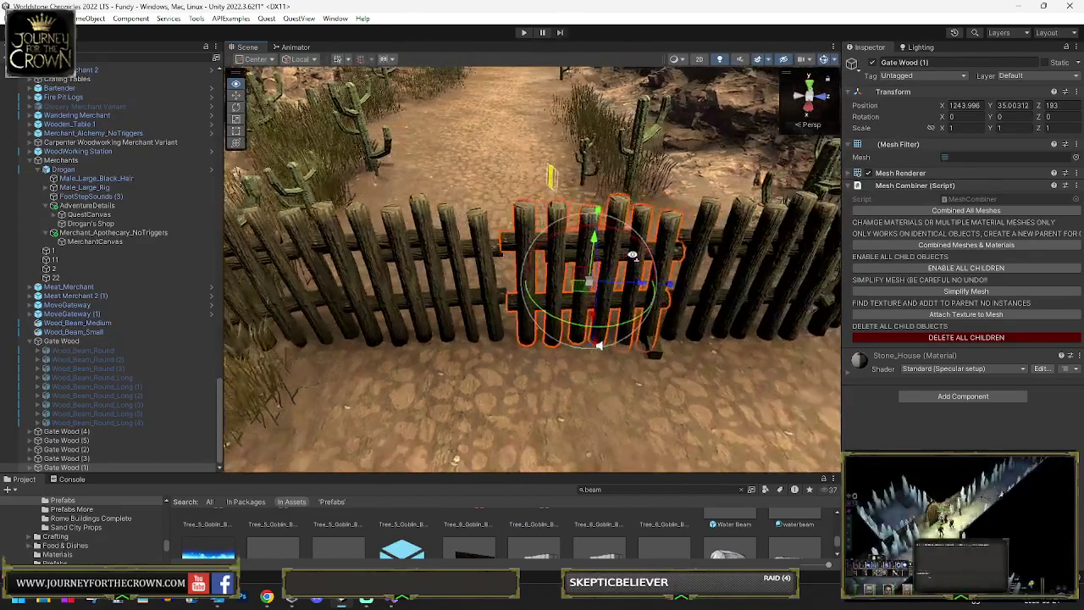
click(445, 245)
mouse_move(641, 380)
mouse_down()
mouse_move(618, 254)
mouse_move(594, 242)
mouse_move(832, 239)
mouse_move(519, 227)
mouse_up()
click(519, 227)
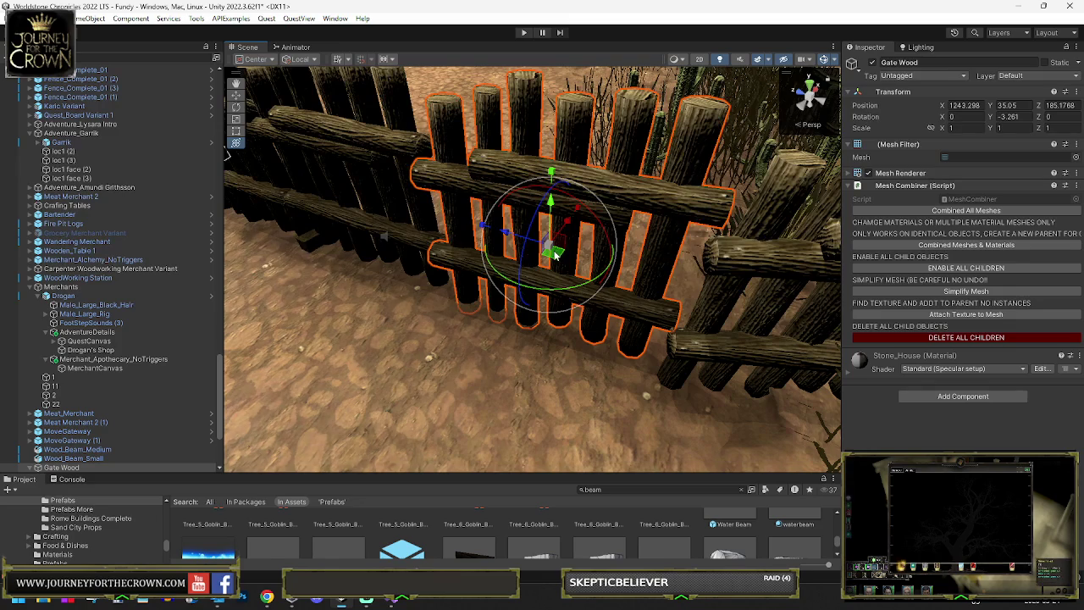
drag(557, 254, 548, 239)
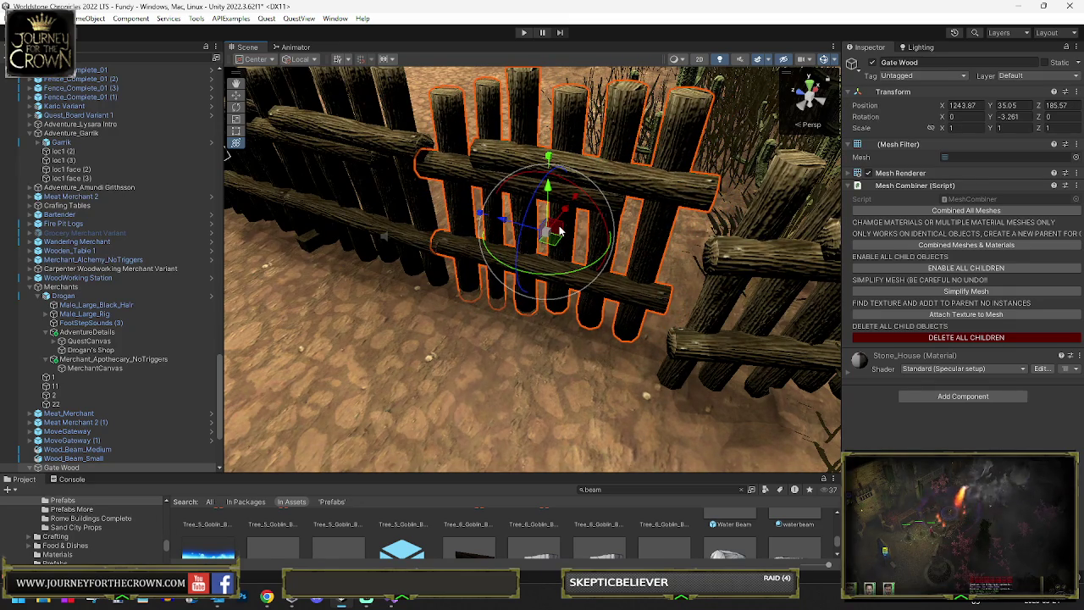
- Rotate Gate Wood (5) to about -11.77 so it lines up with the fence
click(757, 267)
key(f)
drag(593, 254, 474, 279)
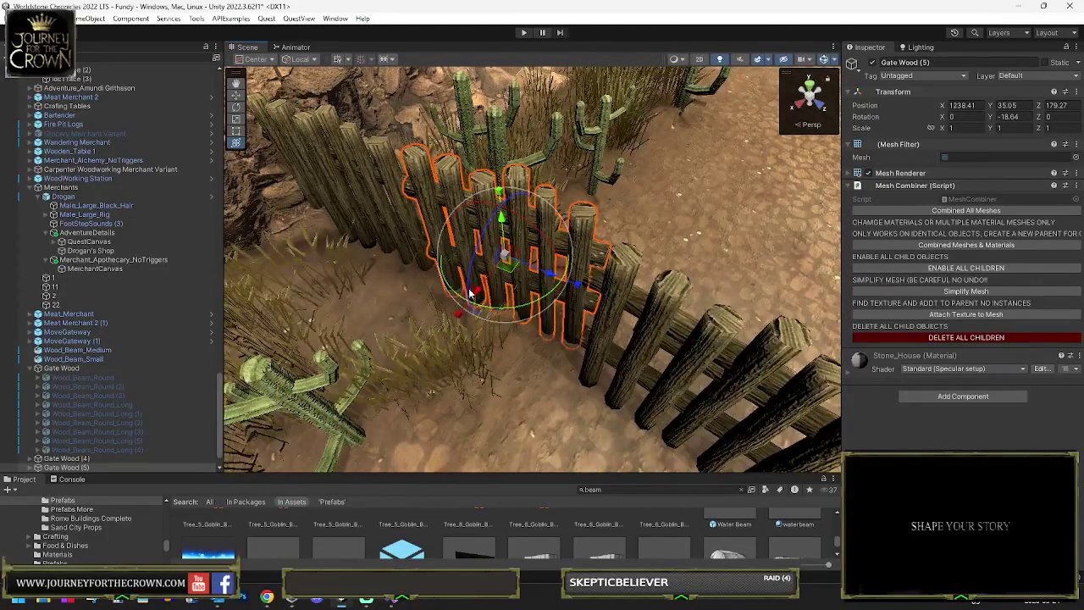
mouse_move(508, 311)
mouse_down()
mouse_move(500, 283)
mouse_move(553, 277)
mouse_move(574, 245)
mouse_move(541, 254)
mouse_up()
- Nudge Gate Wood (4) along the Z axis with the move handles
key(w)
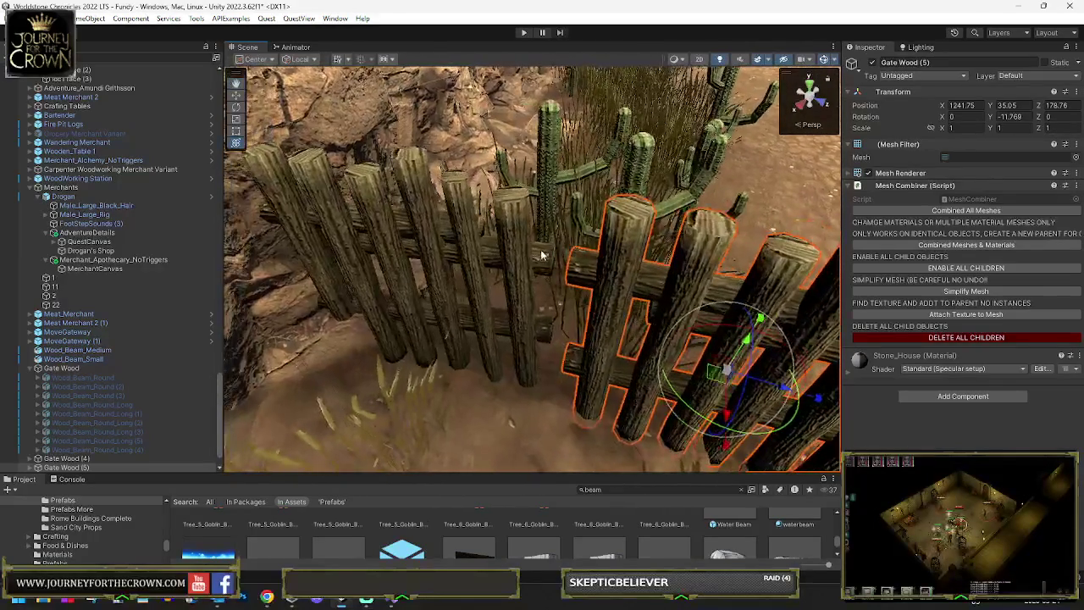
click(528, 254)
mouse_move(430, 296)
mouse_down()
mouse_move(694, 274)
mouse_move(612, 254)
mouse_move(581, 225)
mouse_up()
click(584, 227)
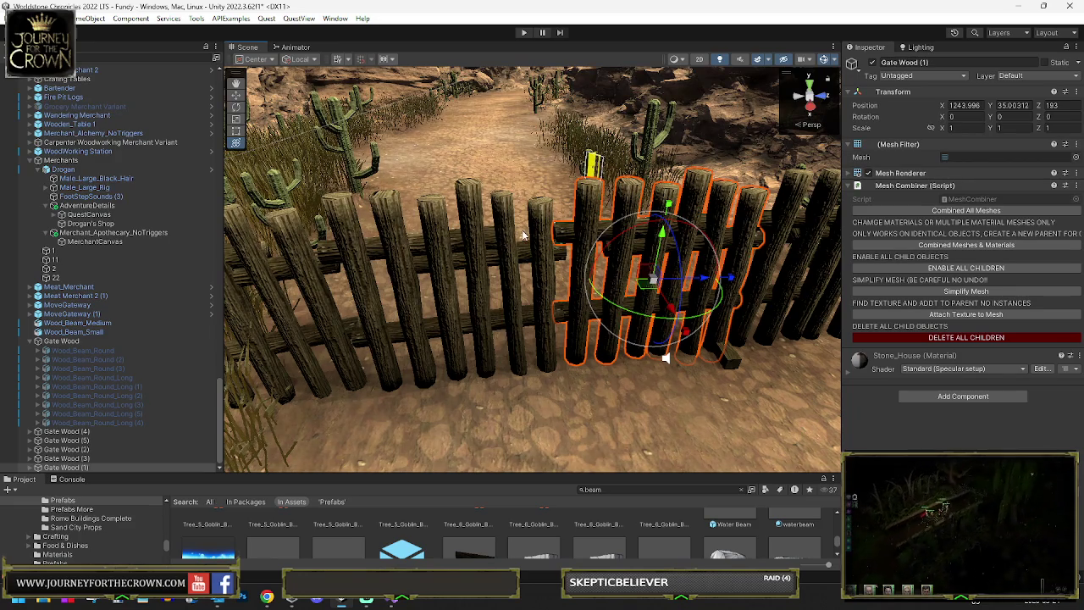
click(536, 242)
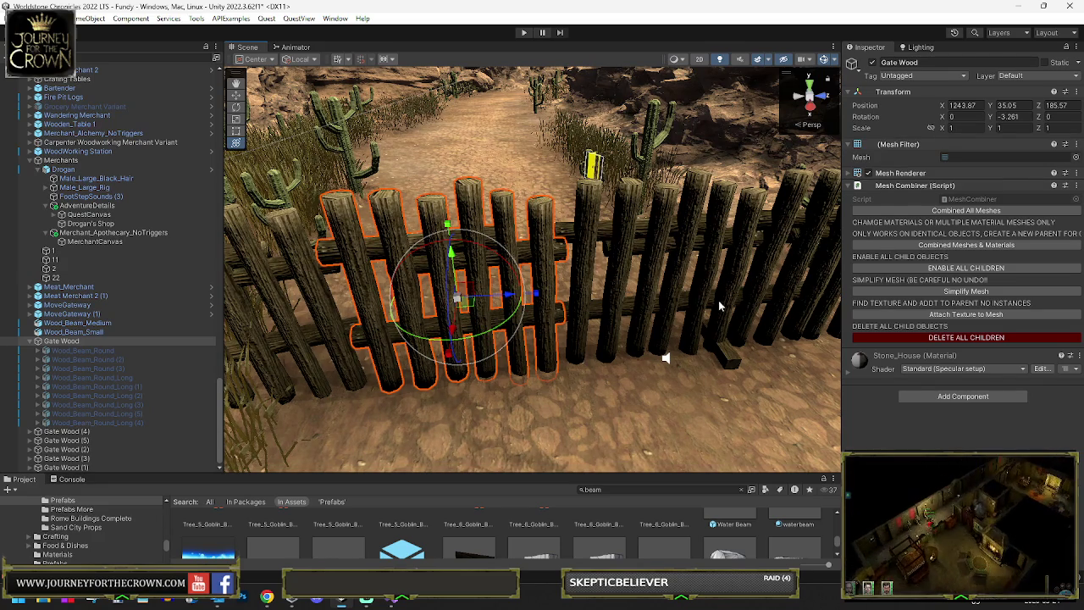
drag(606, 341, 614, 346)
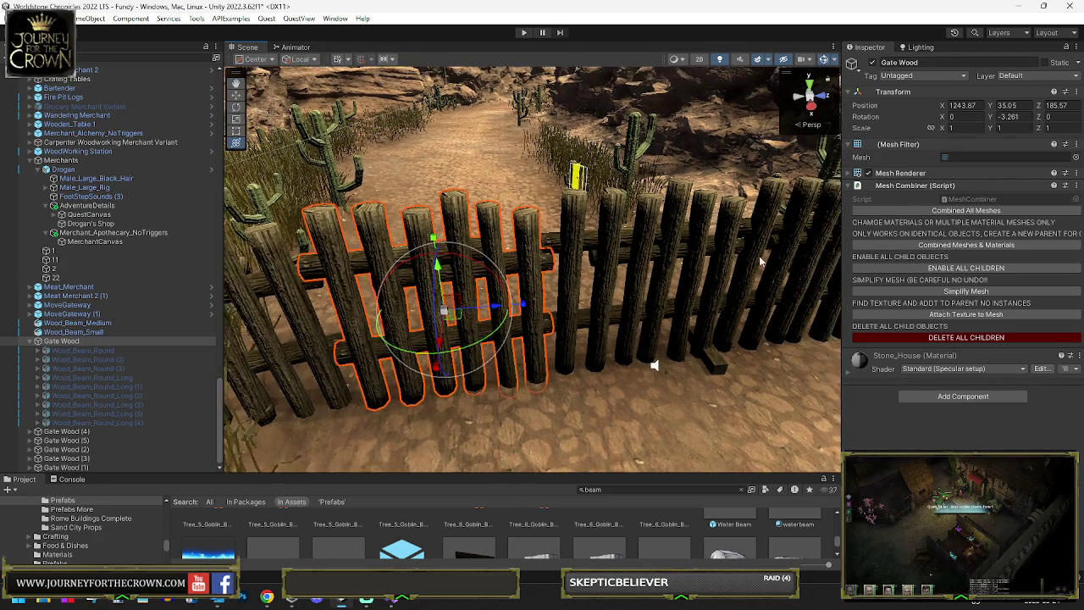
- Re-enable all of Gate Wood's child beams, select Wood_Beam_01 and zoom out over the fence
click(972, 270)
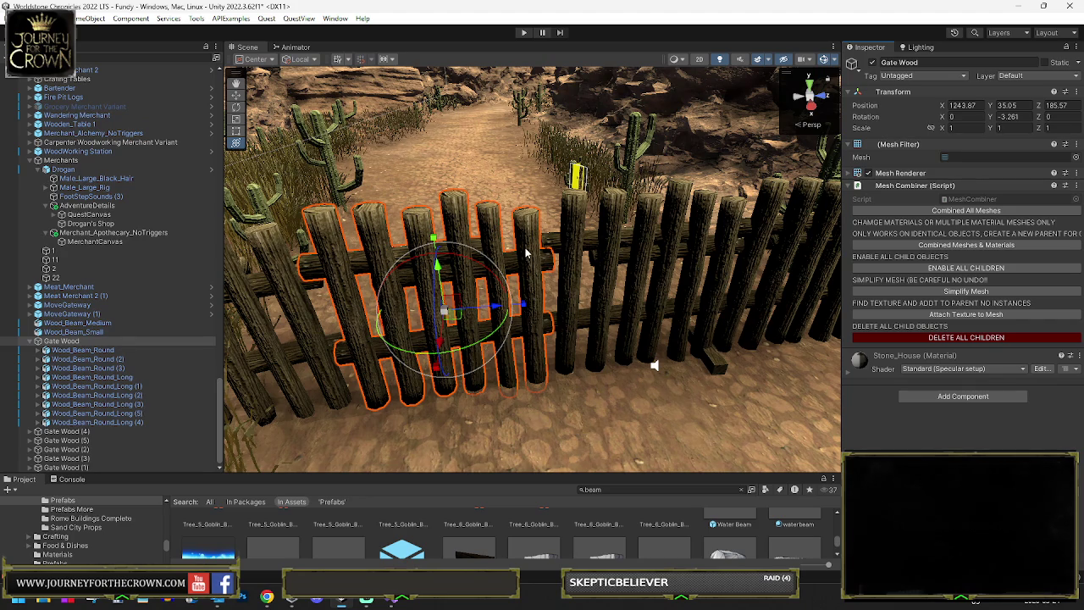
click(525, 252)
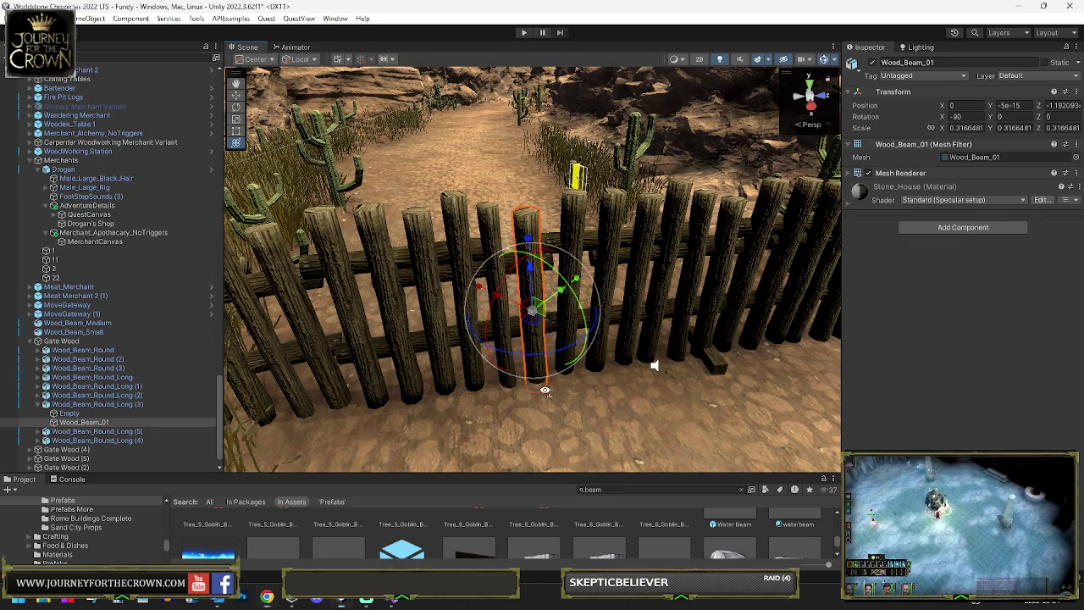
scroll(649, 363, down, 10)
drag(497, 387, 425, 421)
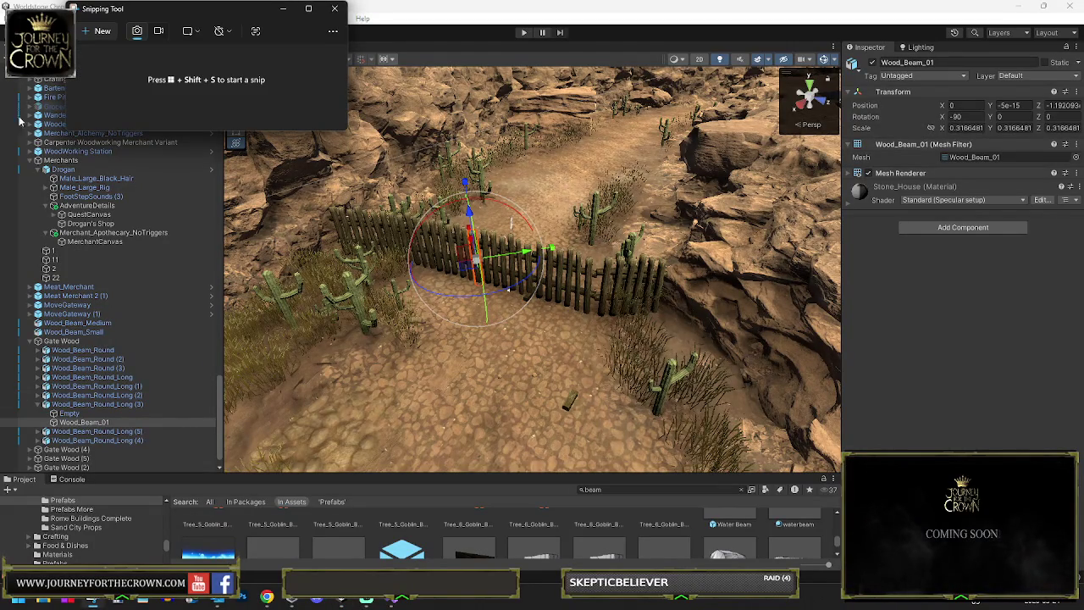
- Capture a rectangular snip of the fence area in the Scene view, then close the snip window
click(100, 36)
mouse_move(210, 126)
mouse_down()
mouse_move(728, 372)
mouse_move(828, 440)
mouse_up()
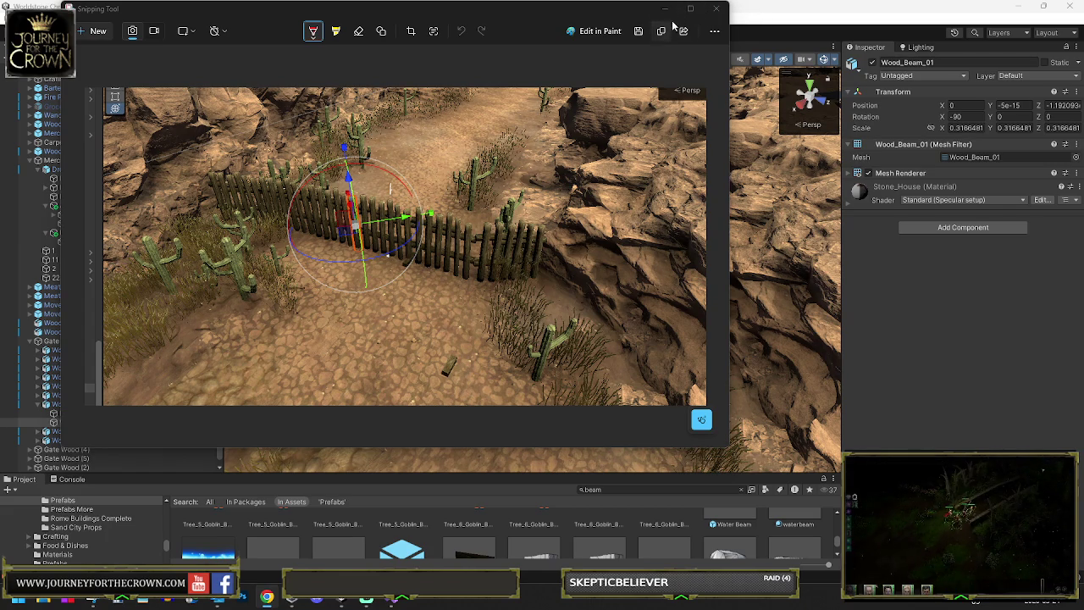
click(718, 10)
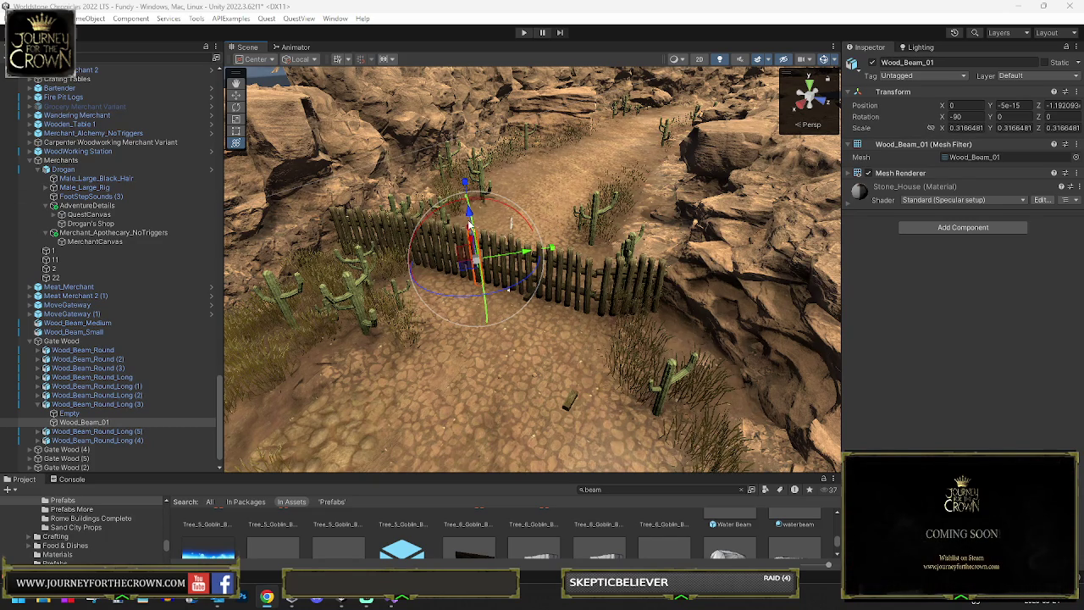
- Delete the loose fence pieces and the whole central Gate Wood group
click(521, 272)
click(513, 264)
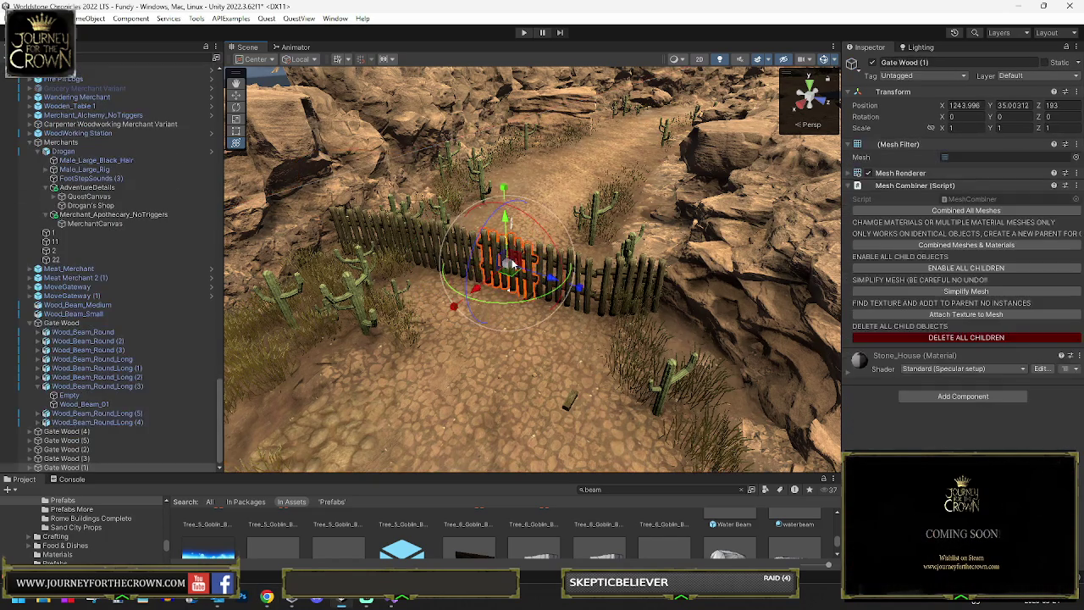
key(Delete)
click(456, 252)
key(Delete)
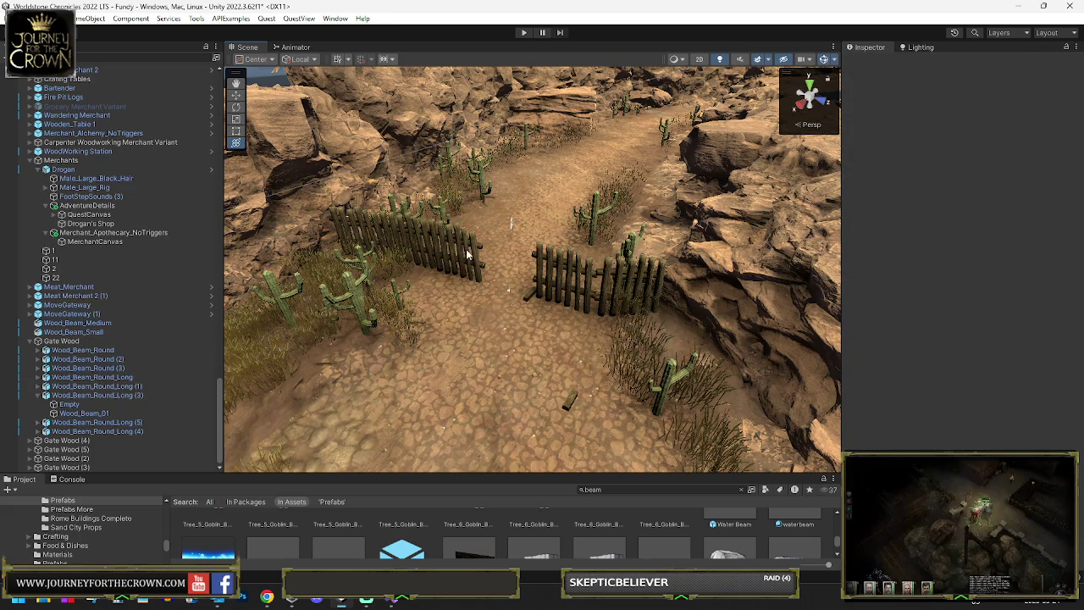
click(482, 255)
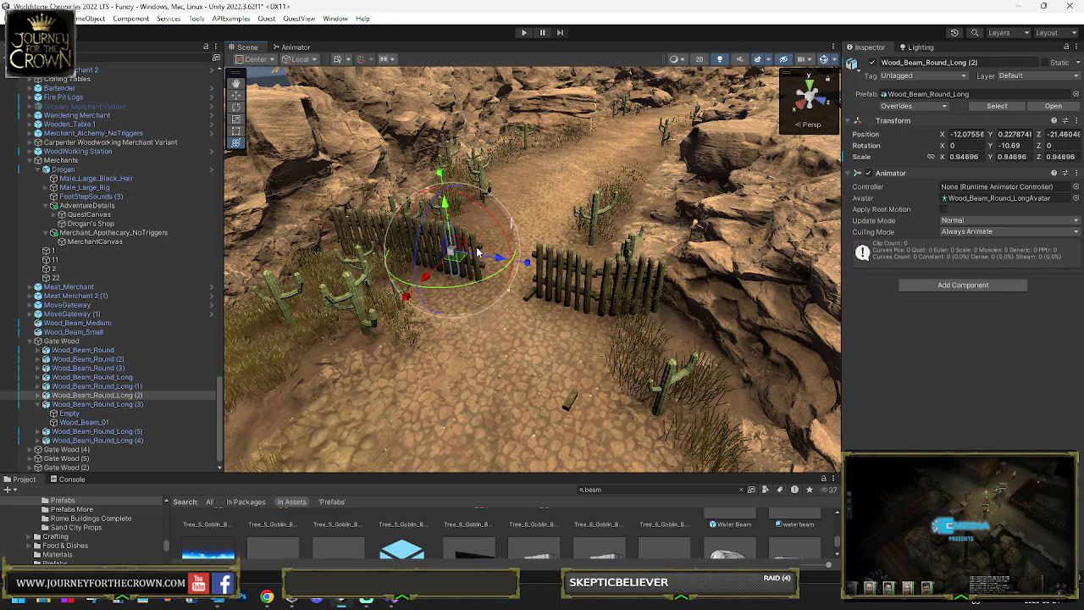
click(68, 340)
key(Delete)
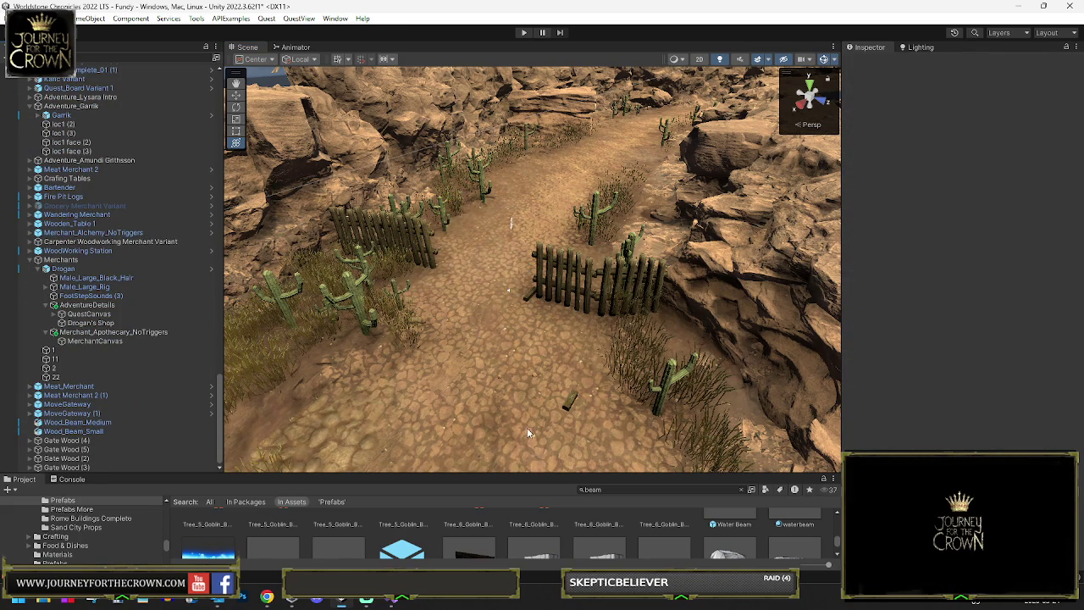
- Select Gate Wood (2) and expand it to select its Wood_Beam_Round beam
scroll(540, 333, up, 5)
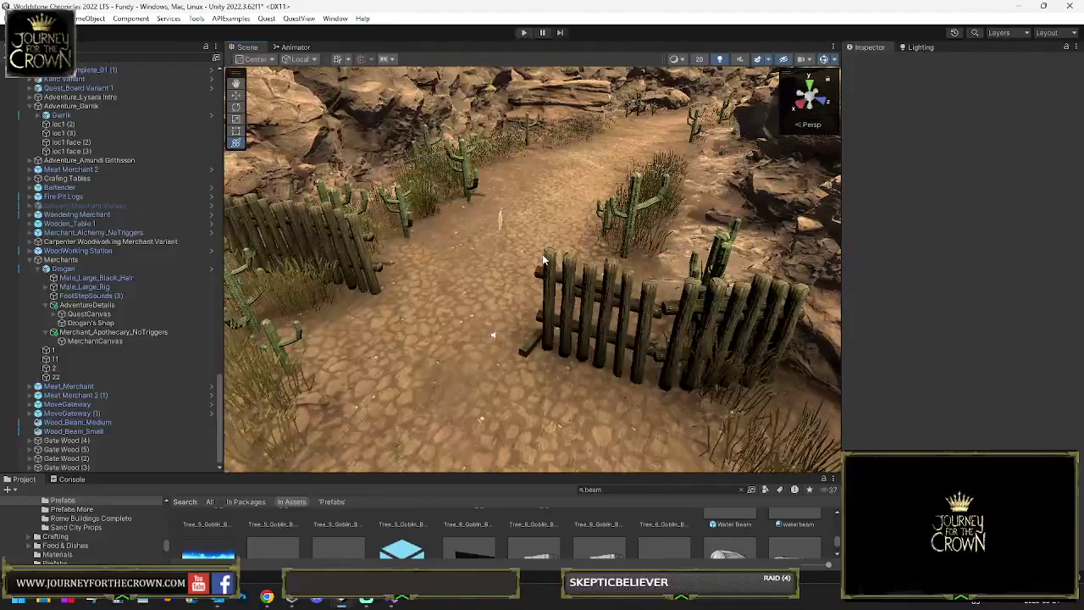
click(378, 196)
click(549, 264)
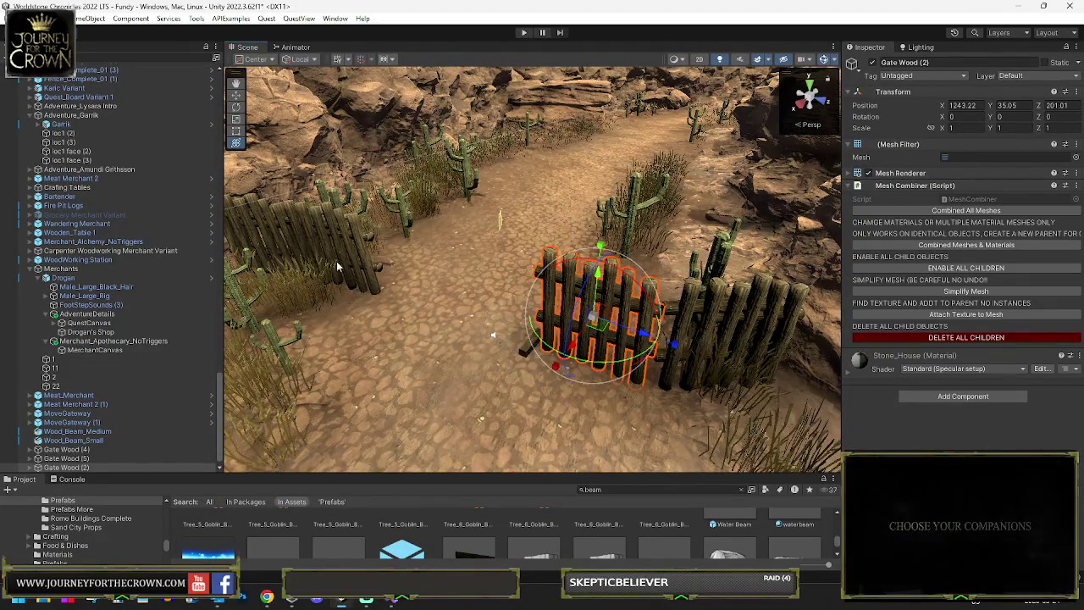
click(28, 468)
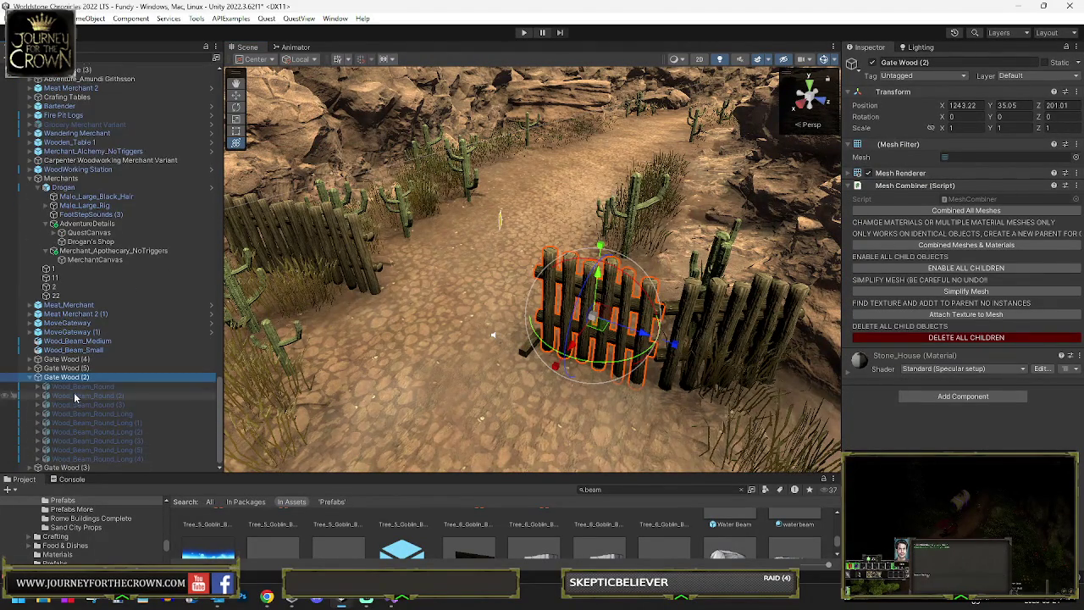
click(80, 386)
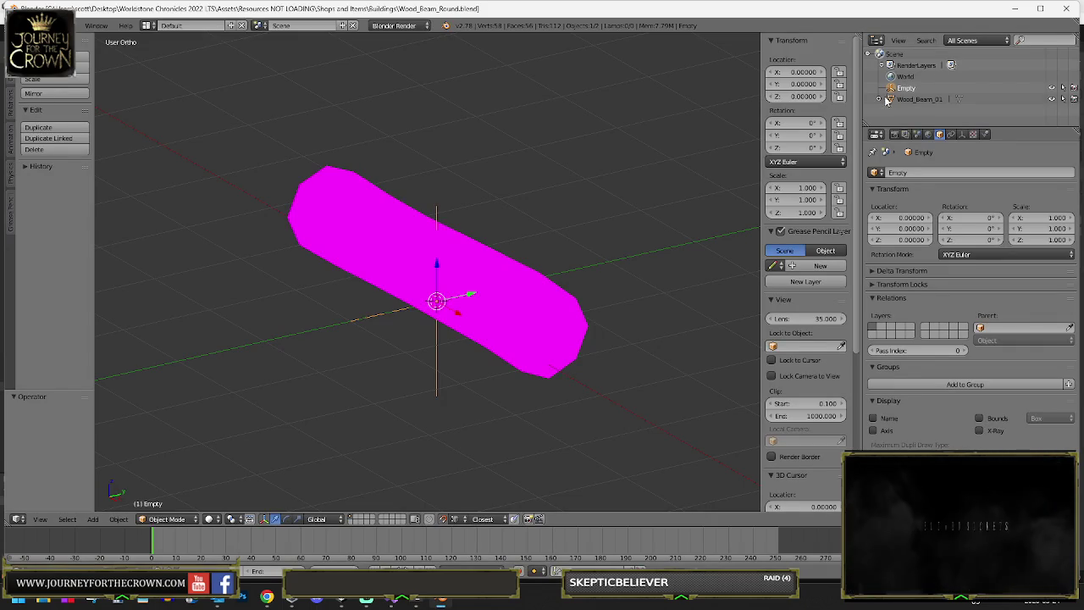
right_click(516, 272)
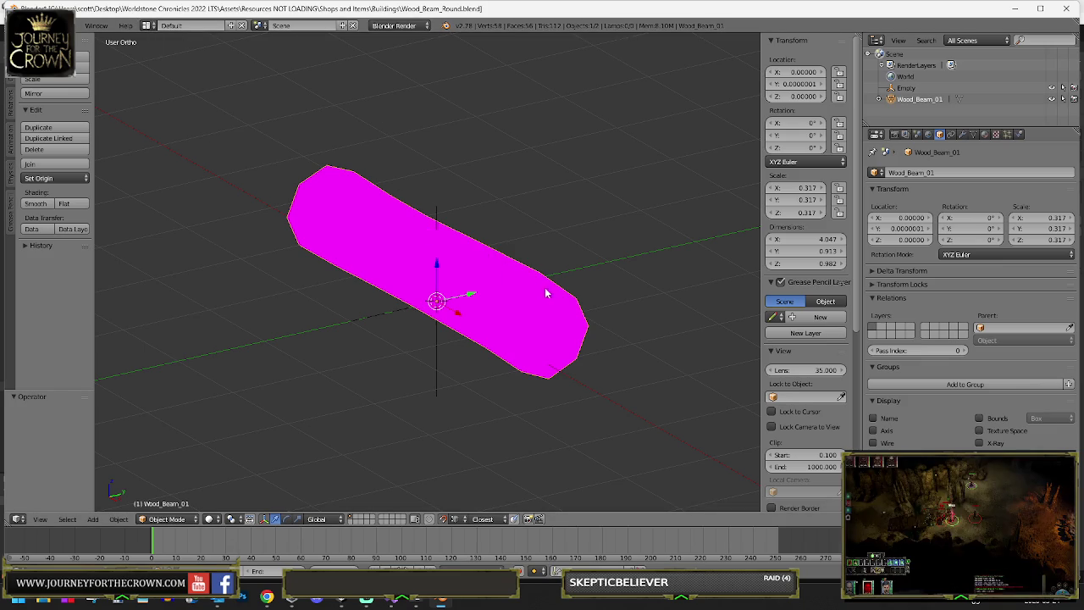
key(Tab)
scroll(508, 271, down, 4)
key(Tab)
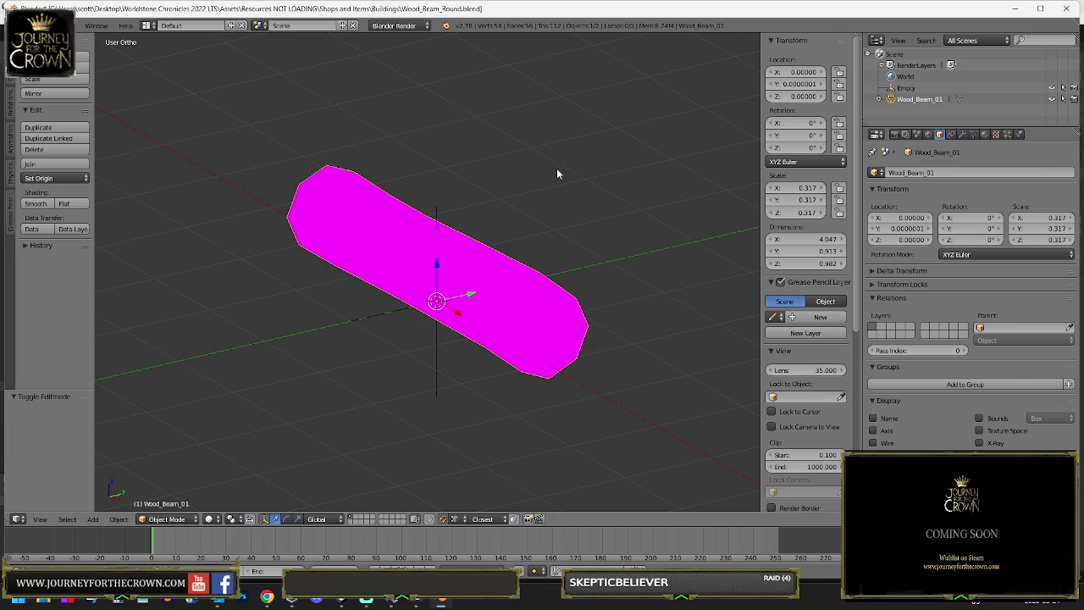
key(g)
key(x)
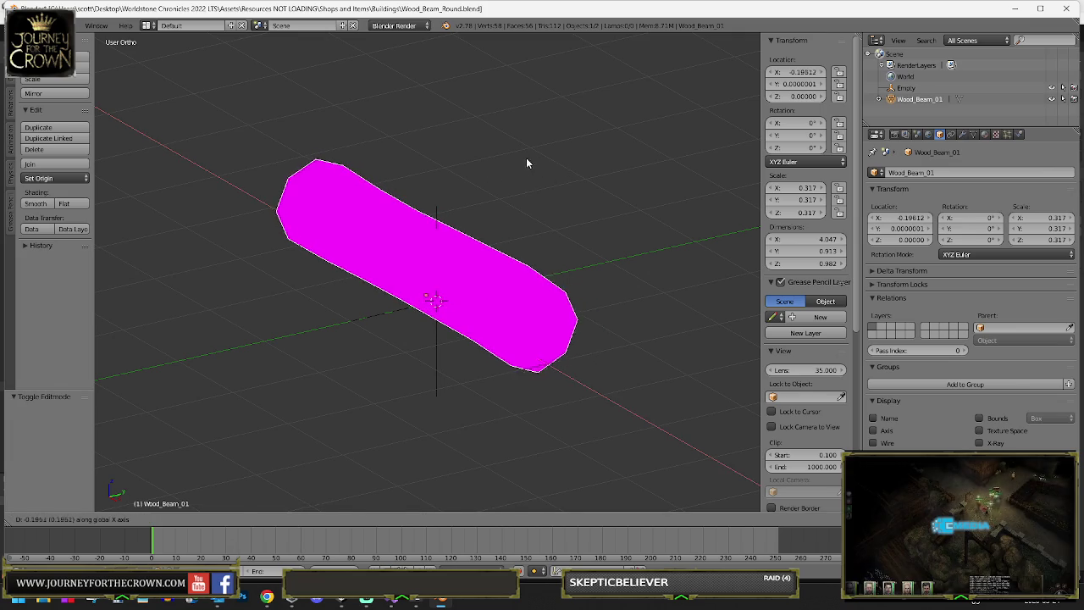
right_click(551, 165)
mouse_move(579, 269)
mouse_down()
mouse_move(728, 187)
mouse_move(704, 208)
mouse_move(587, 241)
mouse_up()
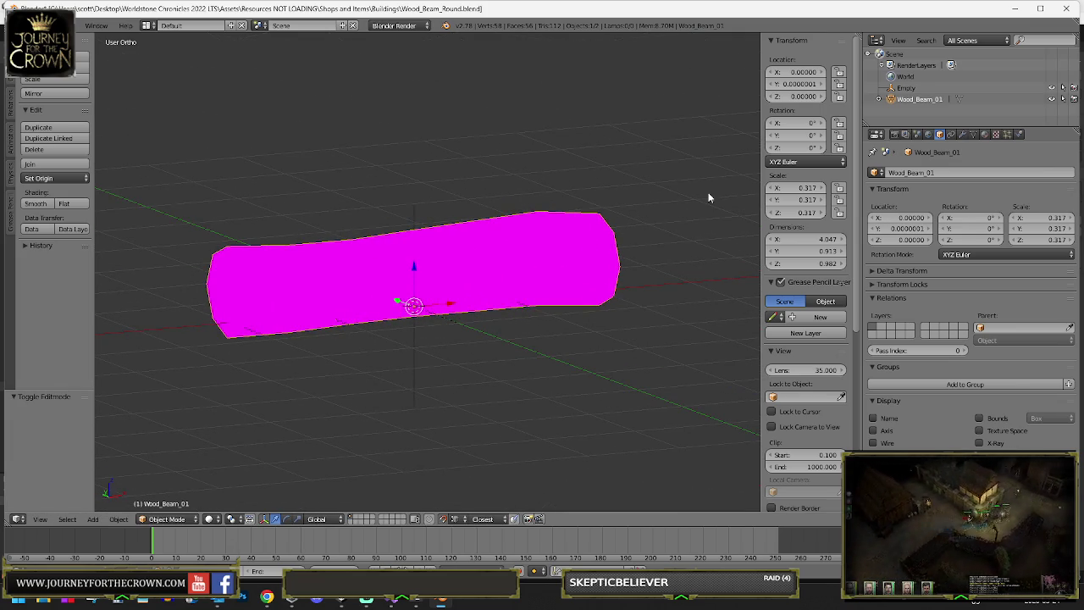
click(880, 99)
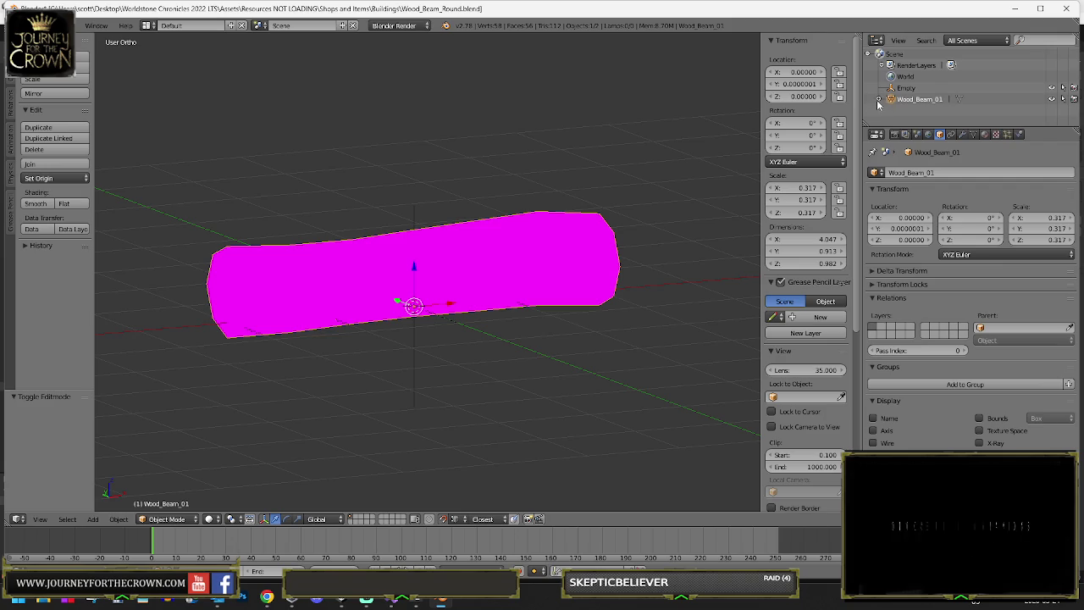
click(881, 99)
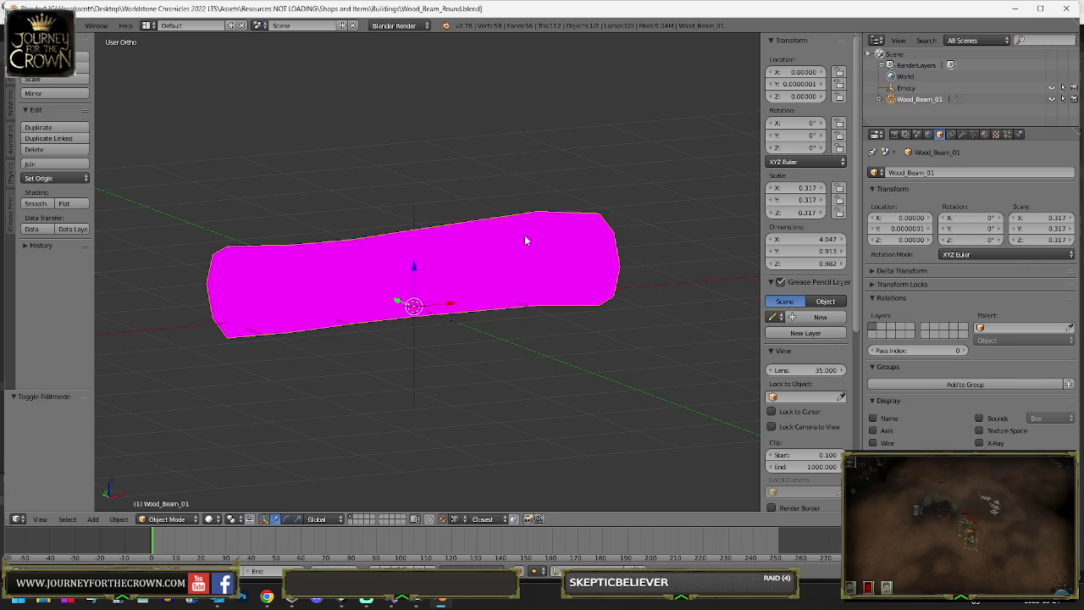
- Delete all of Wood_Beam_01's vertices in Edit Mode and add a size 1 cube at the origin
key(Tab)
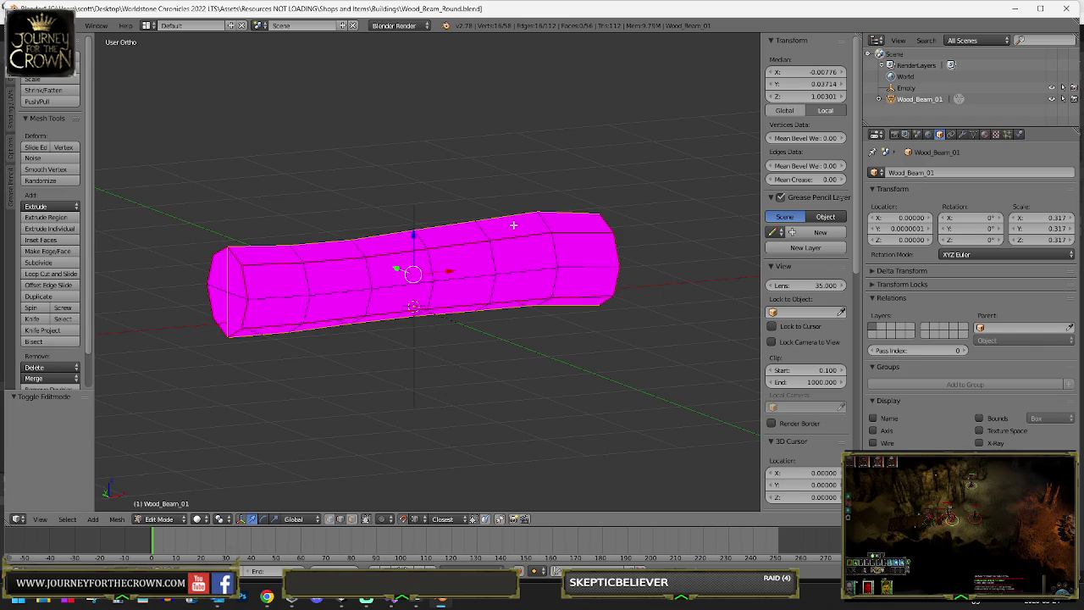
key(a)
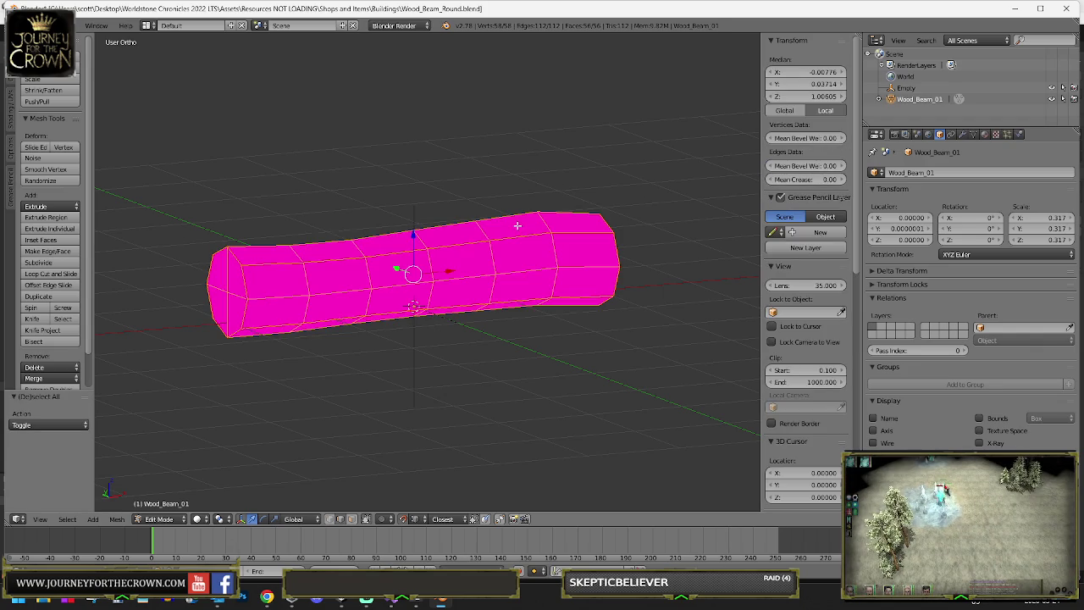
key(x)
click(514, 223)
key(shift+a)
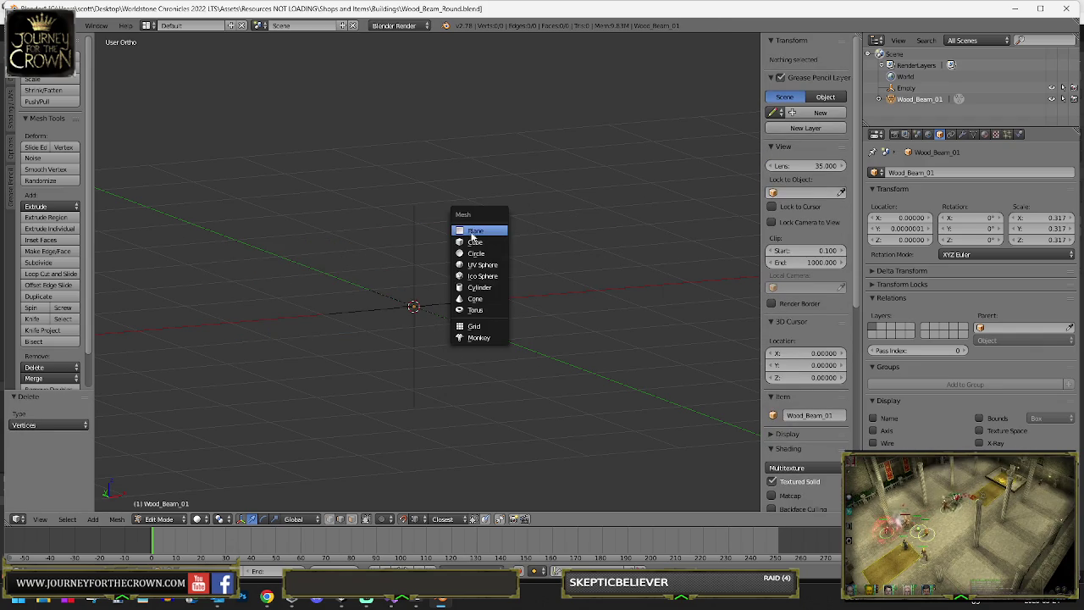
click(475, 243)
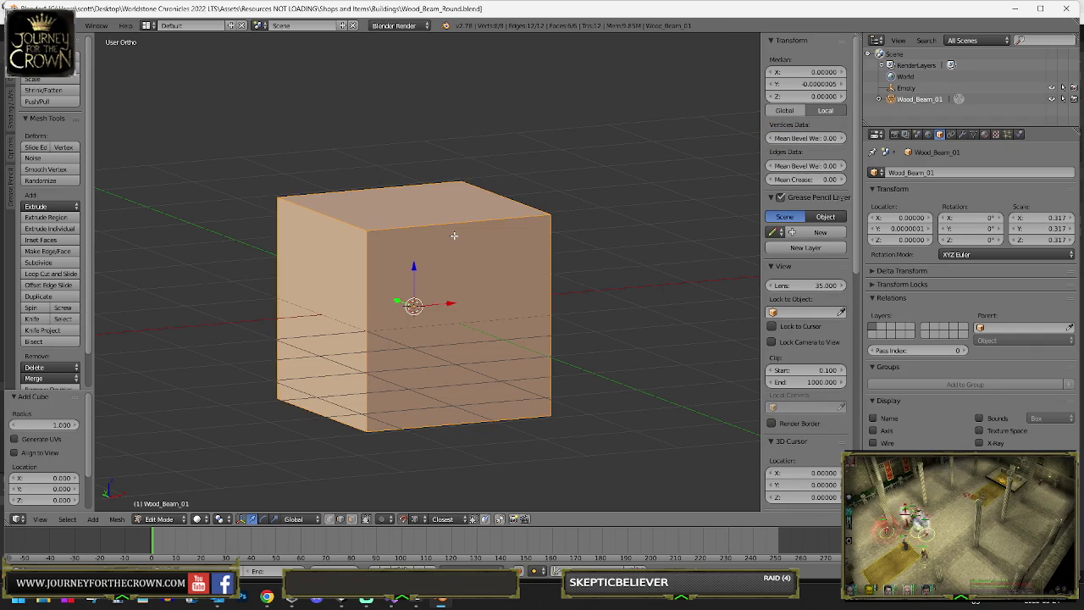
- Lift the cube 1 unit along Z onto the grid and select its top face
key(g)
key(z)
key(1)
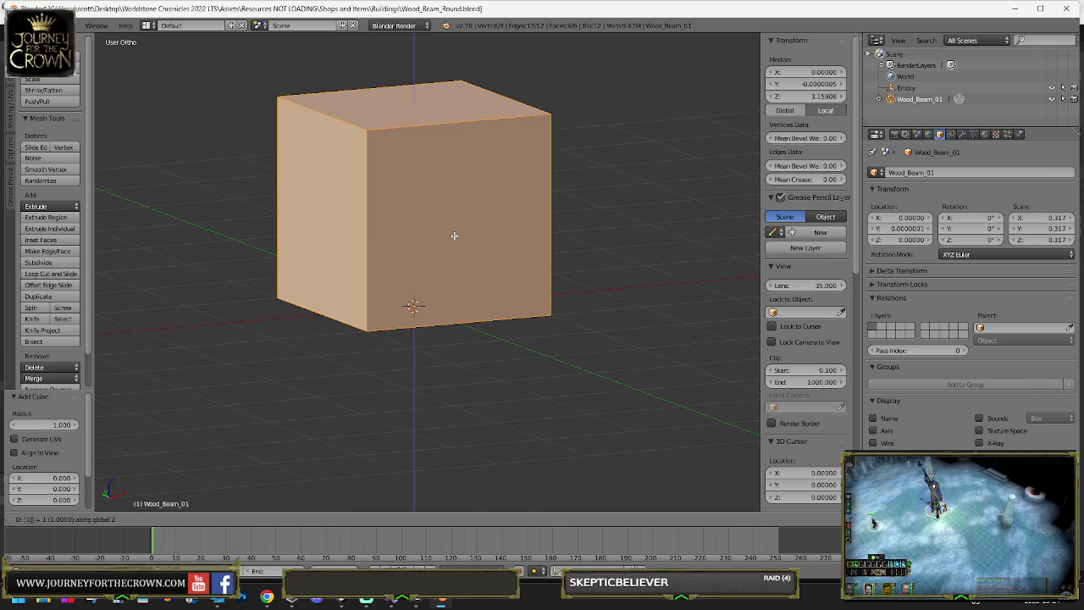
key(Return)
right_click(416, 98)
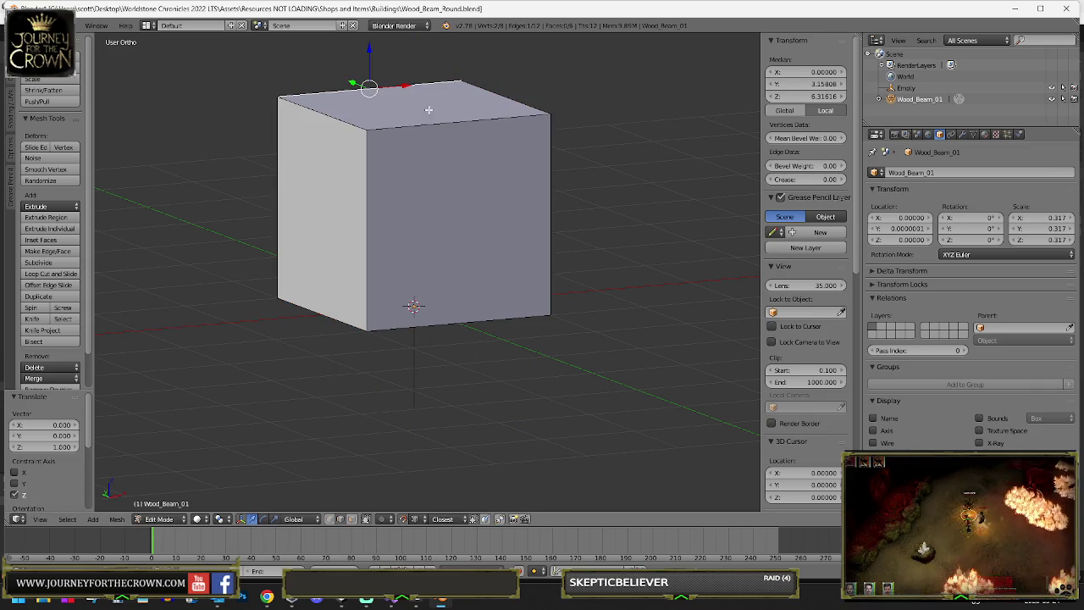
shift+right_click(484, 106)
shift+right_click(351, 114)
scroll(442, 144, down, 5)
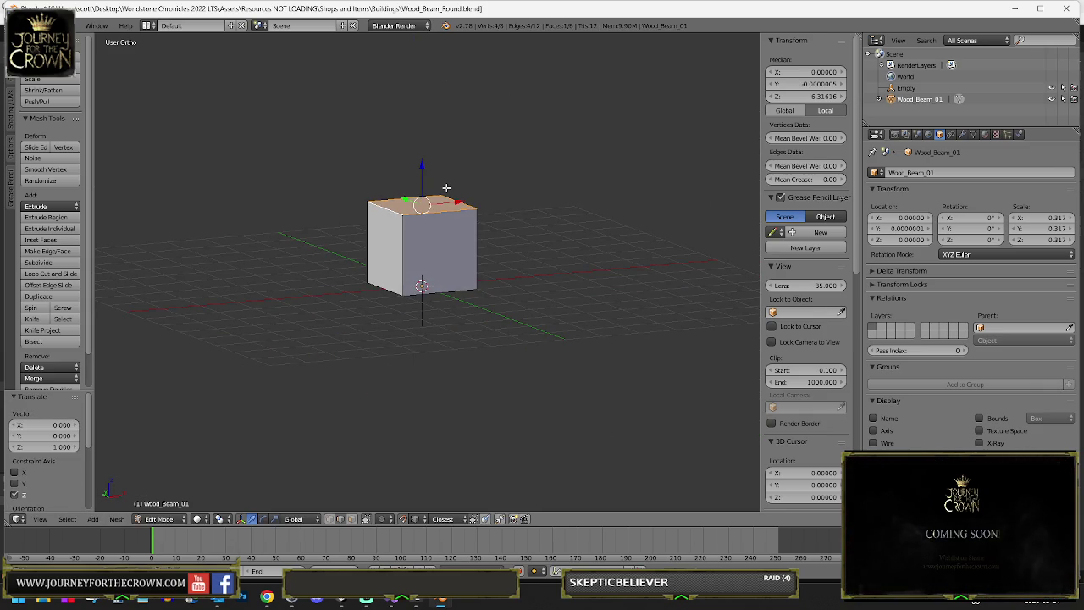
- Raise the top face along Z into a tall block, undoing the last raise
key(g)
key(z)
click(455, 80)
scroll(457, 77, down, 4)
key(g)
key(z)
click(449, 503)
scroll(435, 189, up, 3)
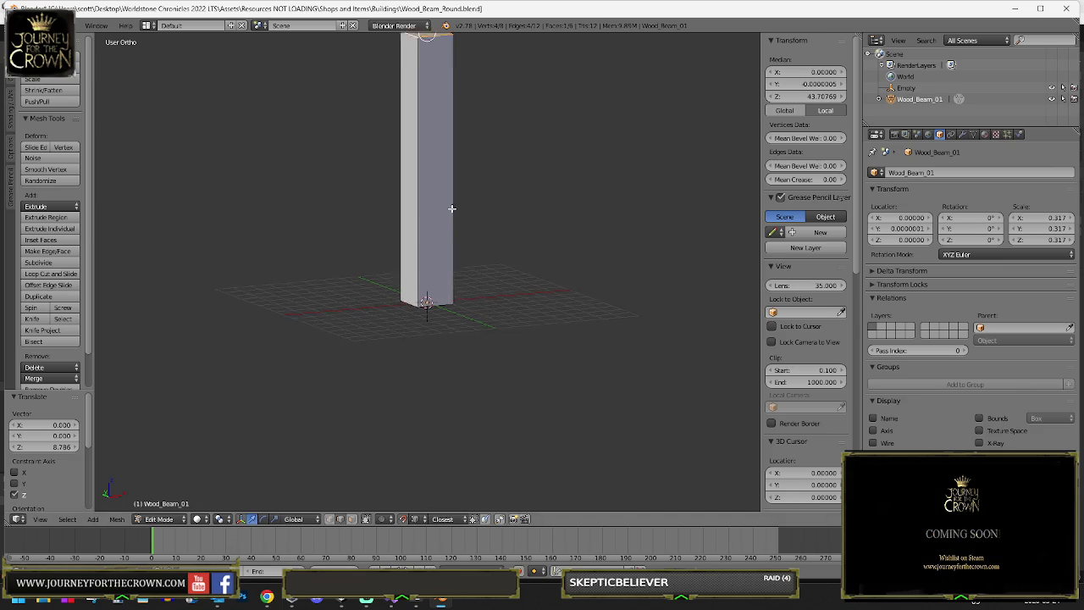
scroll(451, 208, up, 2)
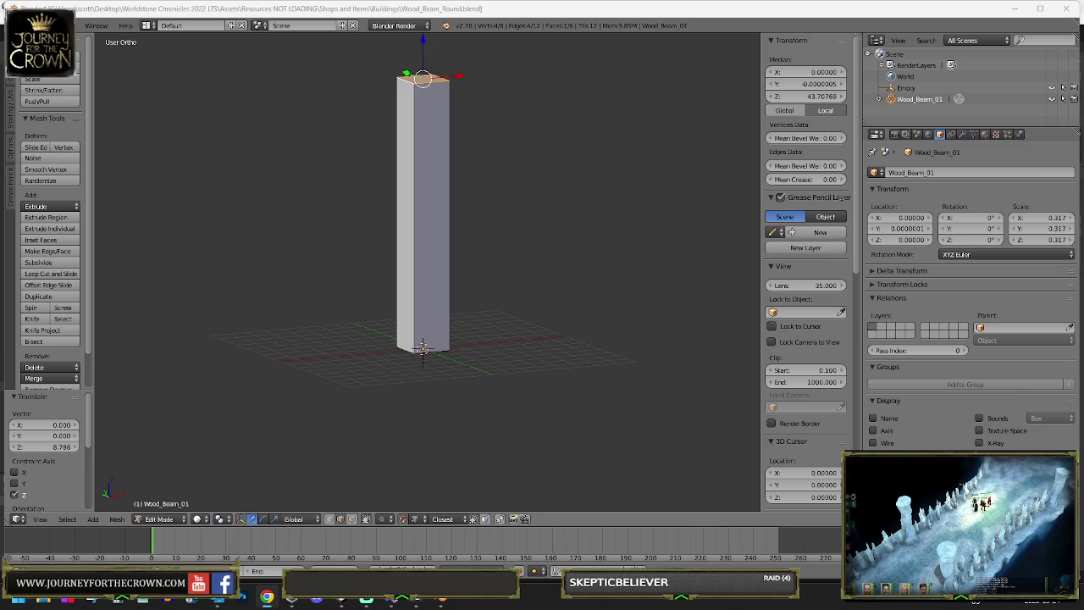
click(539, 128)
key(ctrl+z)
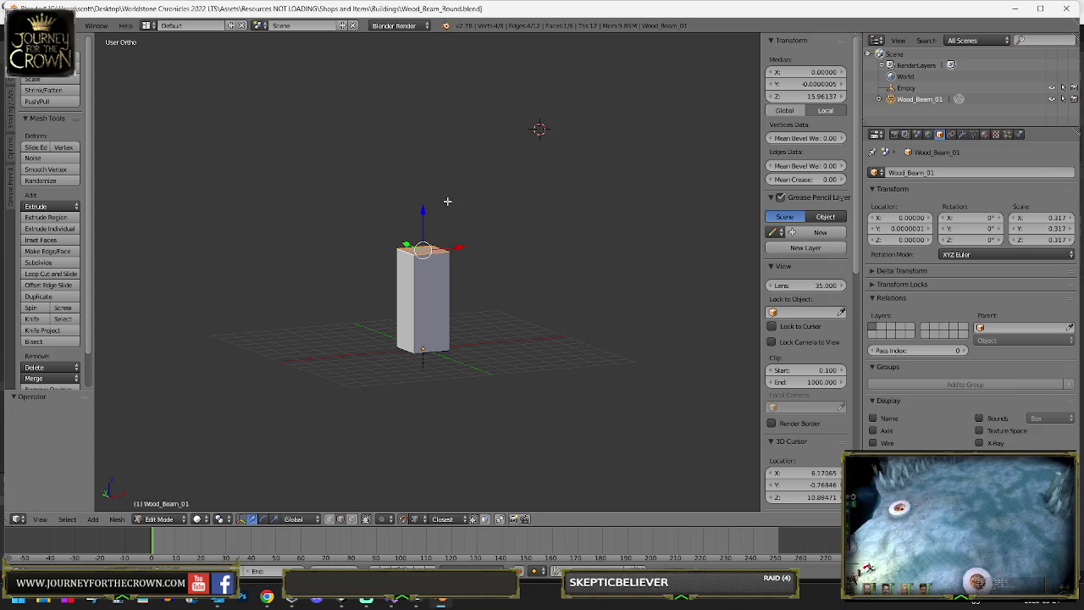
- Undo back to the short block, inset the top face and extrude the first section upward
key(ctrl+z)
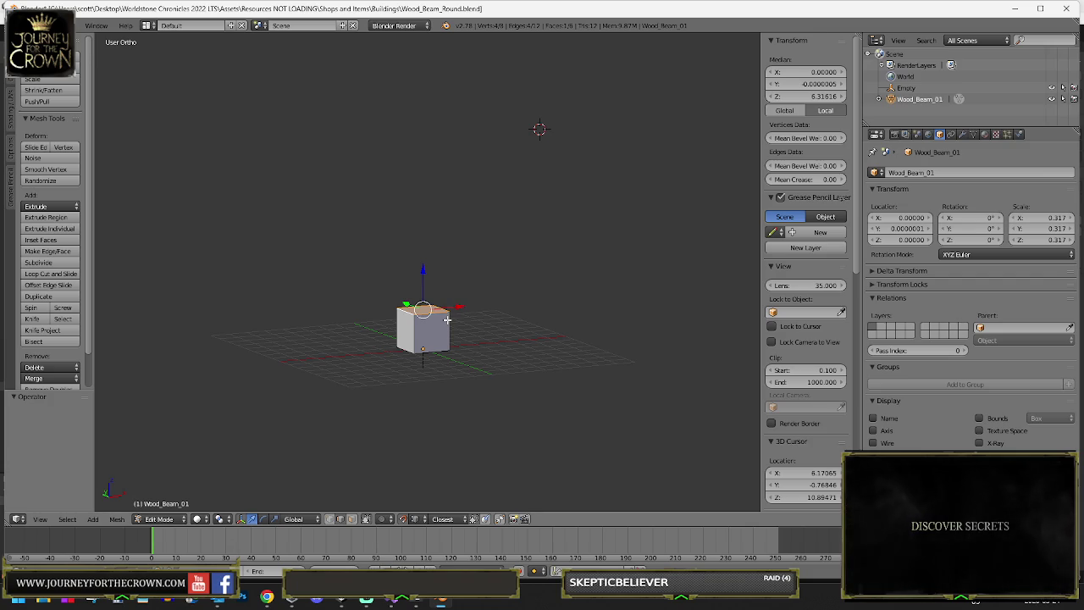
key(i)
click(440, 315)
scroll(438, 313, up, 5)
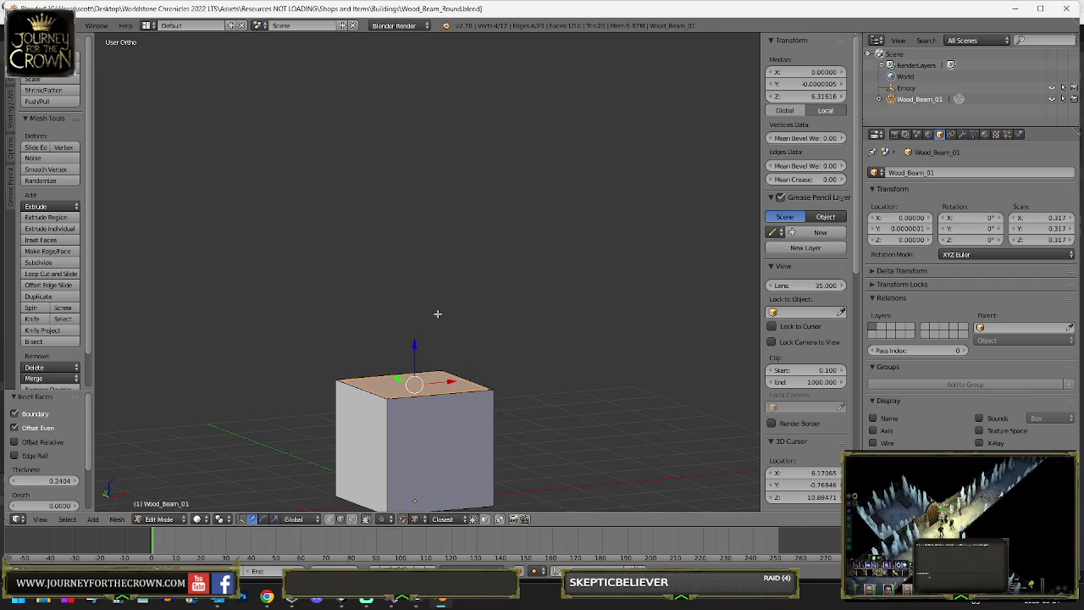
key(e)
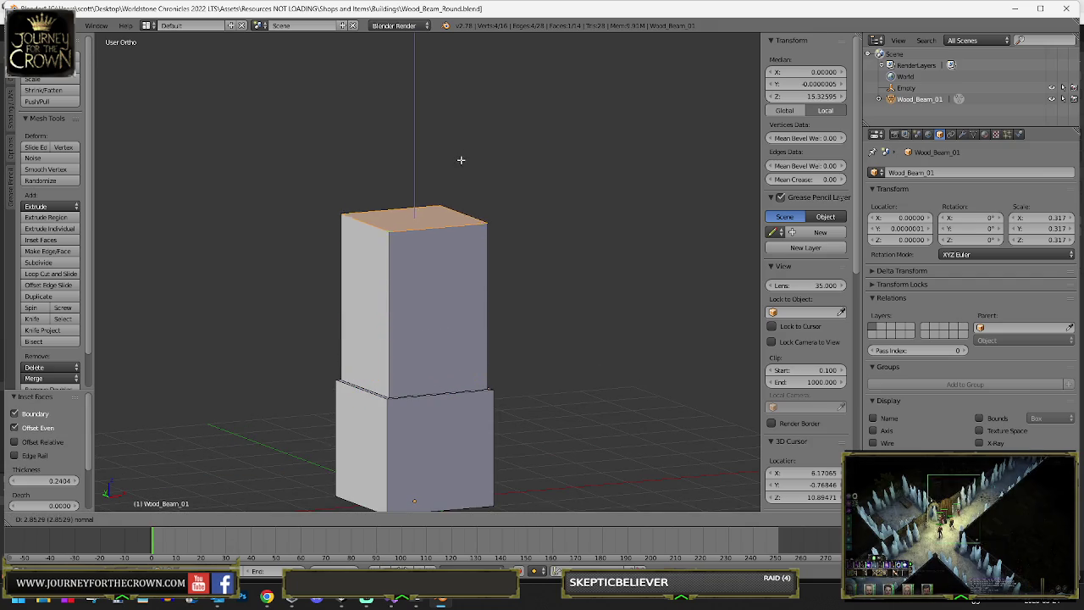
click(462, 138)
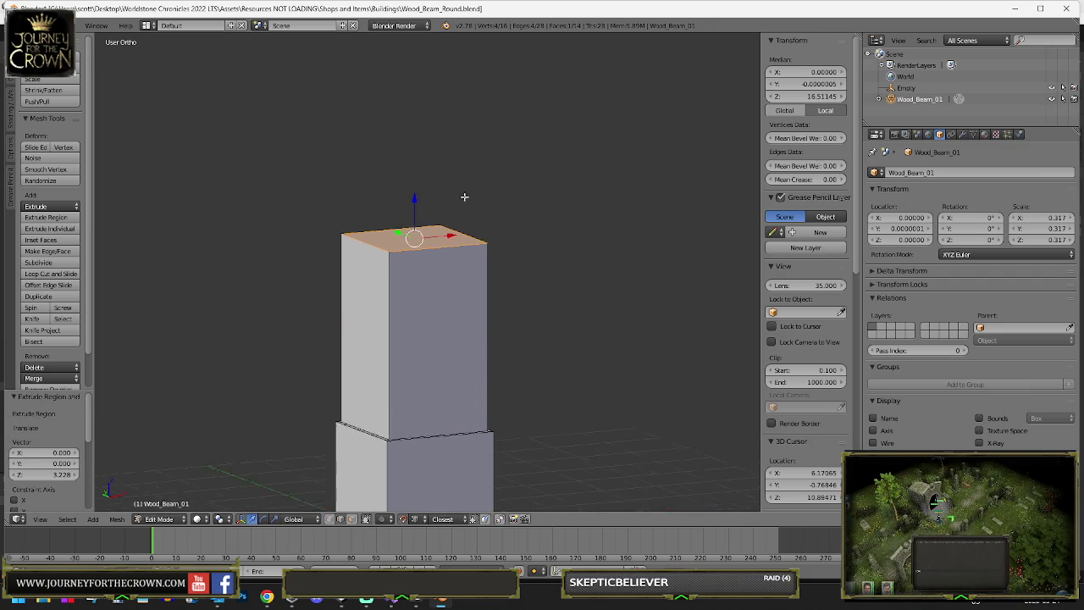
scroll(408, 258, up, 3)
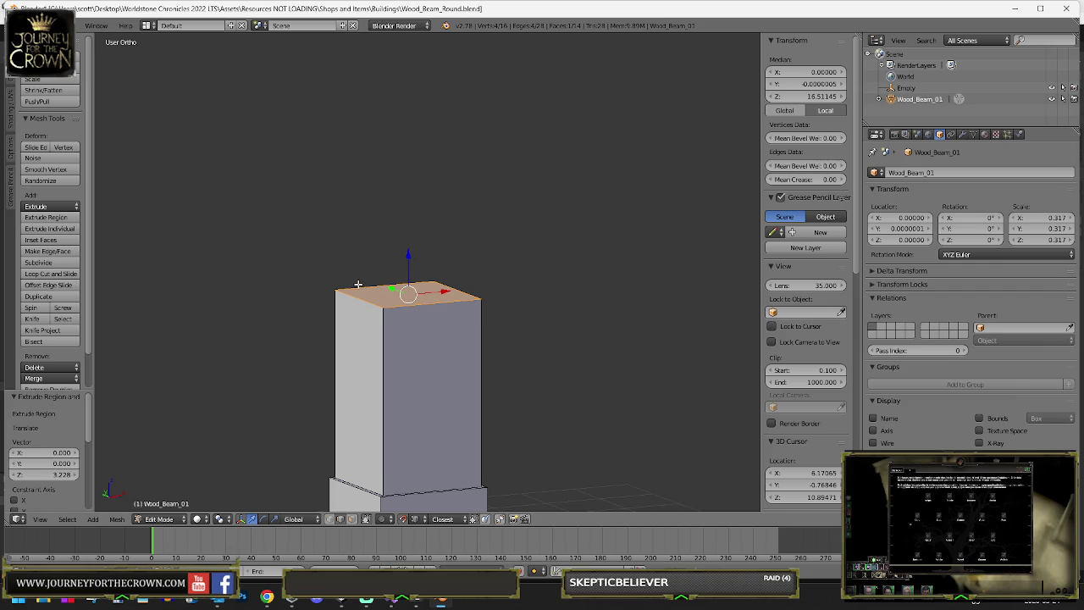
- Extrude several more stacked sections from the top face, including a short band and a taller section
key(e)
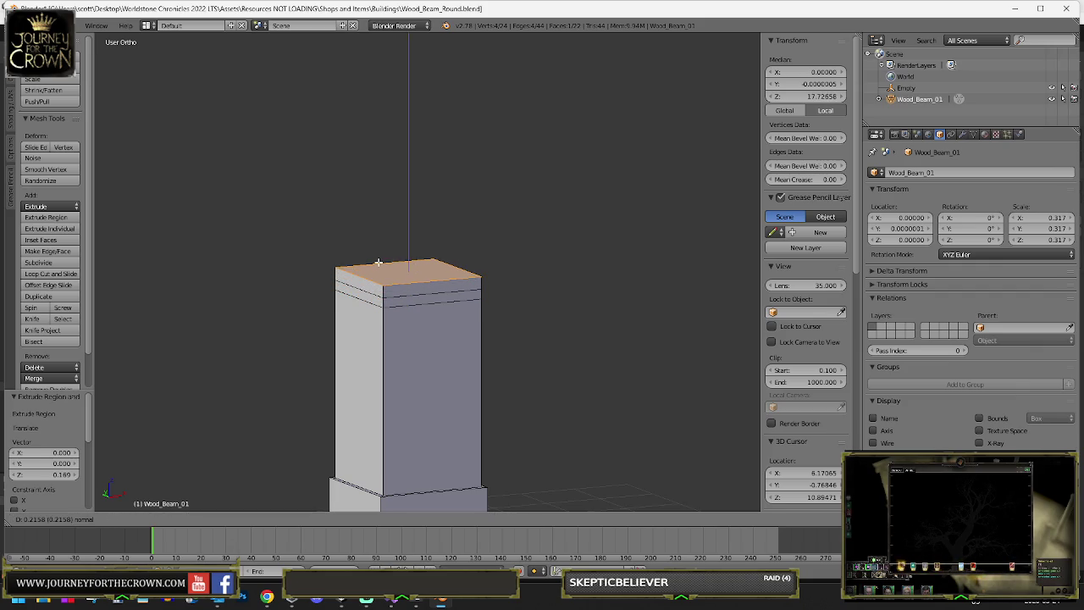
click(378, 118)
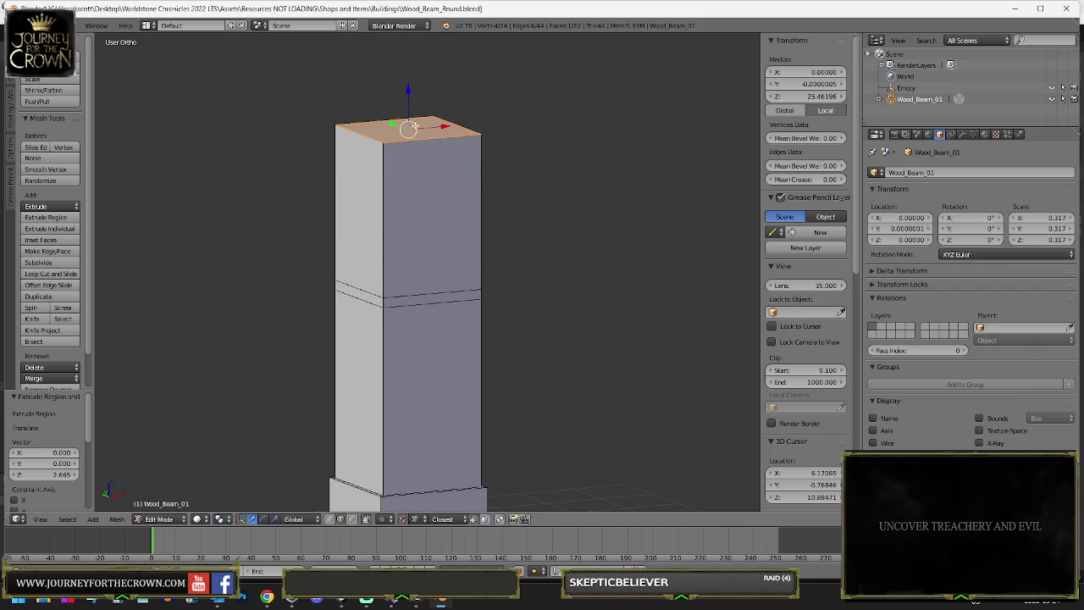
scroll(423, 298, up, 4)
scroll(423, 298, down, 4)
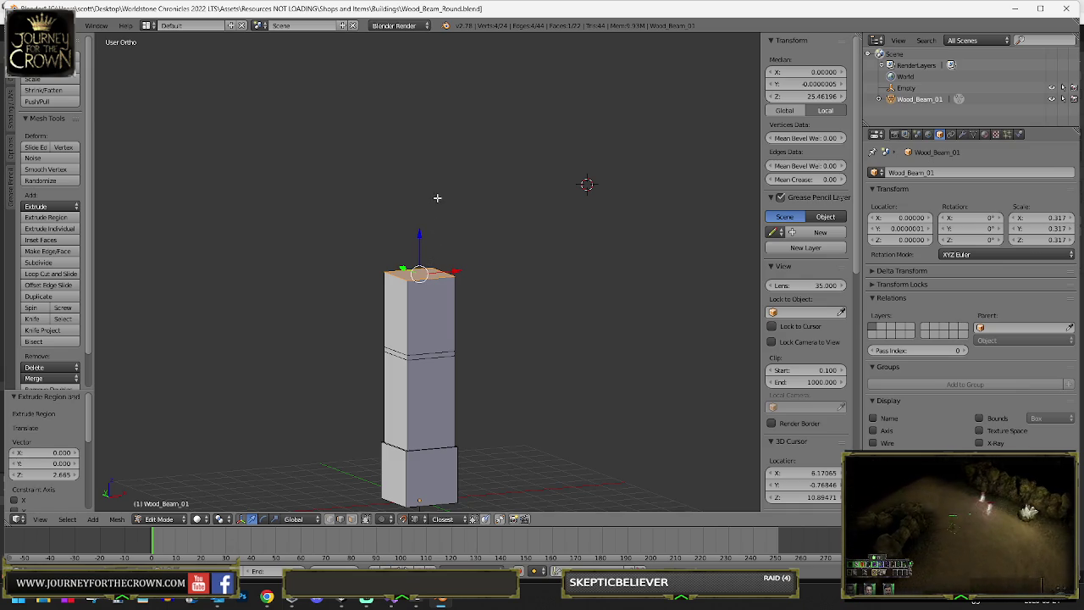
key(e)
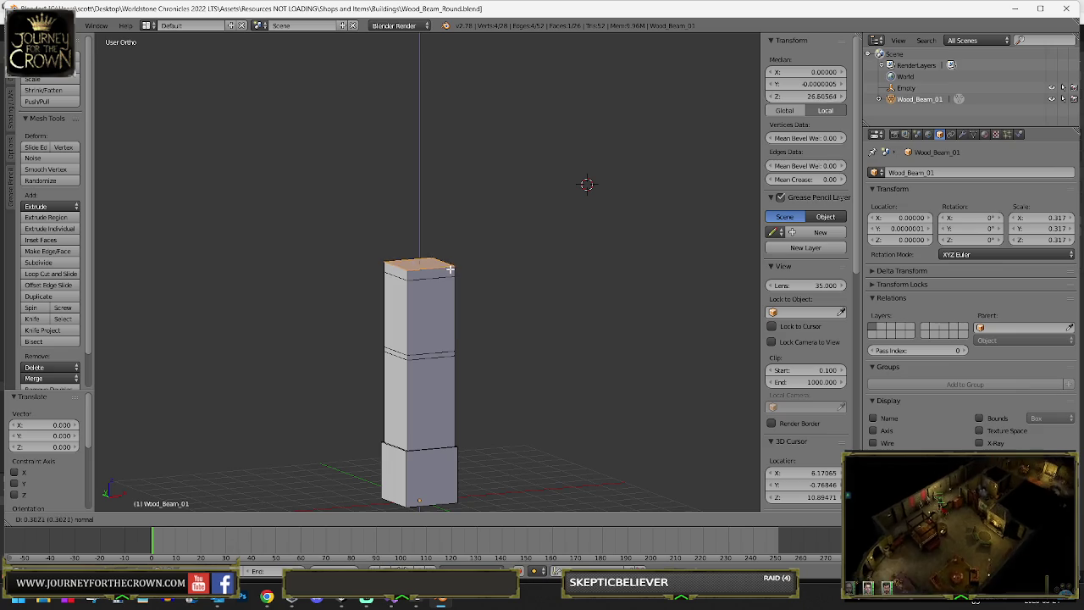
click(452, 272)
key(e)
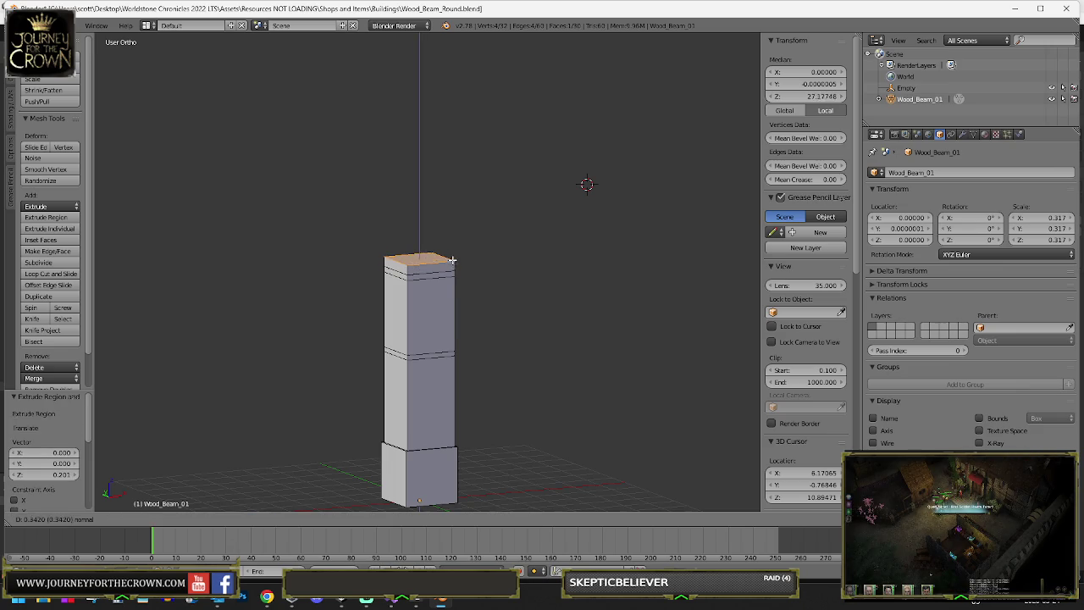
click(455, 205)
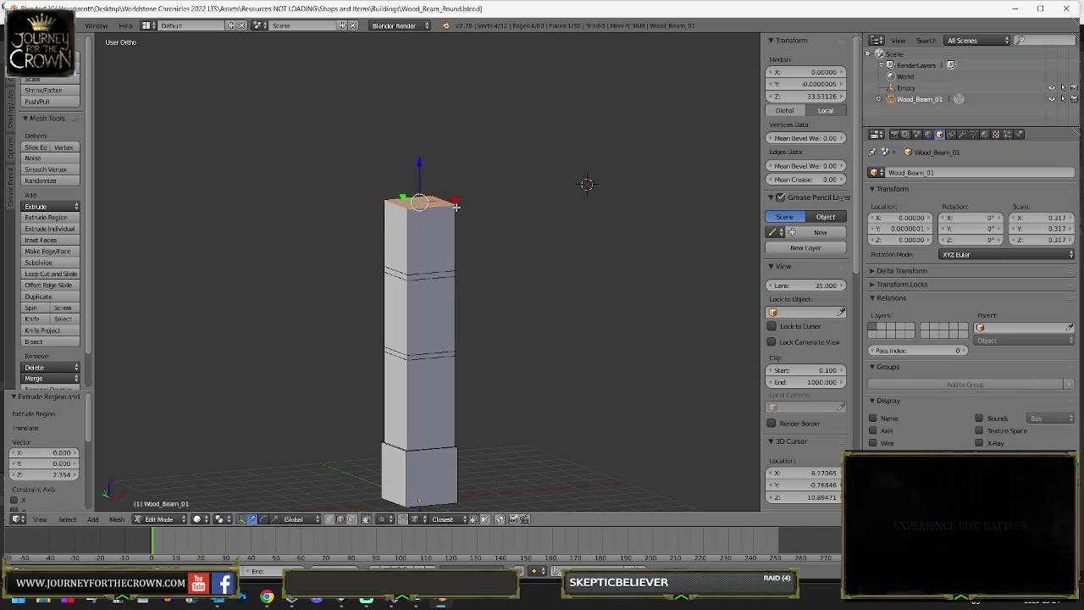
key(e)
click(455, 166)
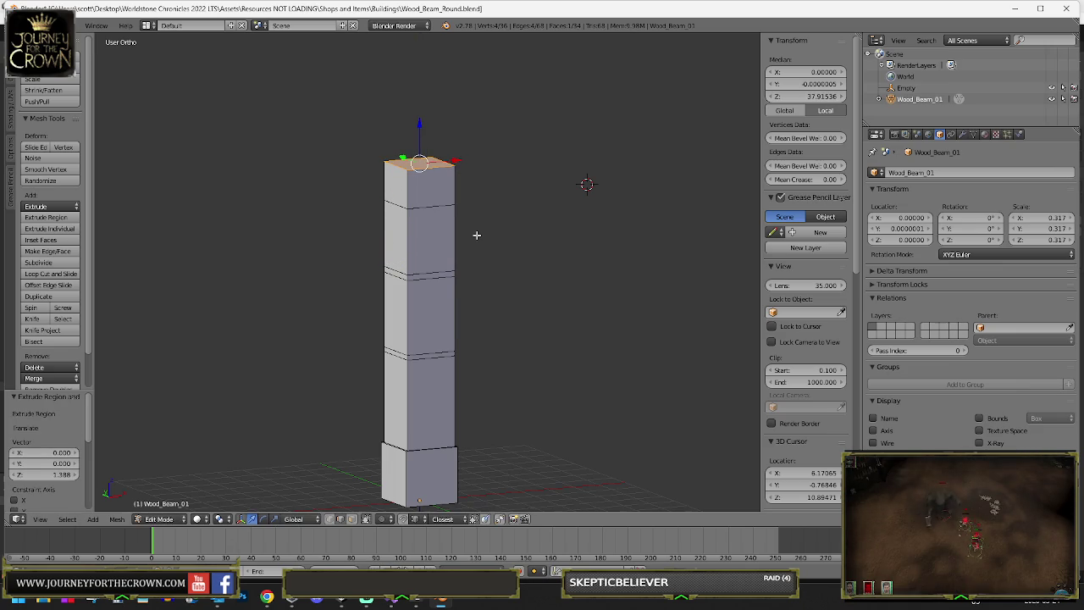
- Extrude and taper a top section, then undo that attempt
key(e)
click(477, 225)
key(s)
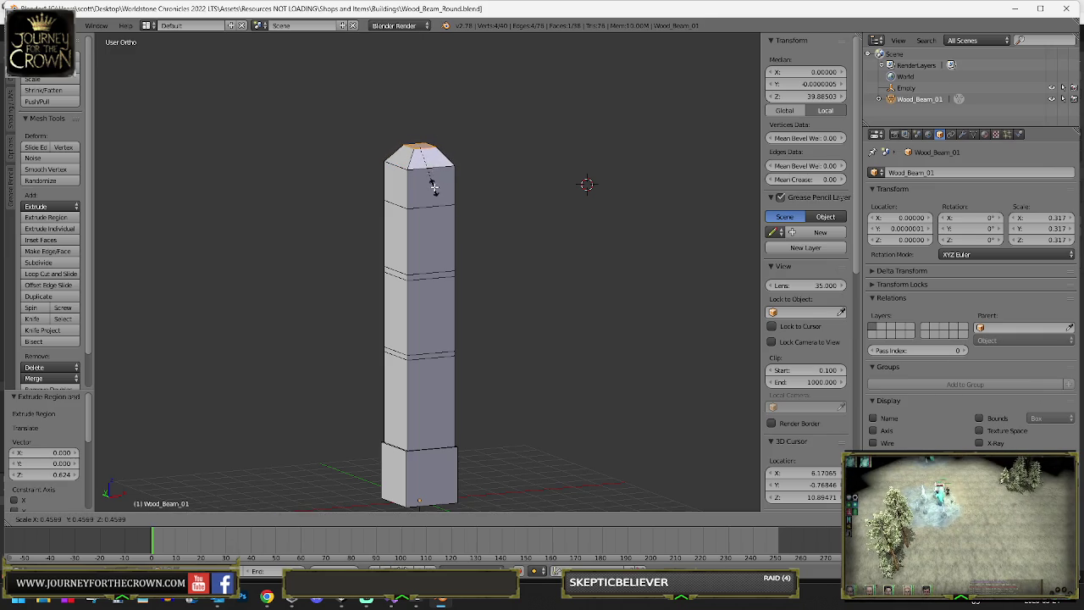
click(424, 197)
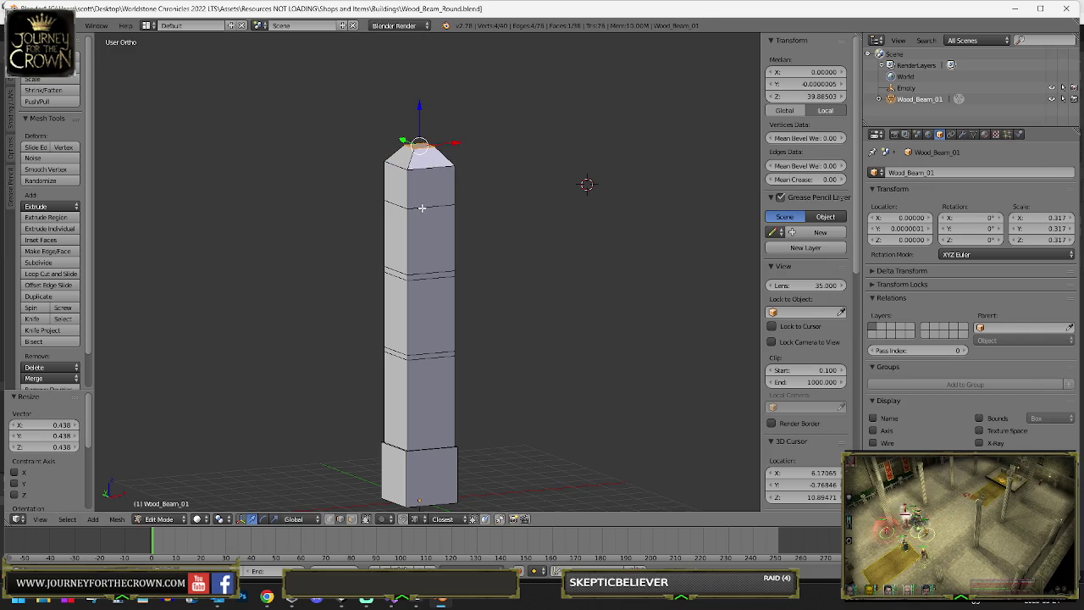
key(ctrl+z)
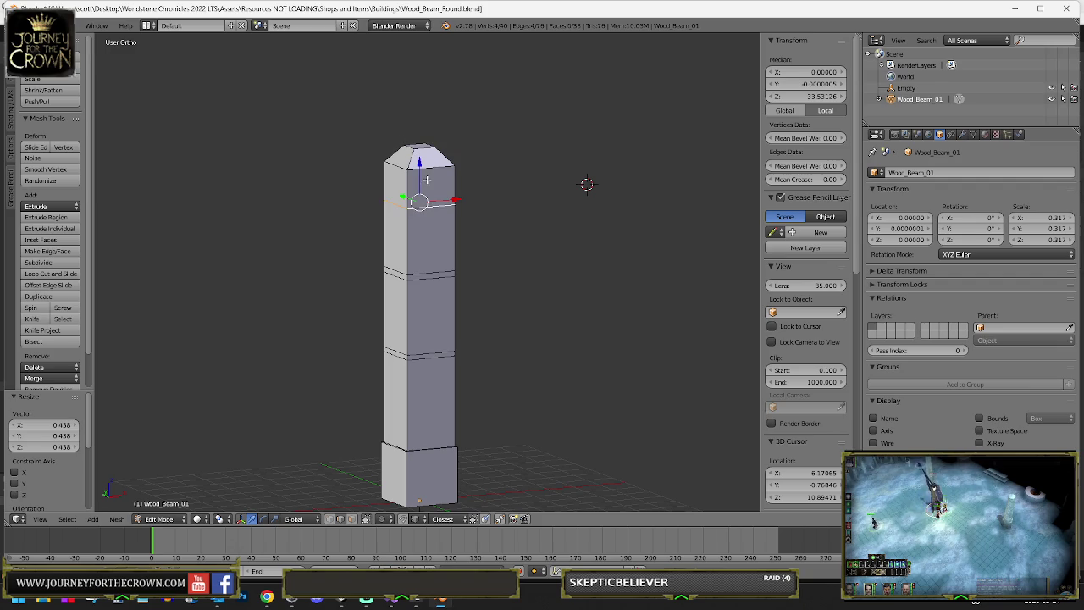
key(ctrl+z)
key(ctrl+z)
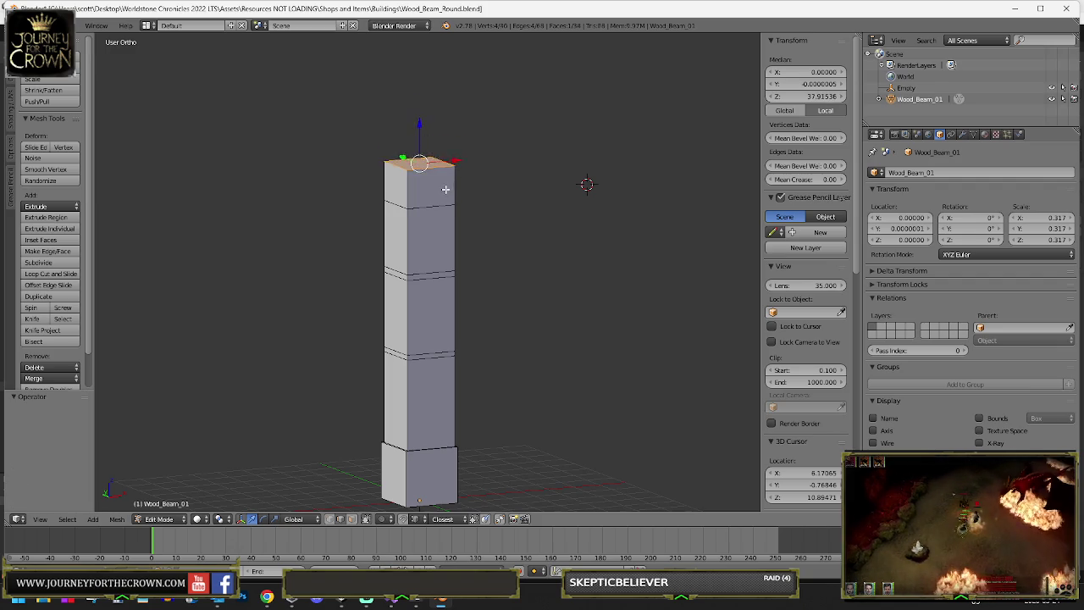
- Extrude a slightly wider top face and pull it up into a head block
key(e)
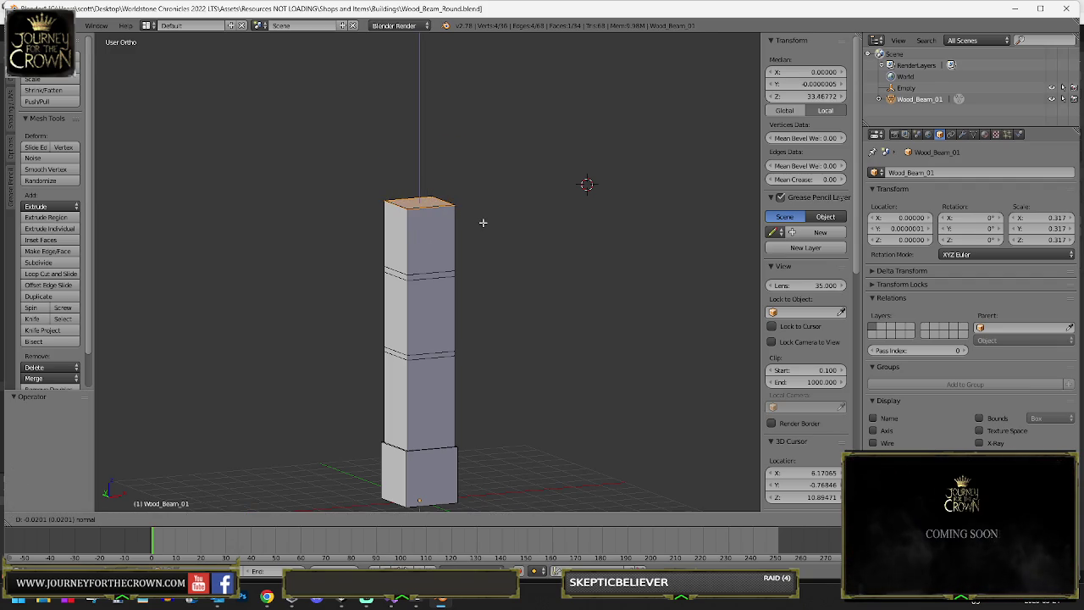
right_click(502, 217)
key(s)
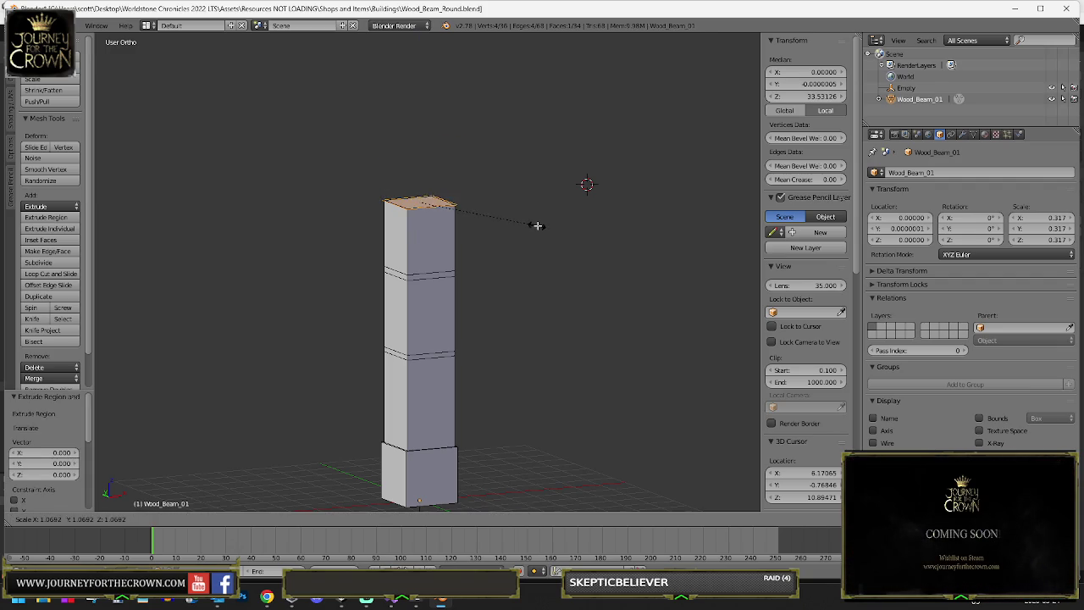
click(545, 226)
key(e)
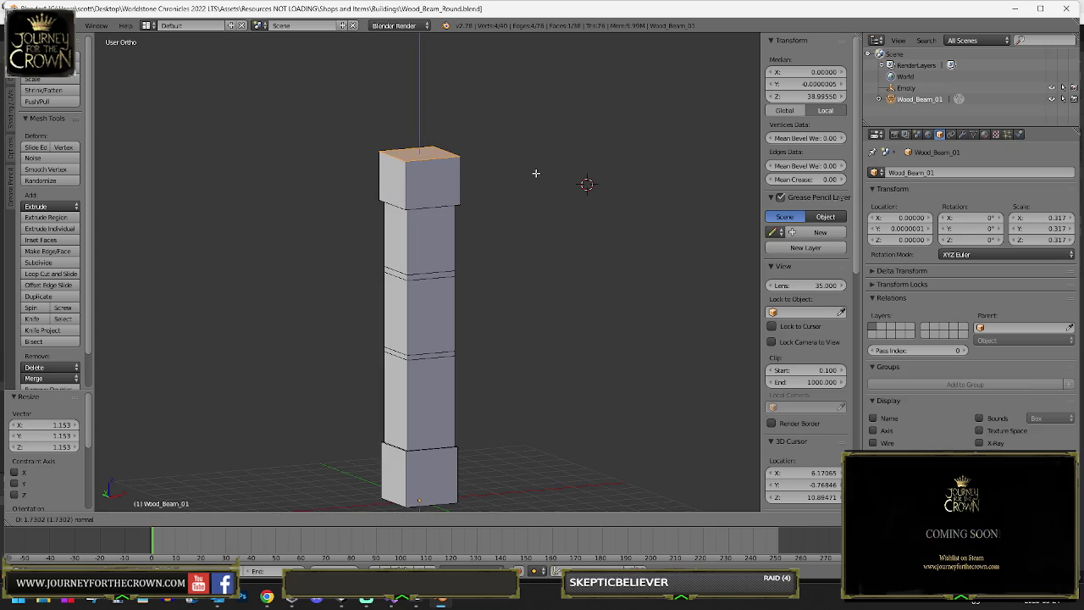
click(535, 171)
- Extrude, shrink and raise the top face into a narrow pointed cap
key(e)
click(547, 225)
key(s)
click(467, 203)
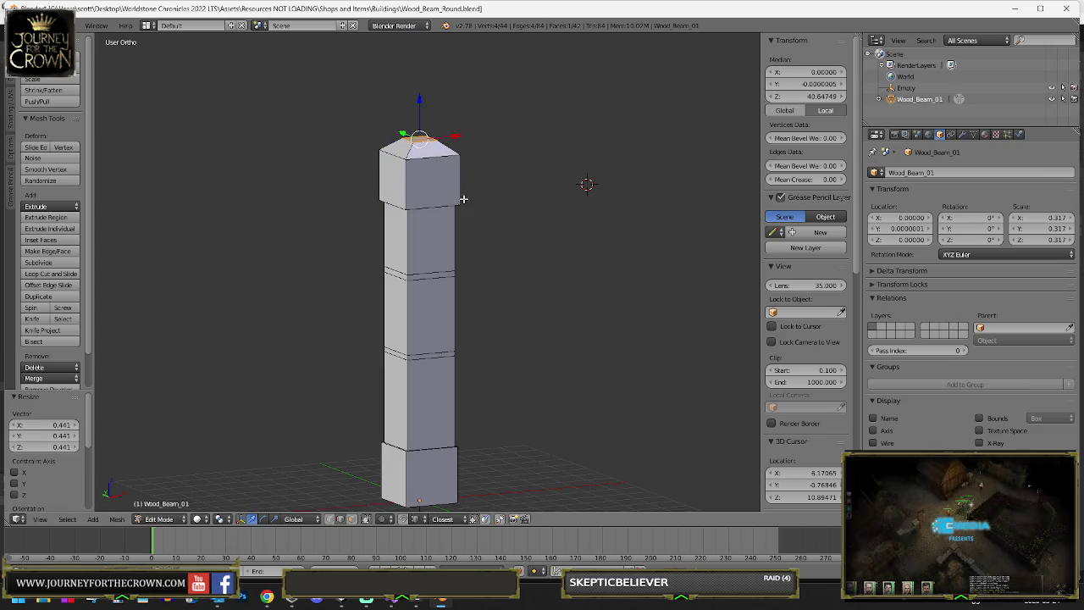
key(g)
key(z)
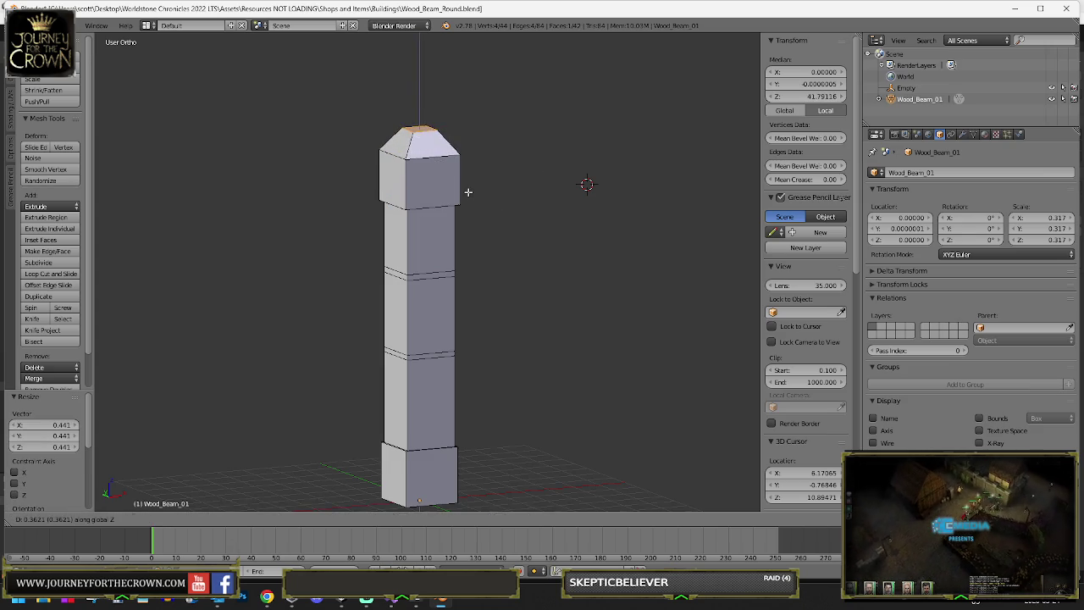
click(467, 190)
key(s)
click(465, 196)
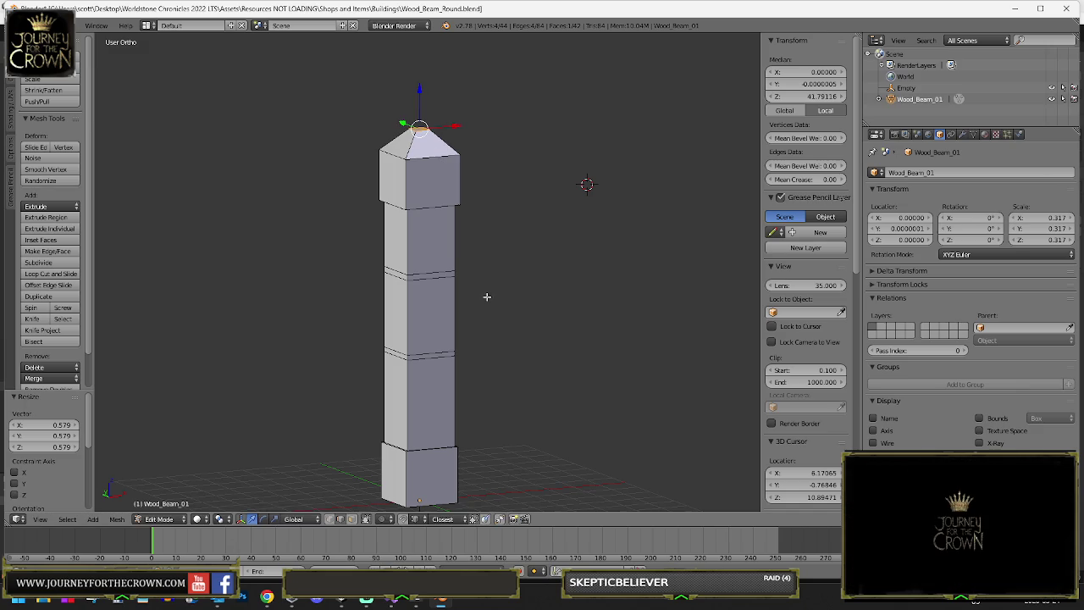
drag(449, 285, 494, 283)
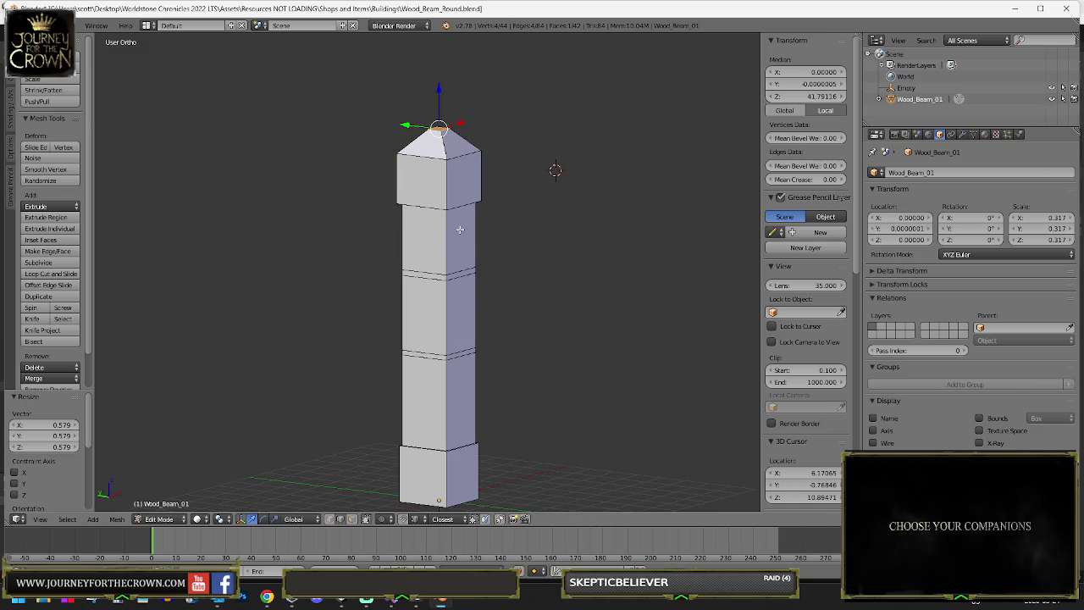
scroll(465, 299, down, 3)
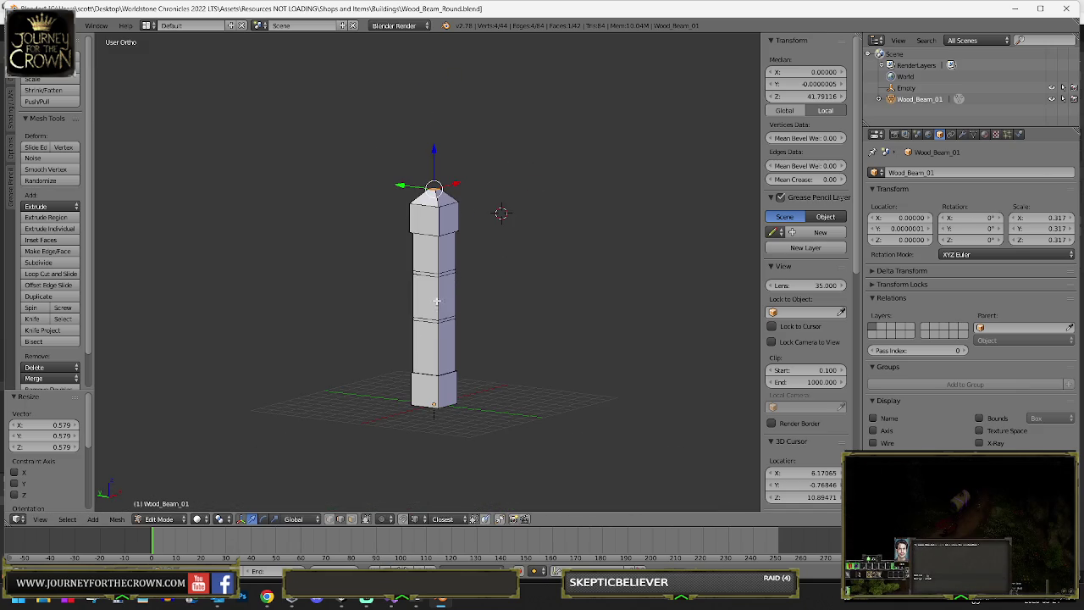
scroll(436, 252, up, 2)
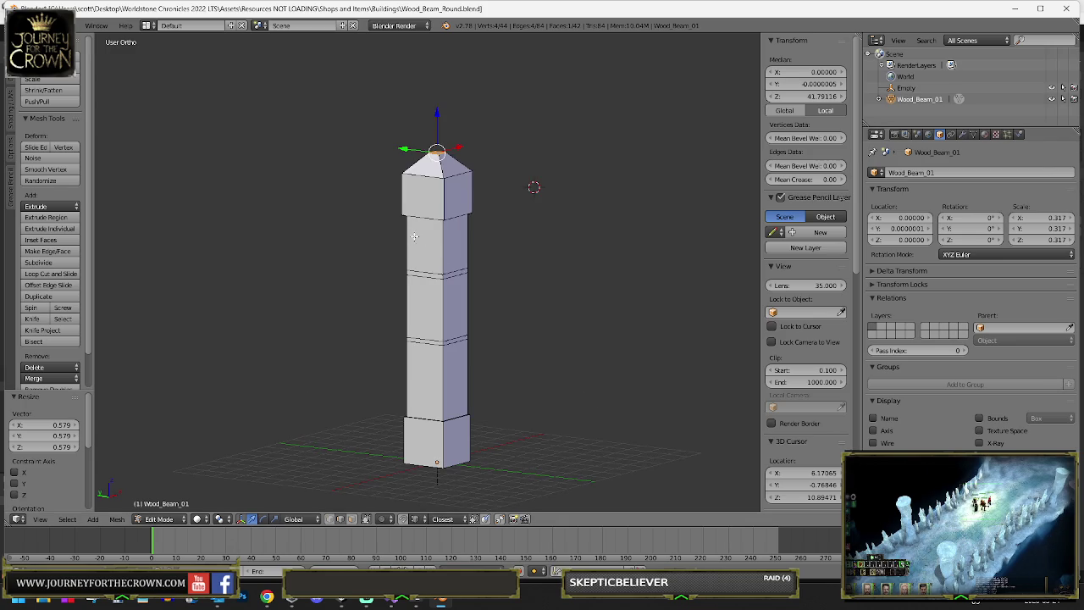
- Select the whole beam in front view and place a duplicate 10 units to the right
key(a)
key(a)
key(KP_1)
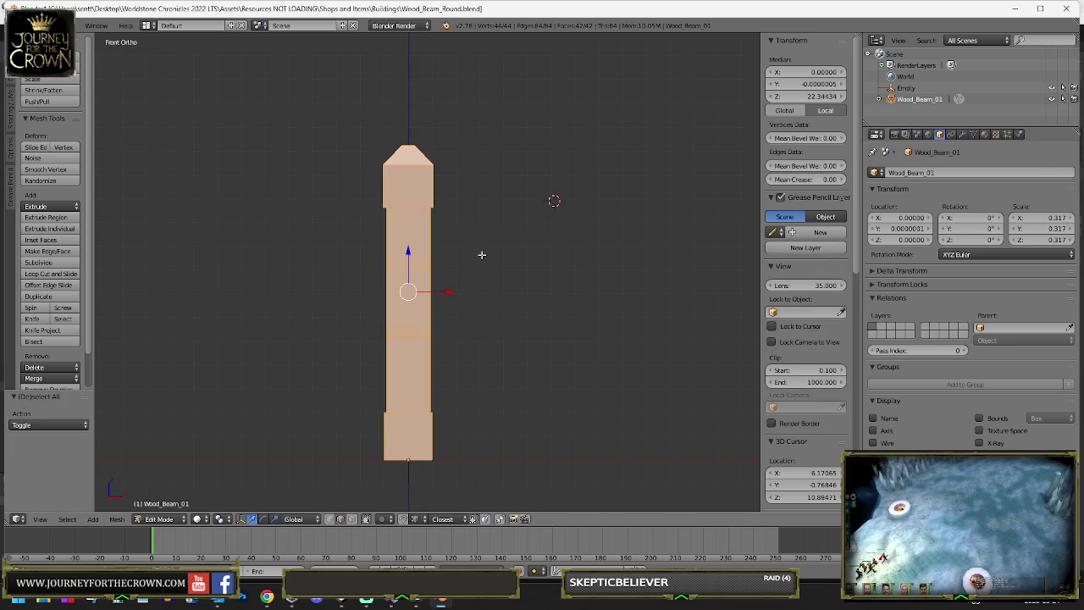
scroll(445, 304, down, 5)
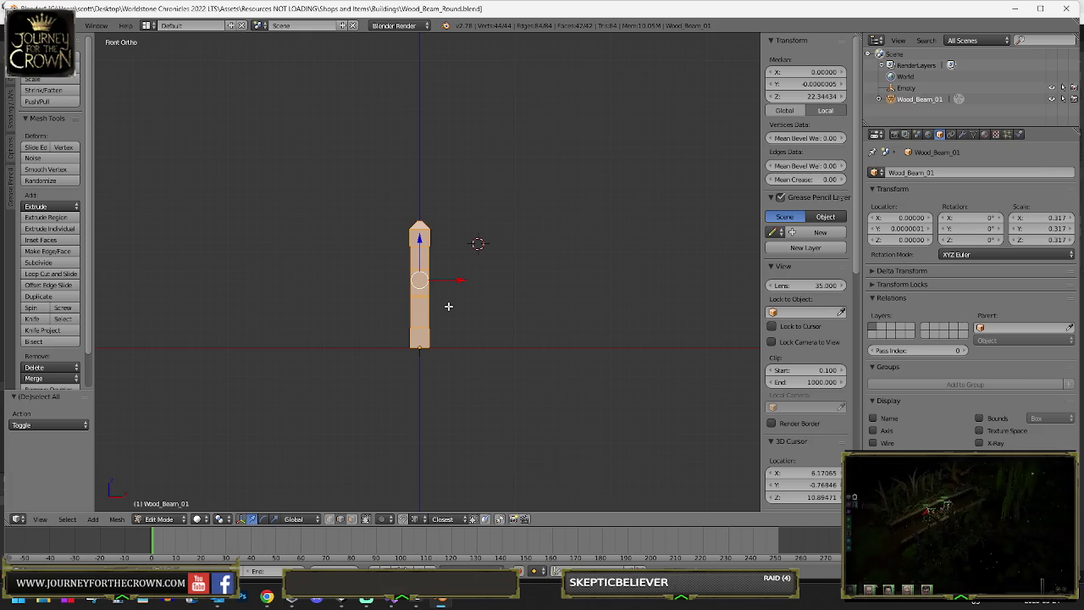
key(shift+d)
text(x3)
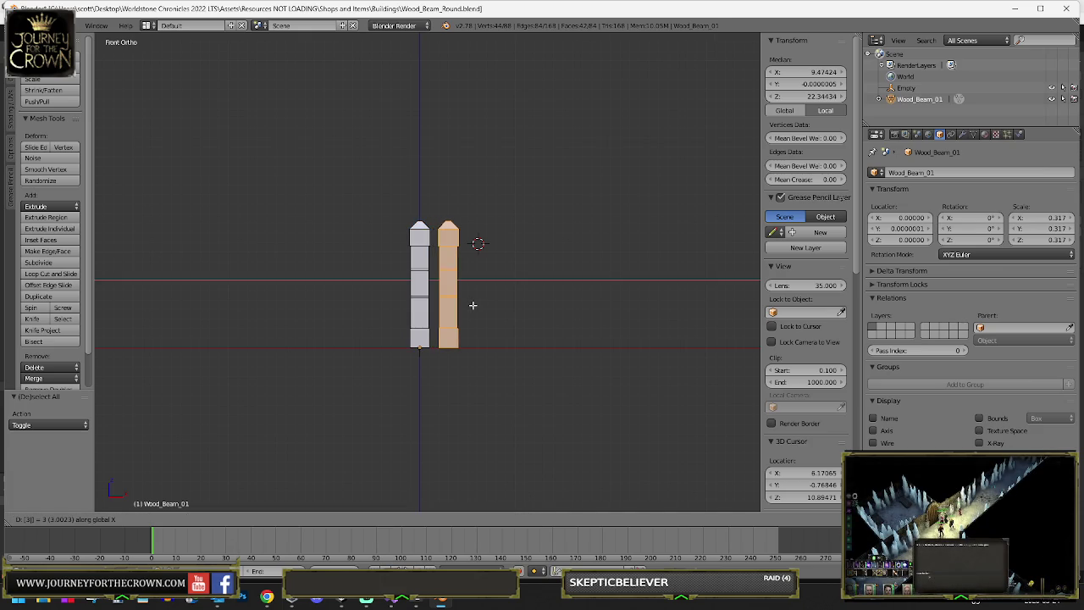
text(0)
key(Escape)
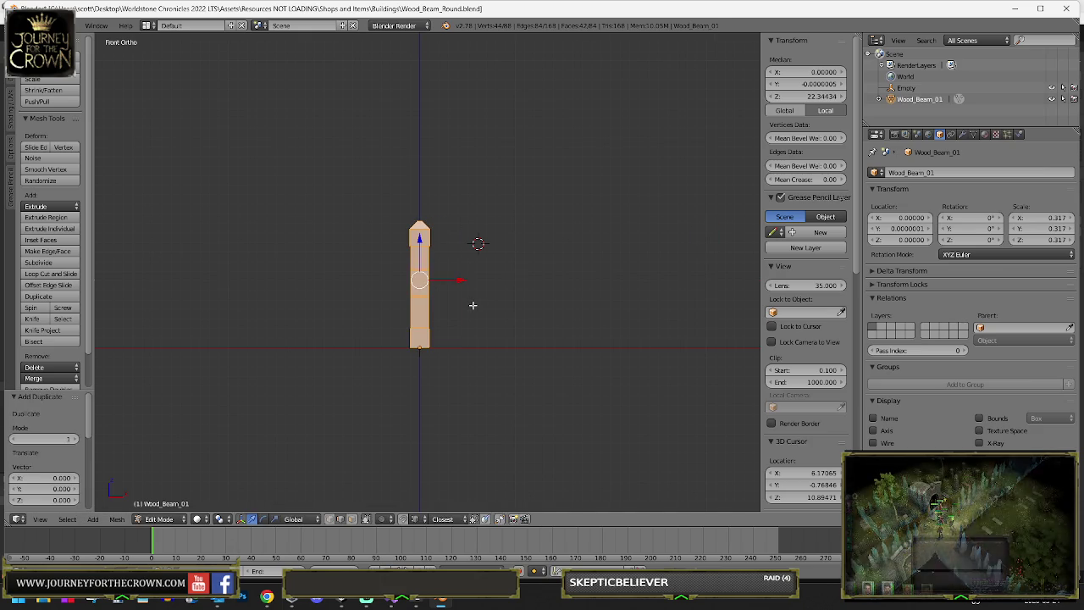
text(gz10)
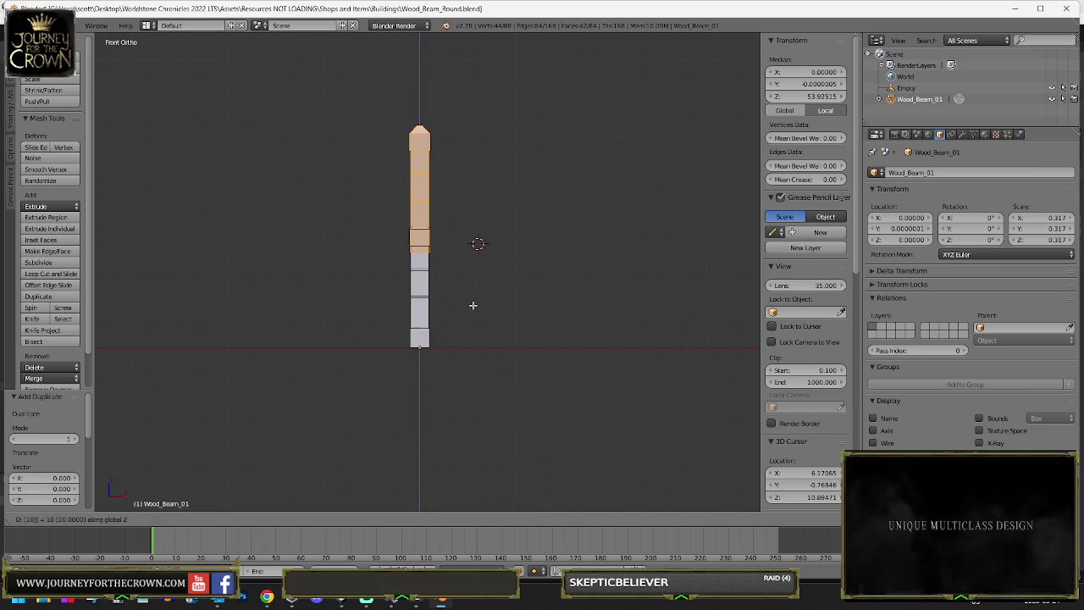
text(x)
key(Return)
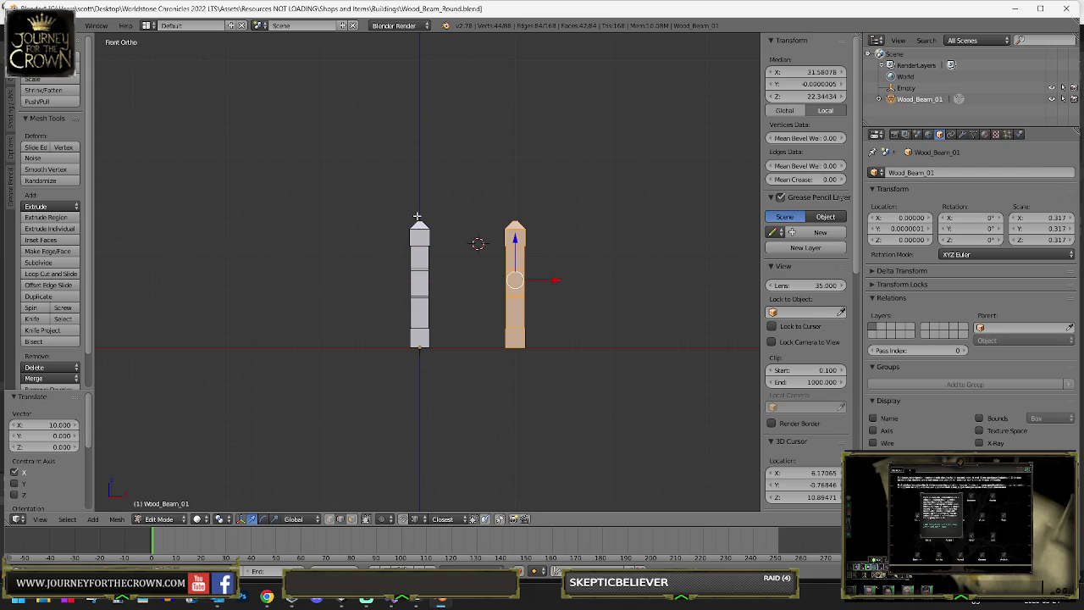
- Invert the selection and duplicate the original beam again as a copy to the left
key(ctrl+i)
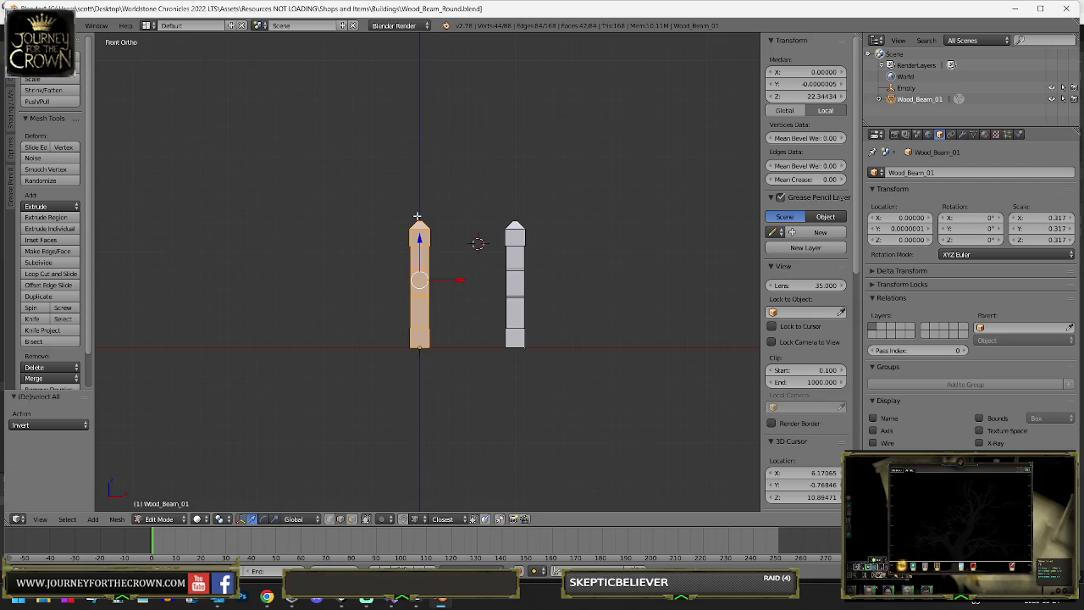
key(shift+d)
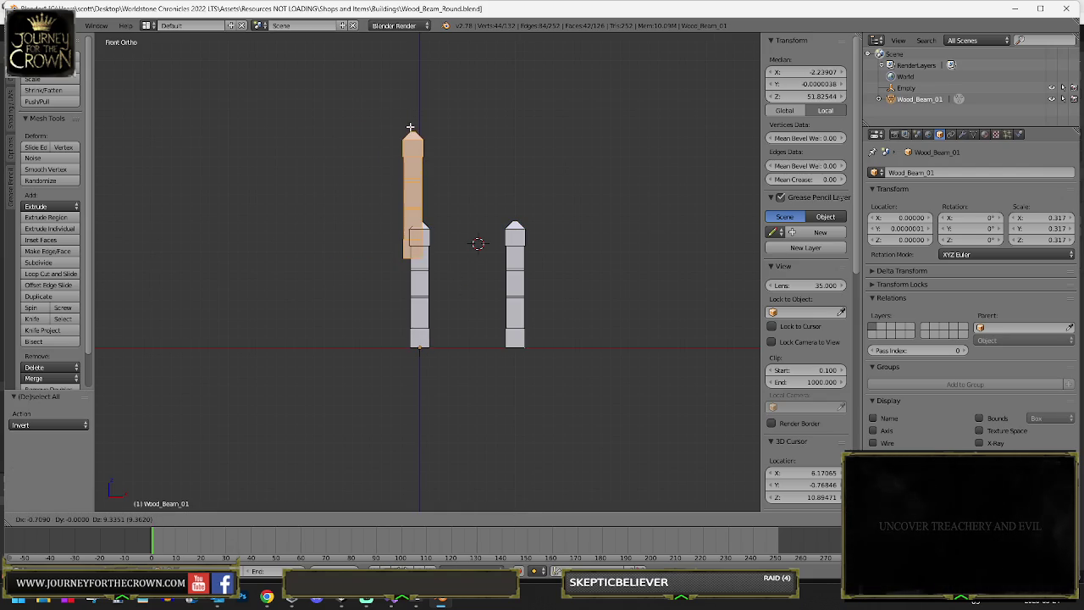
text(x)
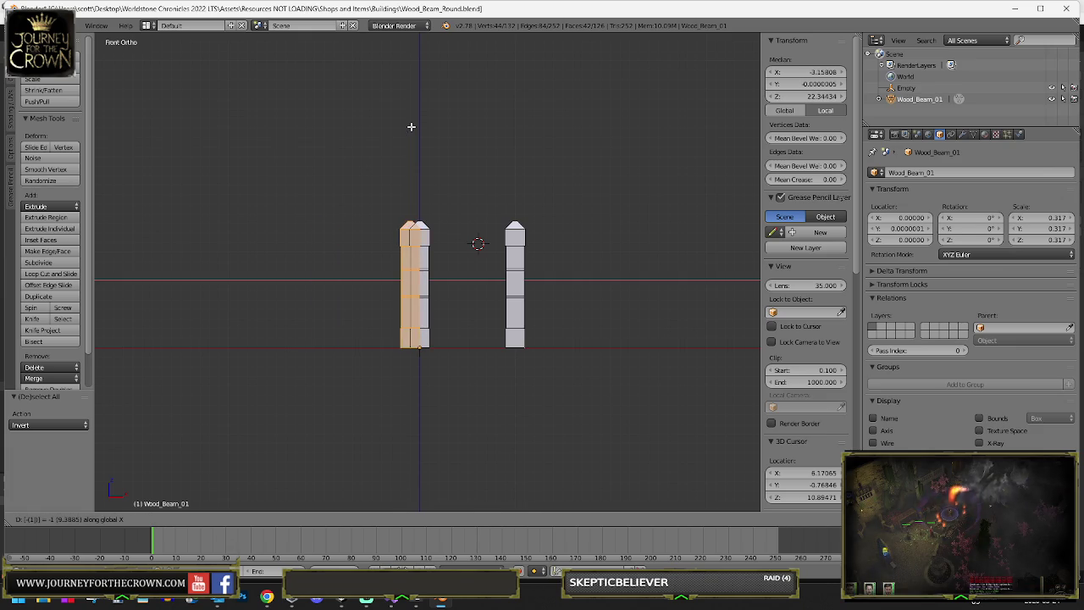
text(0)
key(Return)
- Delete the middle beam's vertices, then undo to restore it
right_click(428, 219)
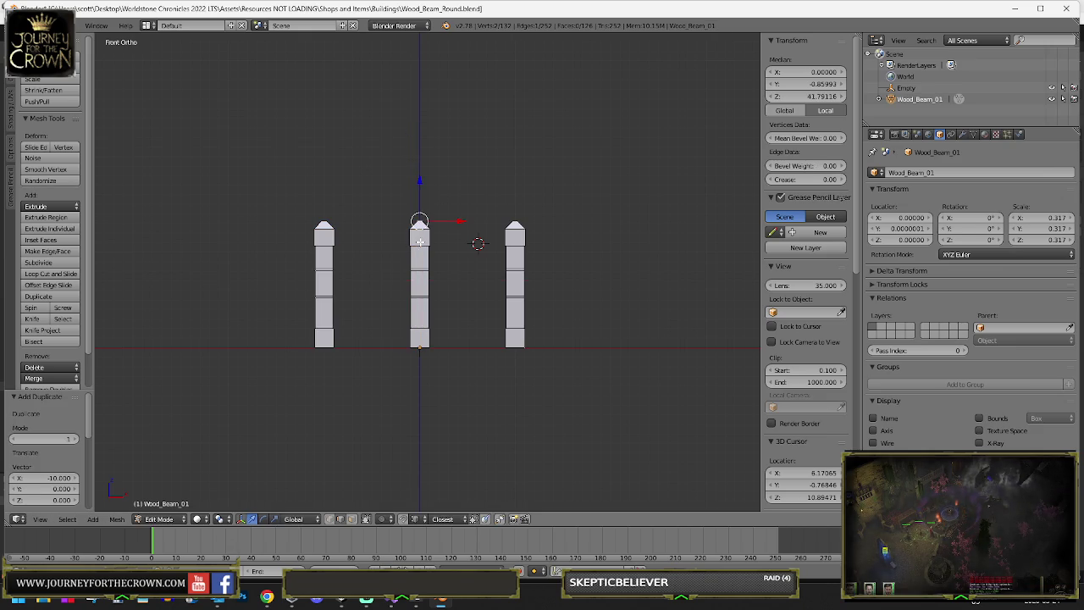
key(ctrl+l)
key(x)
click(423, 241)
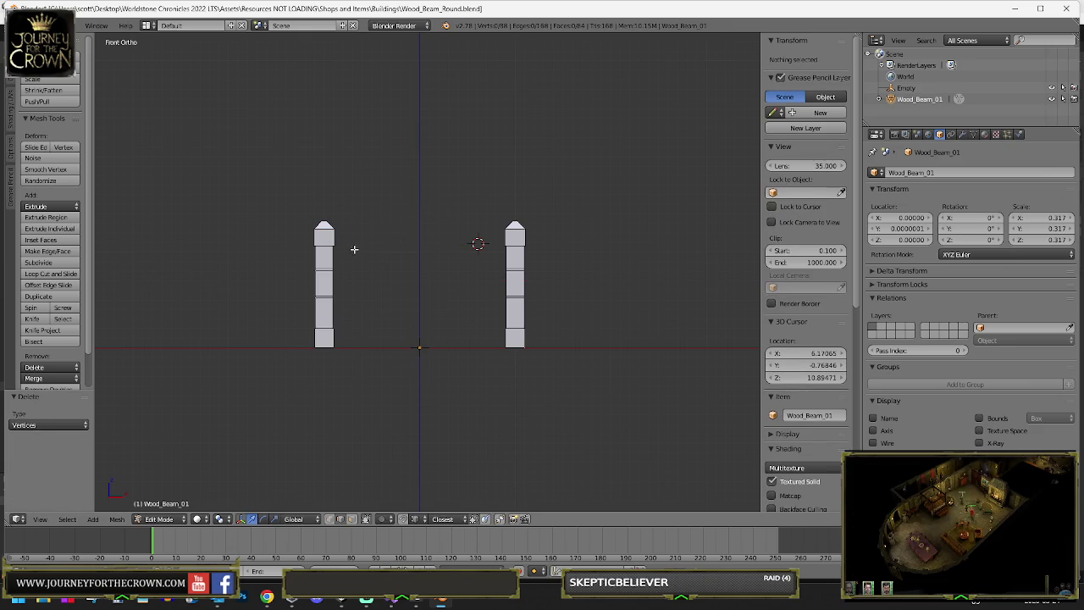
scroll(302, 237, up, 4)
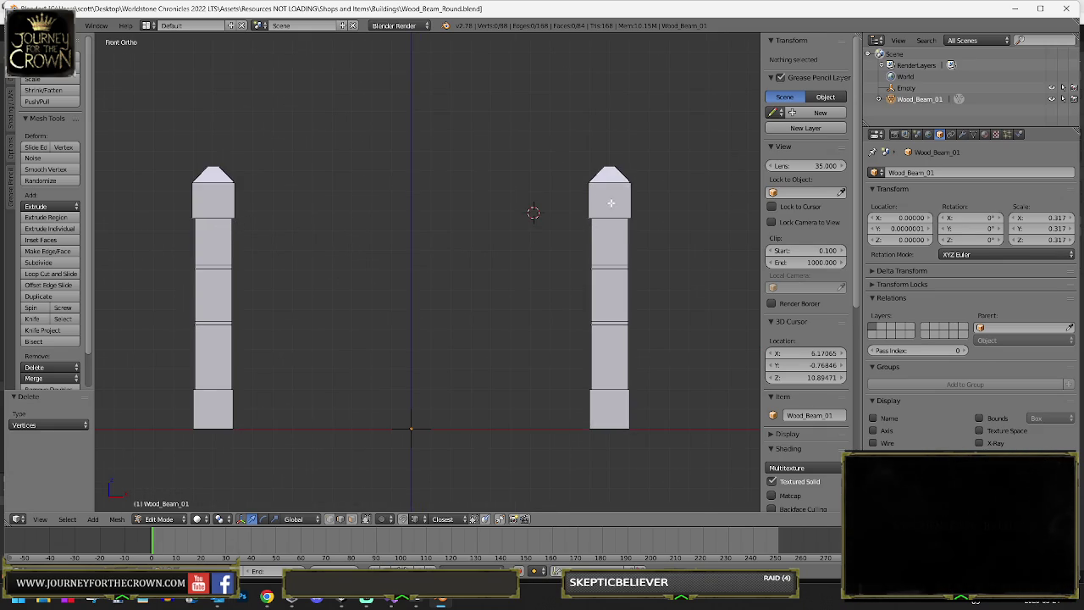
key(ctrl+z)
key(ctrl+z)
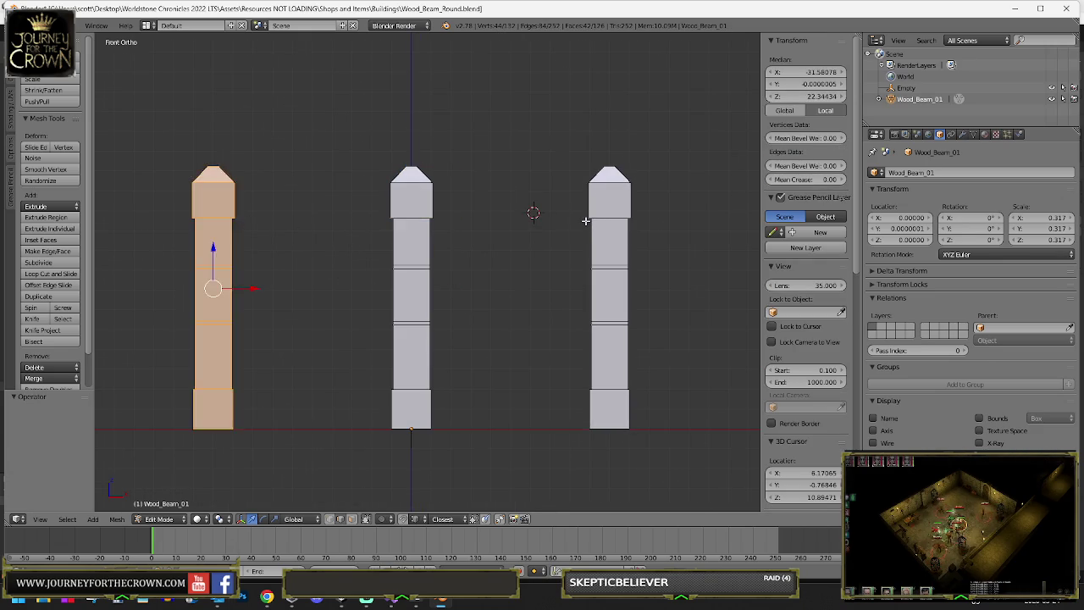
key(ctrl+z)
key(ctrl+z)
key(ctrl+z)
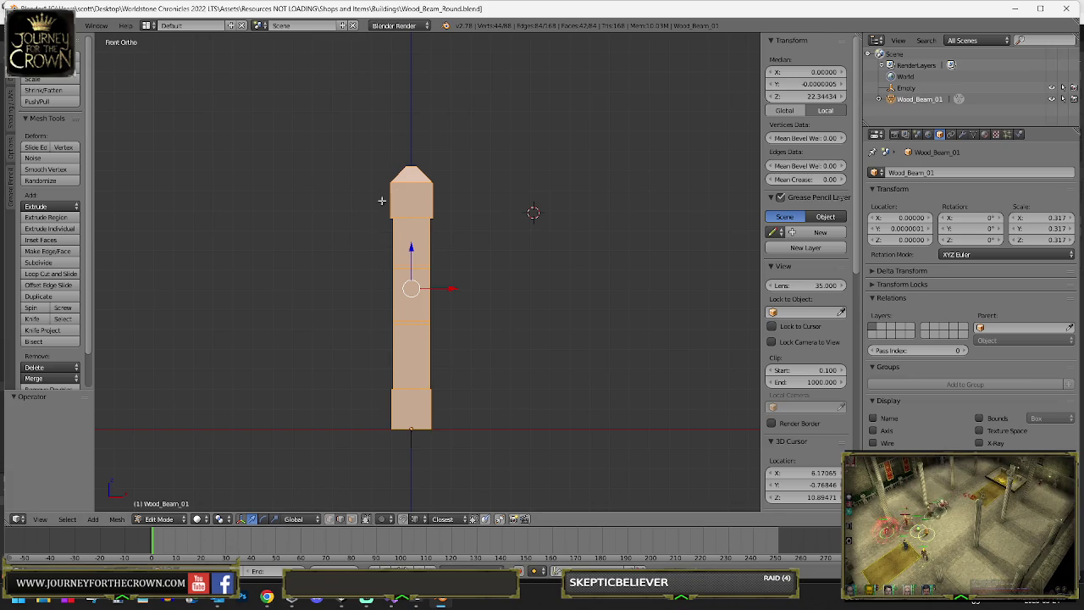
key(KP_4)
key(KP_4)
- Clear seams from a vertical edge loop, then mark a seam on a side edge
alt+right_click(423, 246)
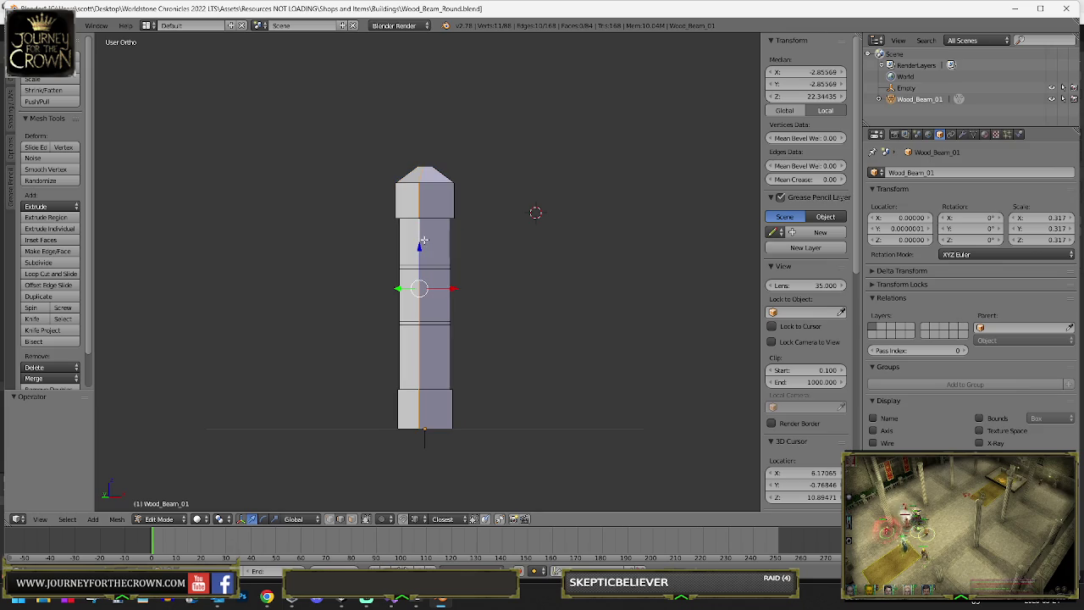
key(ctrl+e)
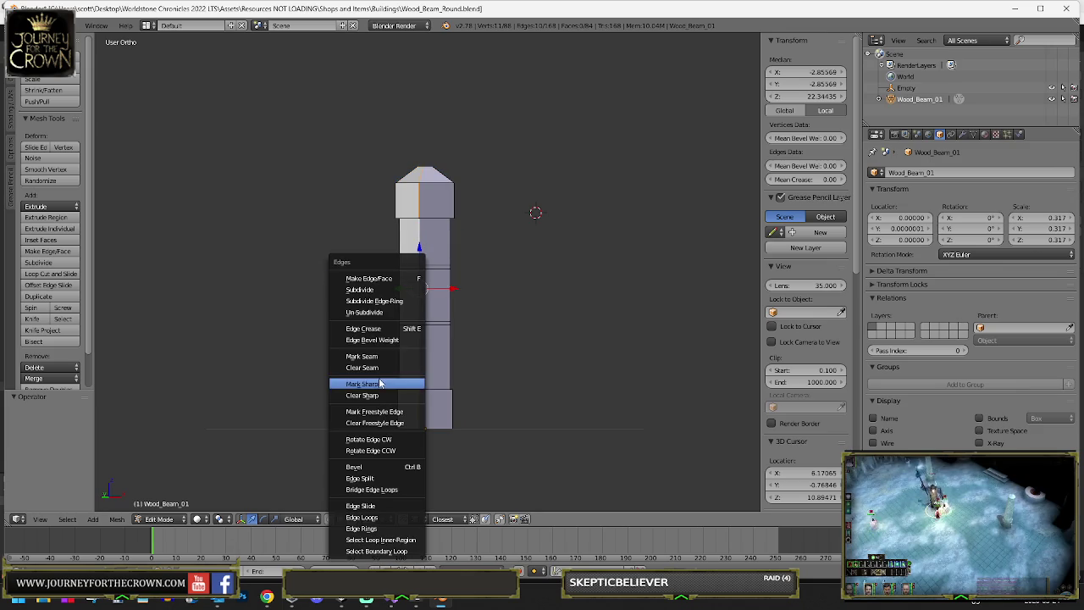
click(386, 365)
key(KP_4)
key(KP_4)
key(KP_4)
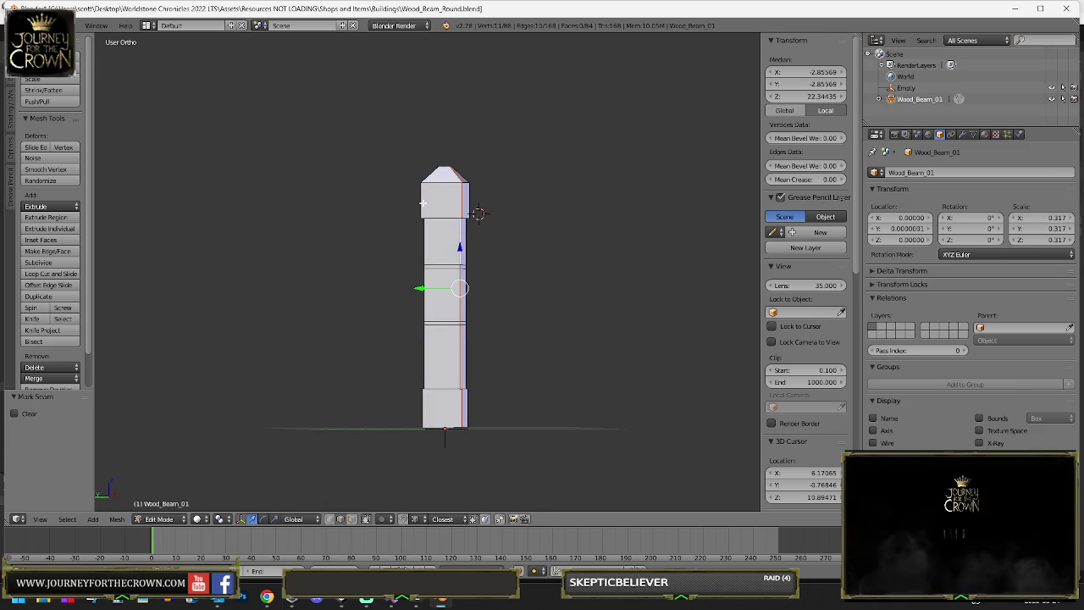
key(KP_4)
key(ctrl+e)
click(450, 219)
- Mark seams on the remaining vertical side edges around the beam
key(KP_4)
key(KP_4)
key(ctrl+e)
click(456, 216)
key(KP_4)
key(ctrl+e)
click(424, 216)
key(KP_4)
- Mark the edge loop at the top of the shaft as a seam
scroll(537, 245, up, 4)
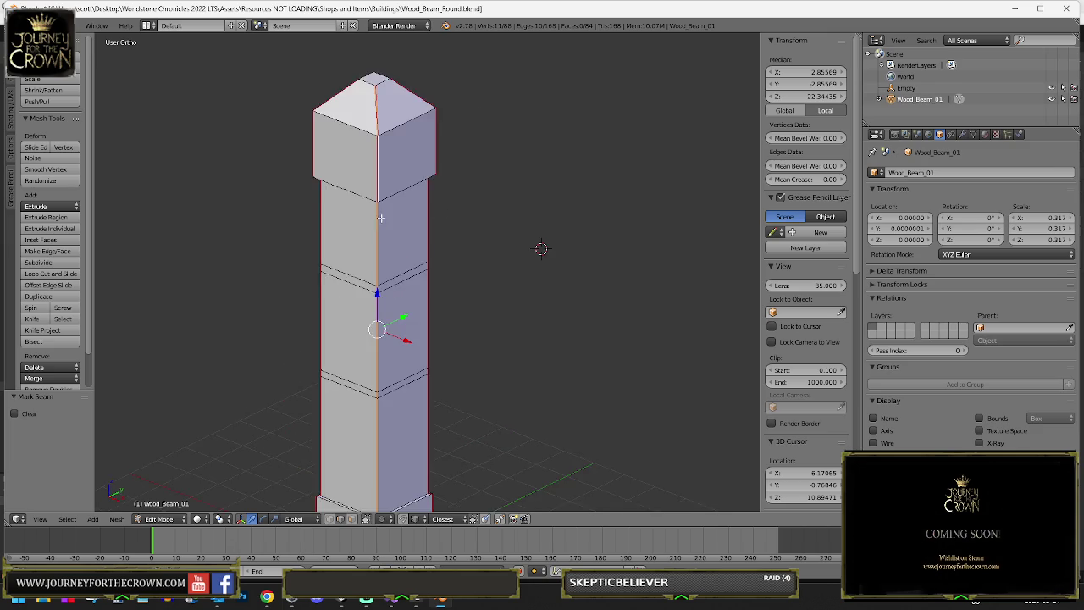
alt+click(348, 158)
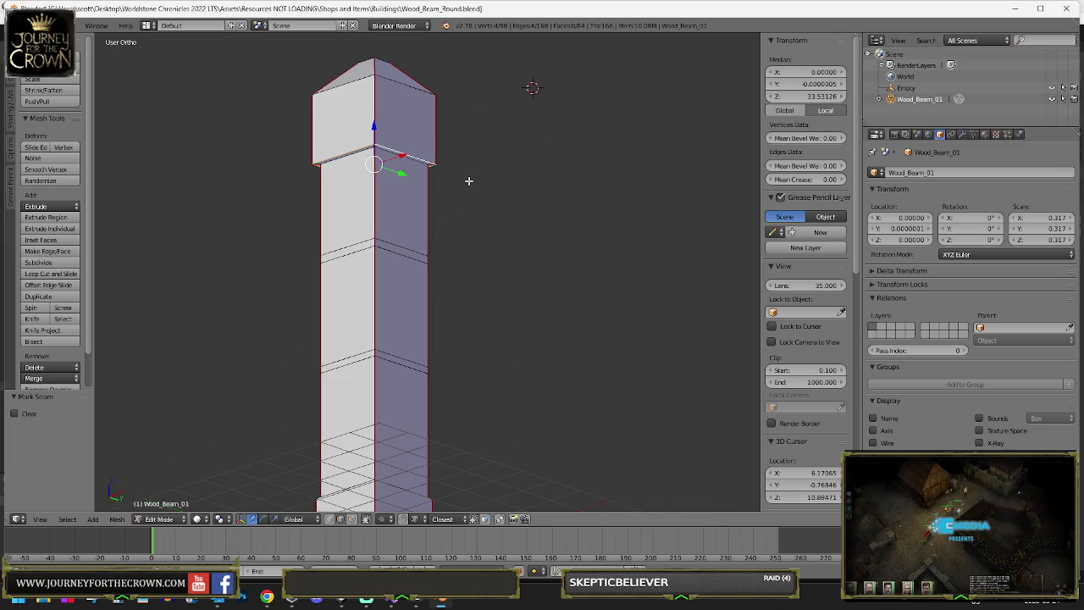
key(KP_4)
key(KP_4)
key(KP_4)
key(ctrl+e)
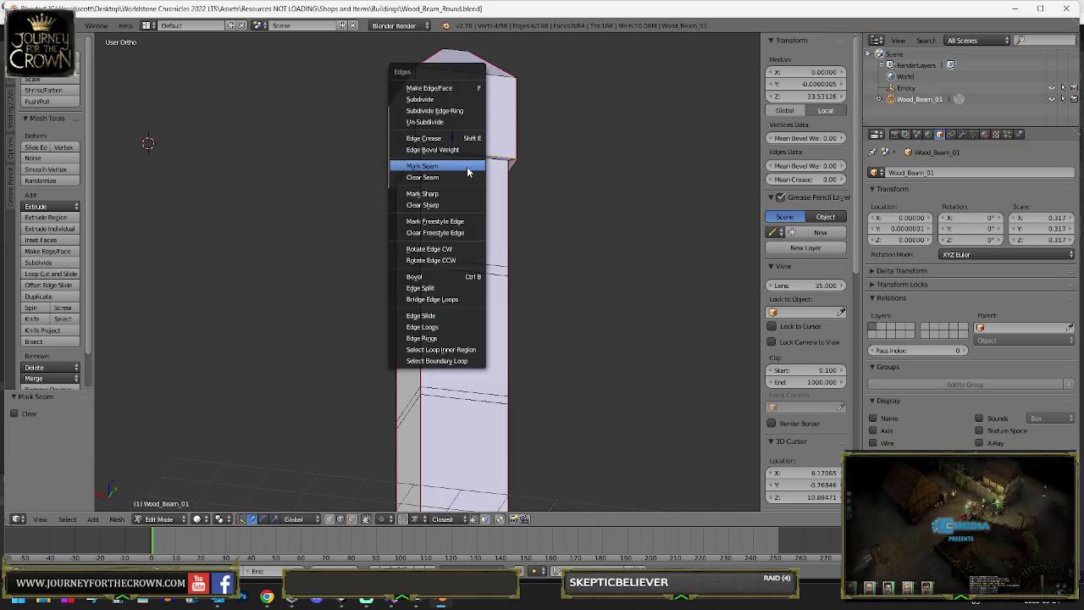
click(468, 166)
key(ctrl+e)
click(494, 184)
scroll(494, 185, down, 2)
- From a downward angle, mark the edges around the beam's base as seams
key(ctrl+KP_2)
key(KP_8)
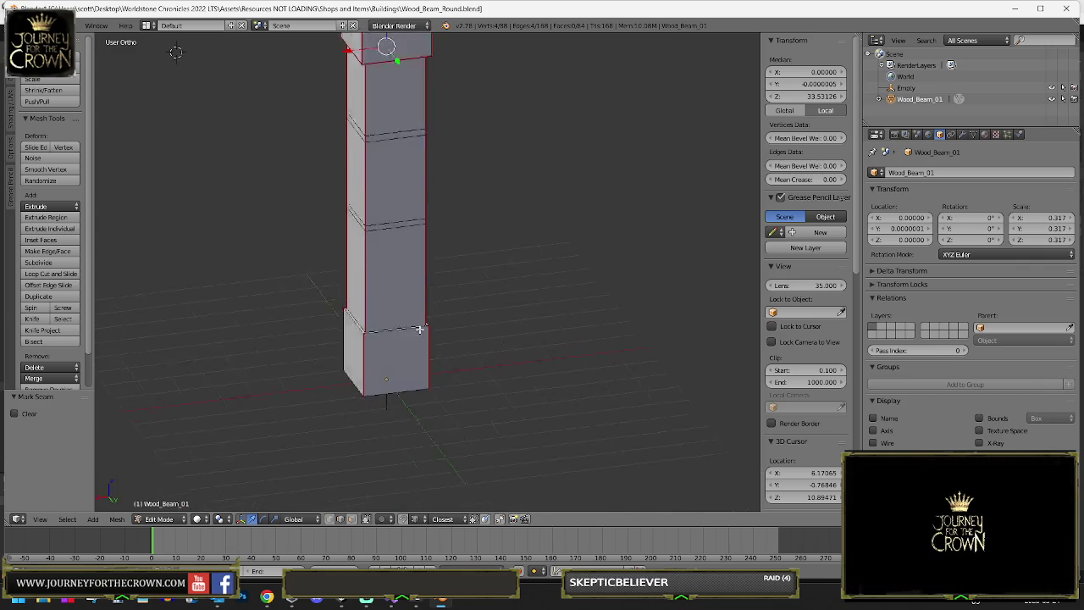
key(KP_4)
key(ctrl+e)
click(426, 315)
key(KP_6)
key(KP_6)
key(KP_6)
key(ctrl+e)
click(400, 291)
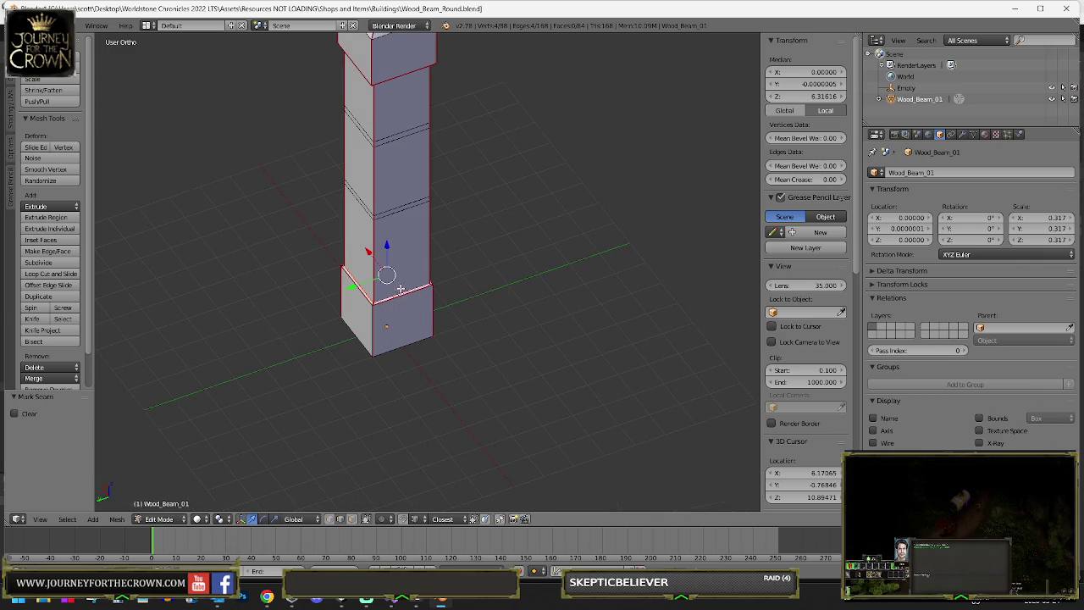
ctrl+right_click(418, 338)
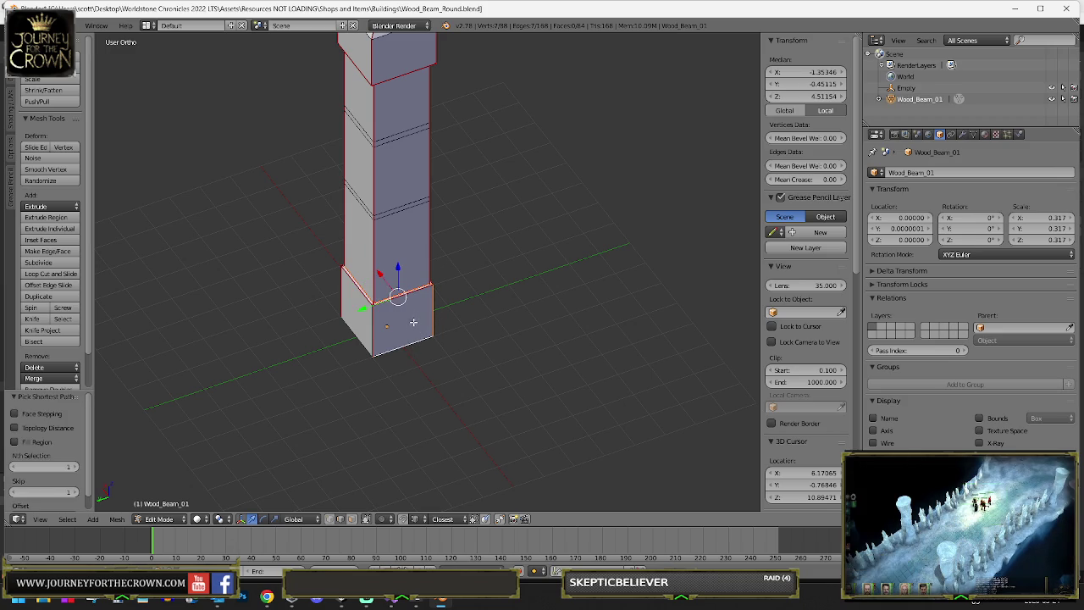
key(ctrl+e)
click(406, 330)
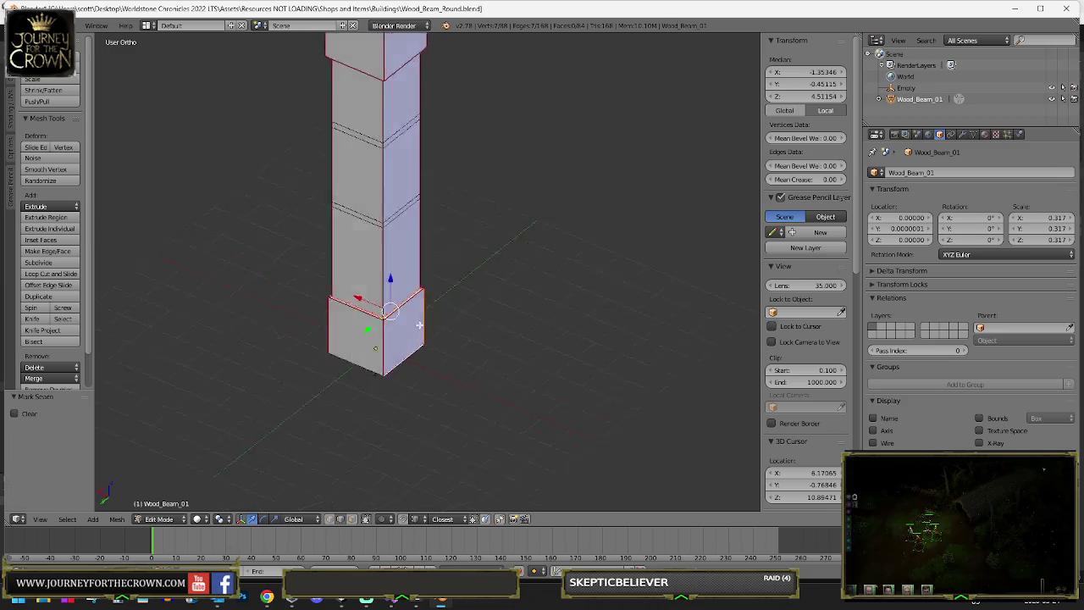
- Mark the last remaining base edges as seams
right_click(377, 372)
mouse_move(402, 364)
mouse_down()
mouse_move(483, 242)
mouse_move(431, 244)
mouse_up()
right_click(380, 246)
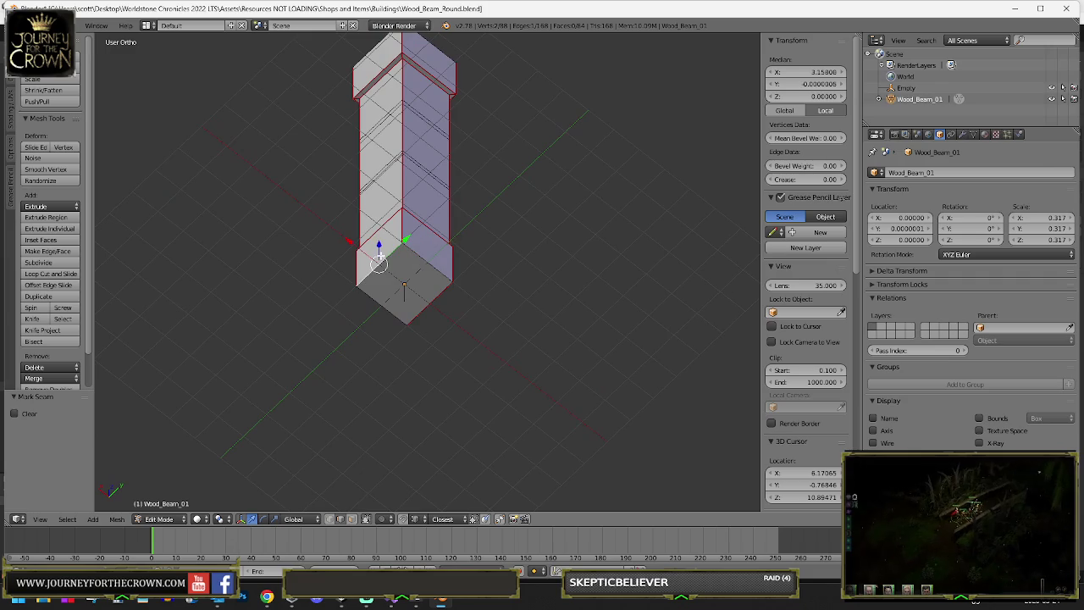
shift+right_click(423, 260)
key(ctrl+e)
click(421, 290)
mouse_move(415, 286)
mouse_down()
mouse_move(518, 317)
mouse_move(557, 346)
mouse_move(429, 154)
mouse_up()
scroll(518, 317, down, 3)
scroll(429, 154, up, 7)
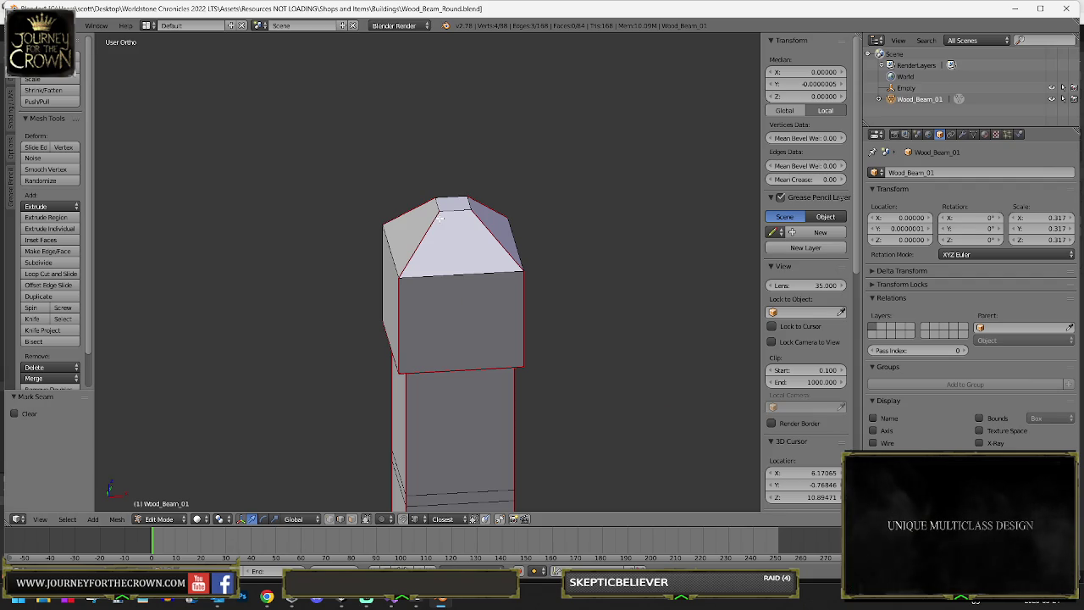
- Mark the top cap edges as seams and clear the seam from unwanted cap edges
key(ctrl+e)
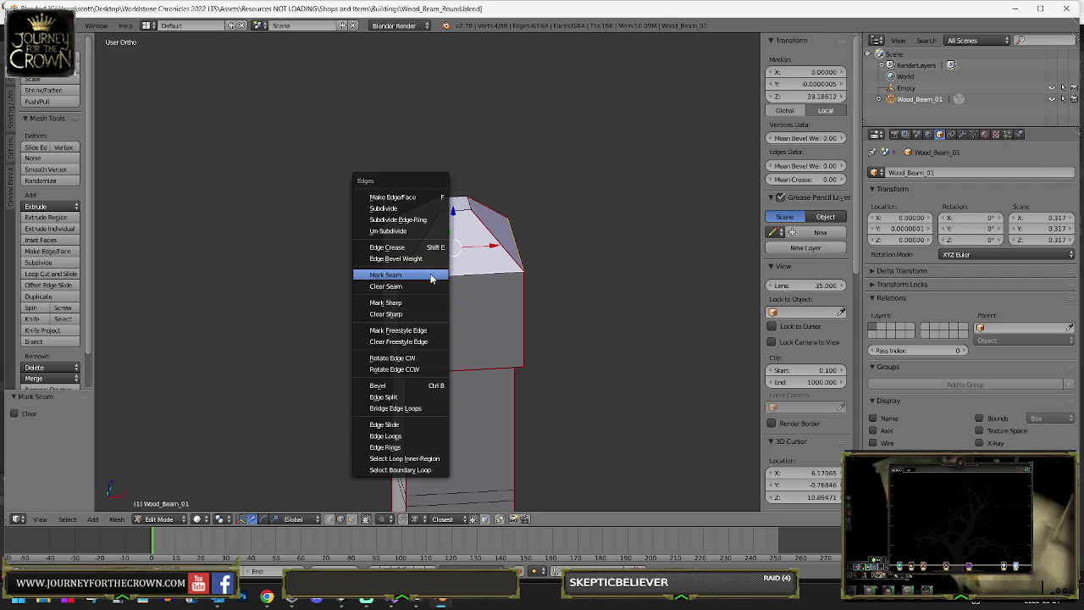
click(430, 274)
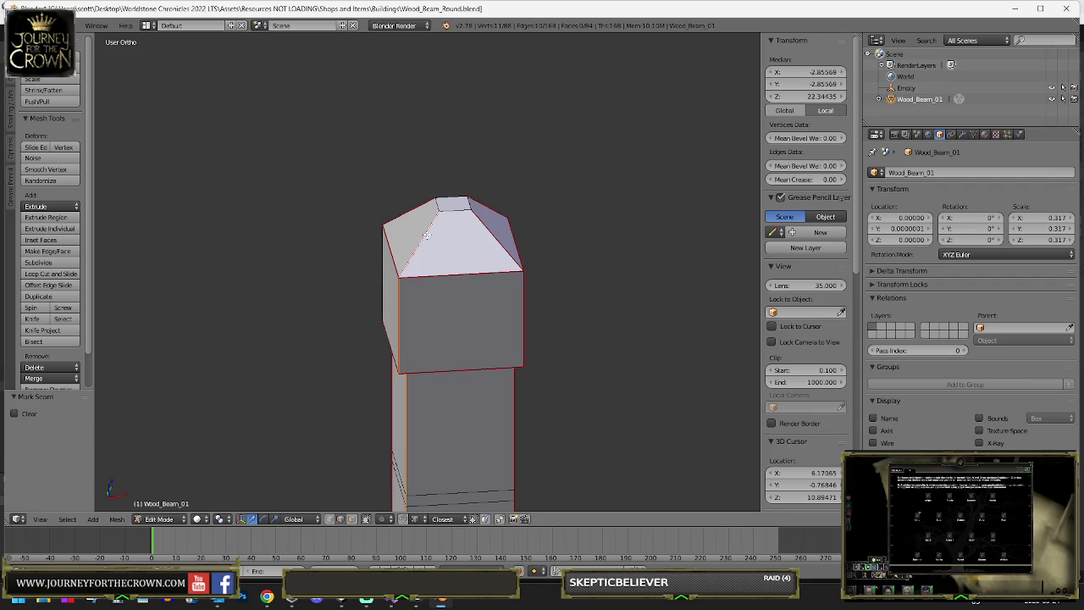
right_click(479, 203)
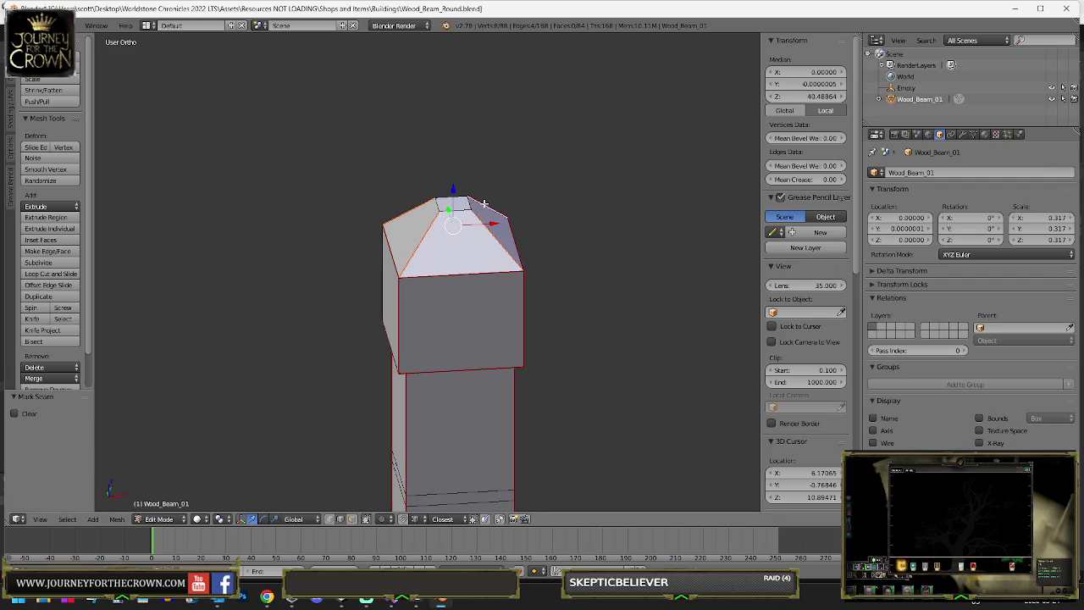
scroll(463, 249, down, 2)
key(ctrl+e)
click(442, 263)
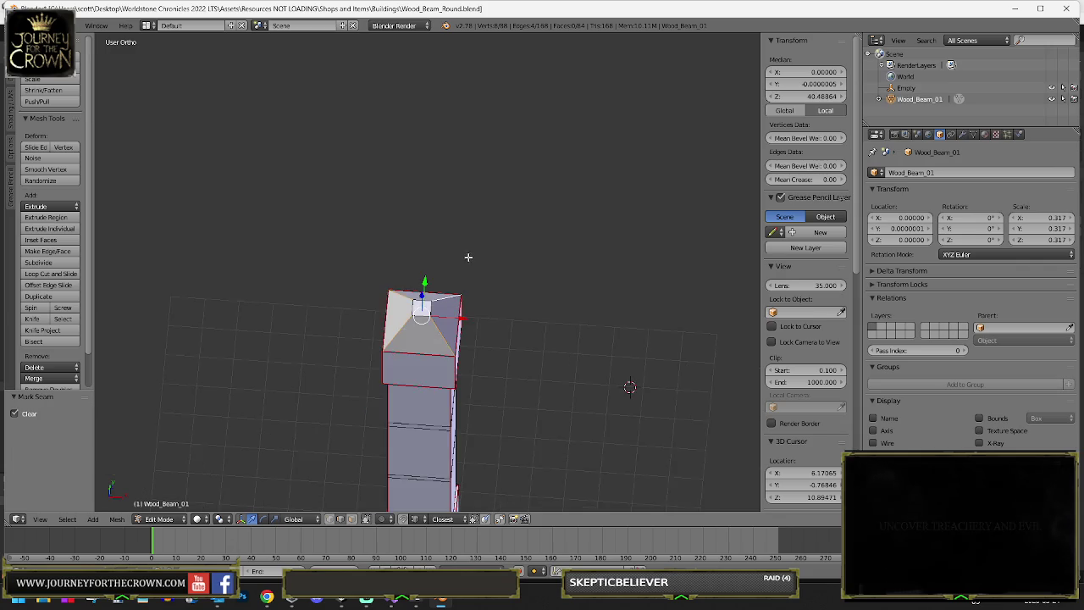
- Unwrap the beam mesh Angle Based with Fill Holes
key(KP_8)
key(KP_8)
key(u)
click(430, 287)
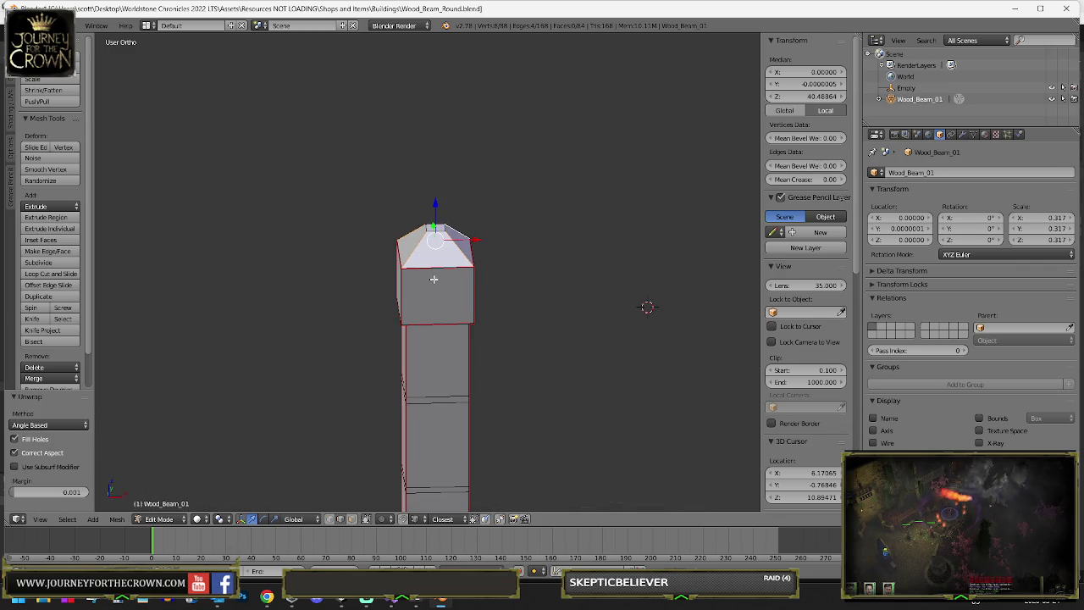
key(u)
click(438, 278)
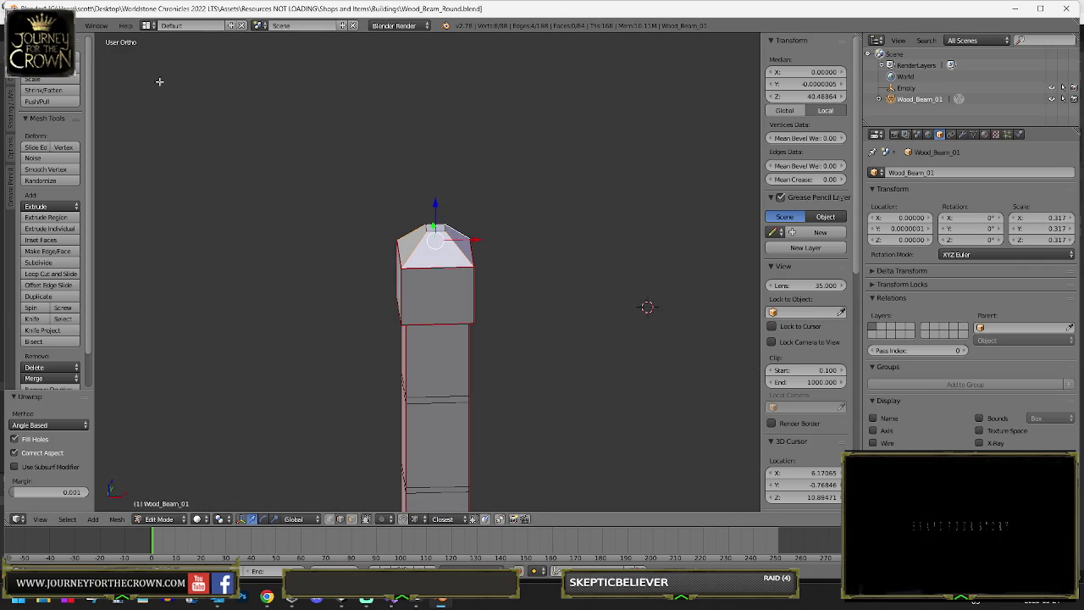
click(147, 26)
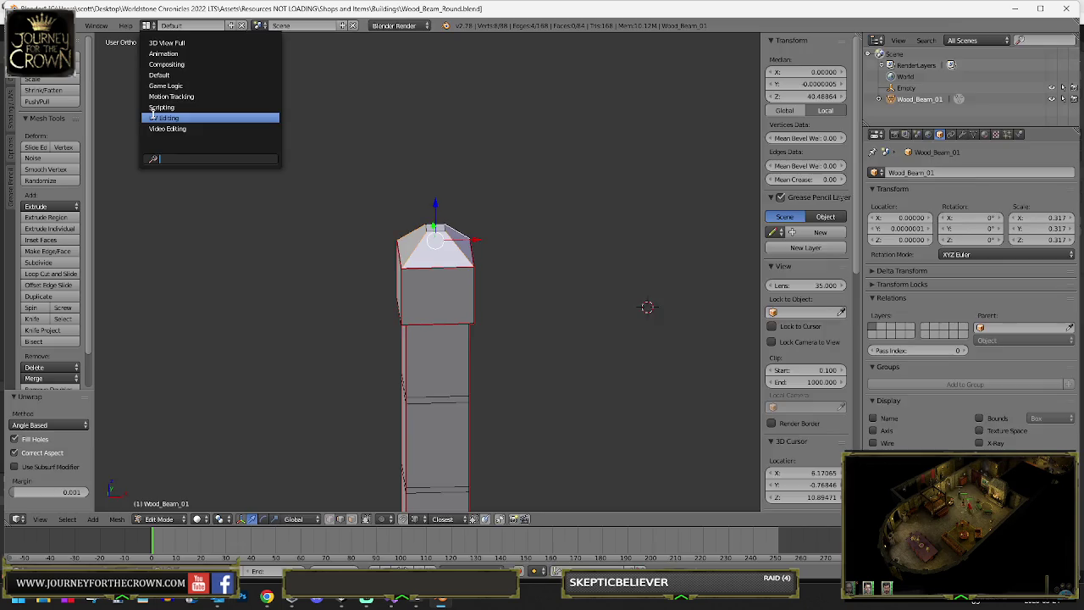
- Switch to the UV Editing layout and assign Stone_House.psd as the editor image
click(169, 114)
click(690, 558)
click(690, 570)
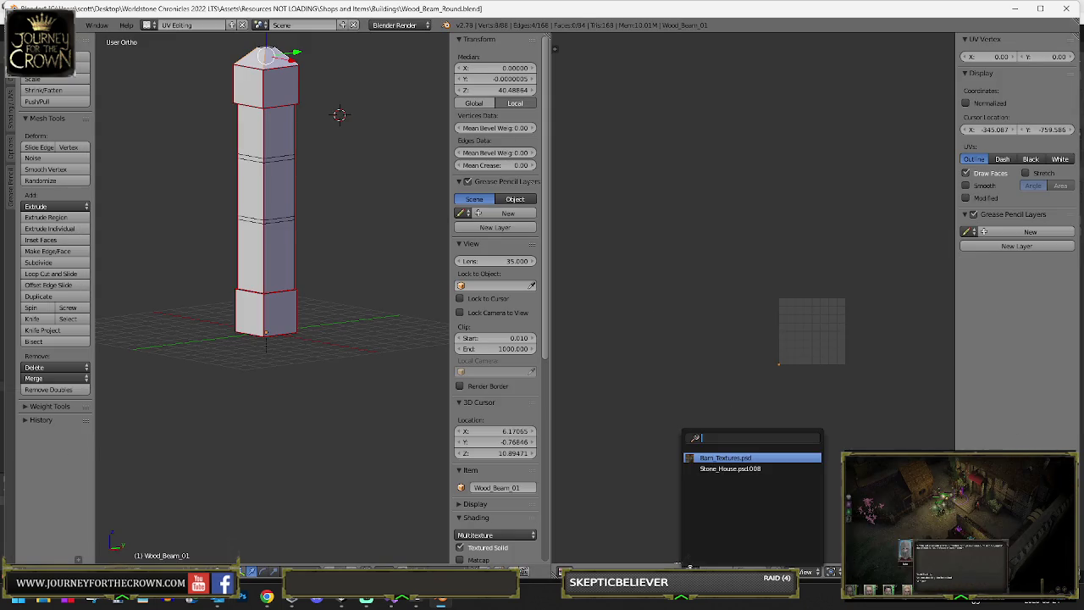
click(721, 468)
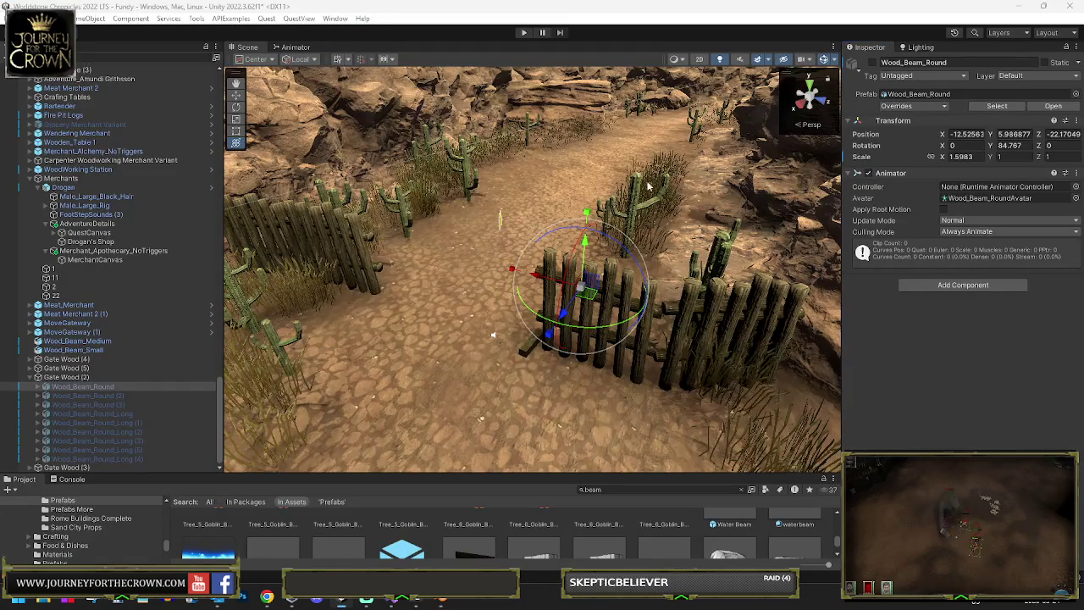
- In Unity, select Wood_Beam_Round's Wood_Beam_01 child and inspect its Mesh Renderer material
click(52, 389)
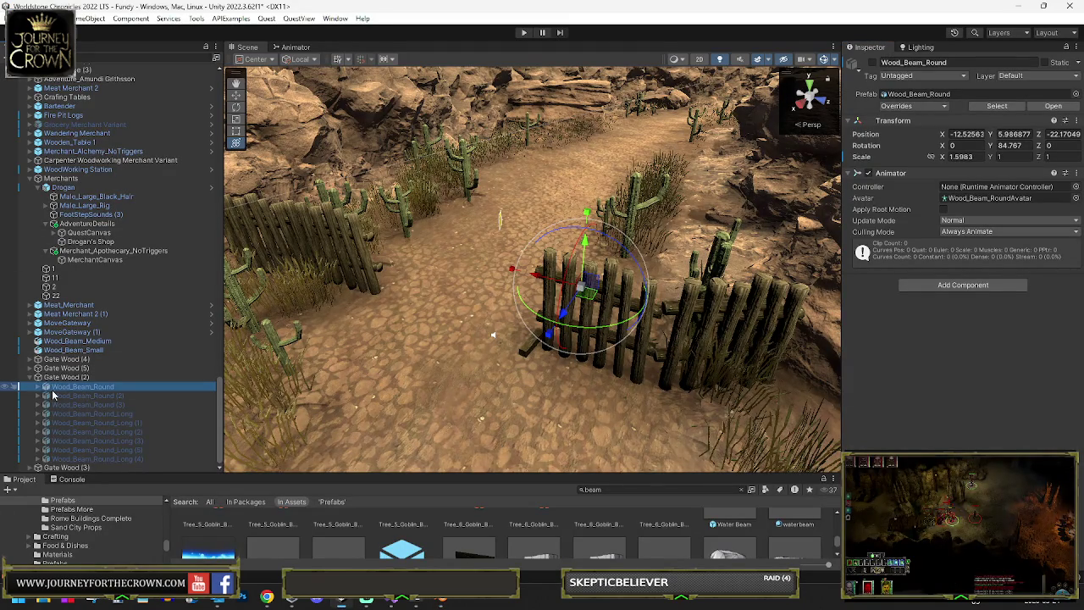
click(38, 386)
click(83, 404)
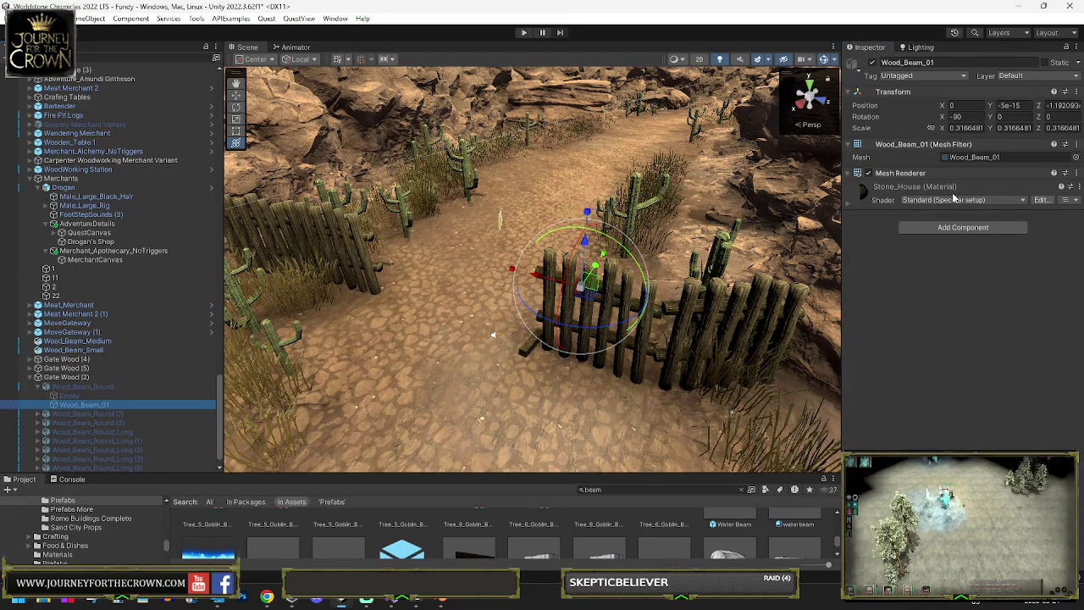
click(859, 174)
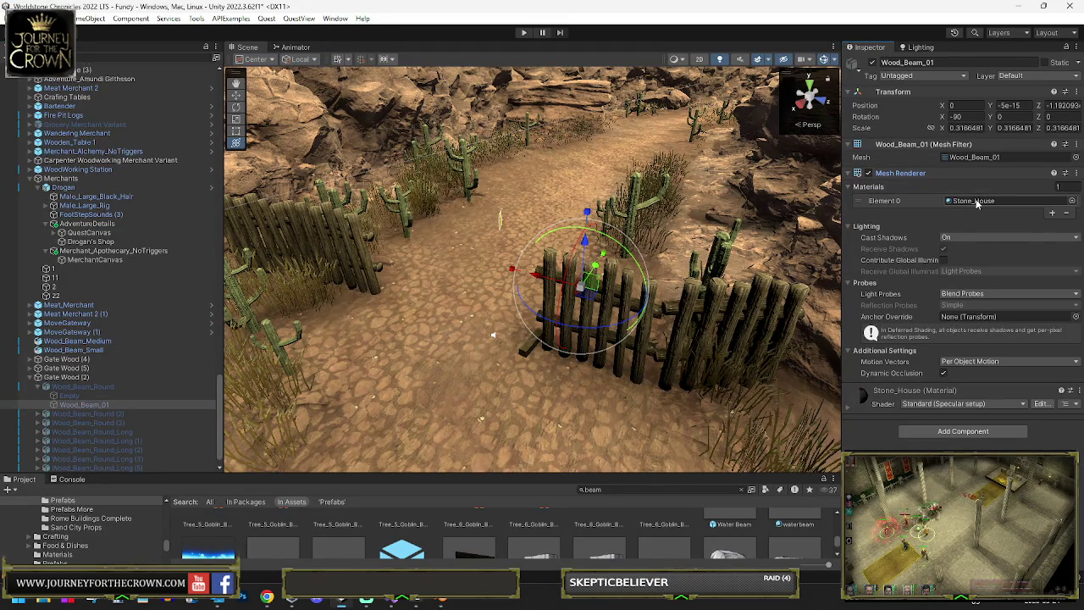
click(1015, 7)
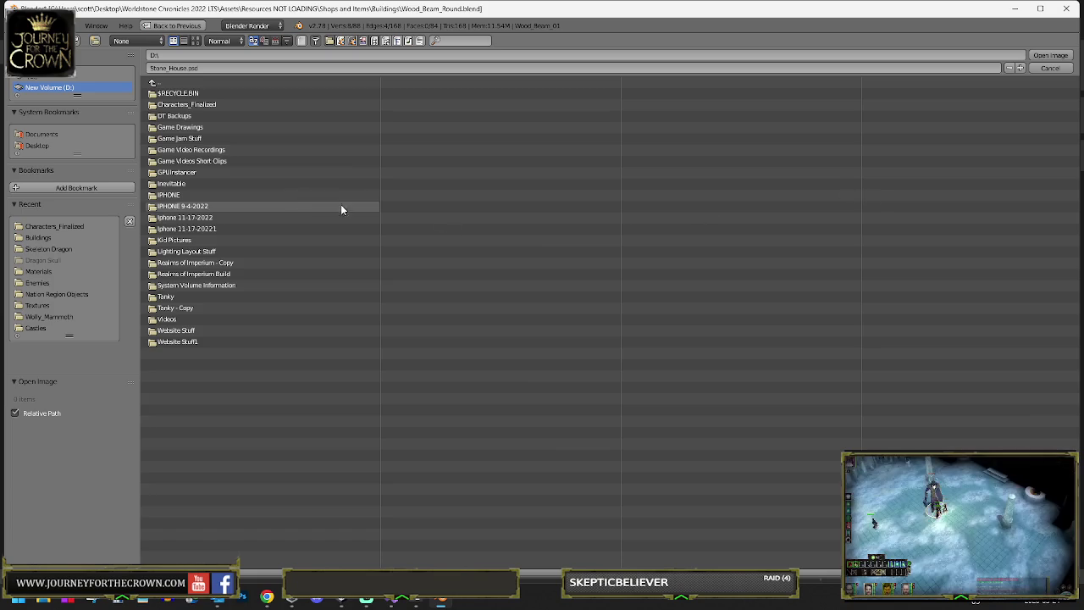
click(44, 239)
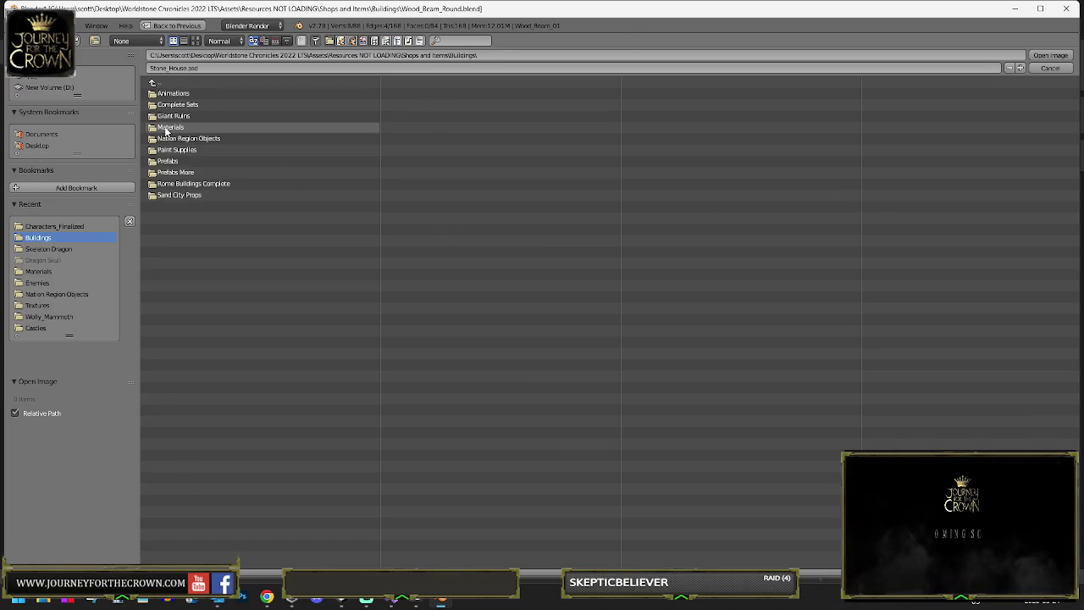
click(342, 602)
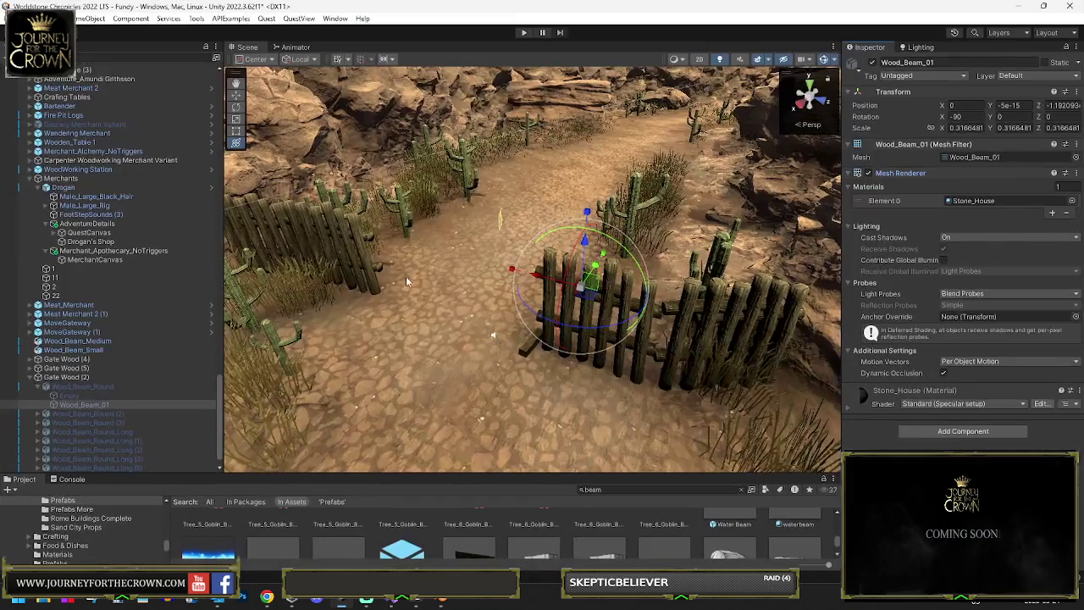
- Locate the Stone_House material, show it in Explorer, and copy its folder path
click(973, 201)
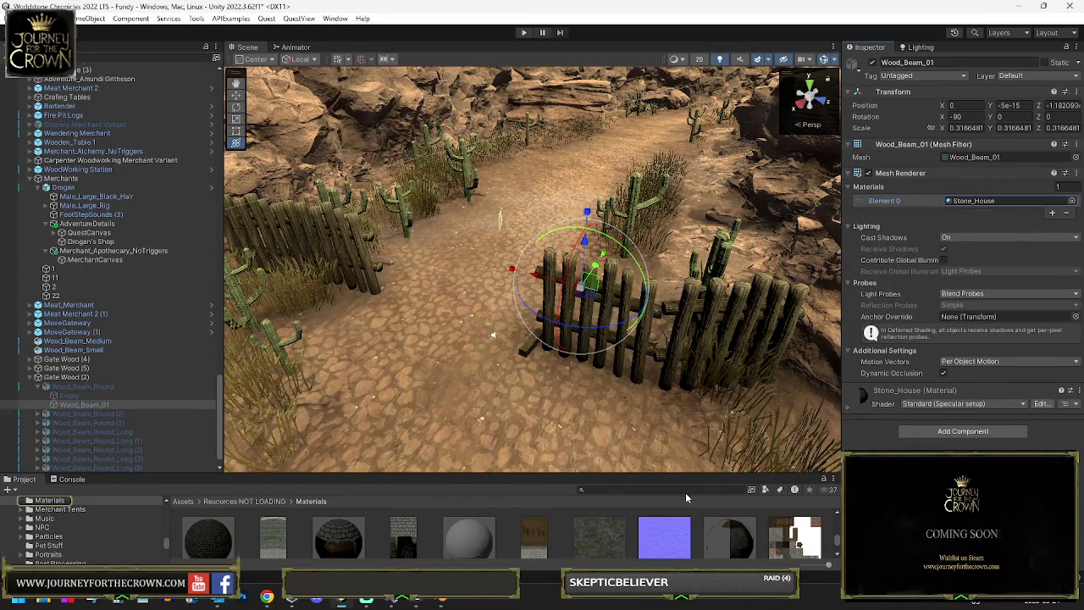
drag(674, 475, 678, 277)
scroll(849, 203, down, 5)
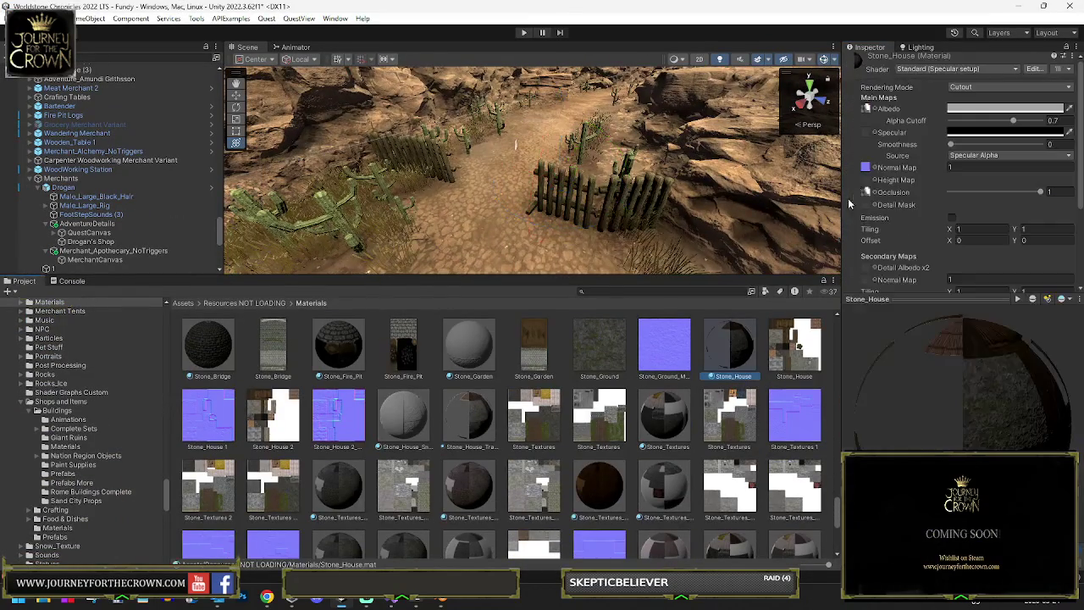
click(866, 111)
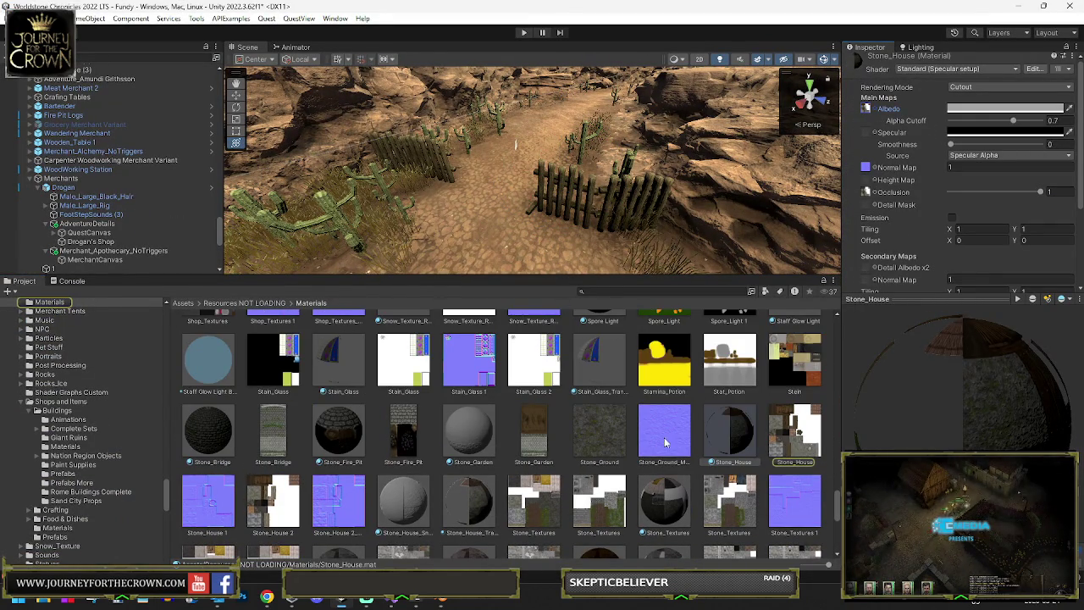
right_click(720, 447)
click(770, 113)
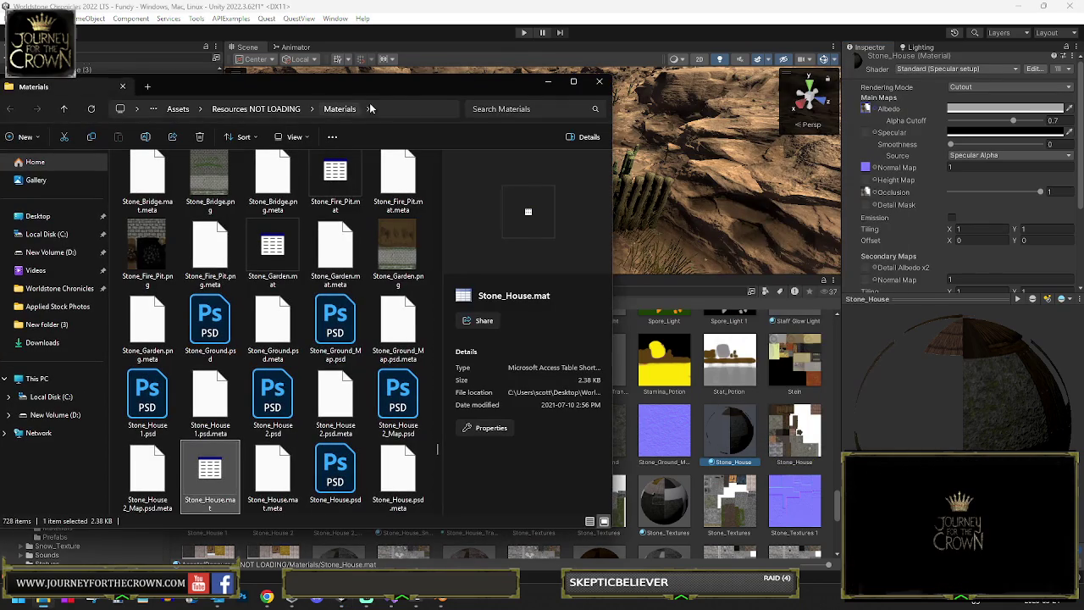
click(370, 108)
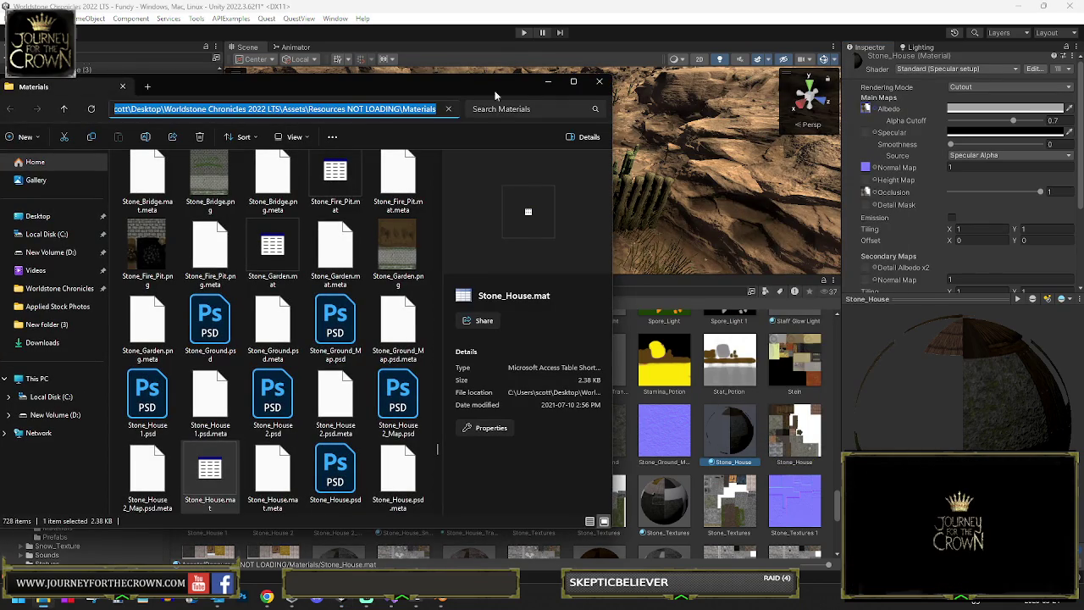
click(598, 83)
- Paste the Materials folder path into Blender's image browser and go there
click(441, 599)
key(ctrl+v)
key(Return)
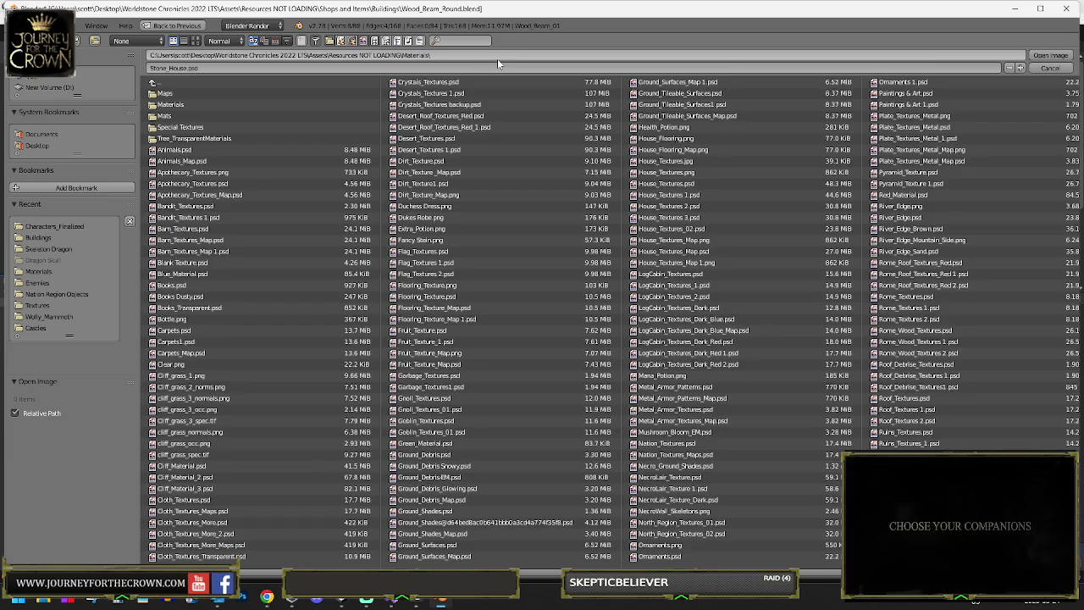
- Open Stone_House.psd from the Materials folder as the UV editor image
click(485, 162)
scroll(748, 341, down, 3)
scroll(758, 337, down, 2)
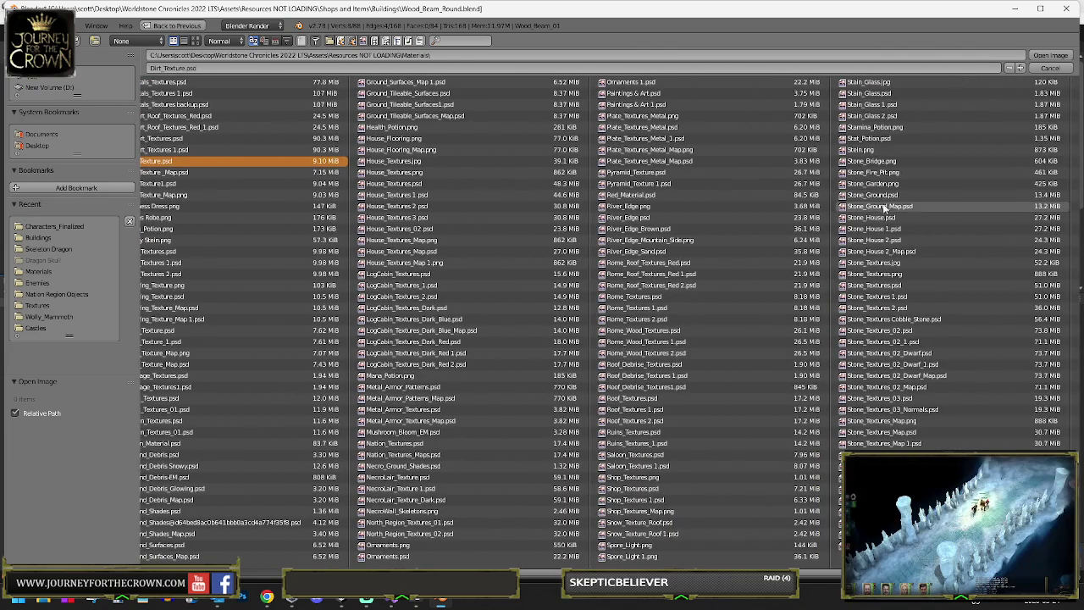
double_click(872, 217)
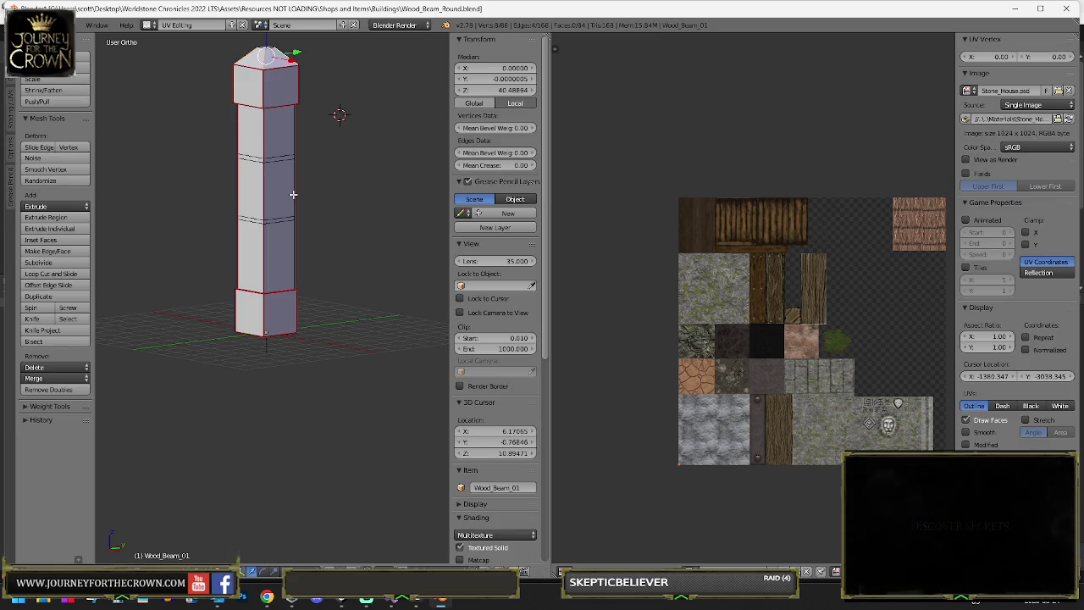
- Unwrap the whole beam, show Stone_House.psd behind the UVs, and scale the islands down
key(a)
key(a)
key(u)
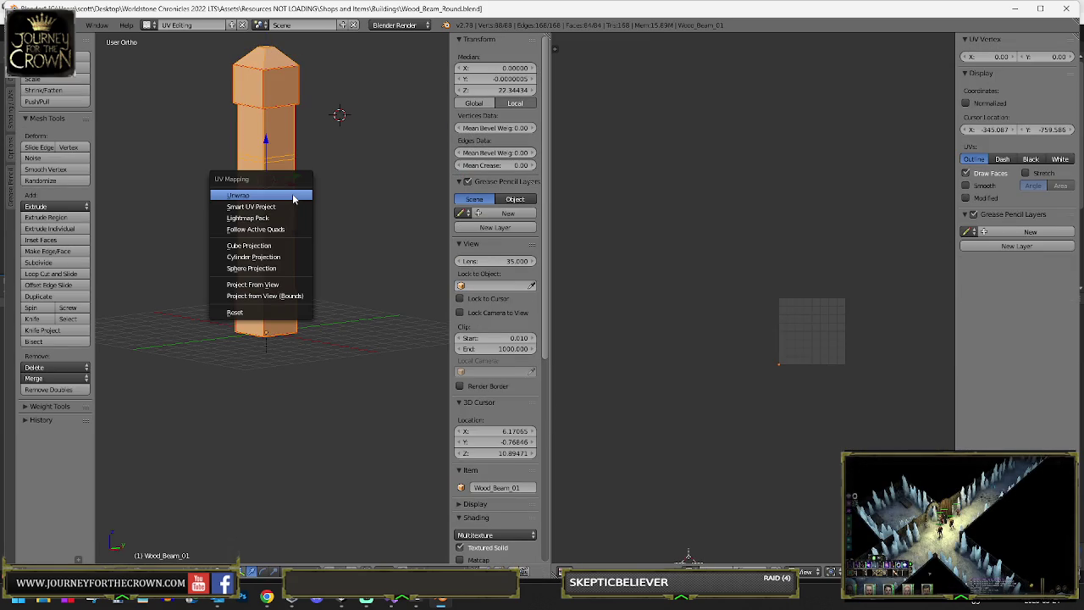
click(294, 198)
click(689, 561)
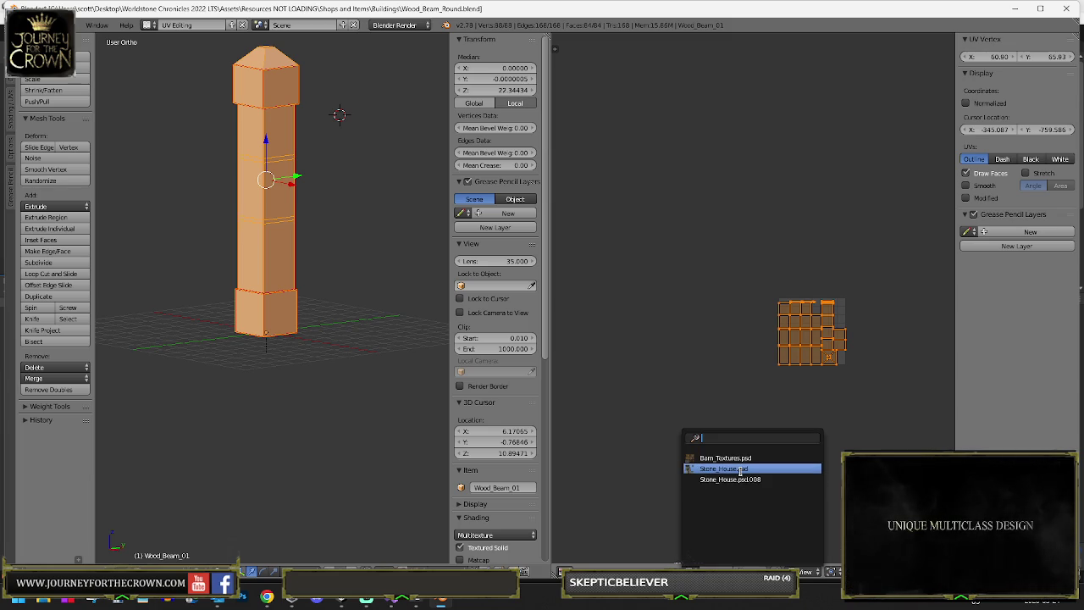
click(740, 469)
scroll(777, 362, up, 2)
scroll(835, 491, down, 2)
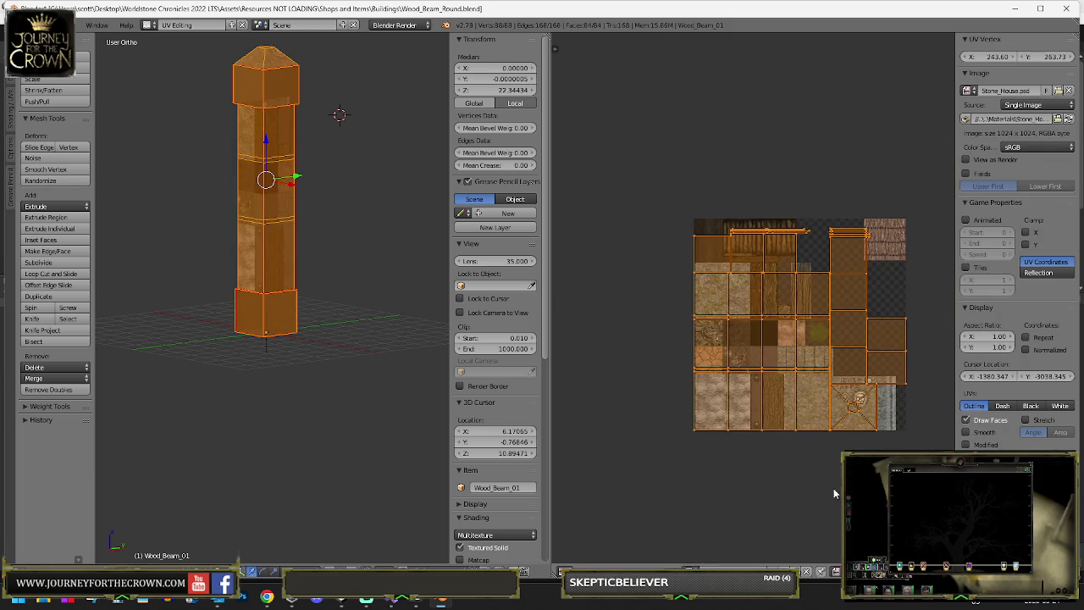
key(s)
click(798, 406)
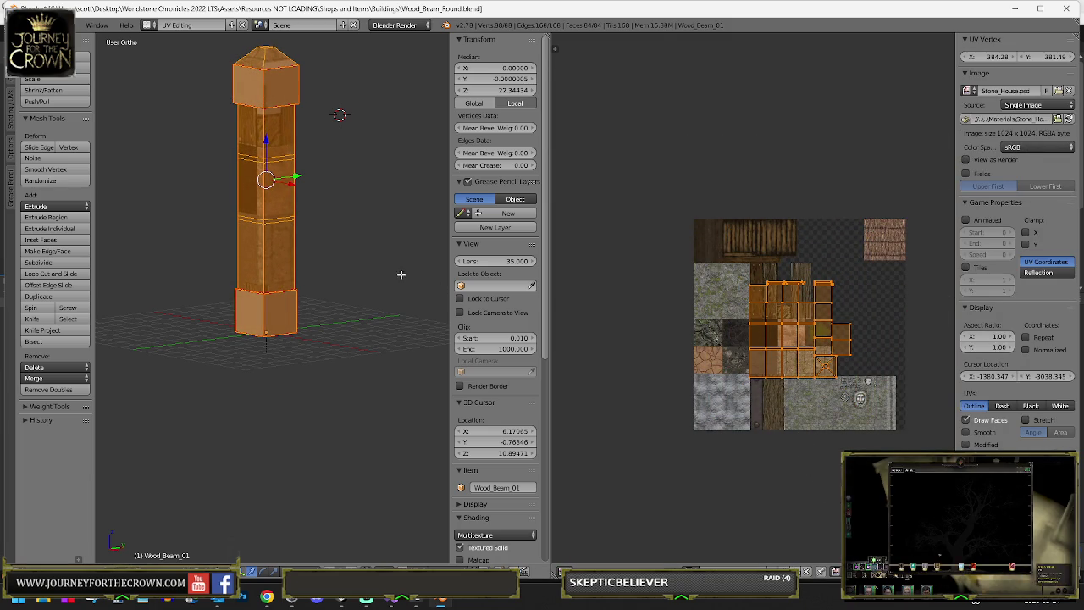
- Re-unwrap the post and raise the unwrap Margin to 0.052
key(u)
click(236, 314)
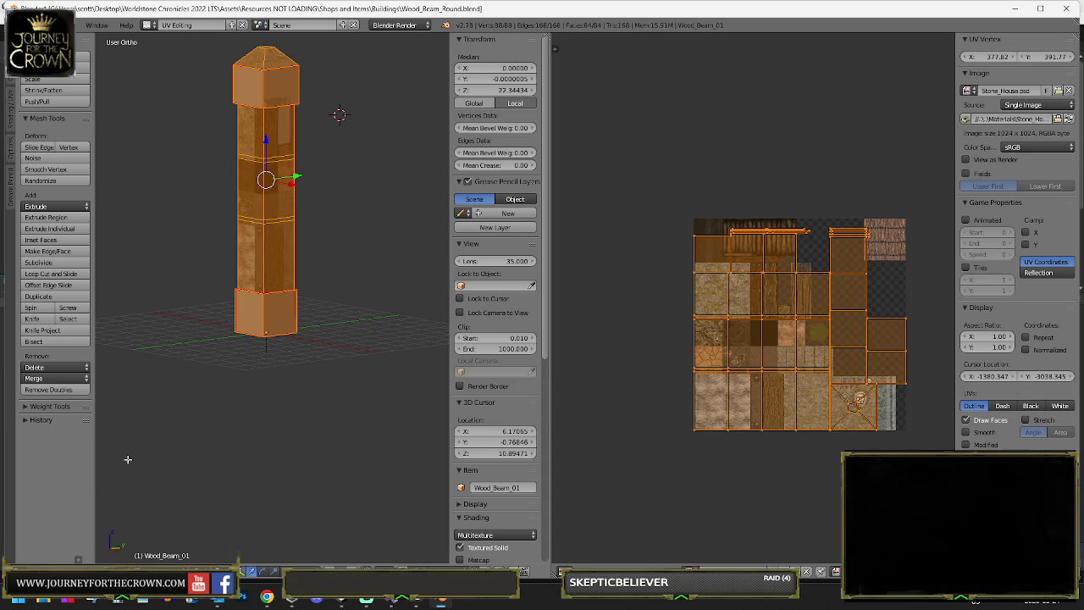
drag(77, 559, 79, 487)
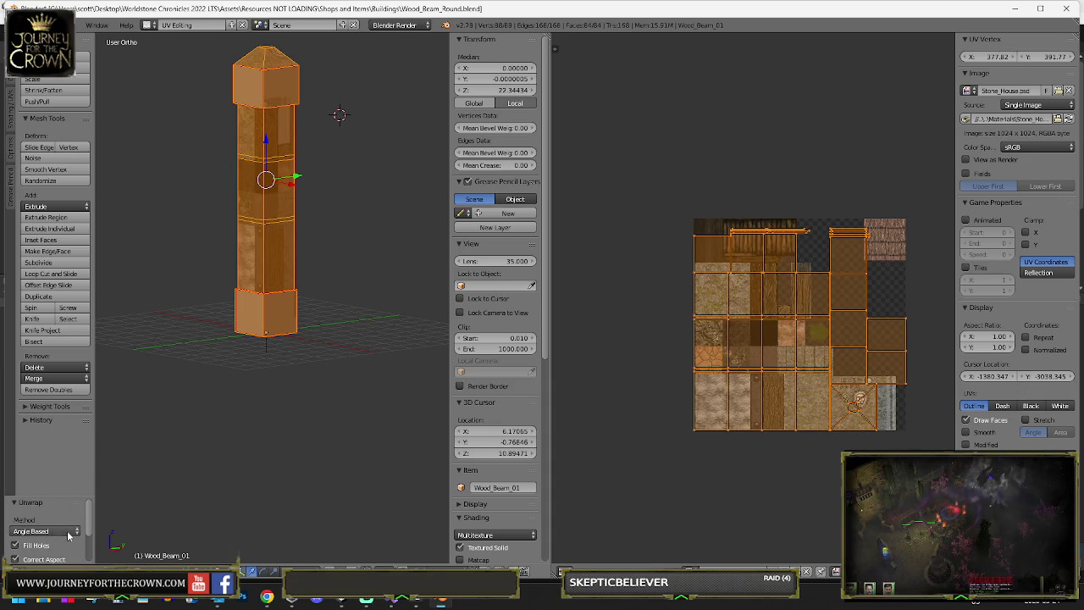
scroll(81, 529, down, 2)
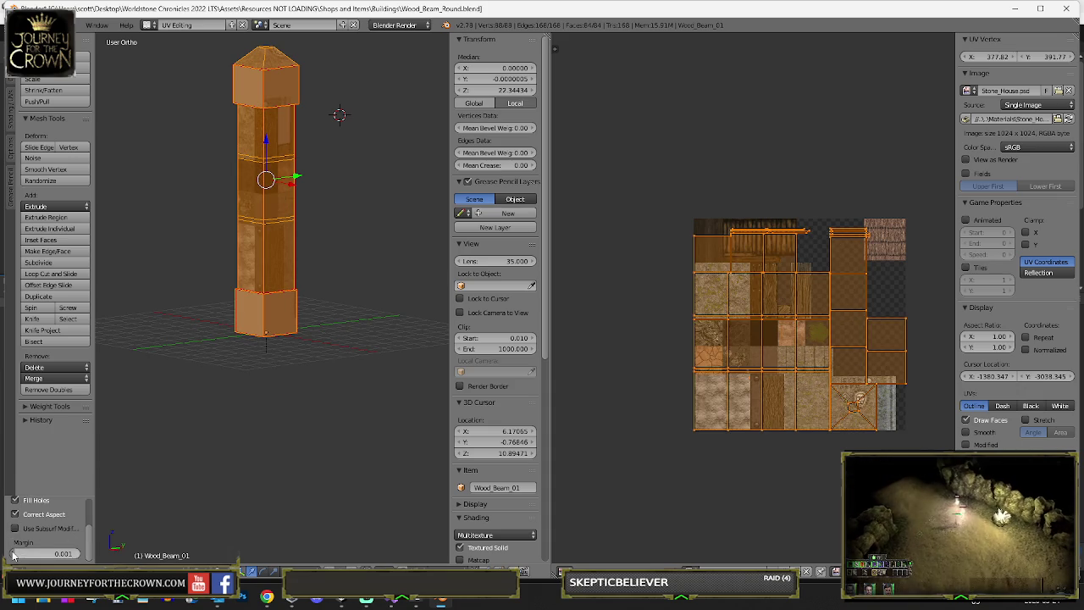
drag(64, 553, 84, 552)
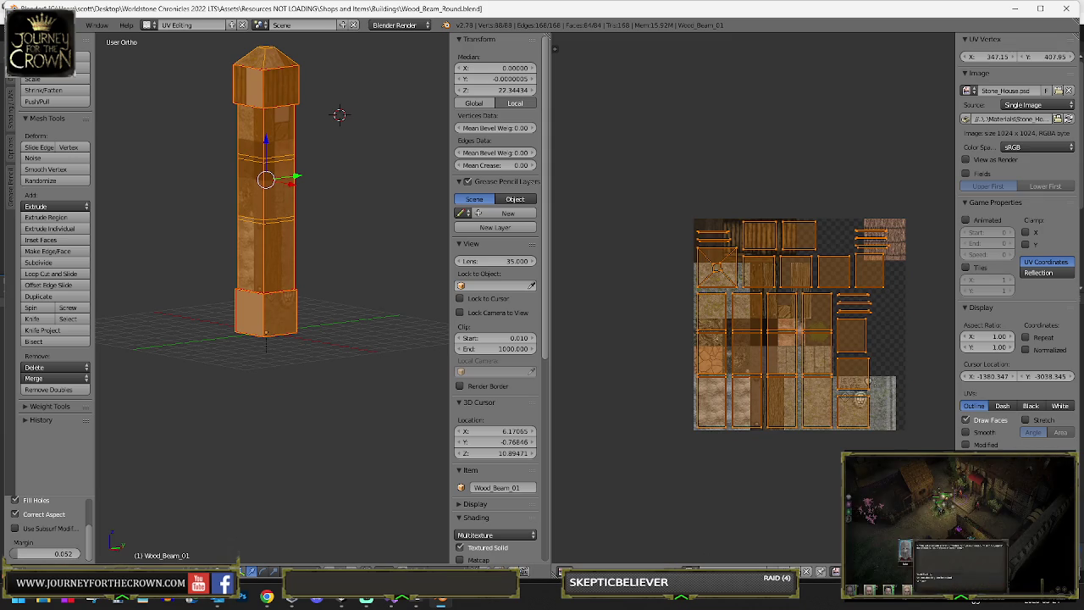
- Select a linked column of side faces and move its UVs right on the texture
right_click(720, 347)
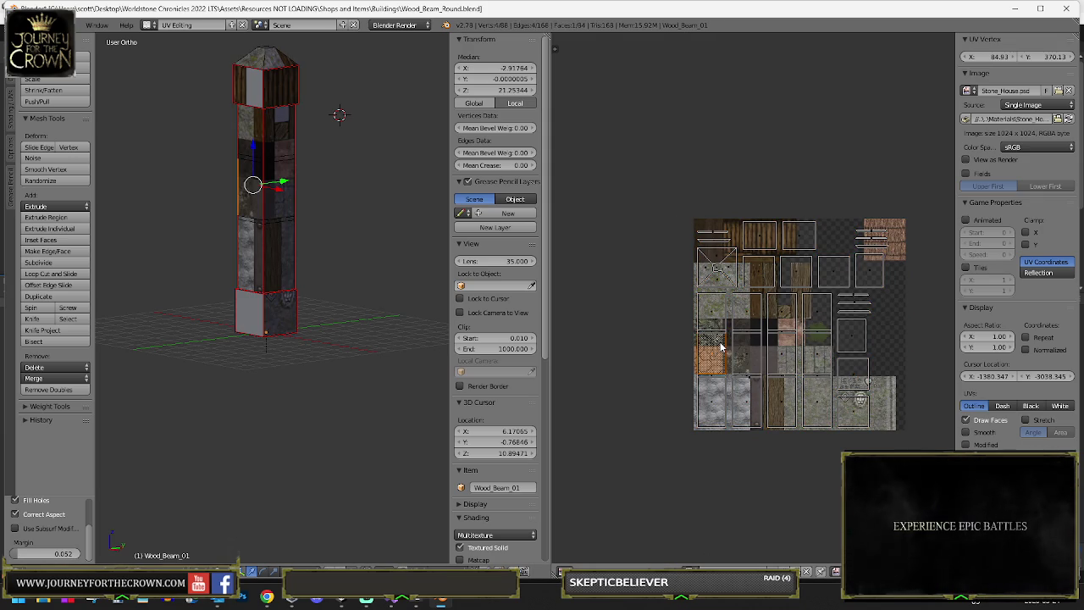
key(l)
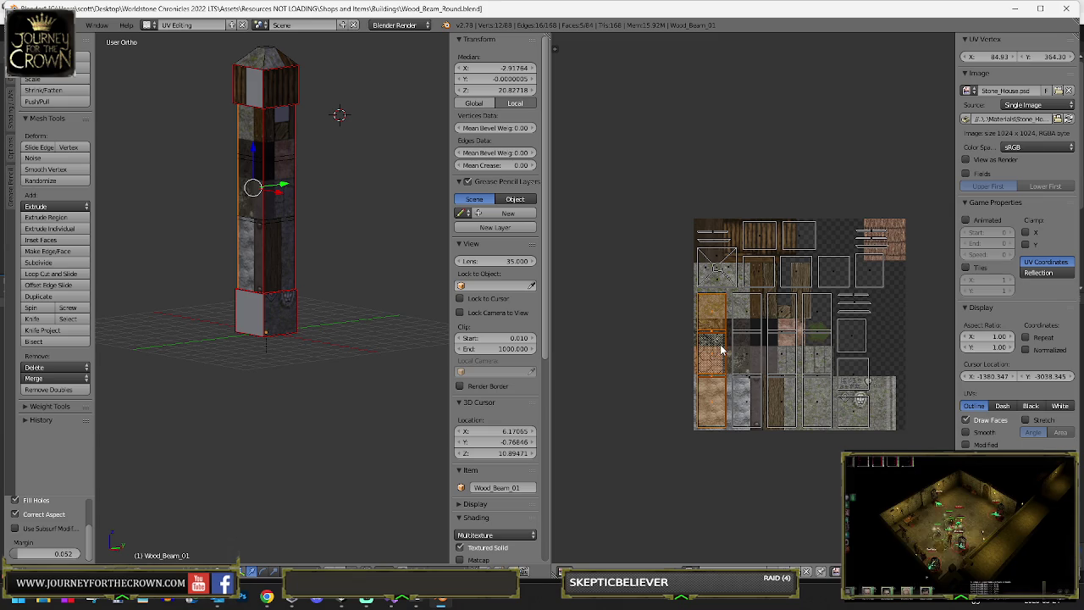
key(g)
click(759, 348)
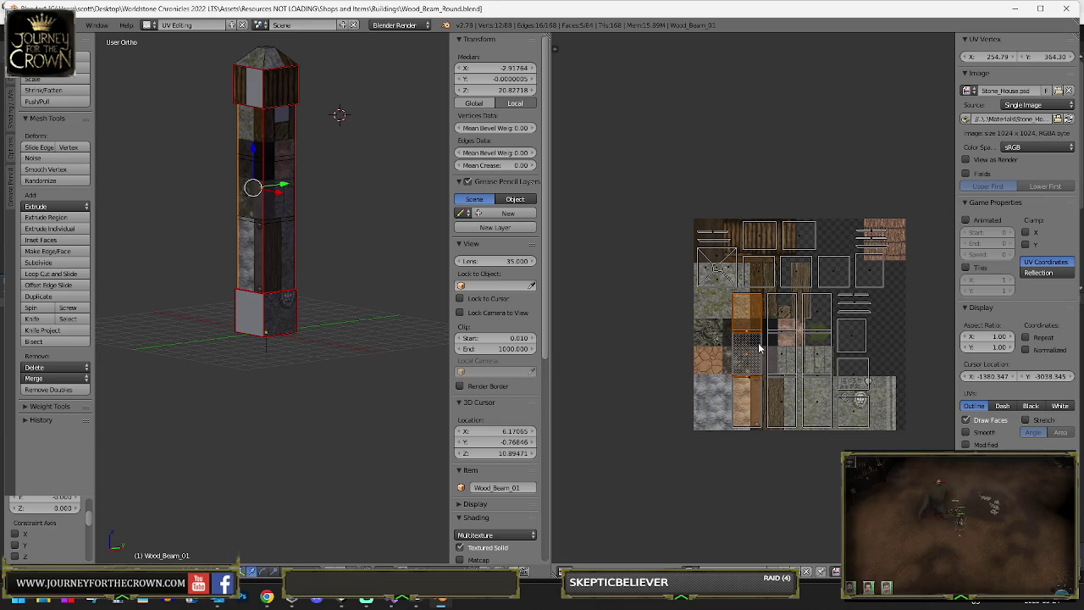
key(shift+r)
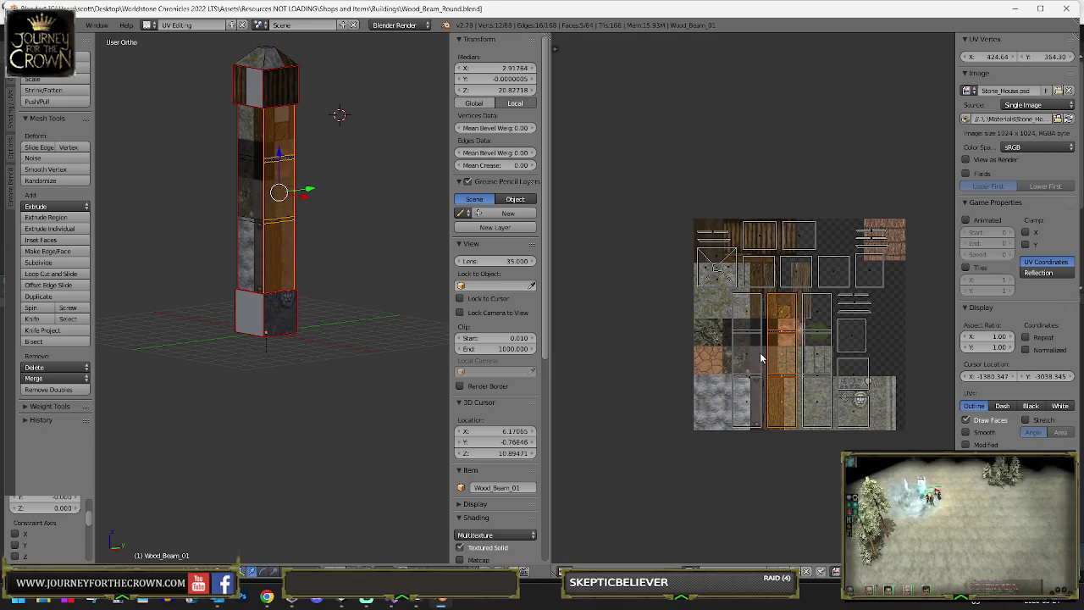
- Undo and redo to compare textures, step the column back, and move UVs left
key(ctrl+z)
key(ctrl+shift+z)
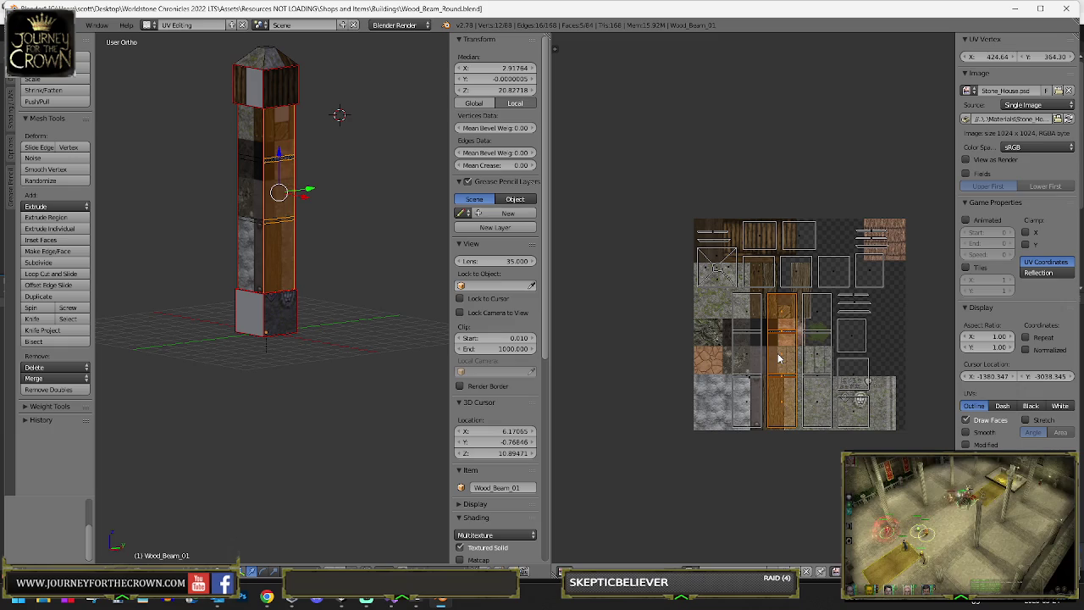
key(ctrl+z)
key(ctrl+z)
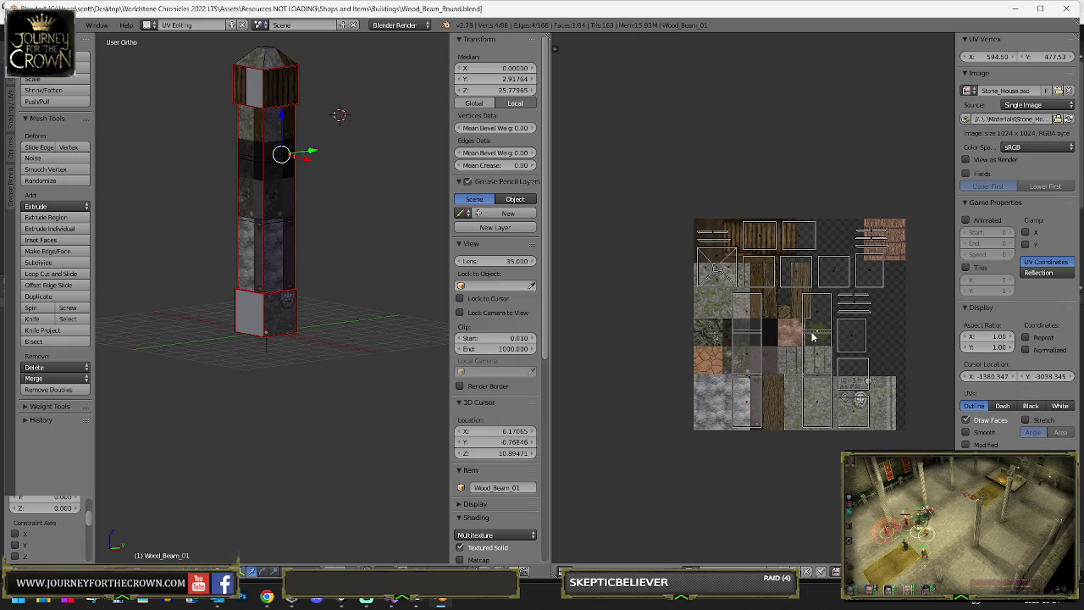
key(ctrl+z)
key(g)
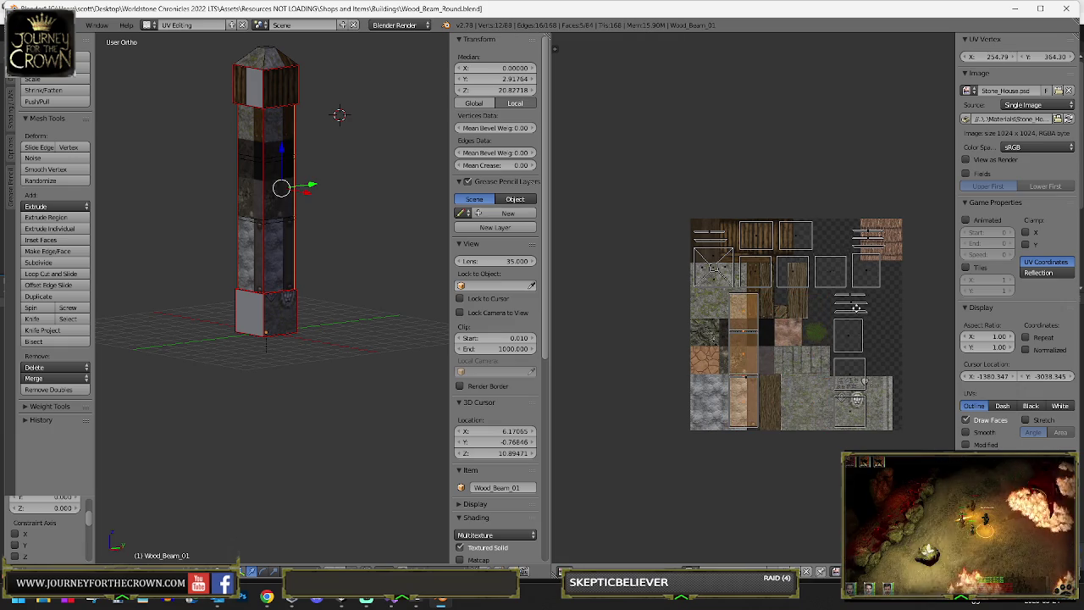
scroll(818, 309, up, 3)
key(ctrl+z)
key(ctrl+z)
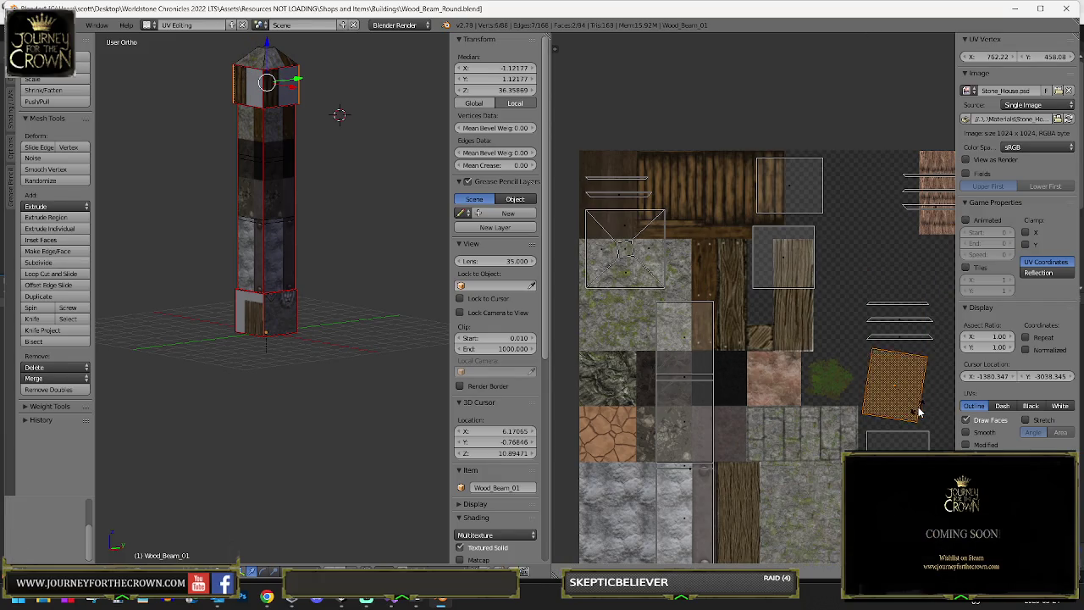
- Move the bottom face's UVs and the lower small island up-left onto wood planks
key(g)
click(743, 148)
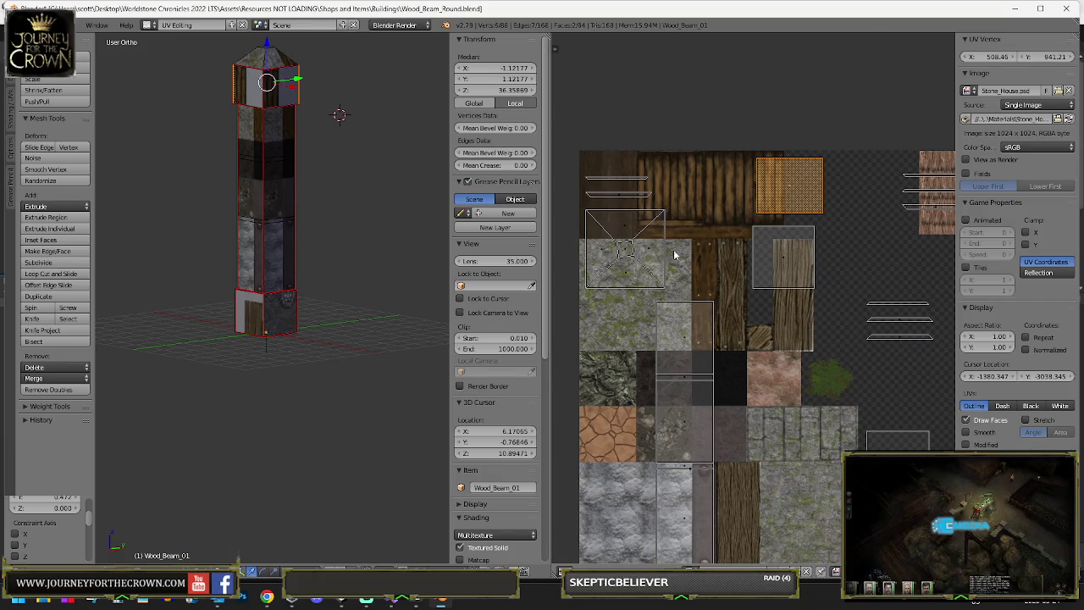
scroll(822, 355, down, 2)
right_click(807, 338)
key(g)
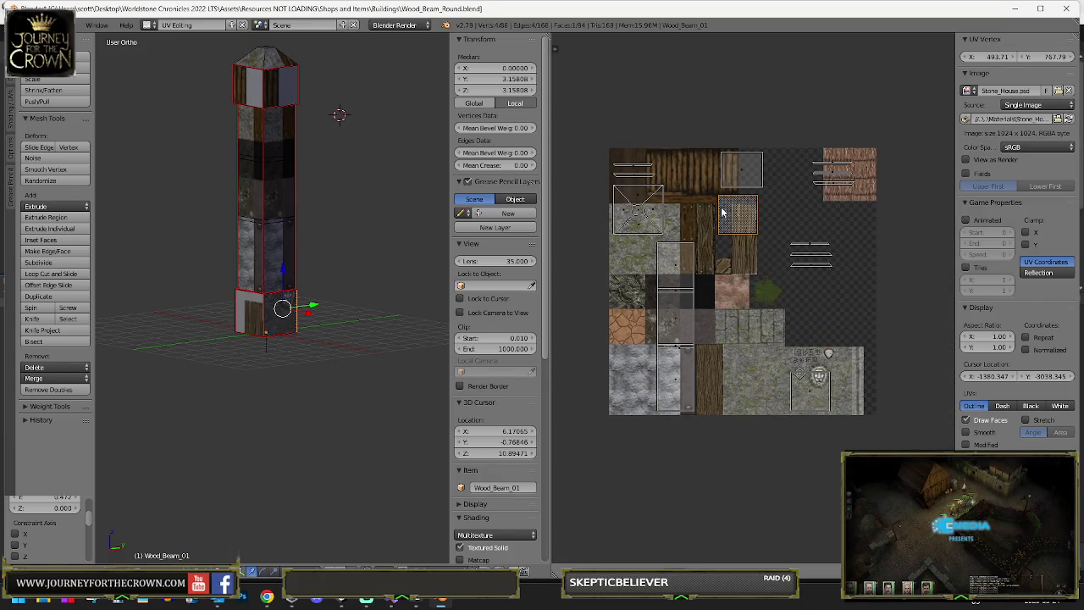
key(g)
click(747, 218)
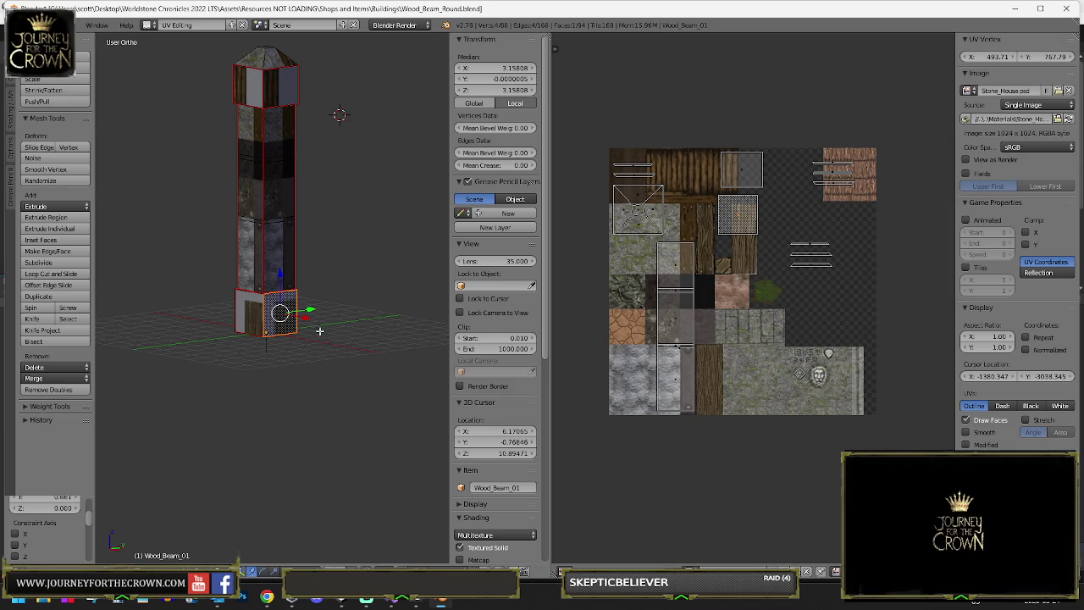
- Select the top cap's UV islands and reposition the lower one onto another texture patch
right_click(740, 175)
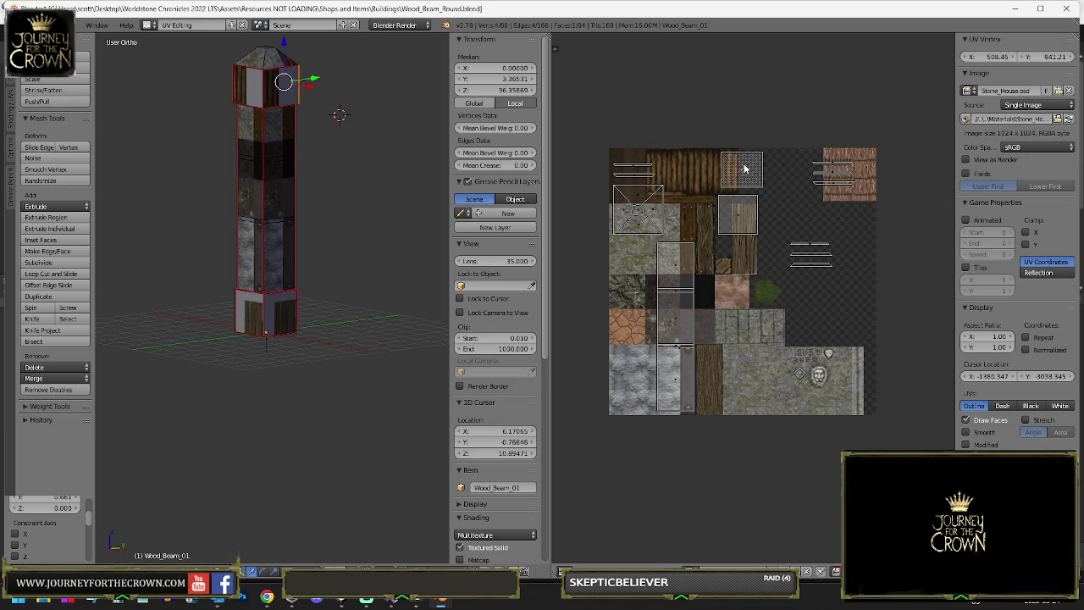
key(l)
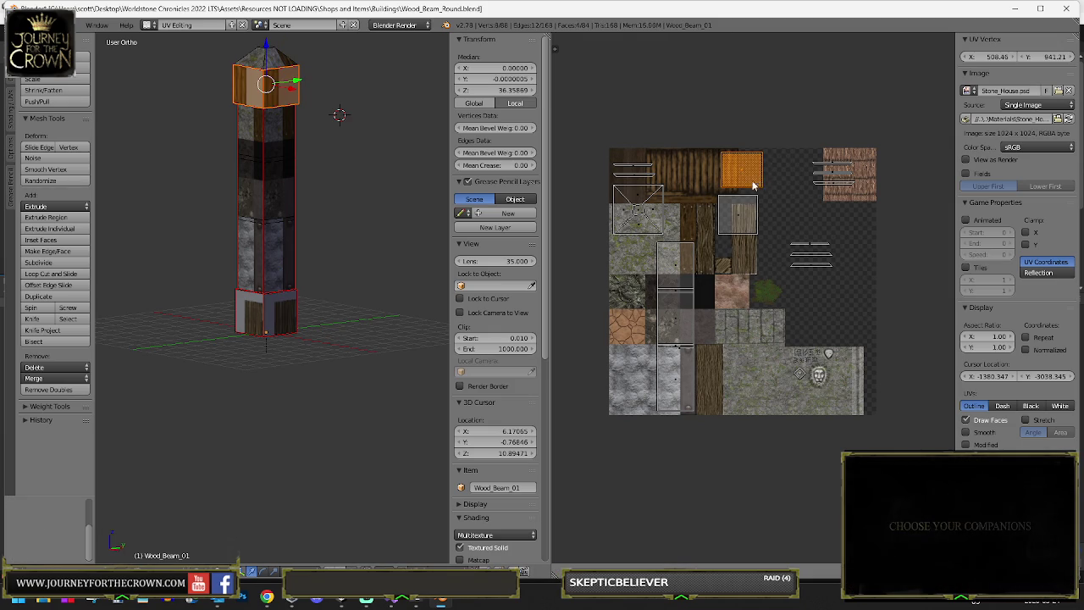
right_click(743, 212)
key(g)
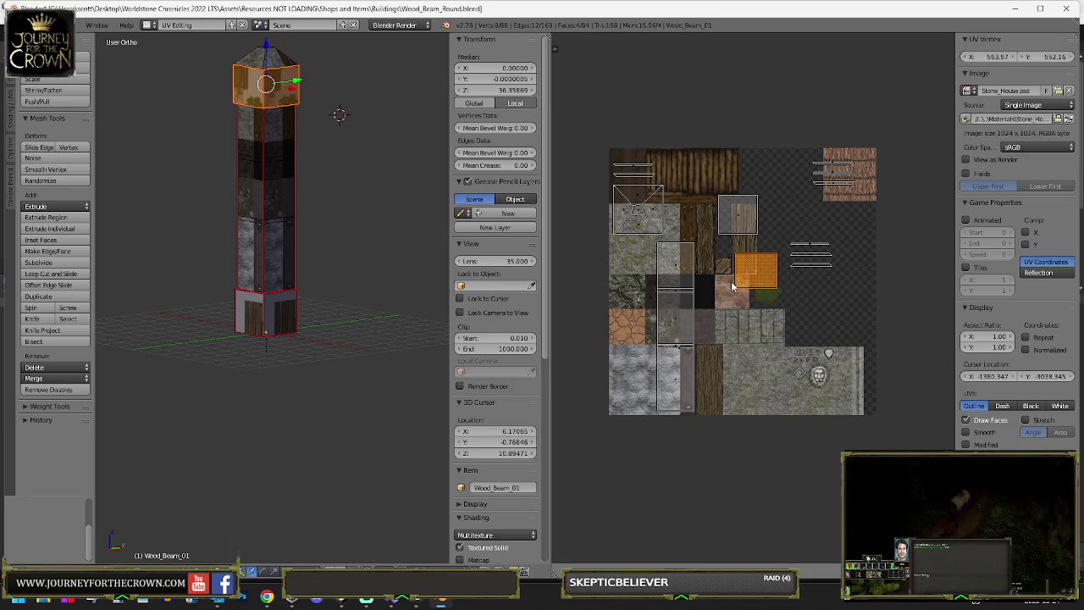
right_click(726, 259)
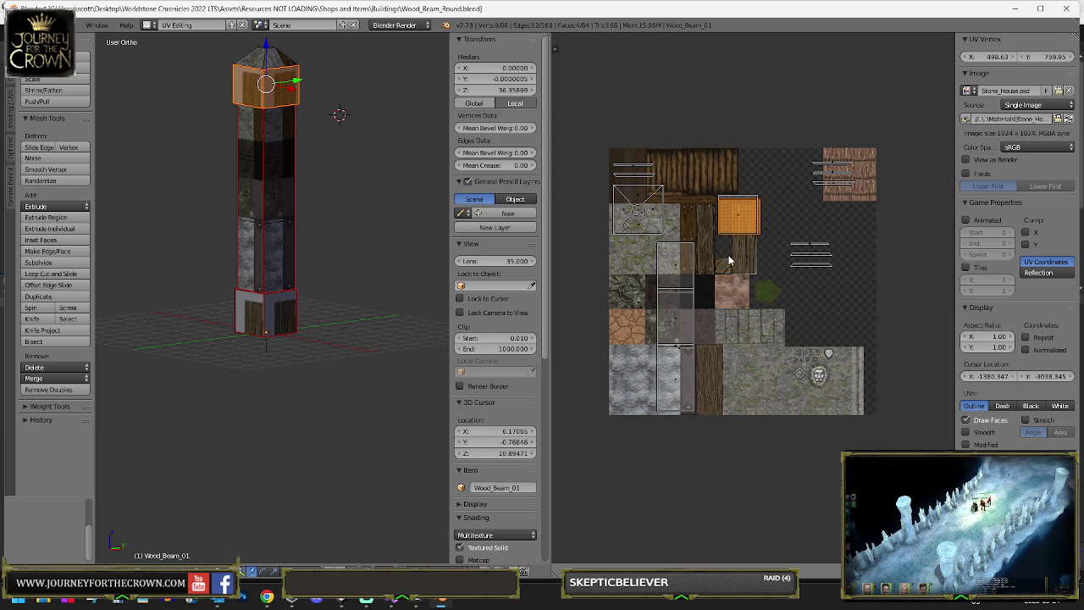
key(g)
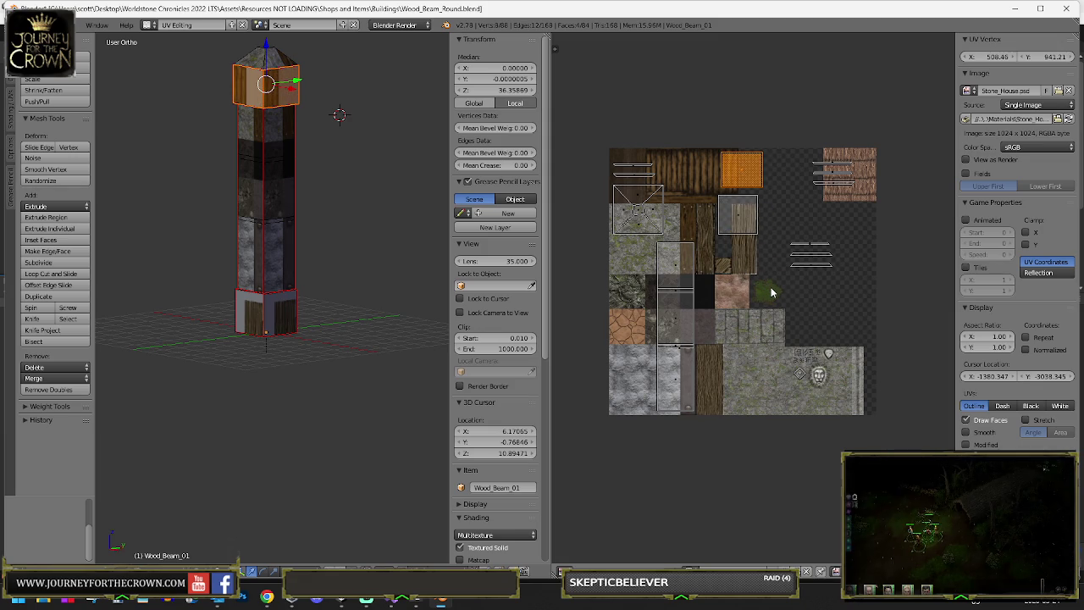
key(s)
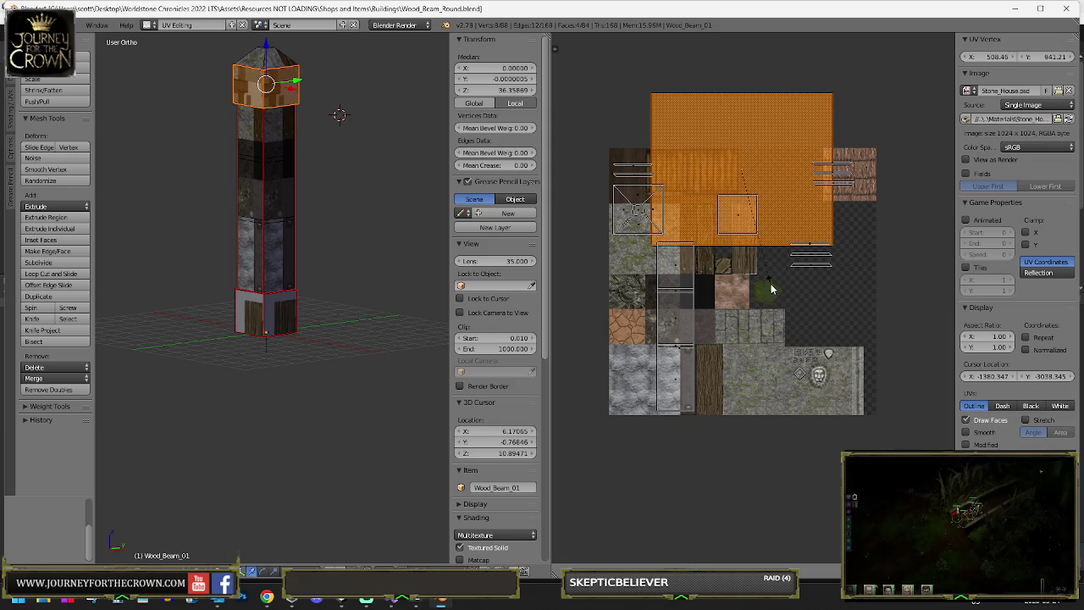
key(Escape)
key(g)
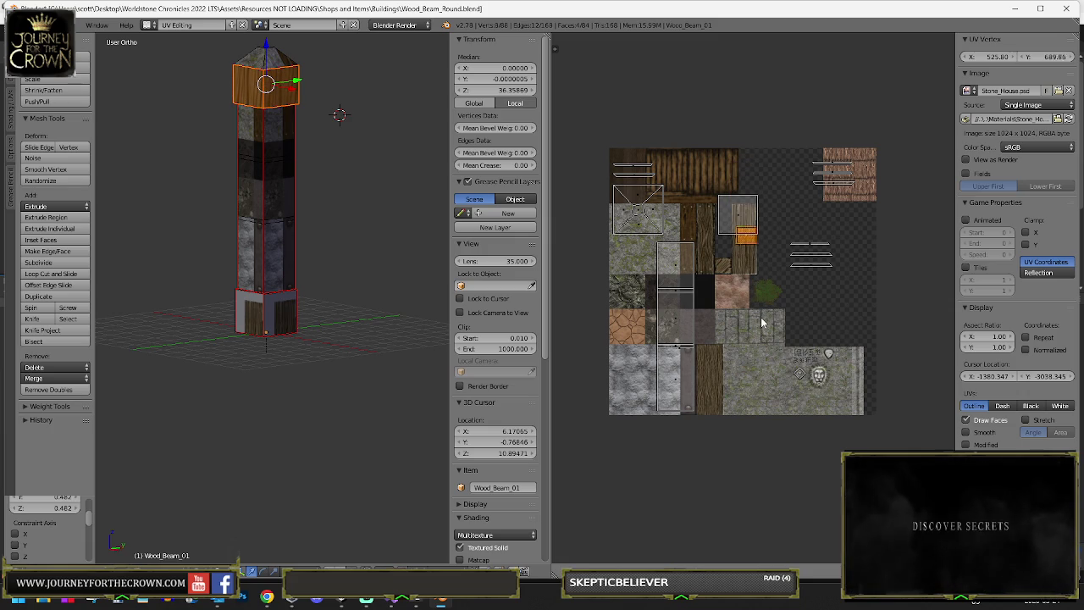
click(753, 298)
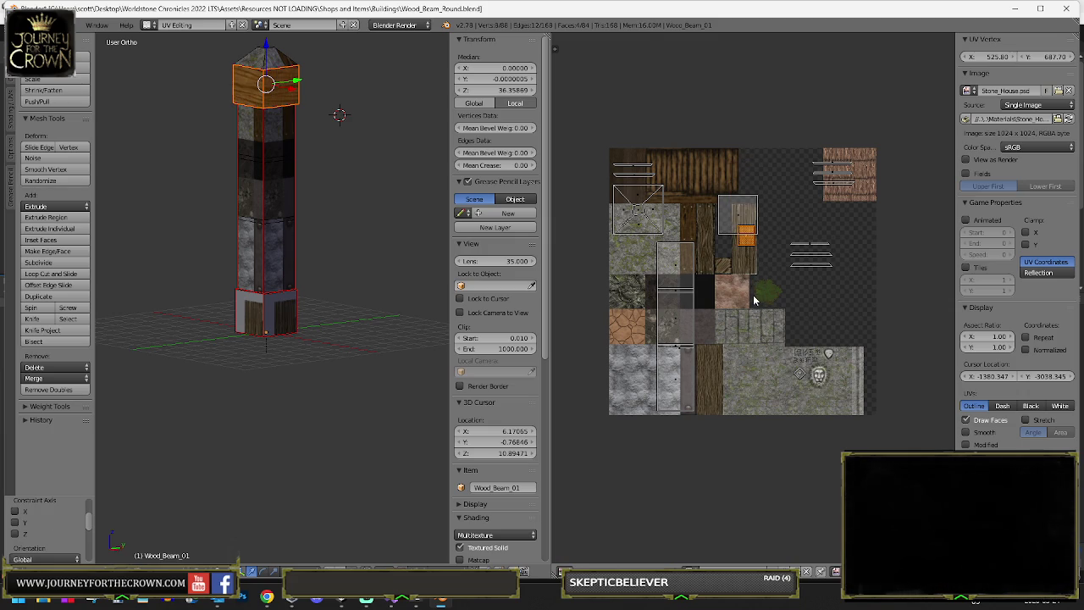
- Place the island on a plank area and return to Object Mode to view the post
scroll(761, 279, up, 3)
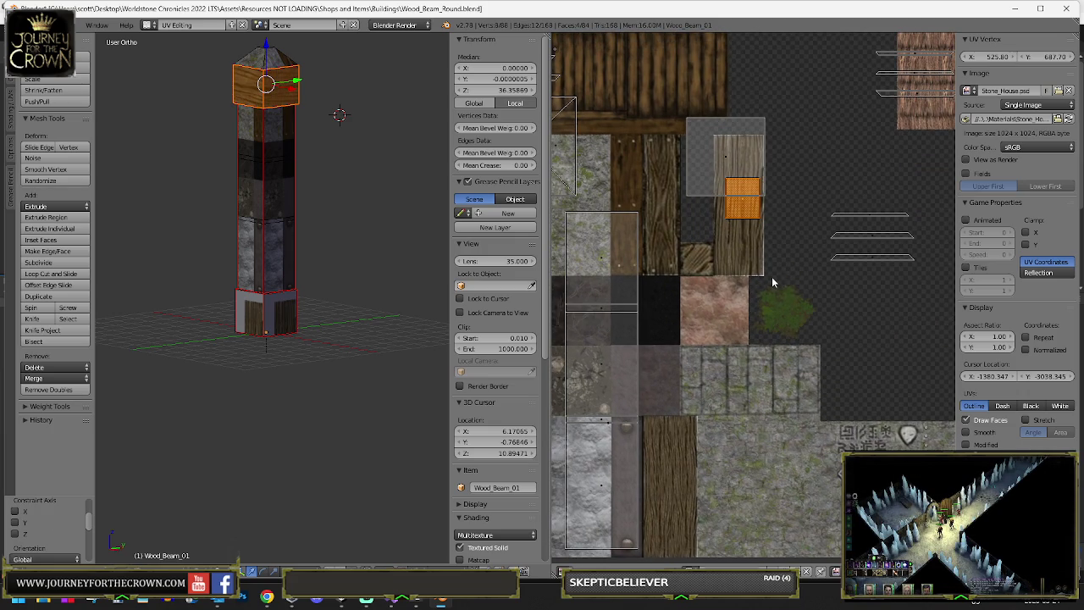
key(g)
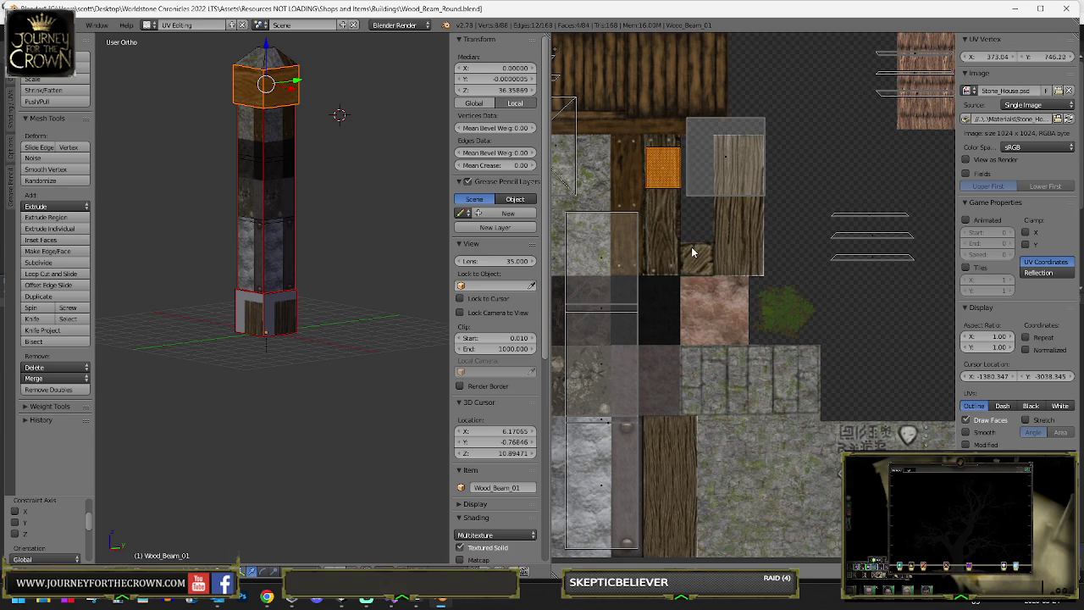
click(693, 252)
key(Tab)
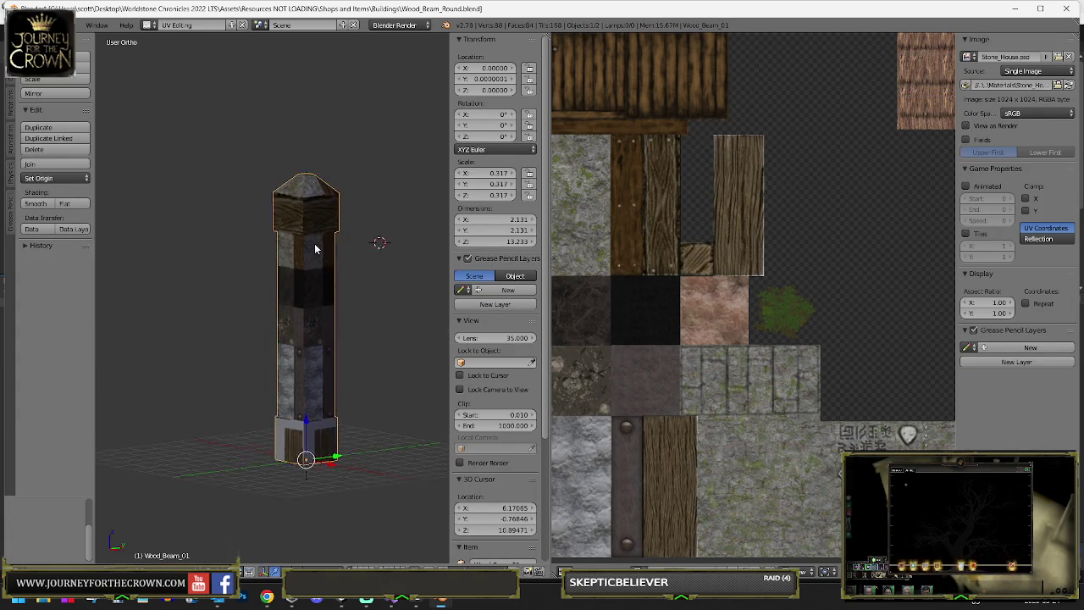
- Back in Edit Mode, move the three thin UV strips onto the thatch texture
scroll(314, 243, up, 4)
scroll(744, 230, down, 1)
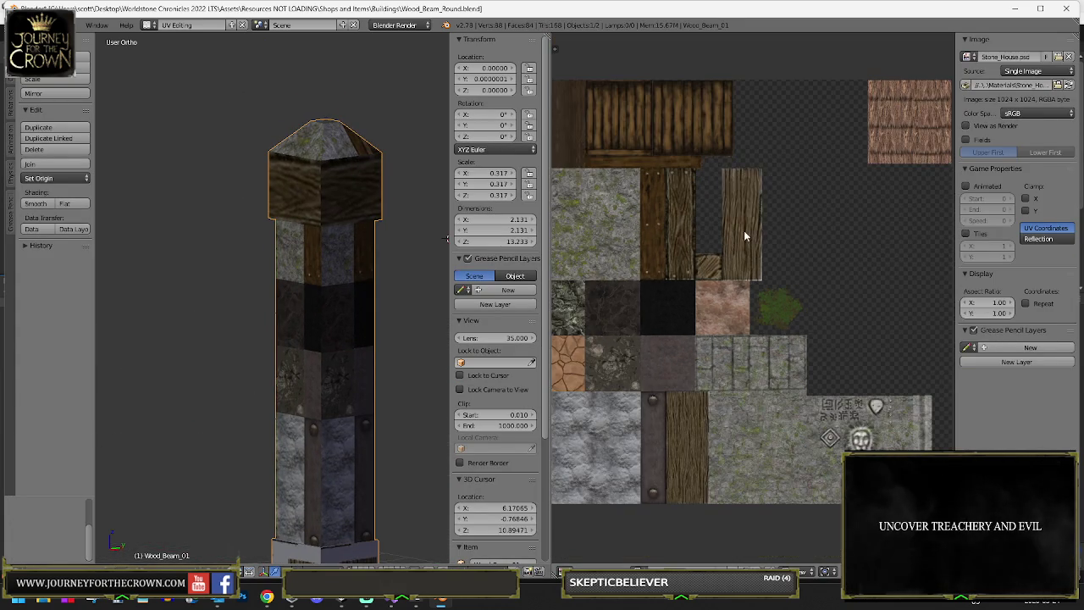
key(Tab)
right_click(726, 185)
right_click(860, 245)
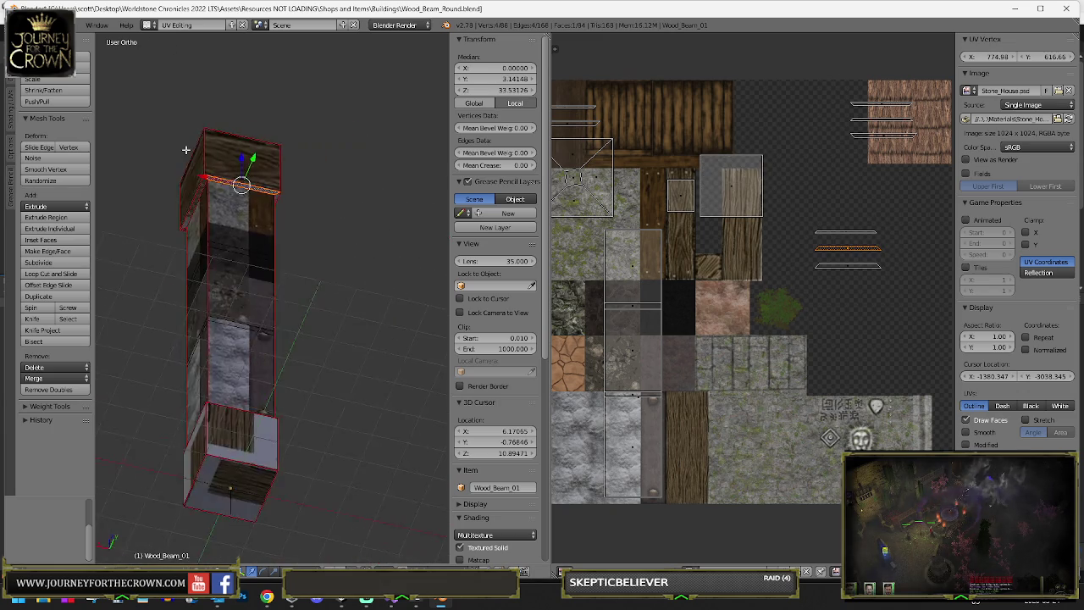
shift+right_click(820, 226)
shift+right_click(863, 264)
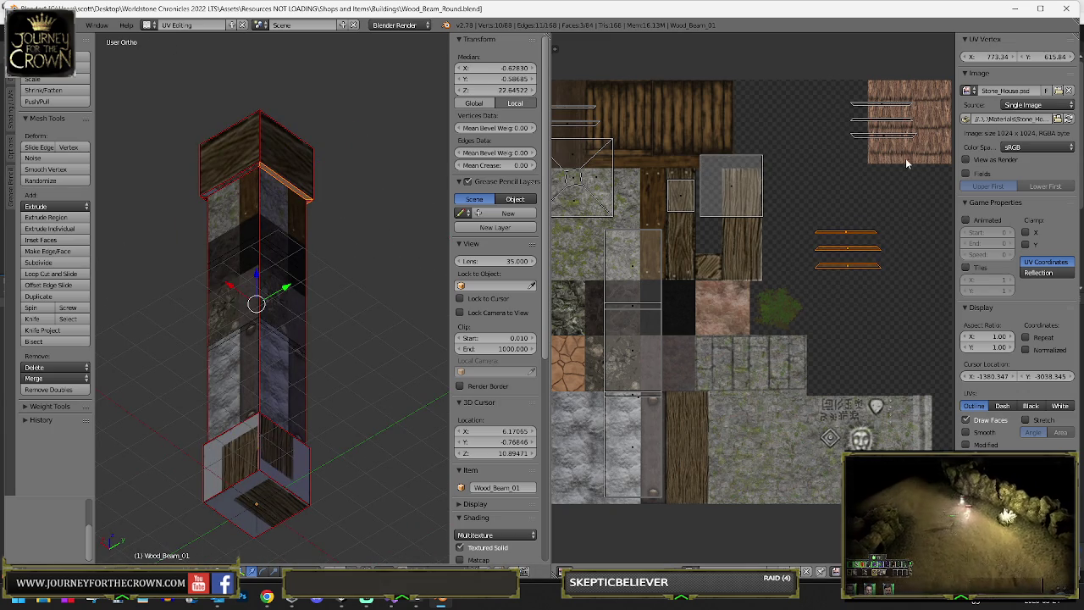
key(g)
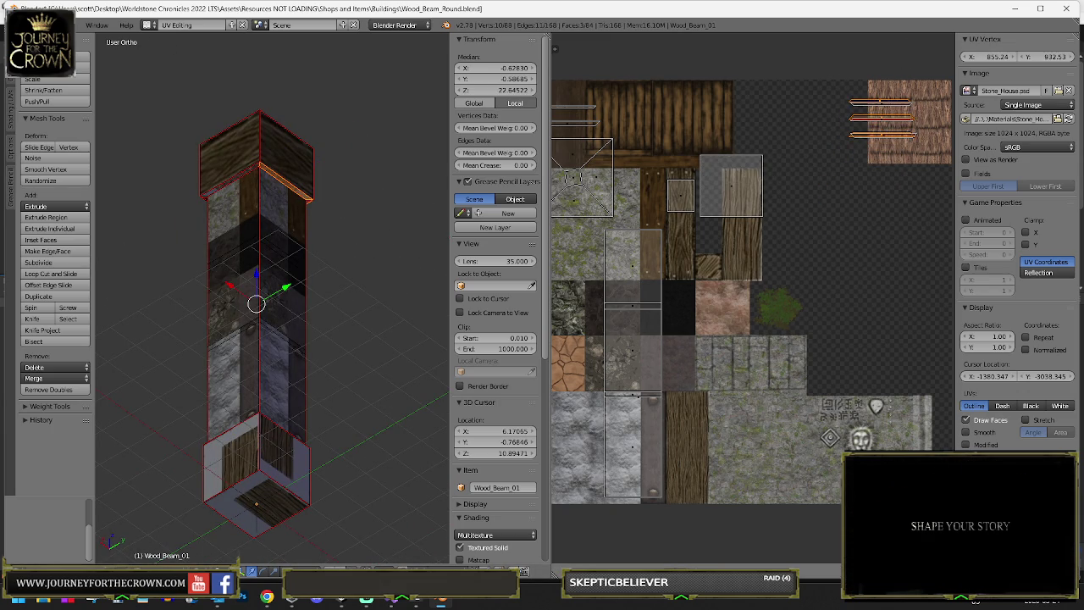
click(921, 87)
- Box-select the edge ring just below the pillar's top
right_click(872, 113)
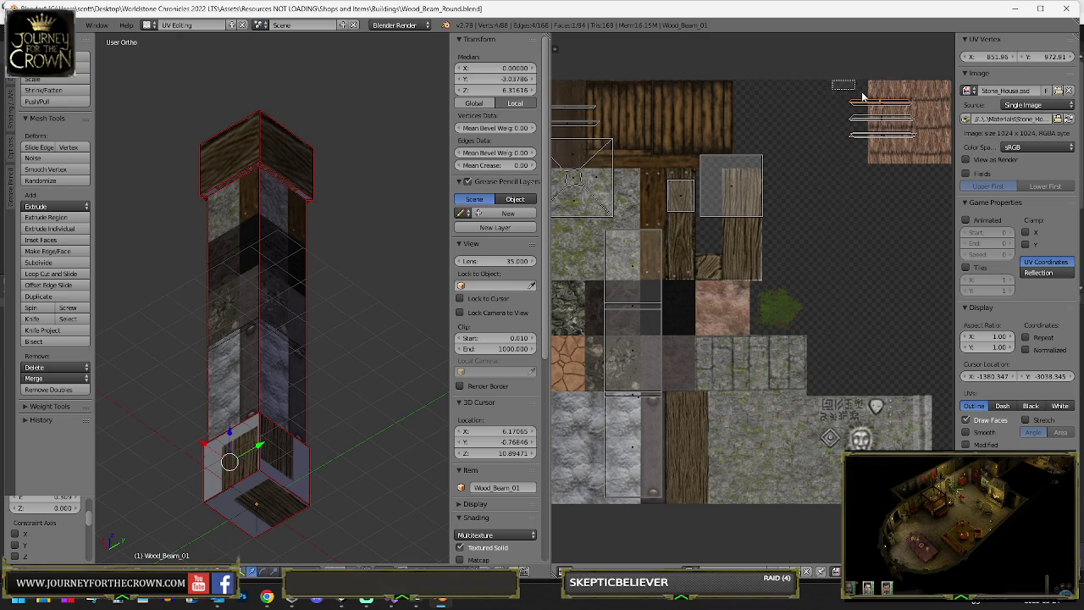
click(841, 133)
right_click(842, 133)
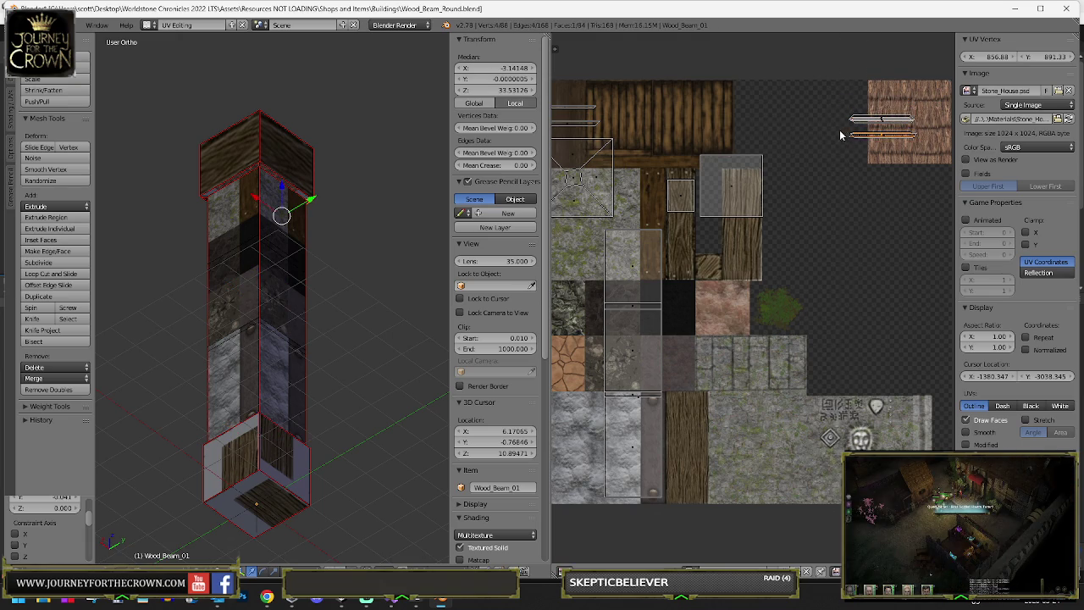
key(b)
drag(859, 137, 901, 147)
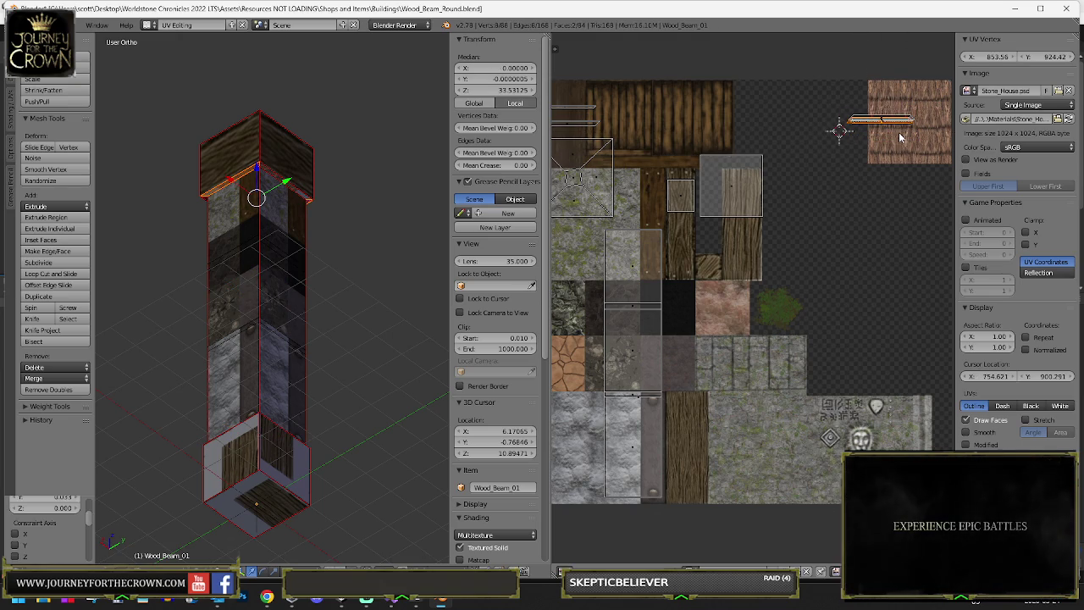
key(g)
click(702, 240)
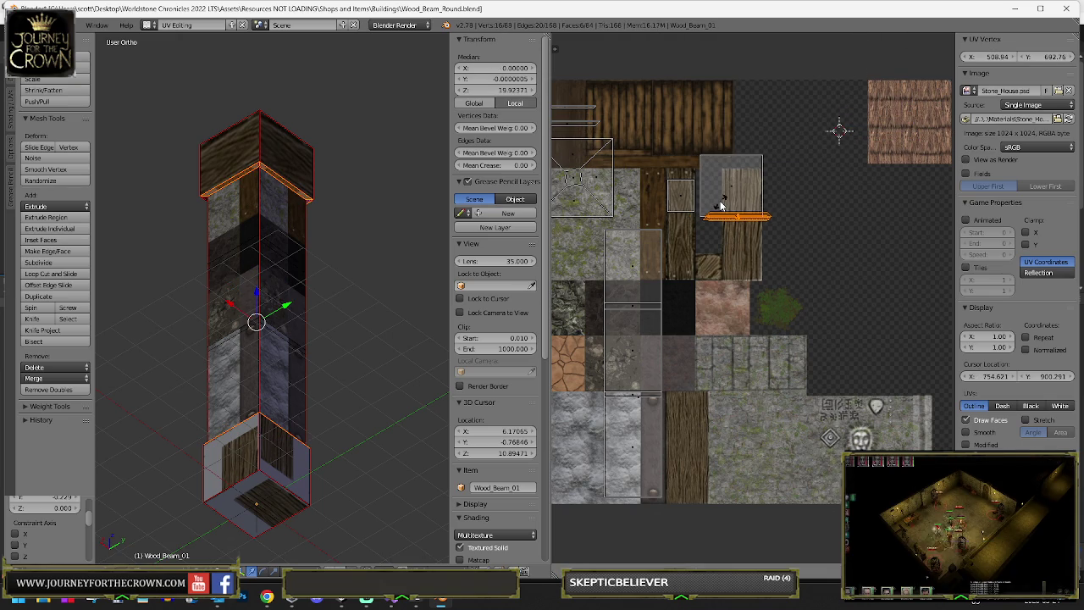
- Rotate the ring's UV strip 90 degrees upright and lay it on the dark wood plank
text(r90)
key(Return)
key(g)
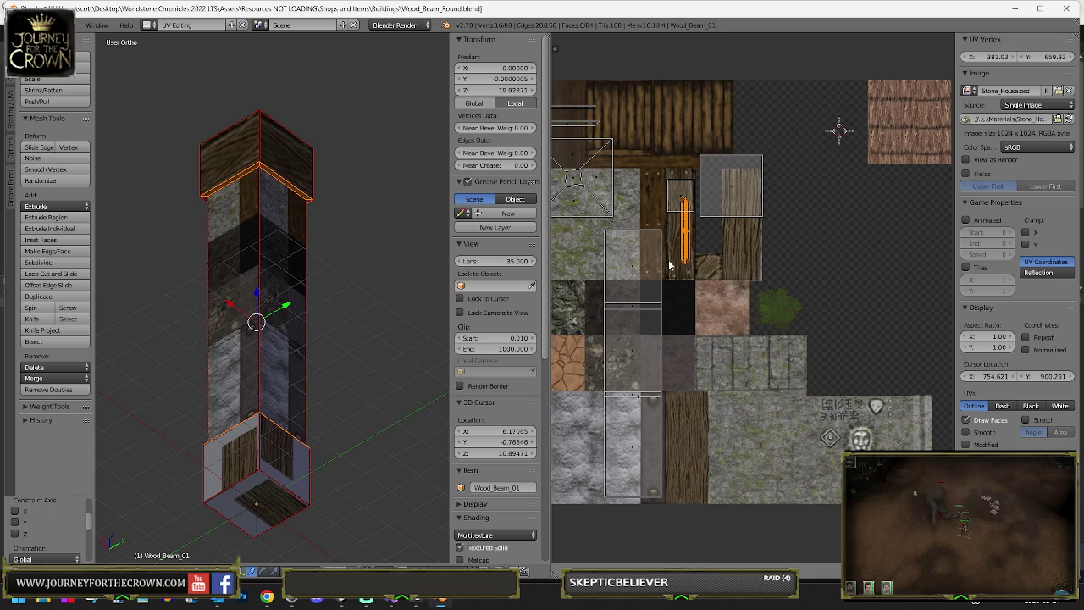
click(669, 261)
scroll(586, 172, up, 1)
click(586, 172)
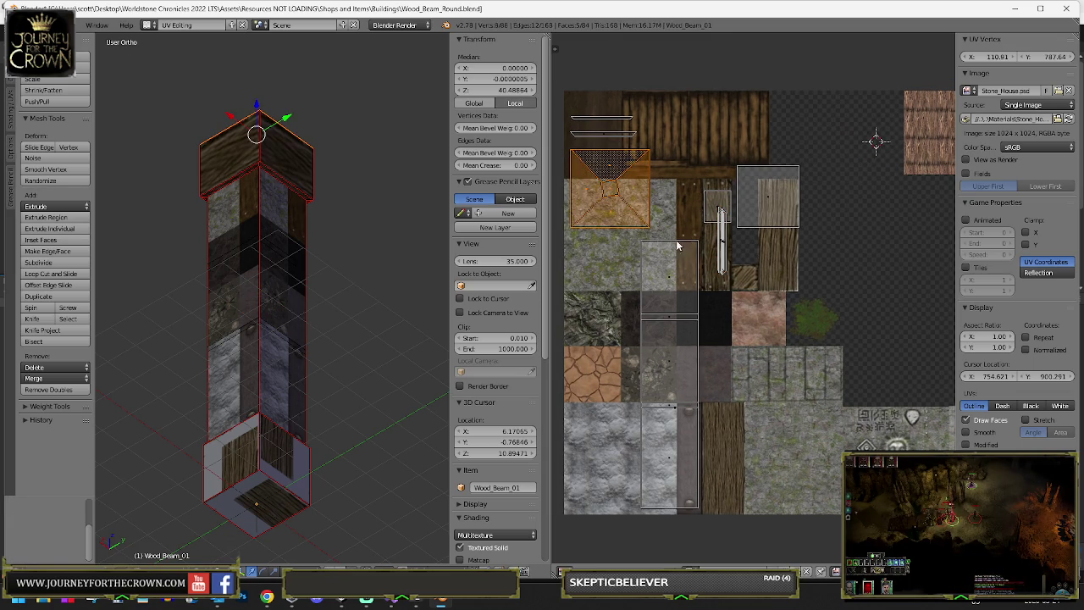
- Move the top face UVs onto a wood tile and preview the pillar in Object Mode
key(g)
click(784, 311)
drag(372, 172, 360, 303)
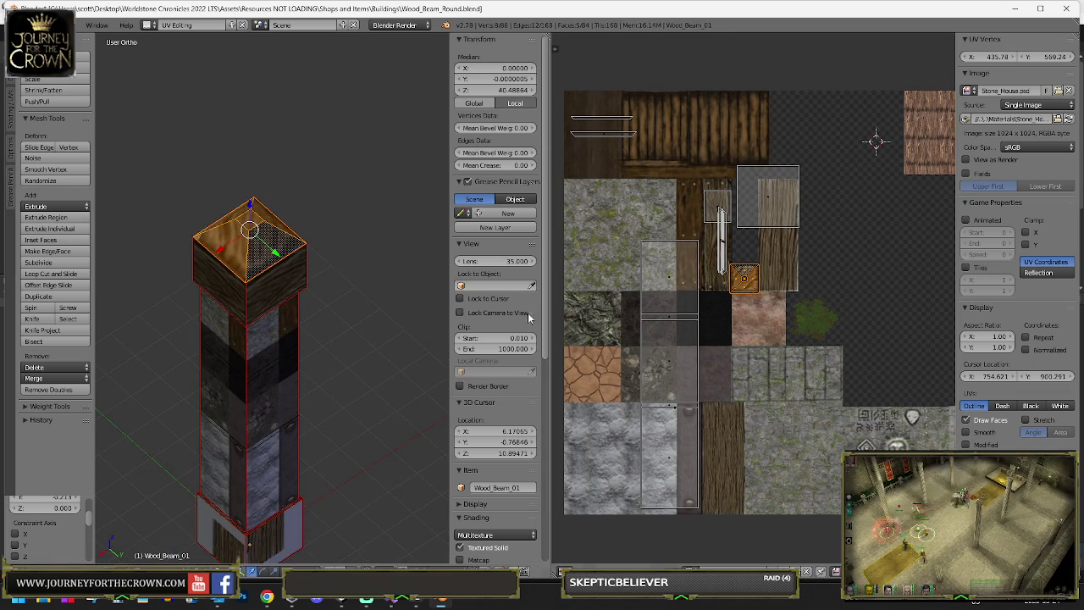
key(g)
click(806, 357)
key(Tab)
drag(327, 298, 366, 249)
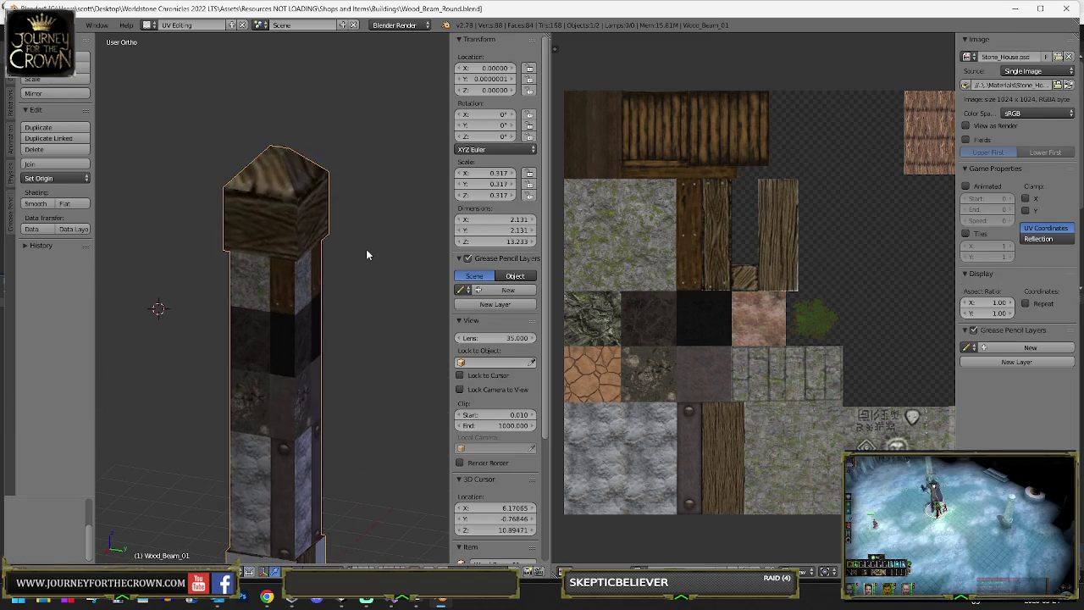
- Return to Edit Mode and undo a trial vertex smoothing of the pillar top
key(Tab)
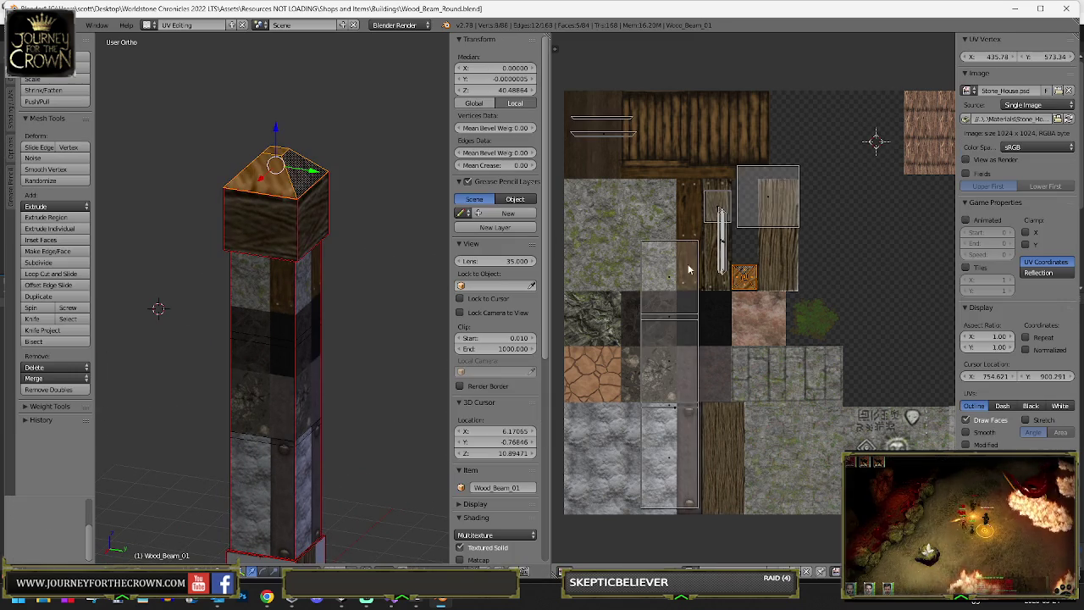
scroll(767, 291, up, 4)
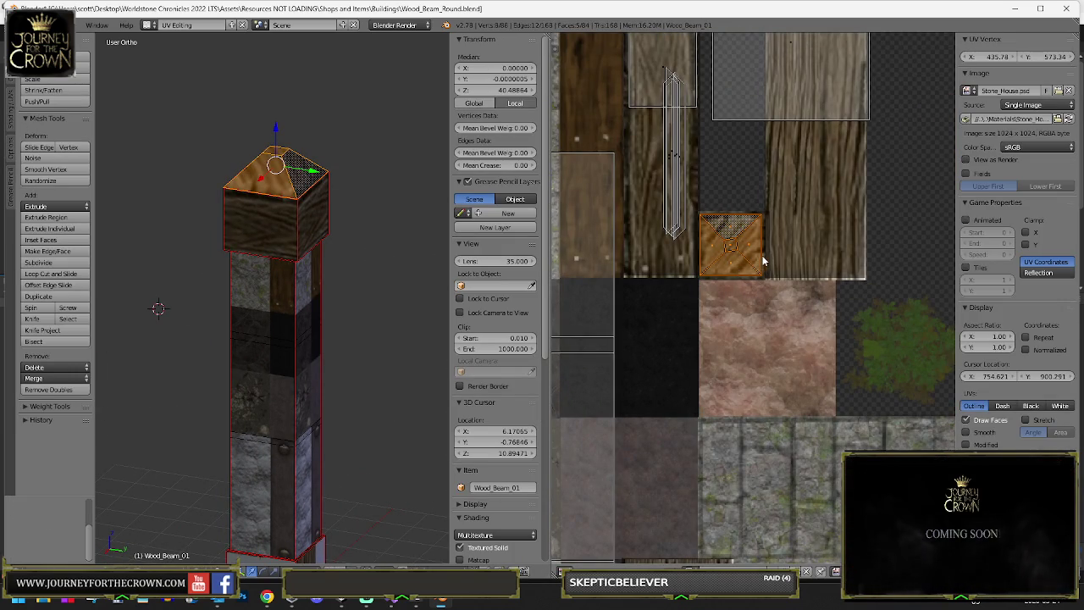
key(Tab)
key(Tab)
key(ctrl+z)
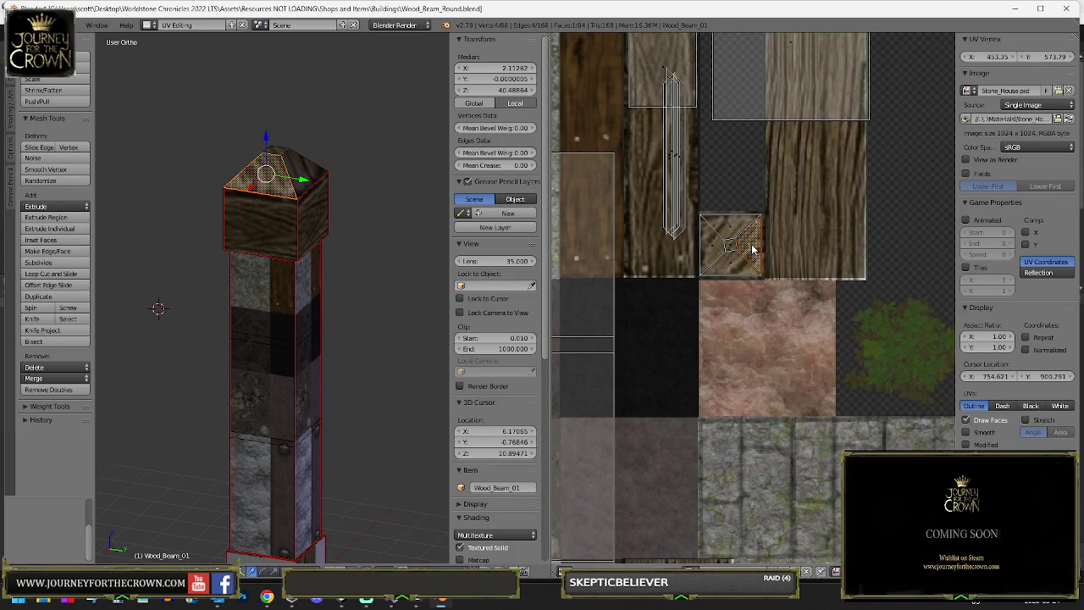
click(45, 169)
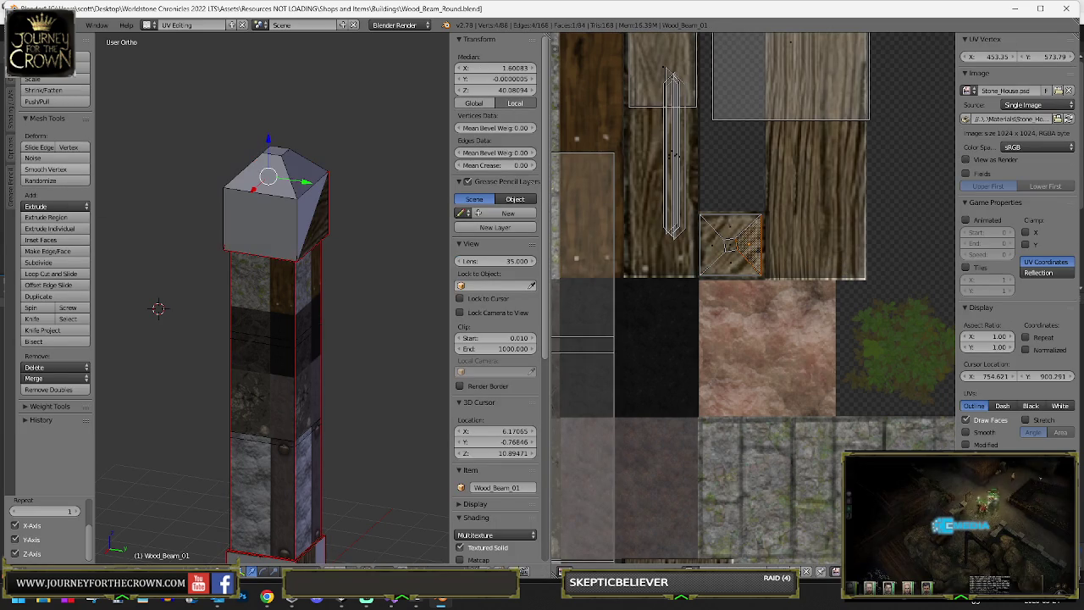
key(ctrl+z)
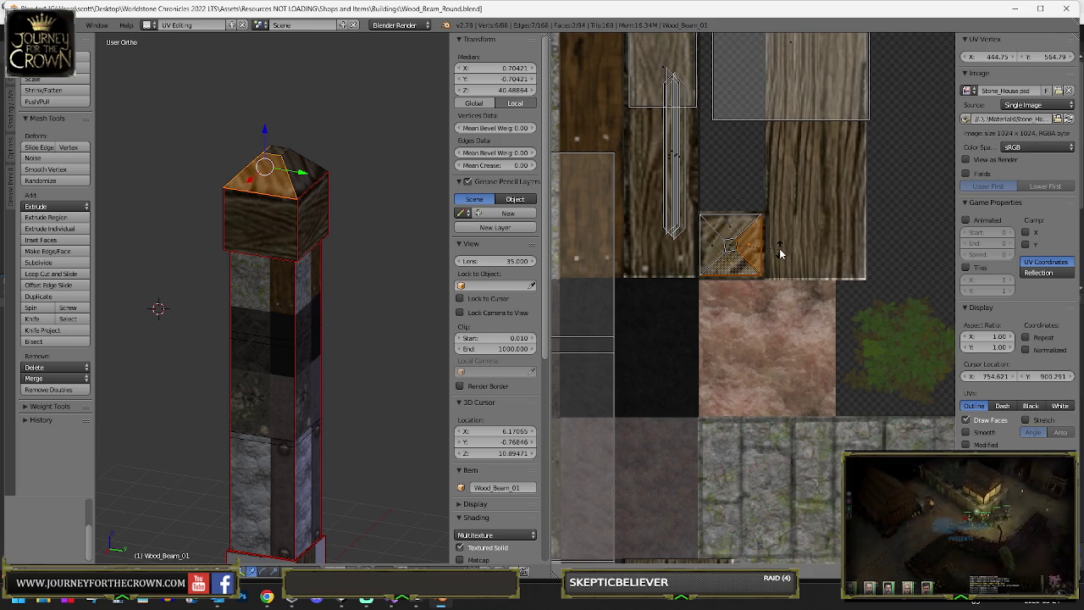
key(ctrl+z)
- Rotate one pointed-top triangle's UVs and move it onto the light wood plank
right_click(750, 212)
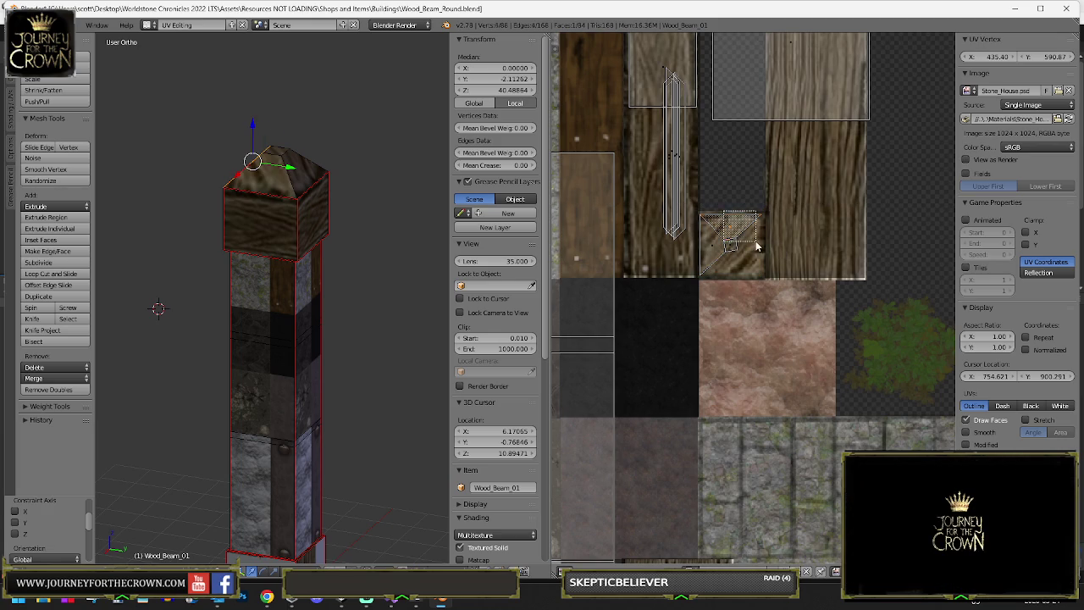
key(r)
click(761, 247)
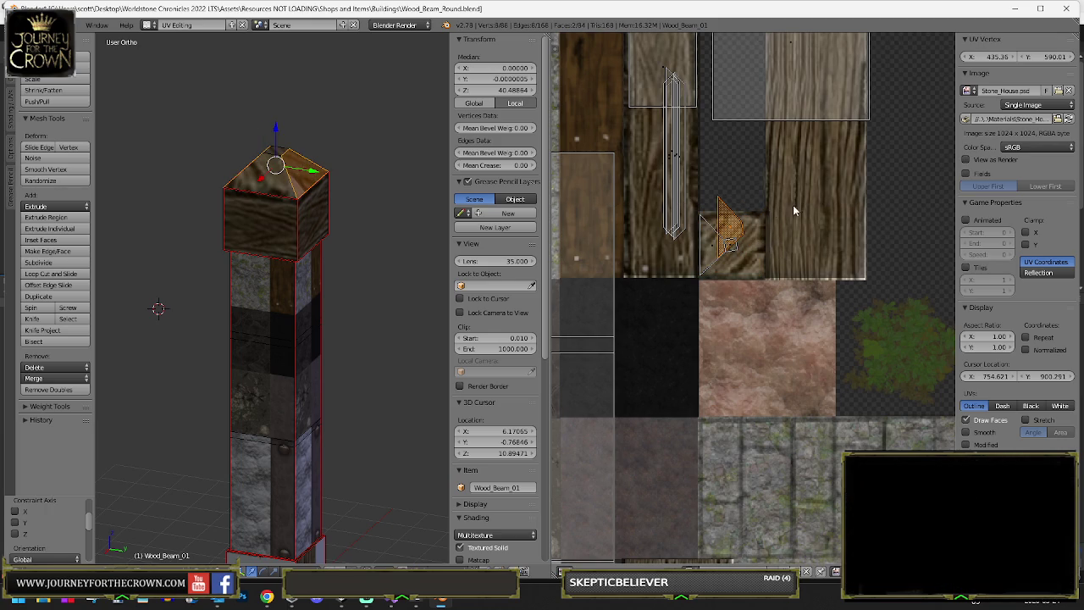
key(r)
click(725, 251)
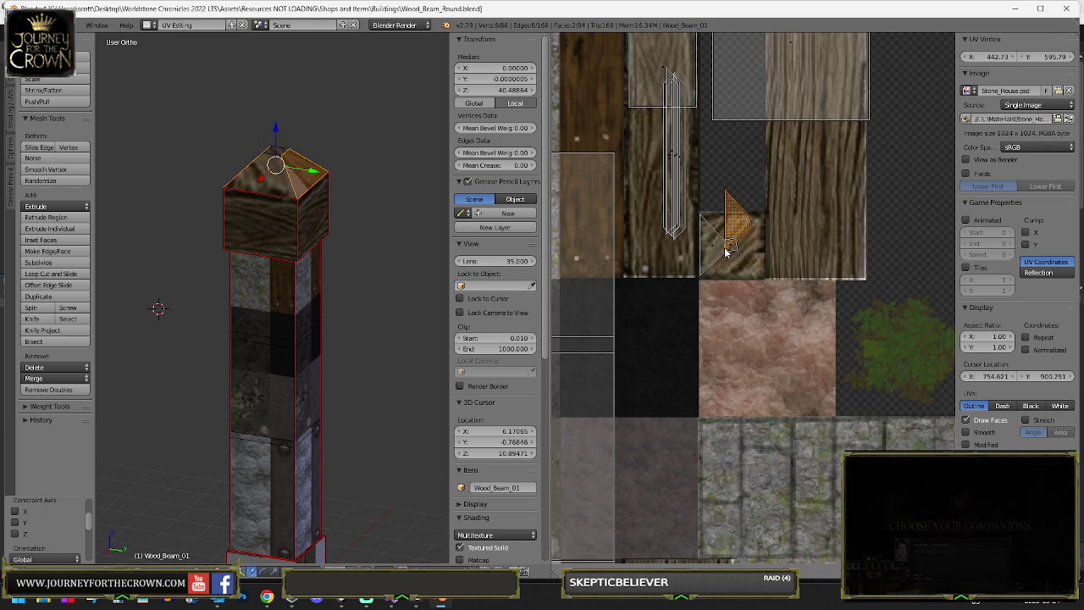
key(r)
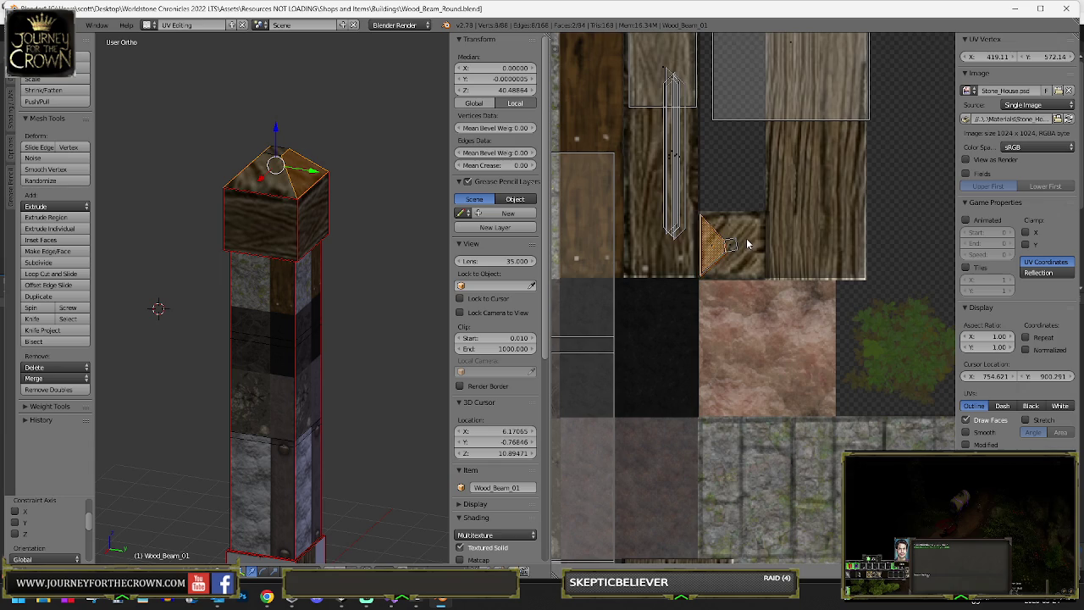
key(g)
click(895, 227)
- Turn the UV face upward, widen it into a trapezoid scaled 0.801, then preview
key(r)
click(875, 198)
key(s)
click(622, 259)
key(g)
click(737, 238)
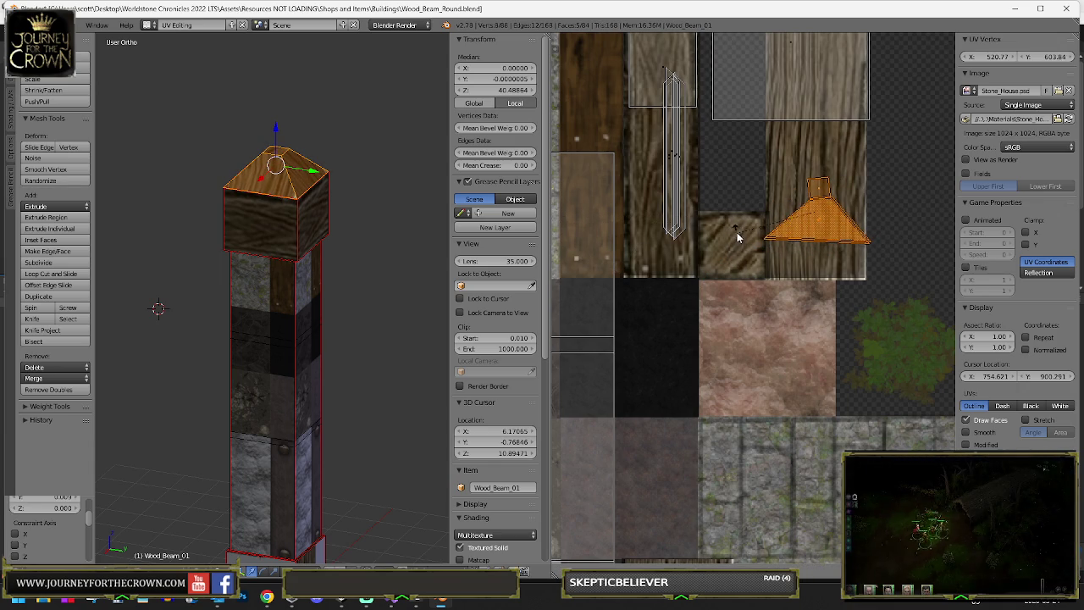
key(s)
click(880, 265)
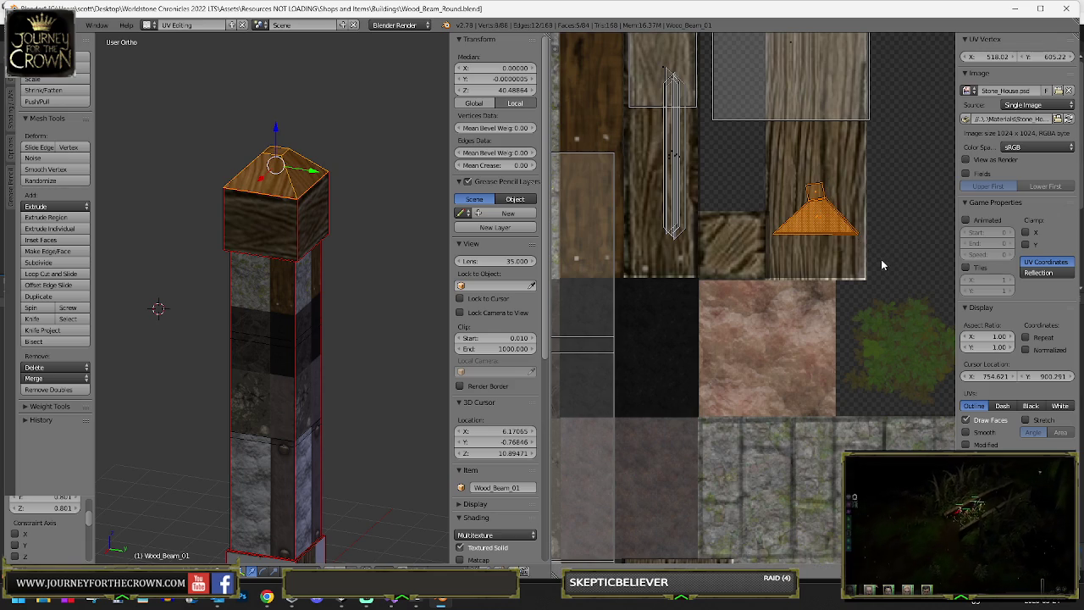
key(Tab)
mouse_move(262, 223)
mouse_down()
mouse_move(297, 283)
mouse_move(402, 208)
mouse_up()
- Move the head block's UVs onto the grey stone tile of Stone_House
scroll(349, 228, down, 3)
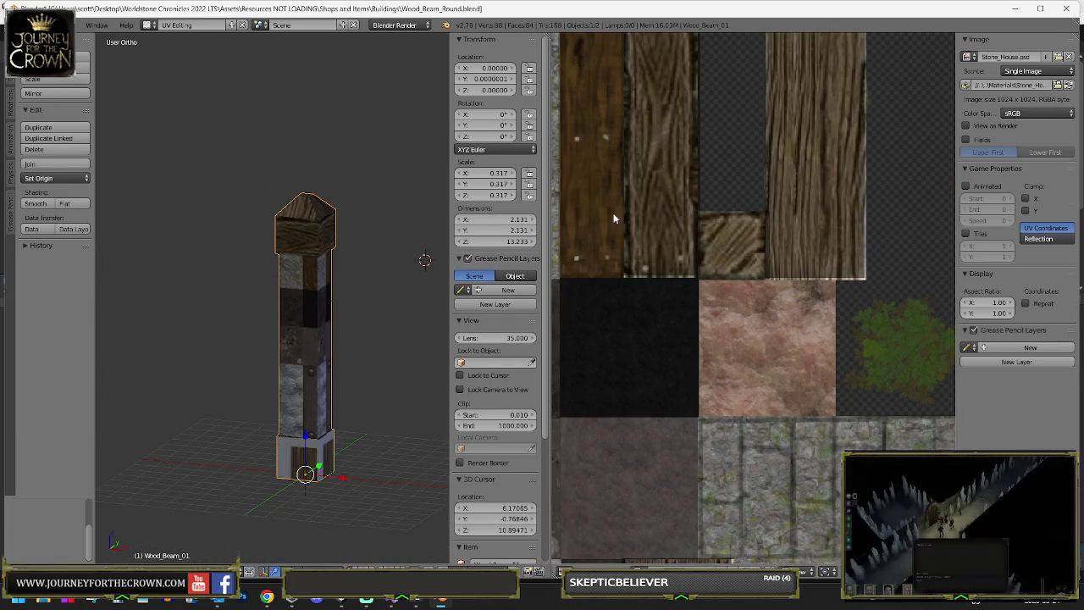
scroll(614, 218, down, 3)
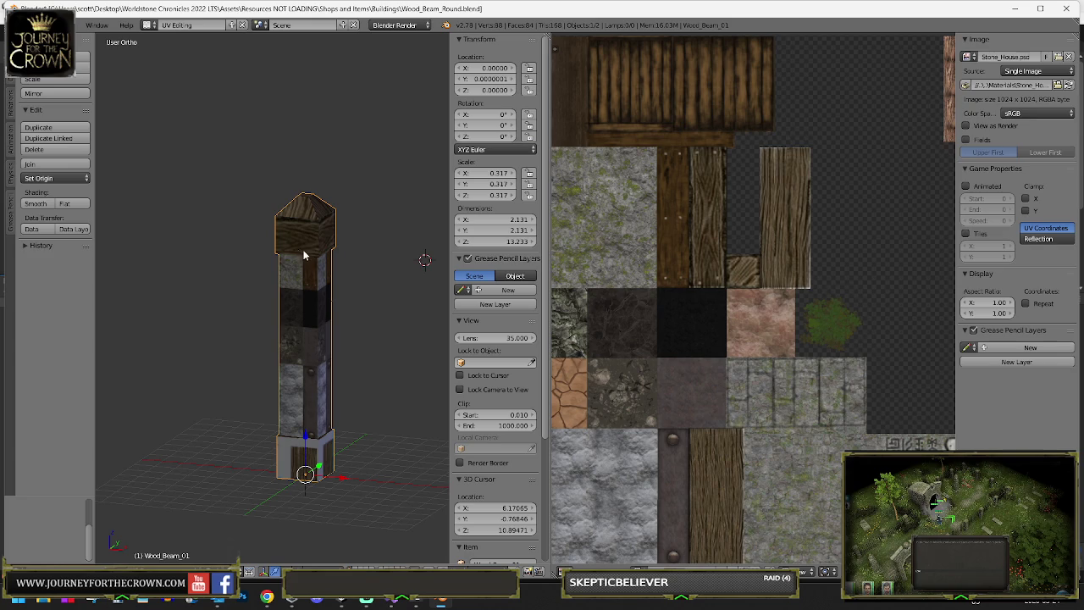
scroll(678, 288, down, 2)
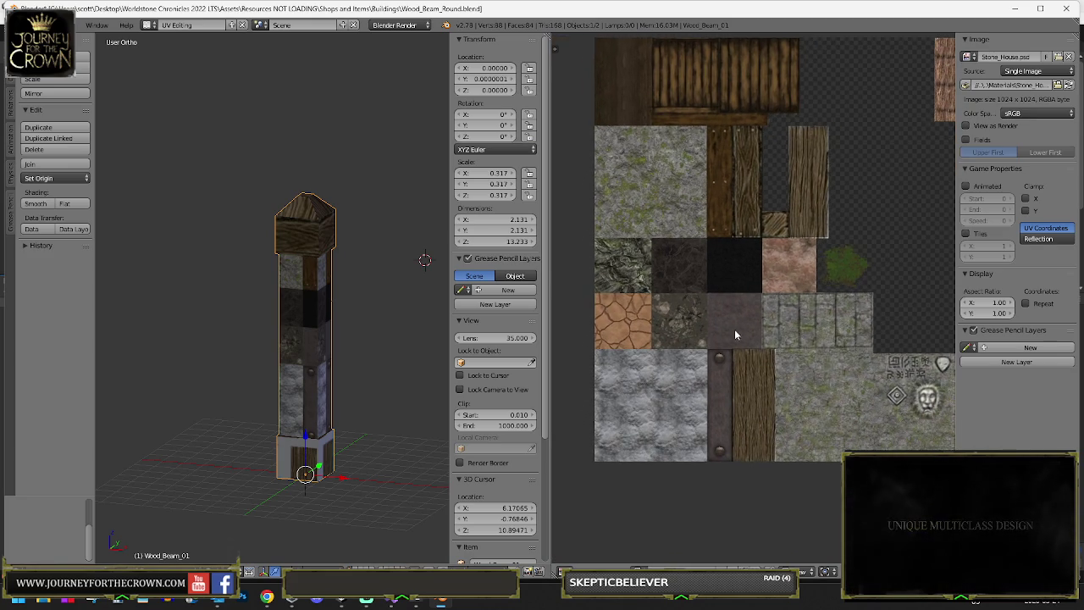
scroll(734, 331, up, 5)
scroll(735, 317, down, 4)
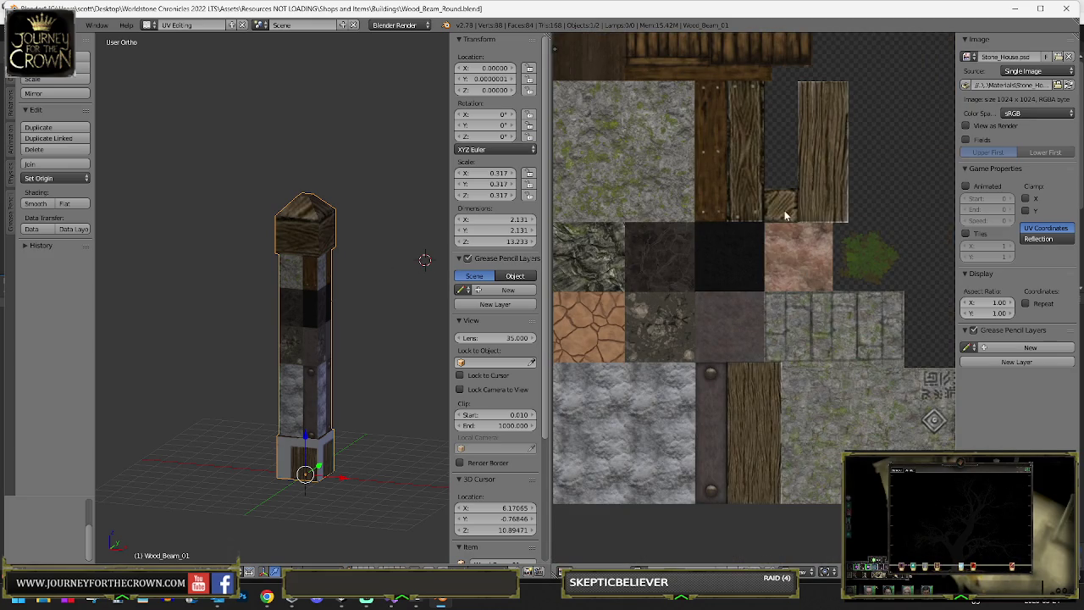
key(Tab)
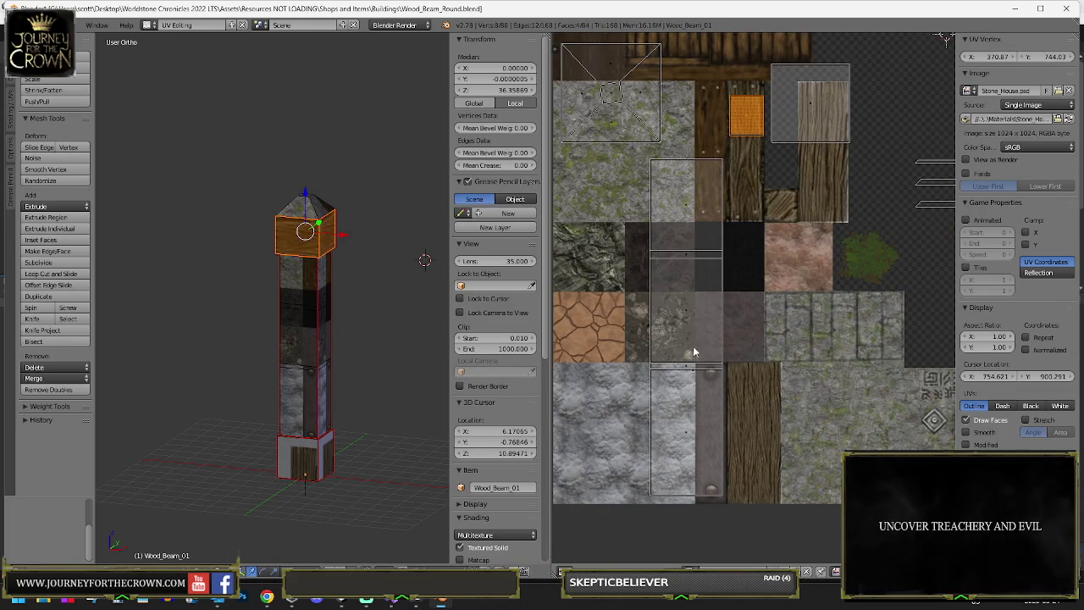
key(g)
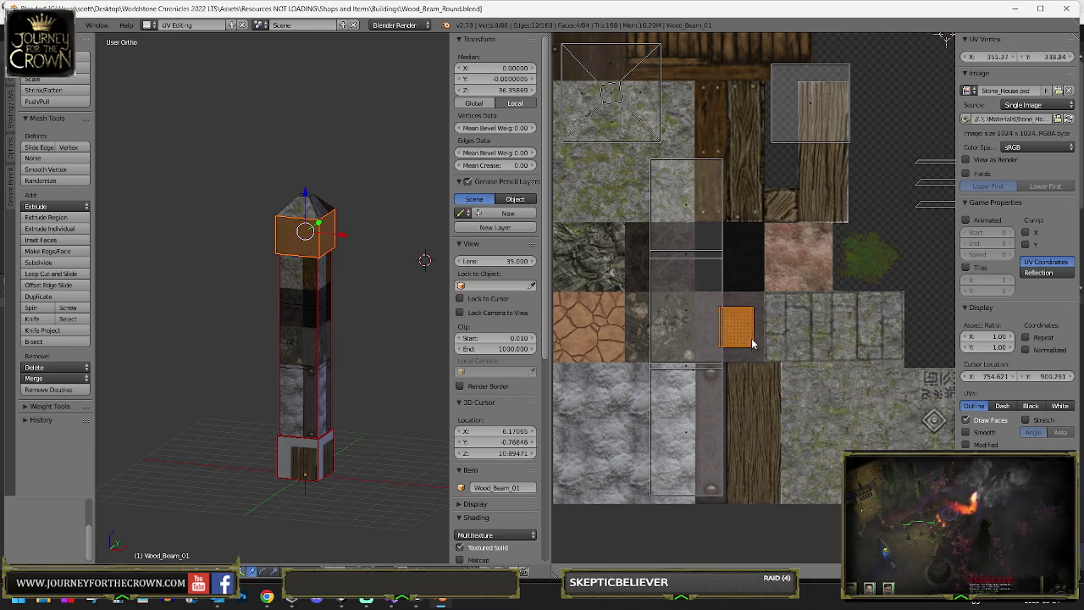
click(749, 343)
scroll(319, 234, up, 3)
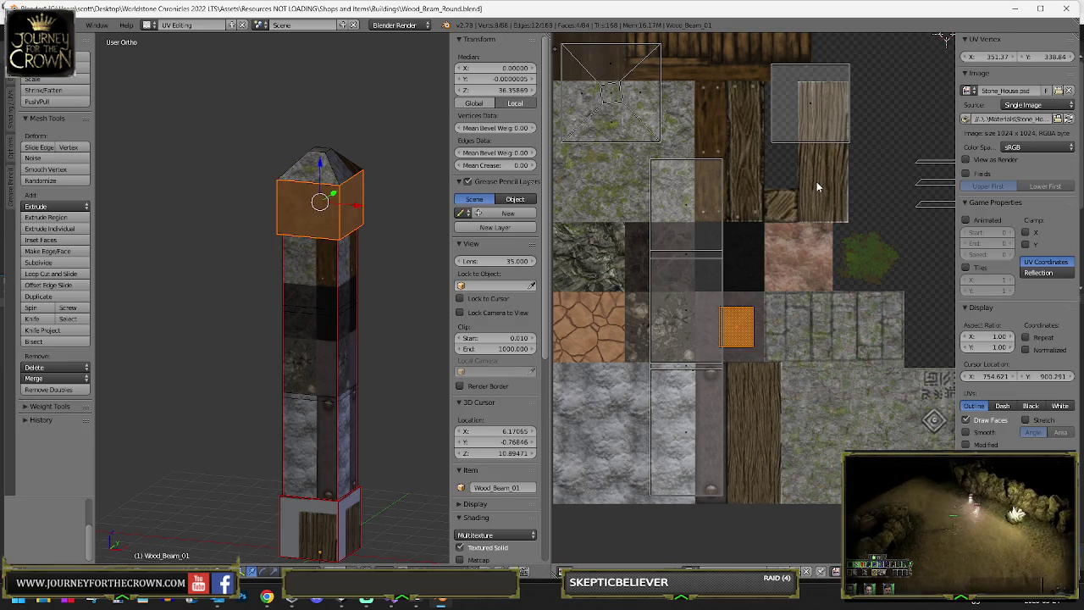
right_click(333, 161)
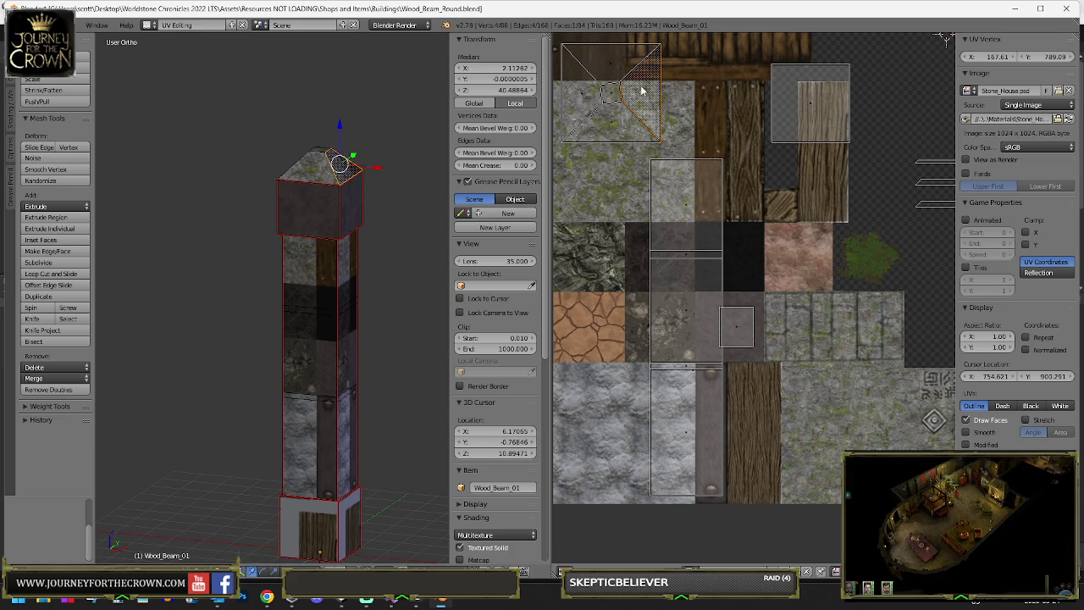
- Select the whole cap UV island, shrink it and move it down-left
key(l)
key(g)
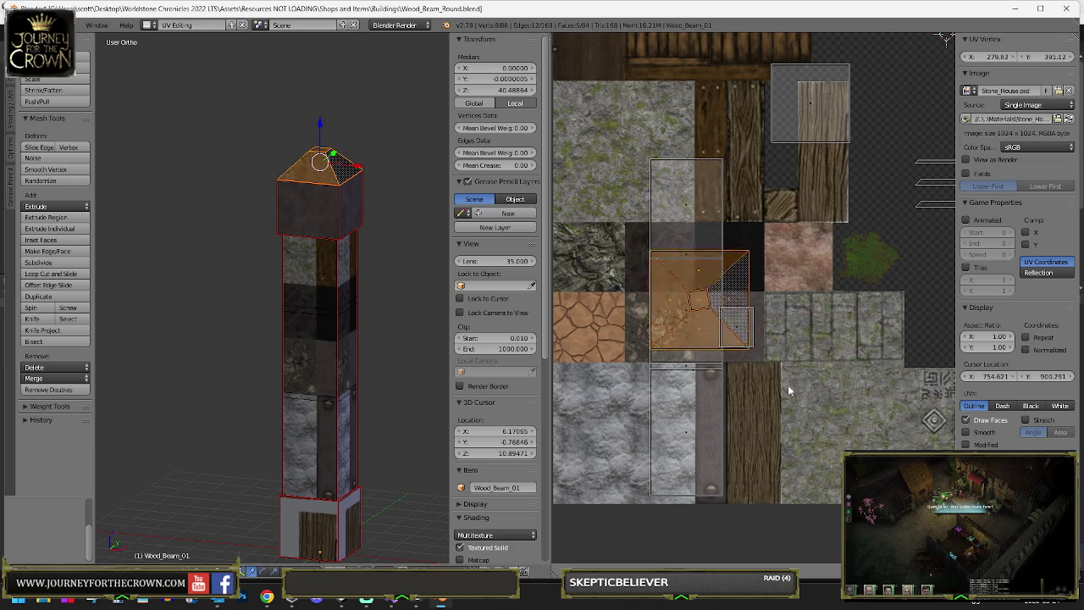
click(822, 401)
key(s)
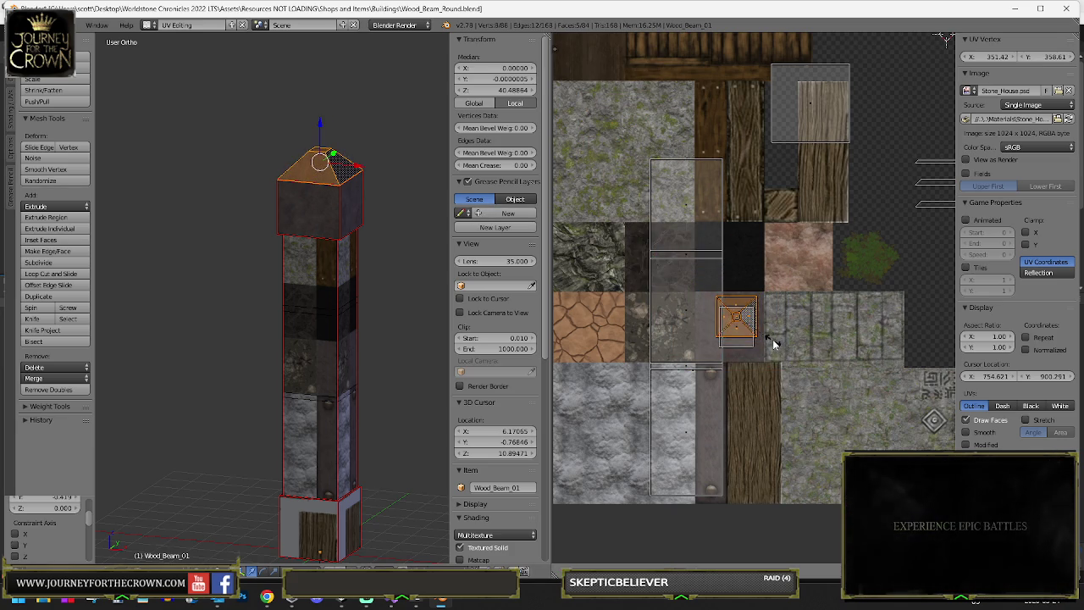
key(g)
click(761, 424)
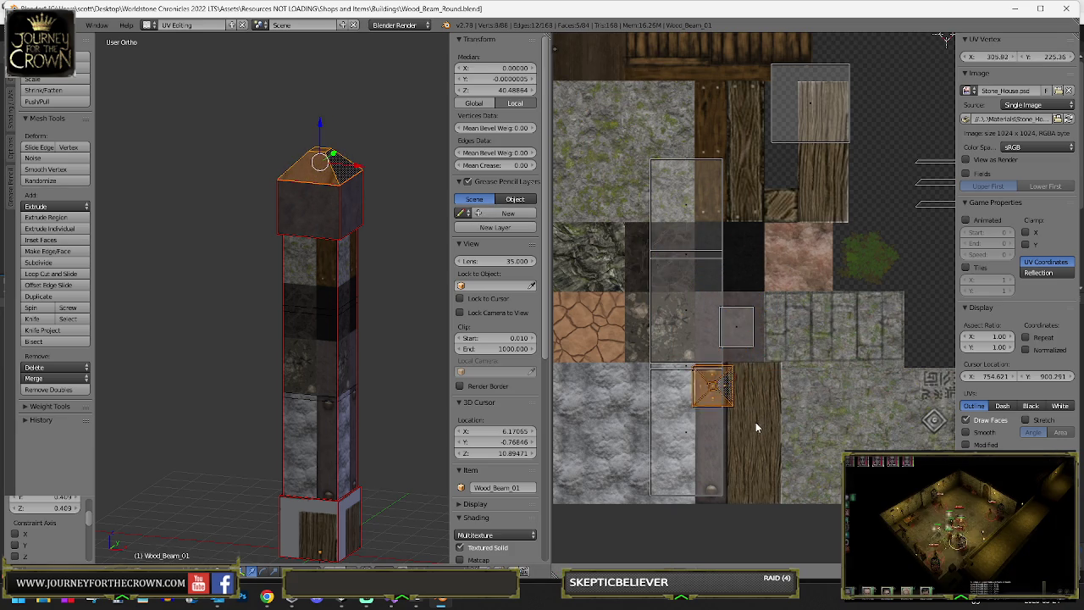
key(g)
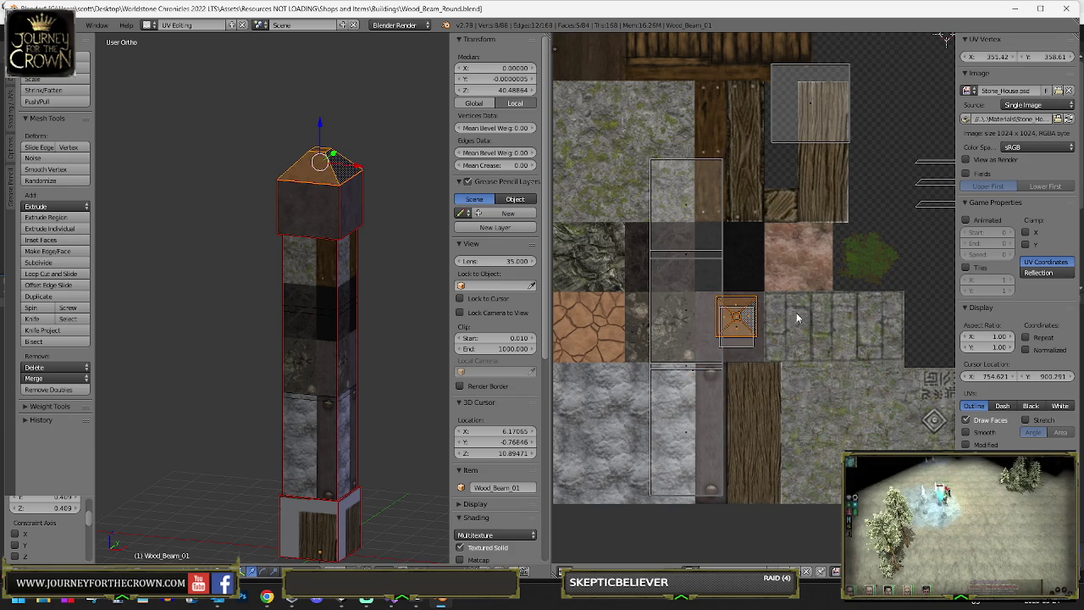
- Box-select a cap triangle's UV island and rotate it 90 degrees
right_click(791, 269)
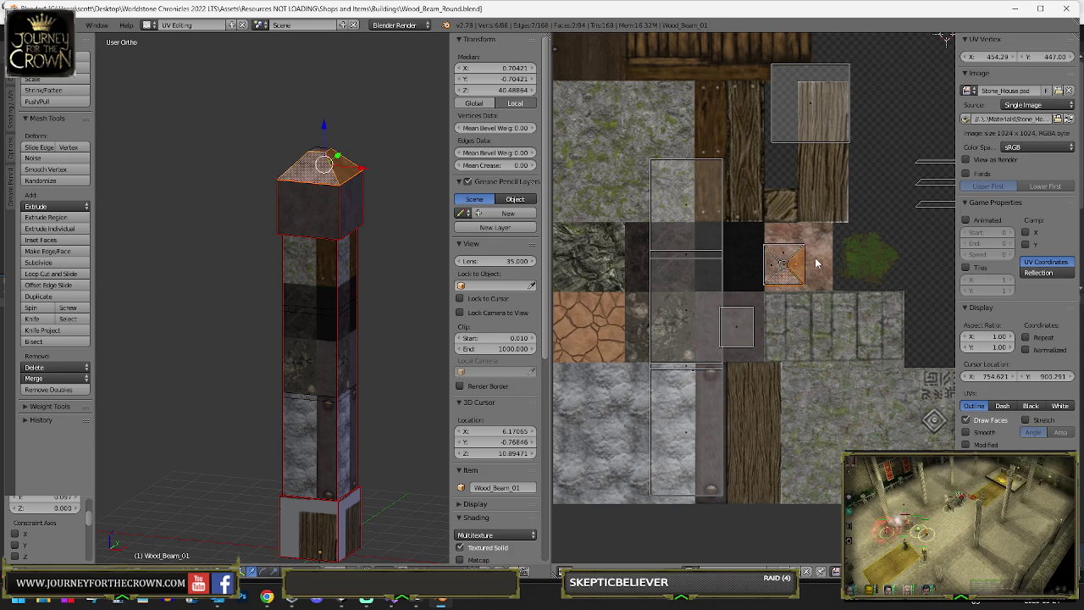
key(r)
click(804, 267)
key(b)
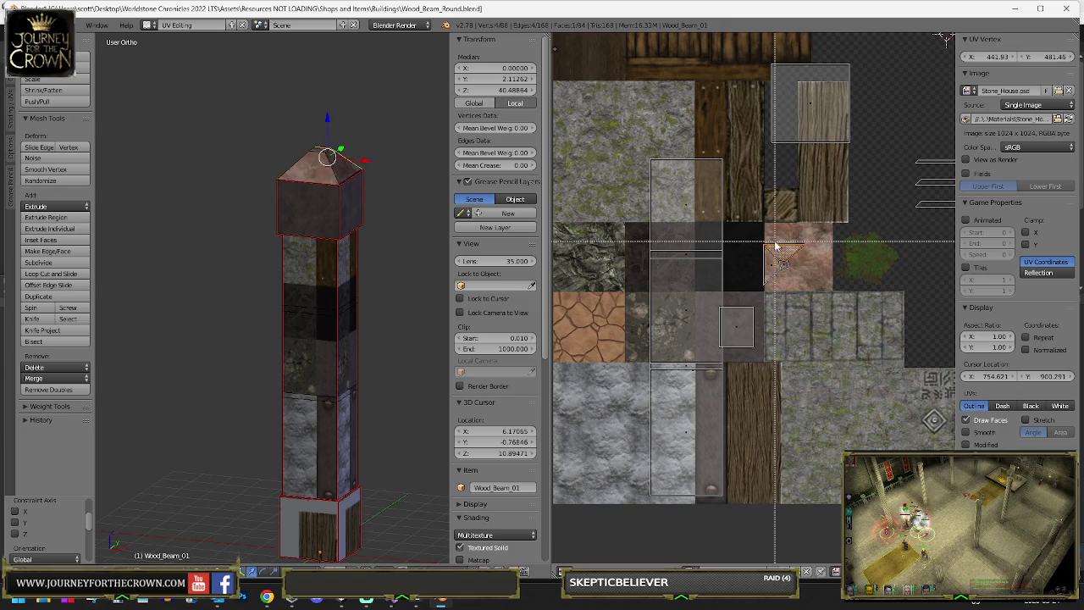
drag(775, 254, 798, 269)
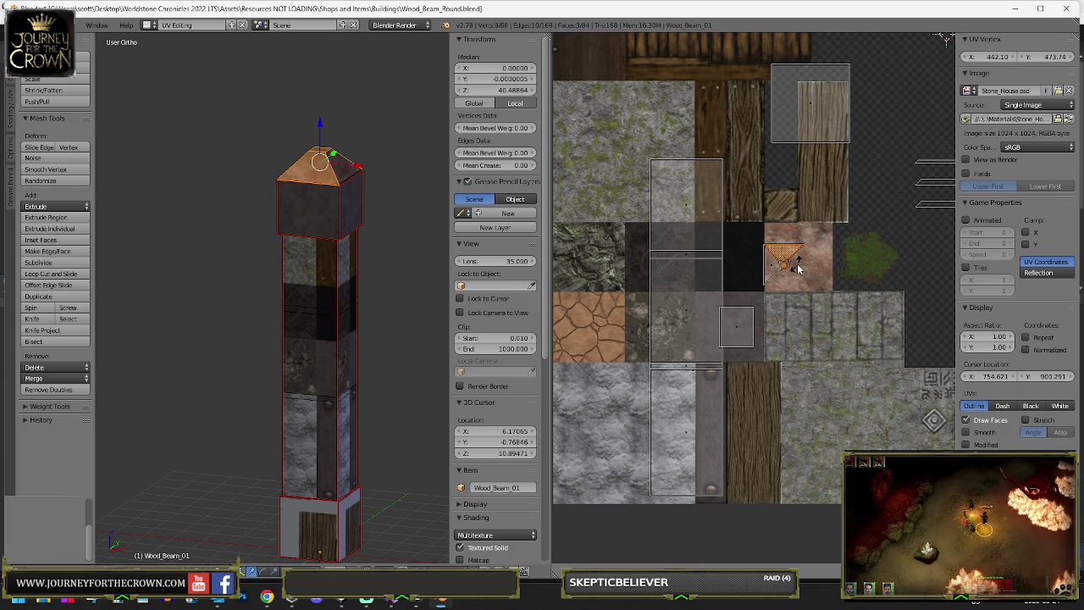
key(r)
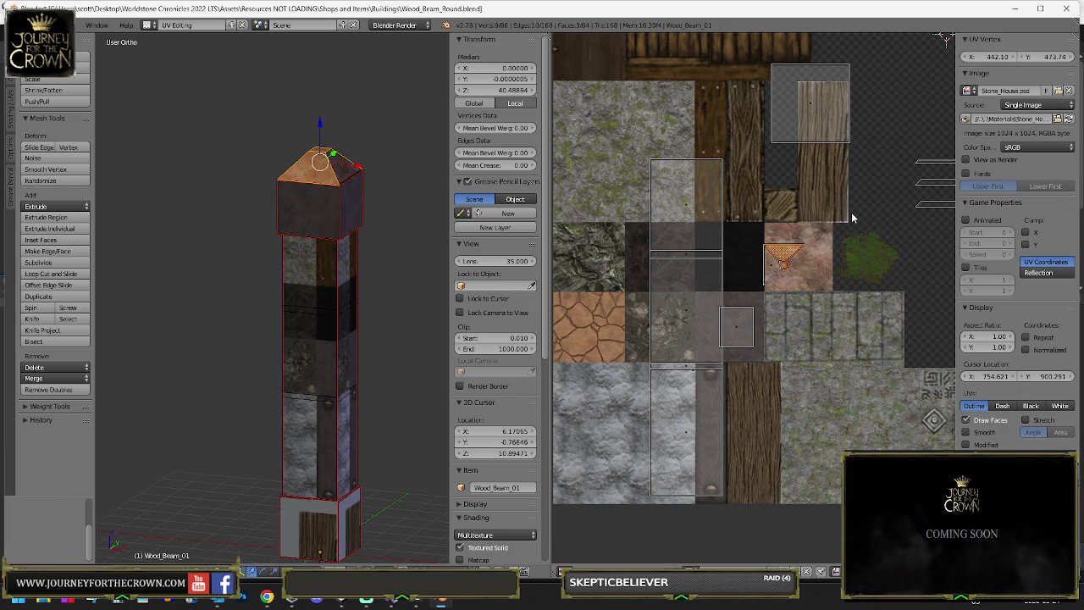
text(90)
key(Return)
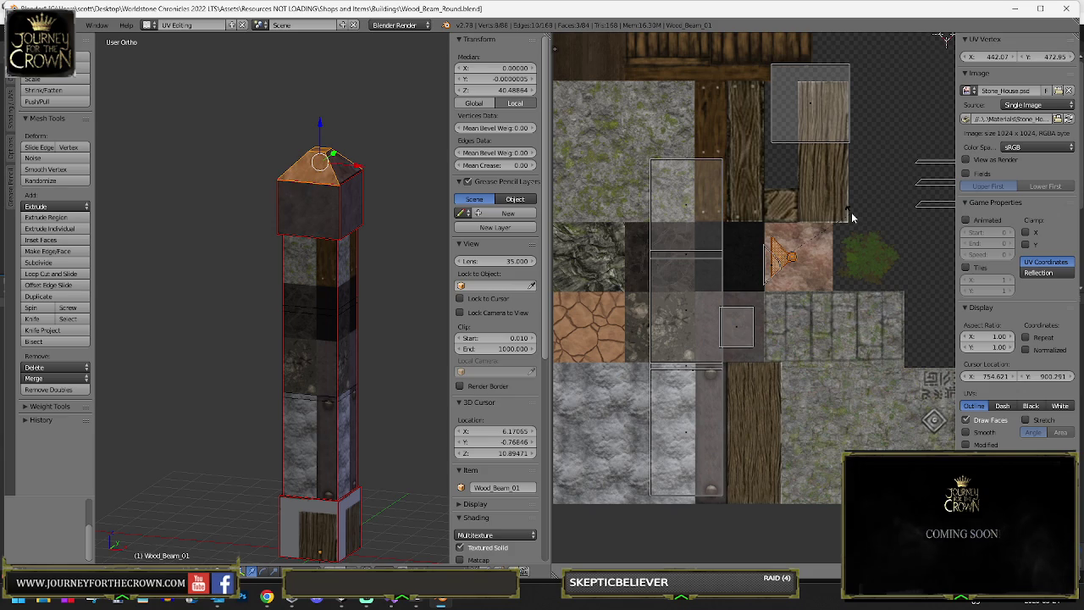
- Move the triangle island onto the wood strip, rotated to point down
key(r)
key(g)
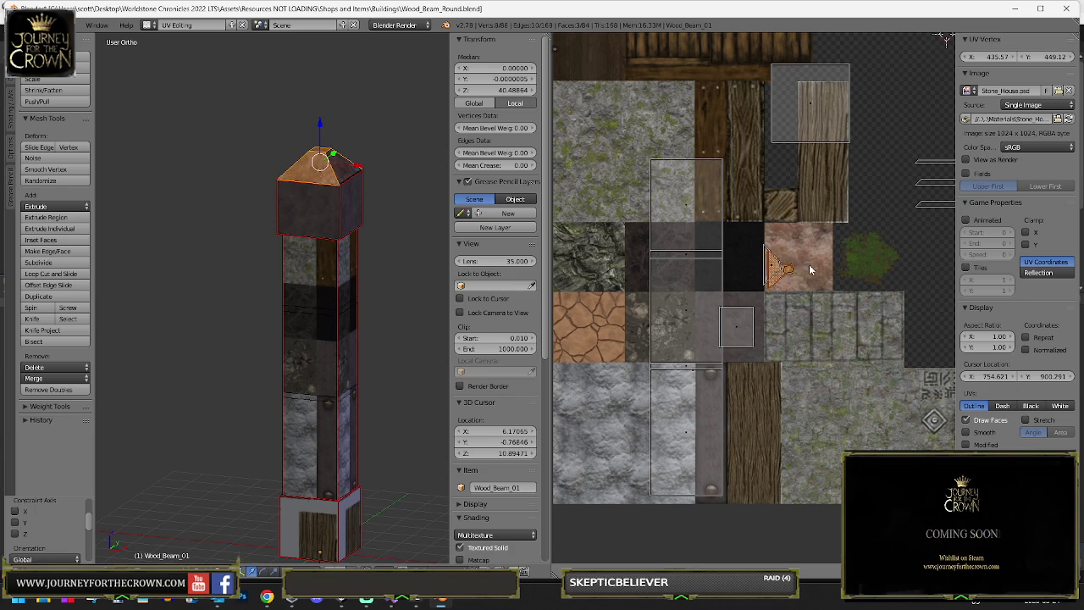
click(805, 265)
key(g)
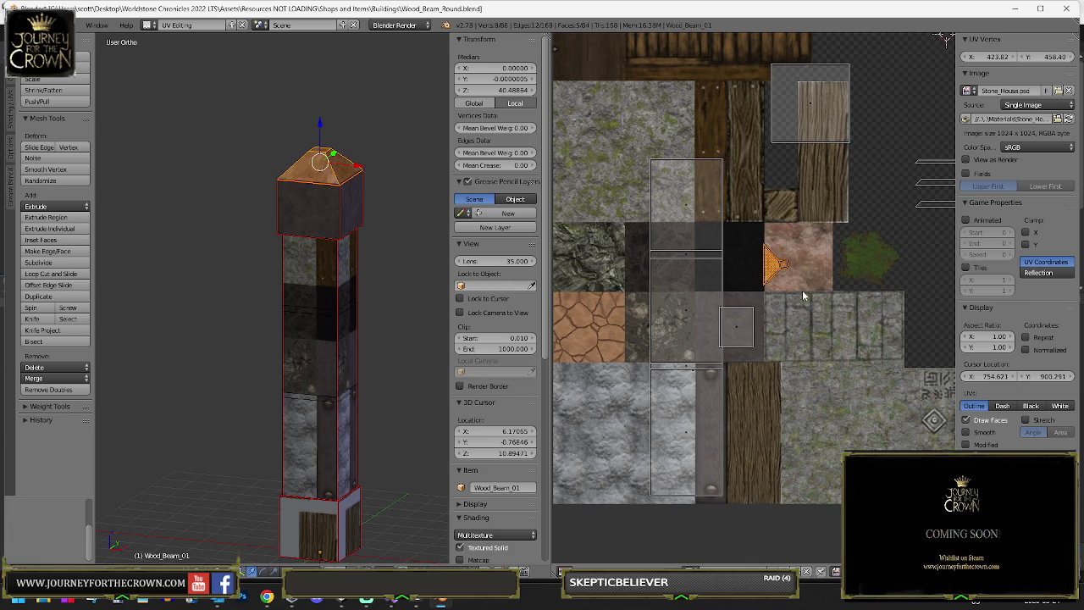
click(768, 429)
key(r)
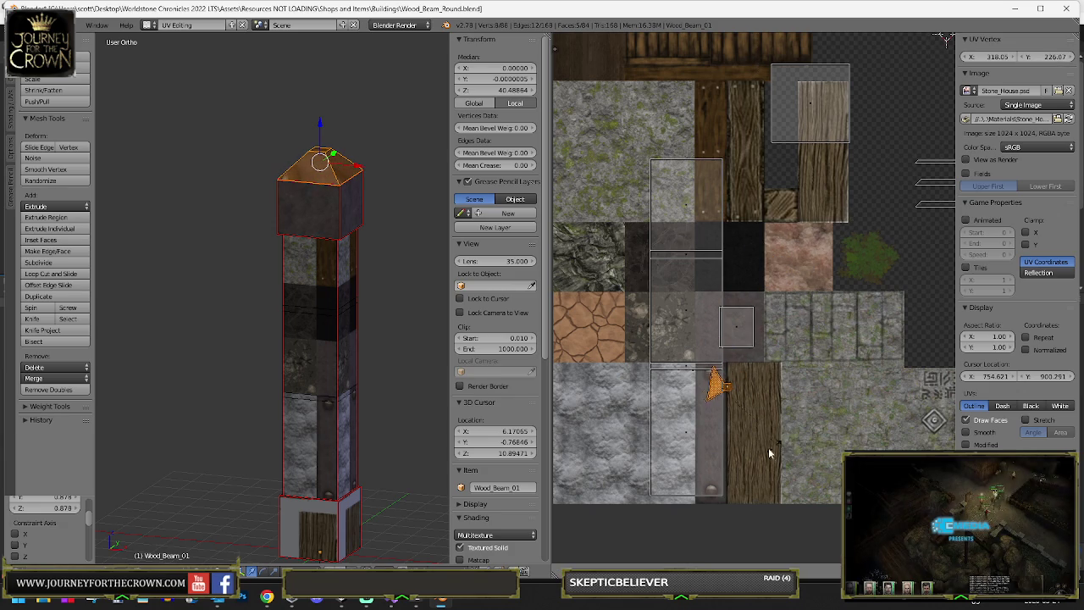
click(675, 446)
key(g)
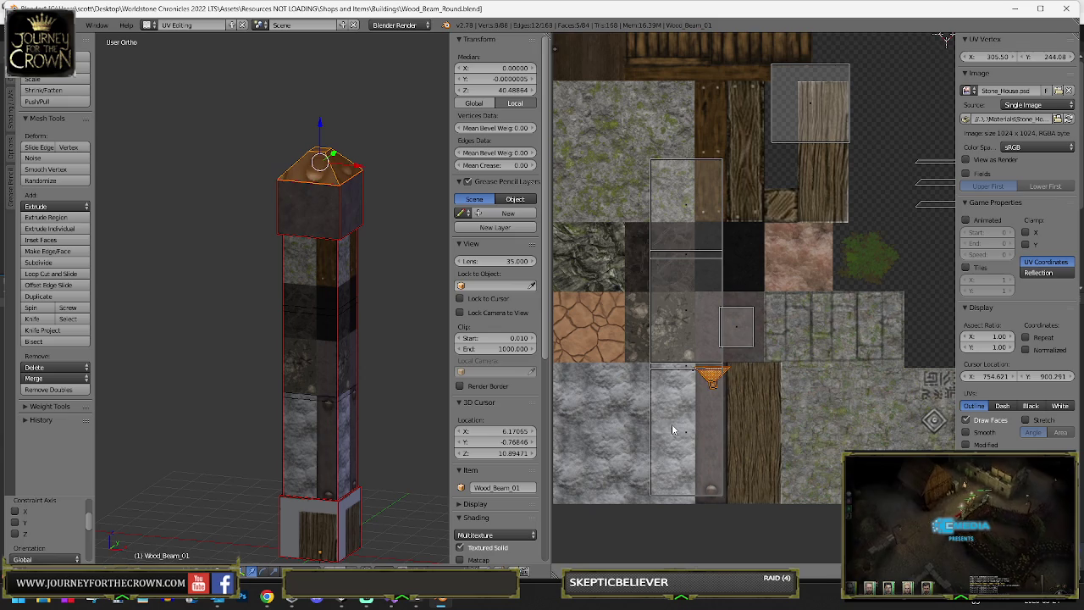
click(688, 418)
- Move the top's UVs onto the dark grey tile and preview in Object Mode
scroll(355, 254, up, 3)
mouse_move(356, 254)
mouse_down()
mouse_move(378, 251)
mouse_move(291, 179)
mouse_up()
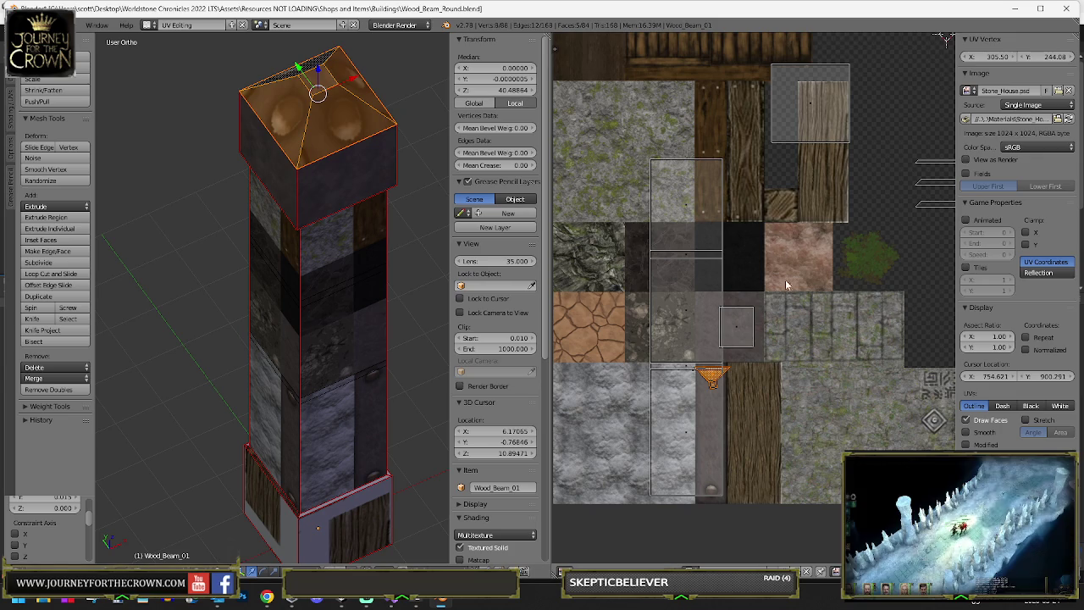
scroll(677, 216, down, 3)
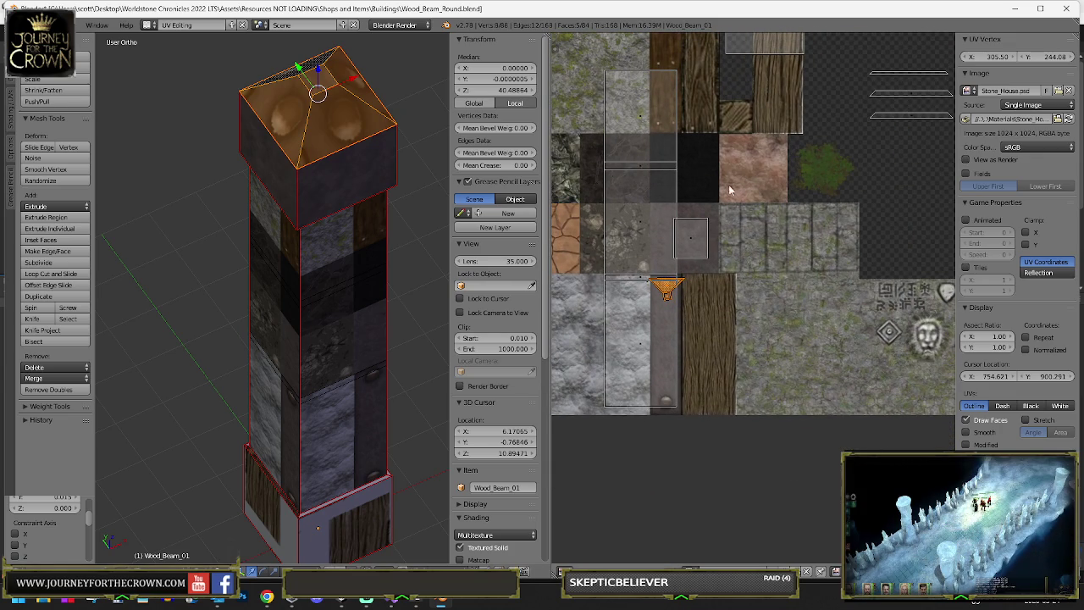
scroll(730, 313, up, 4)
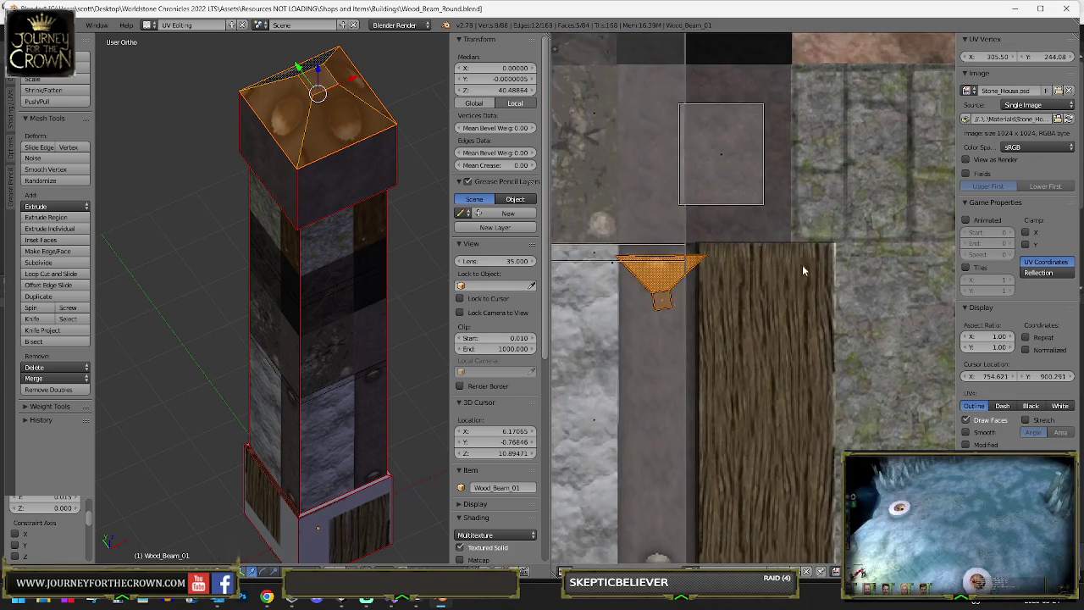
scroll(788, 273, down, 3)
key(g)
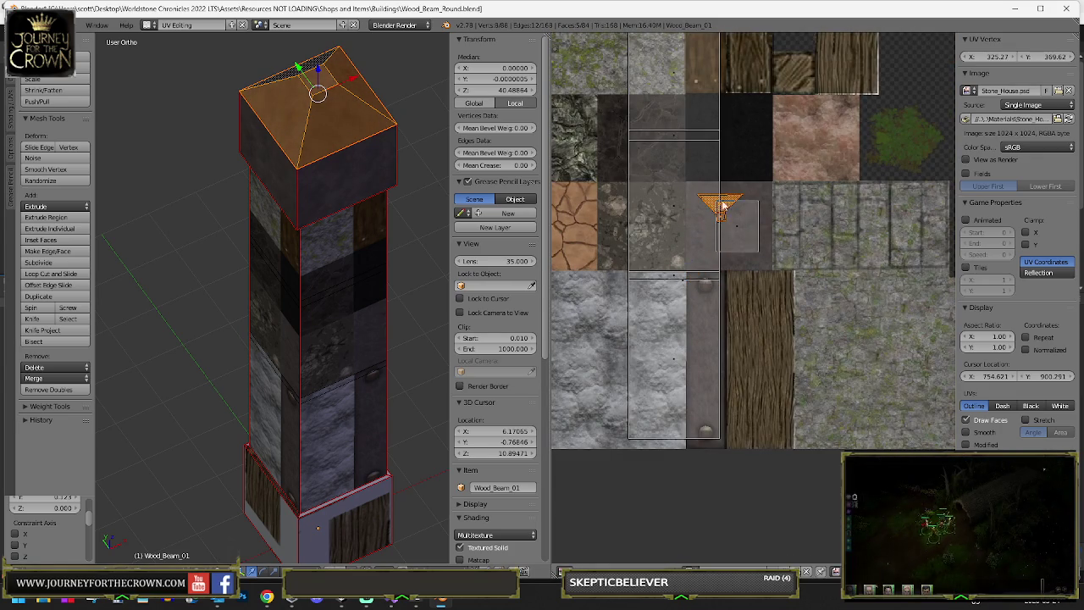
click(797, 197)
key(Tab)
key(Tab)
- Shift the top's UVs back onto the wood texture and check the result
scroll(772, 249, down, 3)
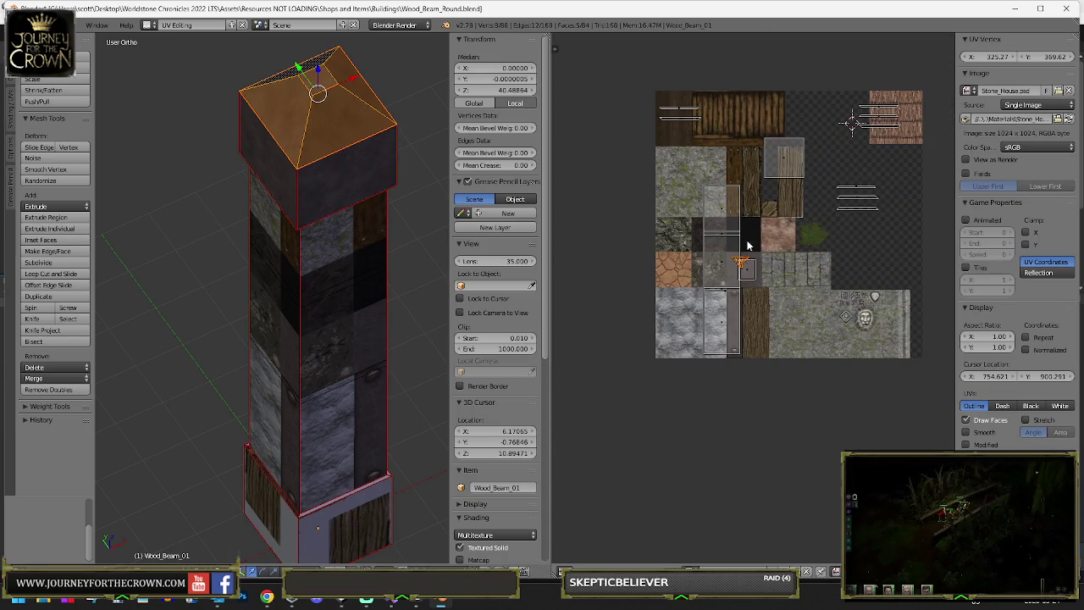
scroll(787, 276, up, 1)
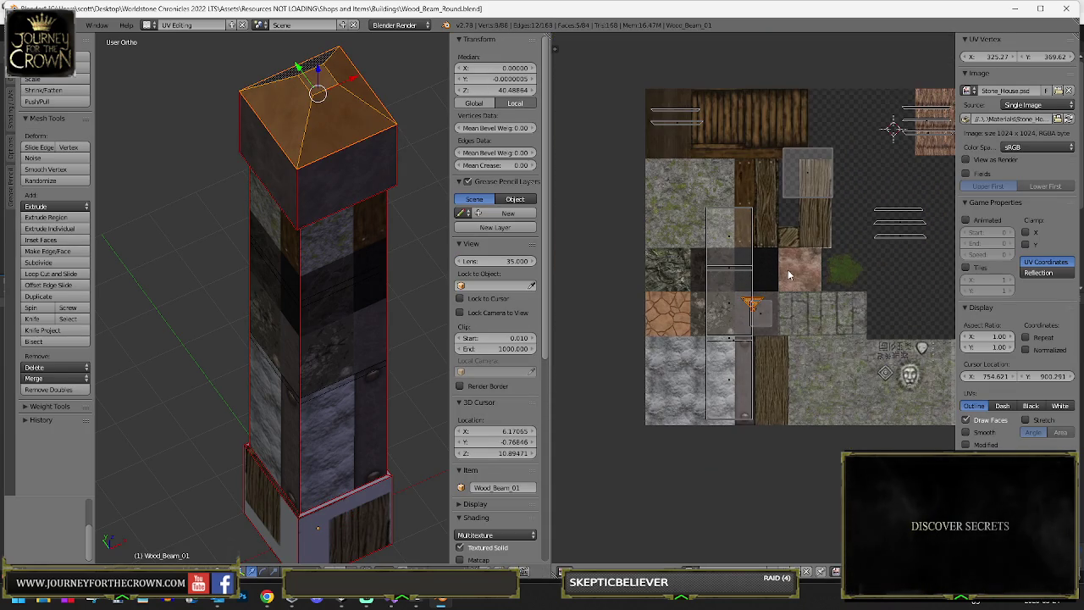
scroll(808, 233, up, 1)
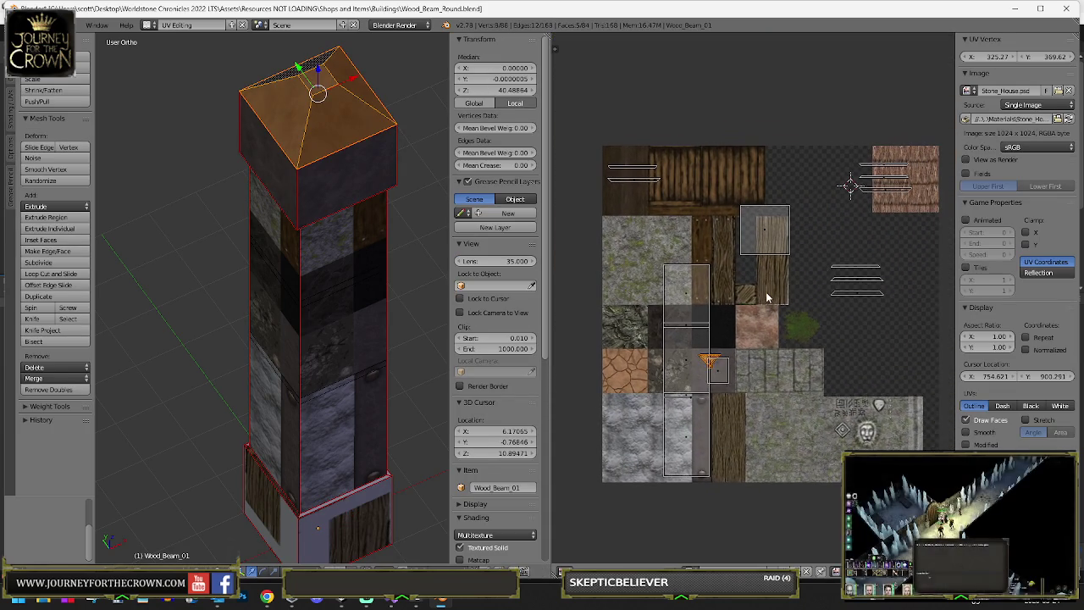
key(g)
click(778, 161)
scroll(762, 170, up, 3)
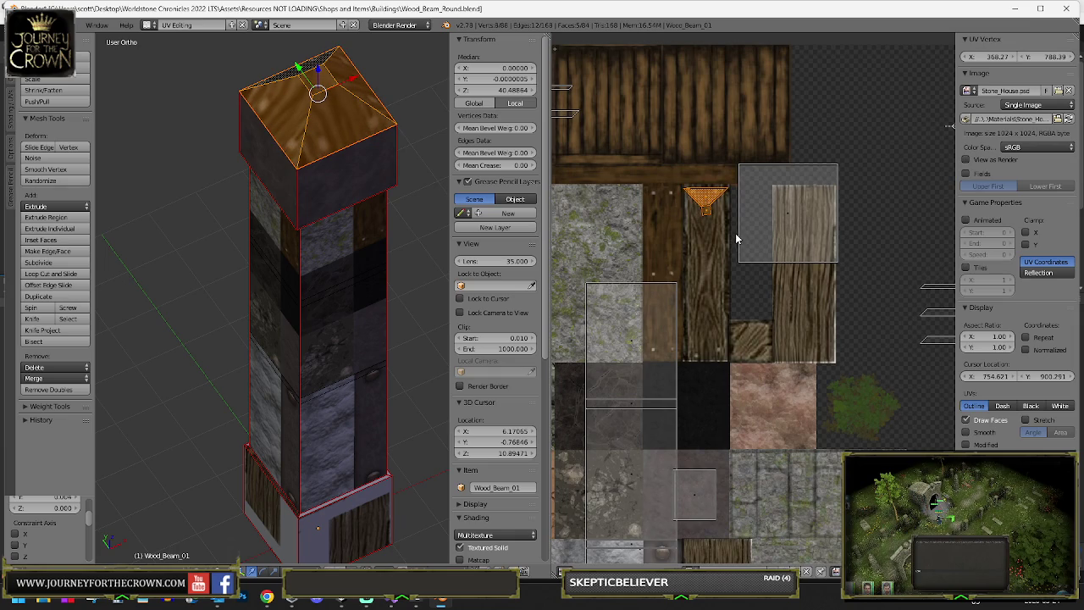
scroll(735, 229, up, 4)
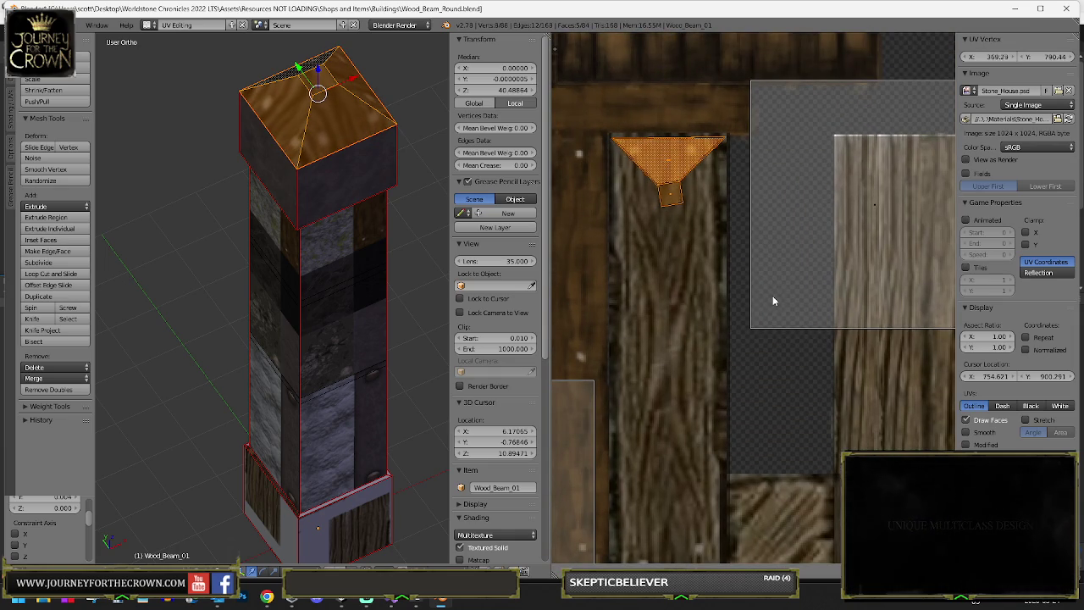
key(Tab)
- Fine-tune the cap's UV position on the dark wood plank and preview it
scroll(414, 174, up, 4)
key(Tab)
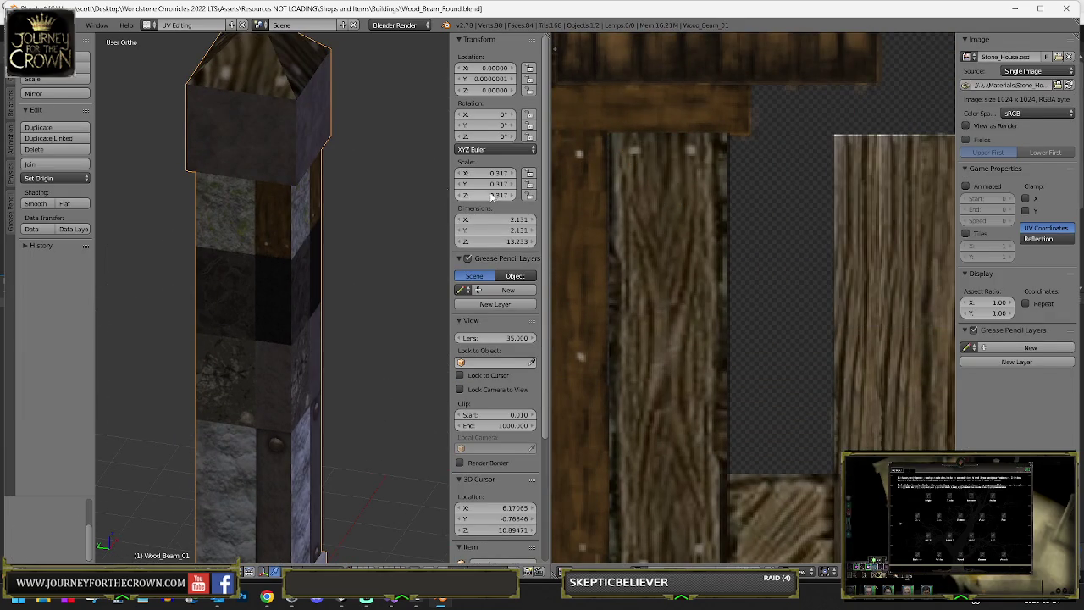
scroll(370, 157, down, 2)
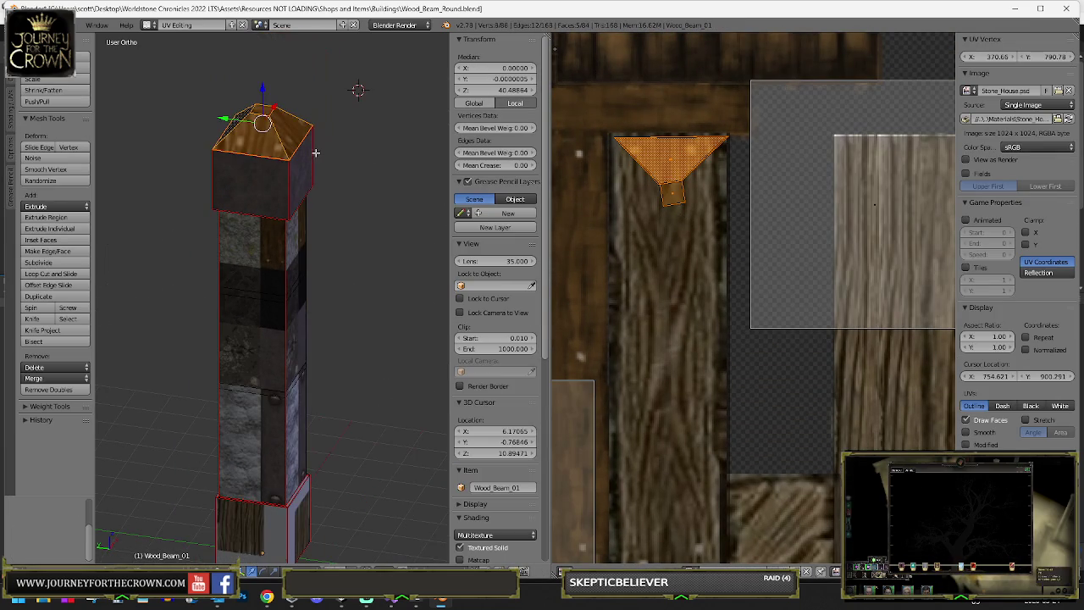
scroll(706, 222, down, 4)
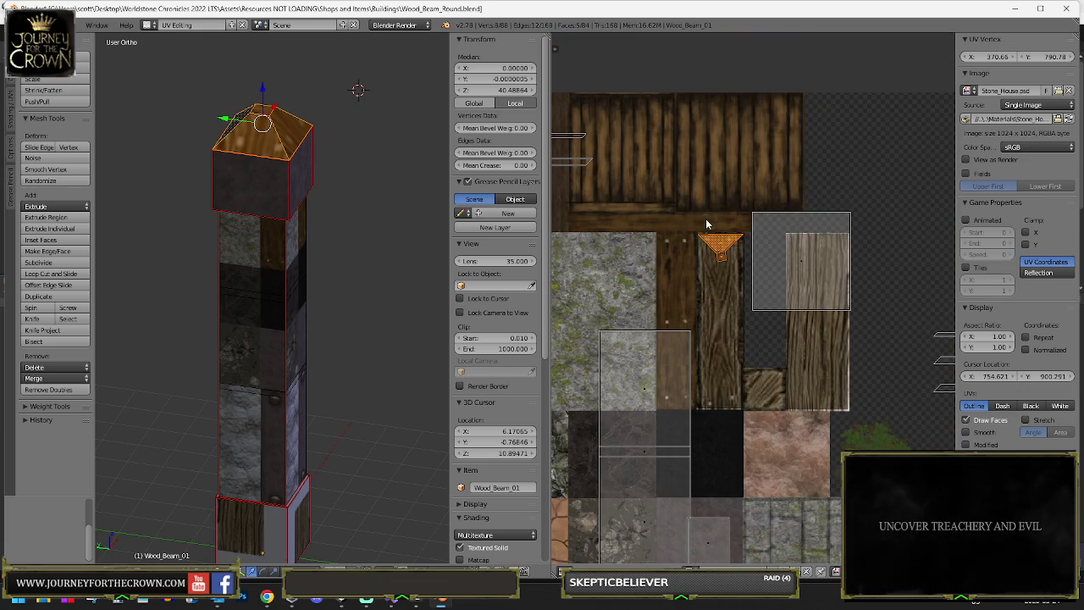
key(g)
click(744, 273)
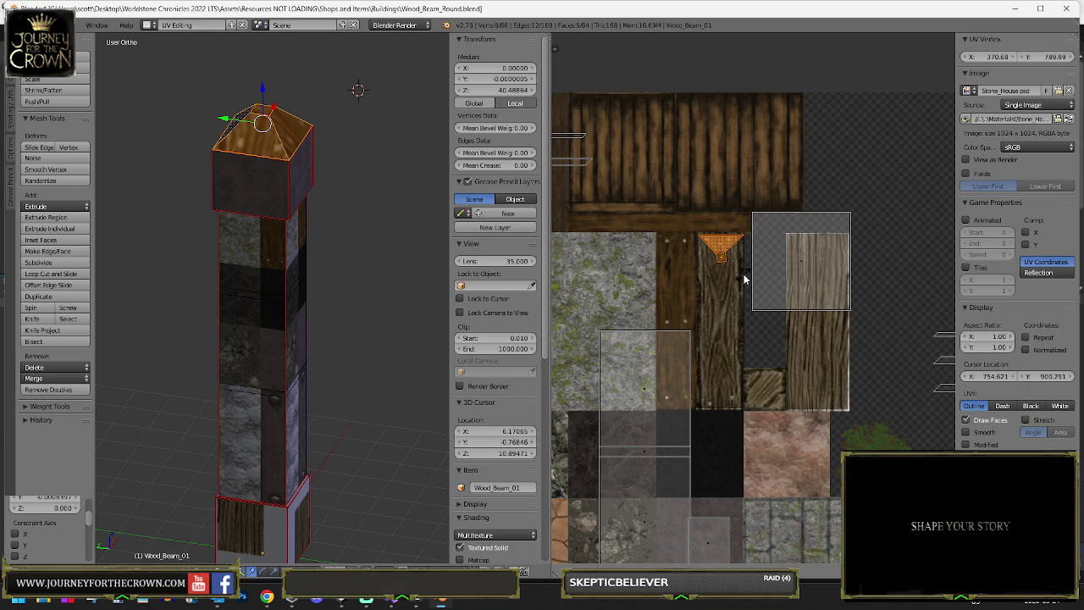
key(Tab)
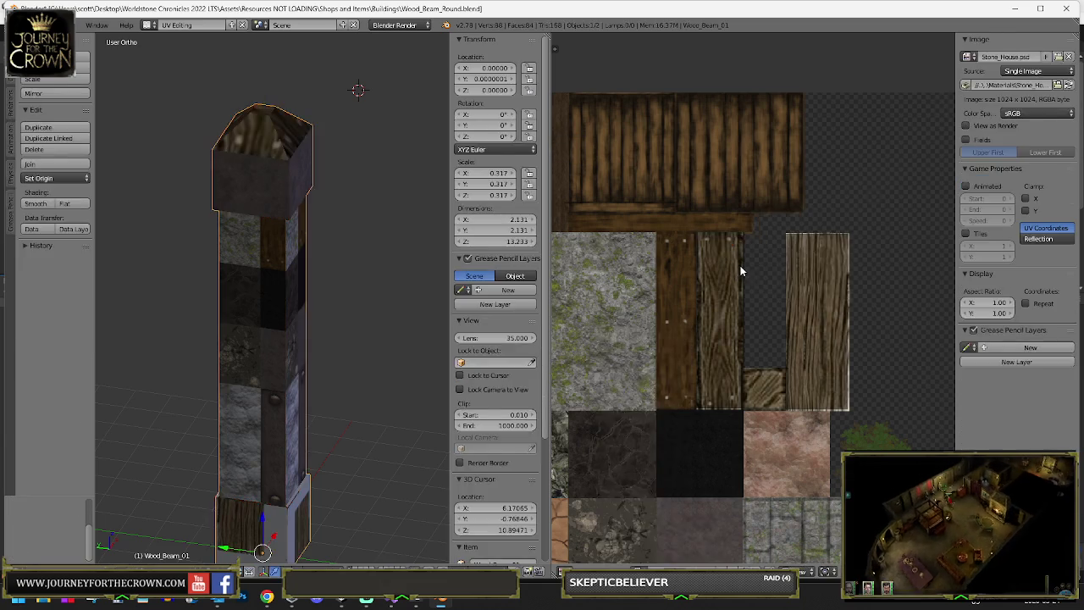
key(Tab)
scroll(735, 267, down, 3)
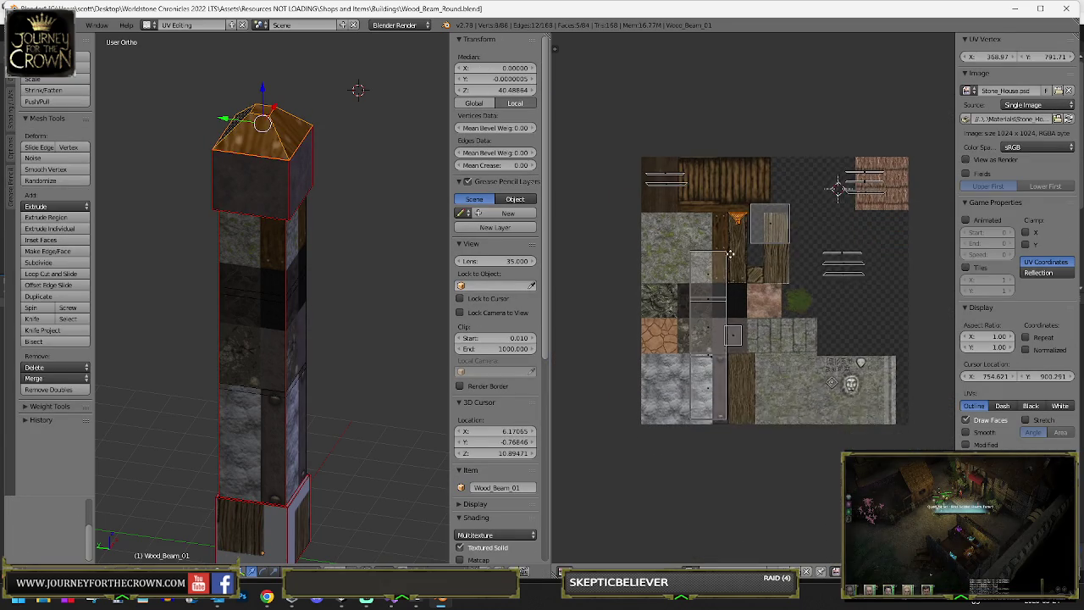
- Reposition and rescale the cap's side-face UVs on the wood texture, previewing the result in Object Mode
click(733, 251)
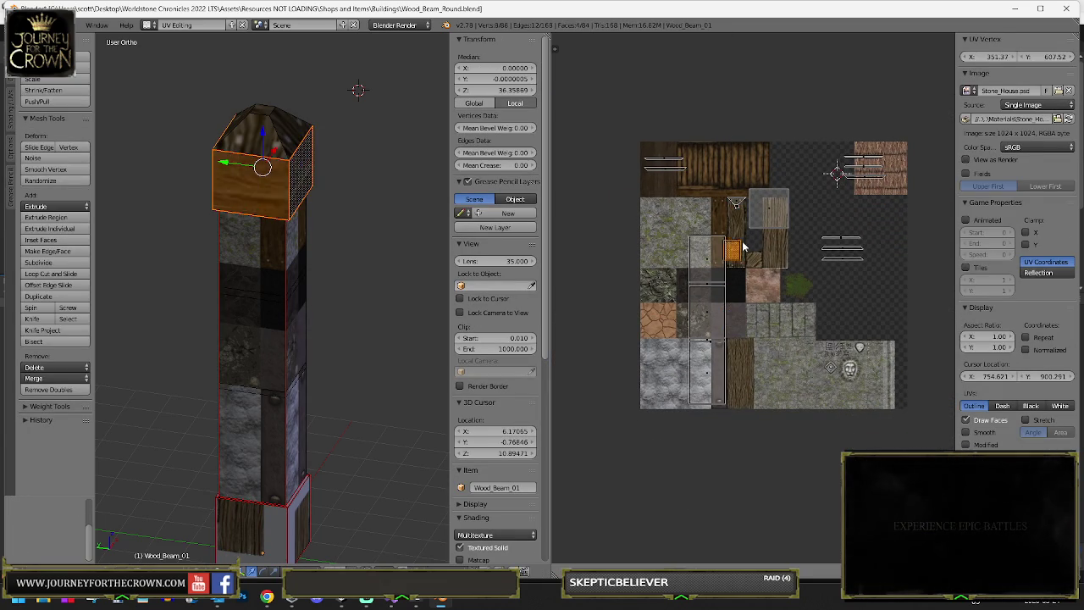
scroll(754, 237, up, 5)
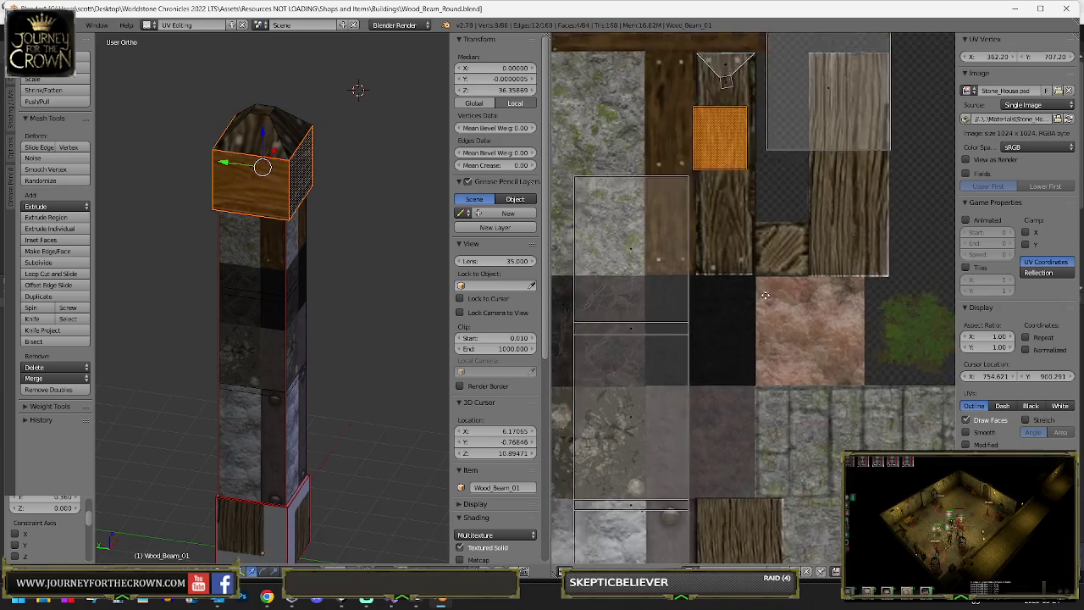
key(g)
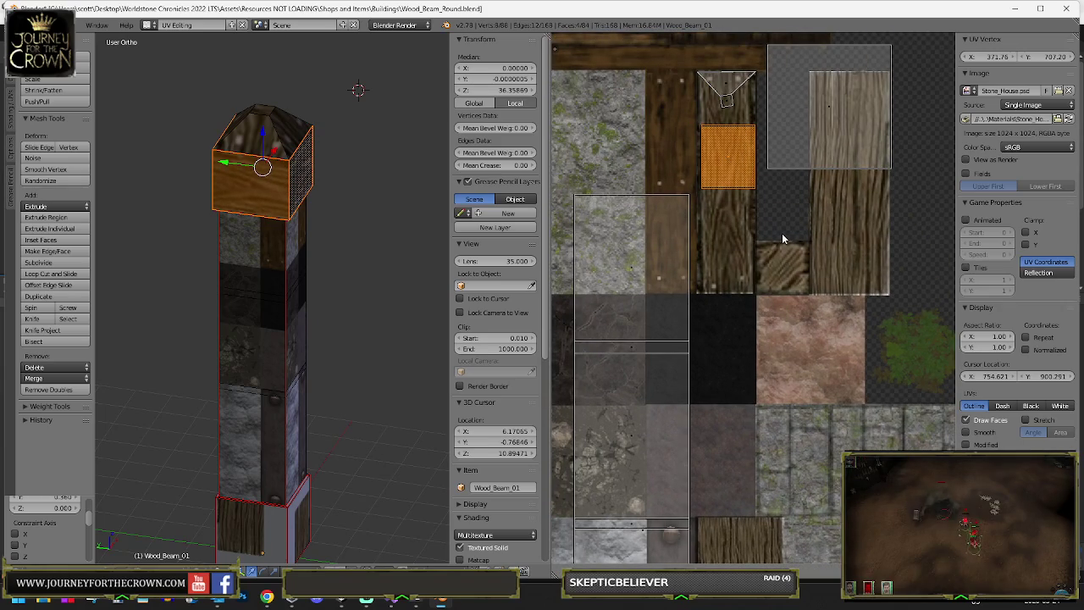
key(Tab)
key(Tab)
key(Tab)
key(Tab)
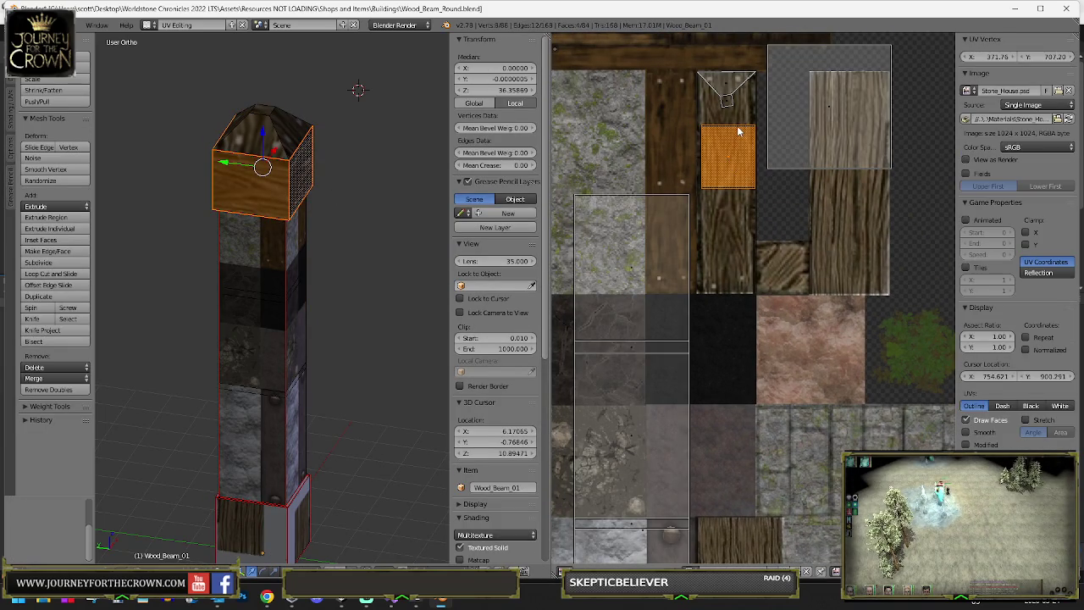
key(Tab)
key(Tab)
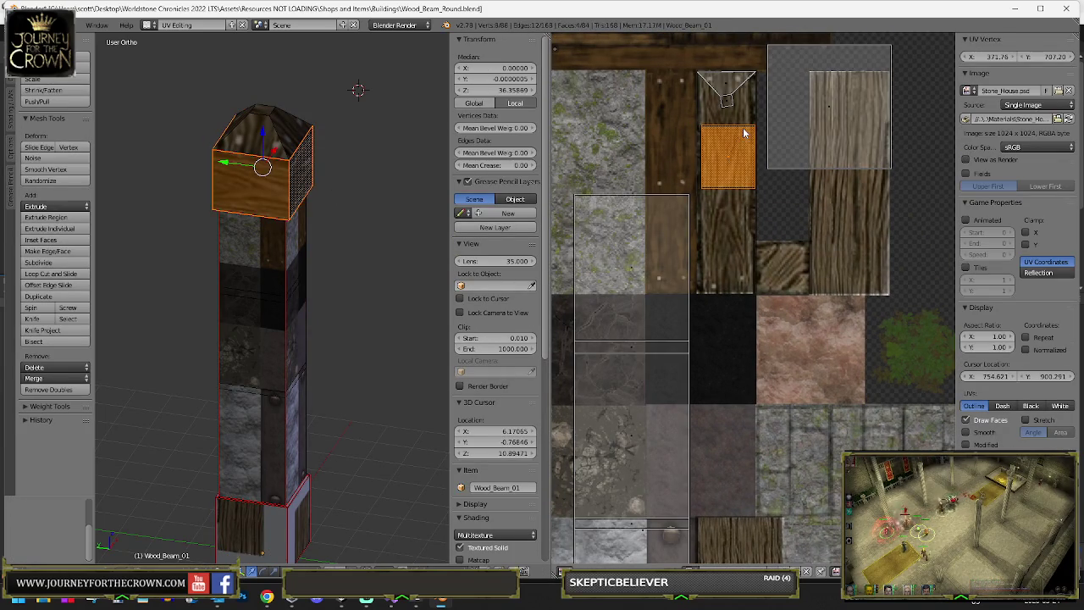
key(s)
click(758, 193)
scroll(760, 195, down, 1)
scroll(760, 195, down, 3)
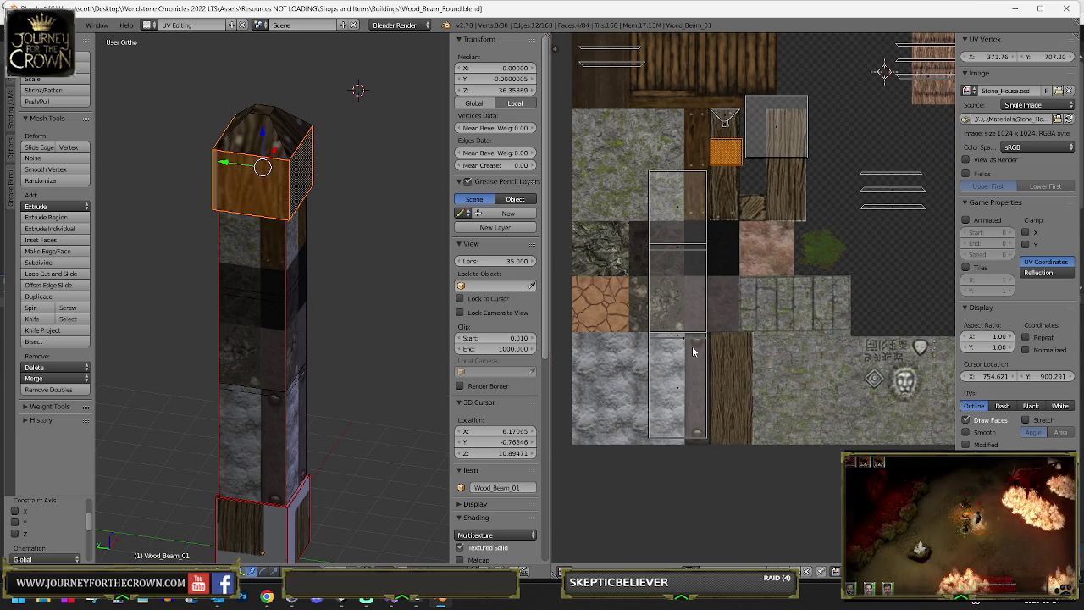
scroll(808, 117, up, 3)
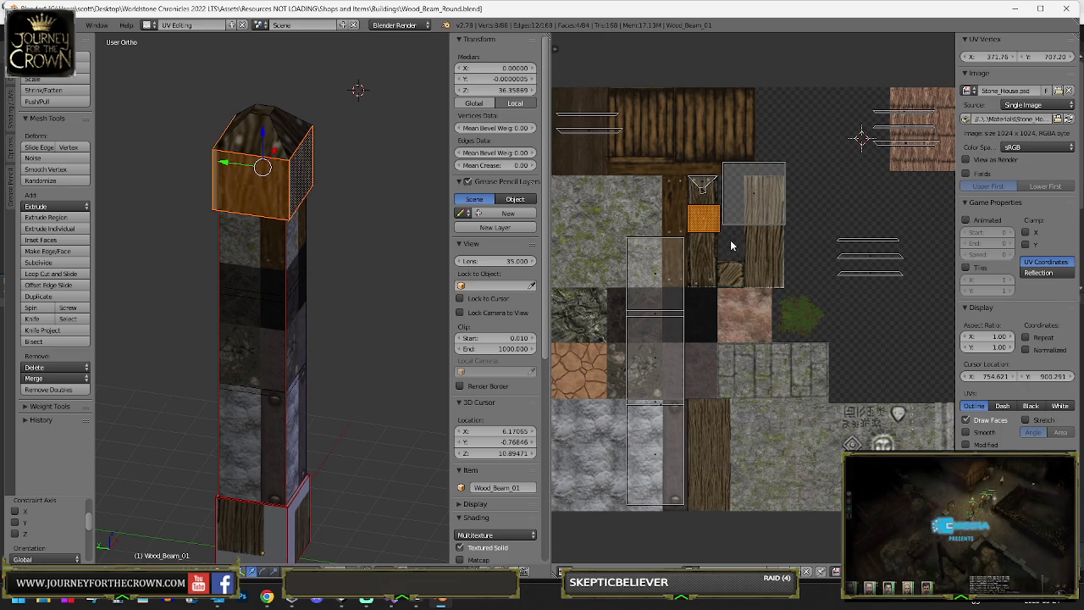
- Cancel a started rotation, then enlarge the cap's top UV face slightly
key(r)
right_click(703, 311)
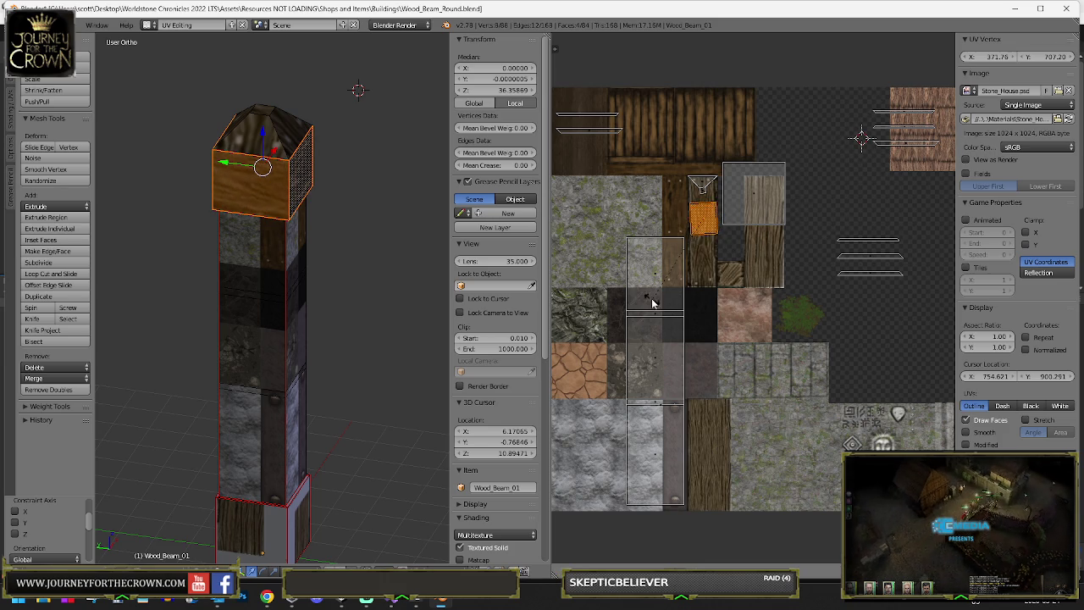
scroll(709, 227, up, 5)
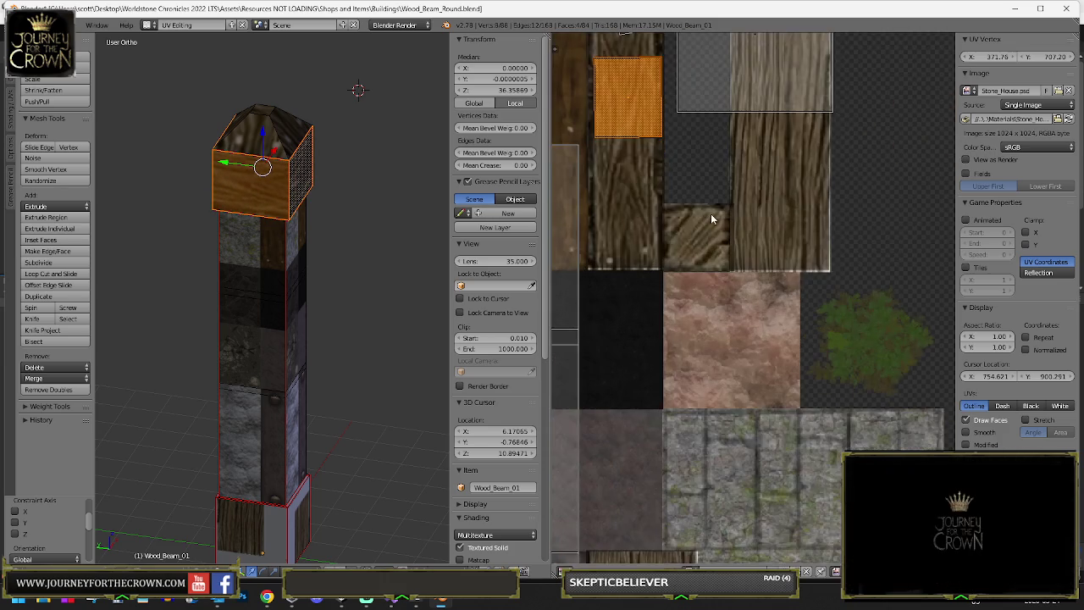
key(s)
click(710, 226)
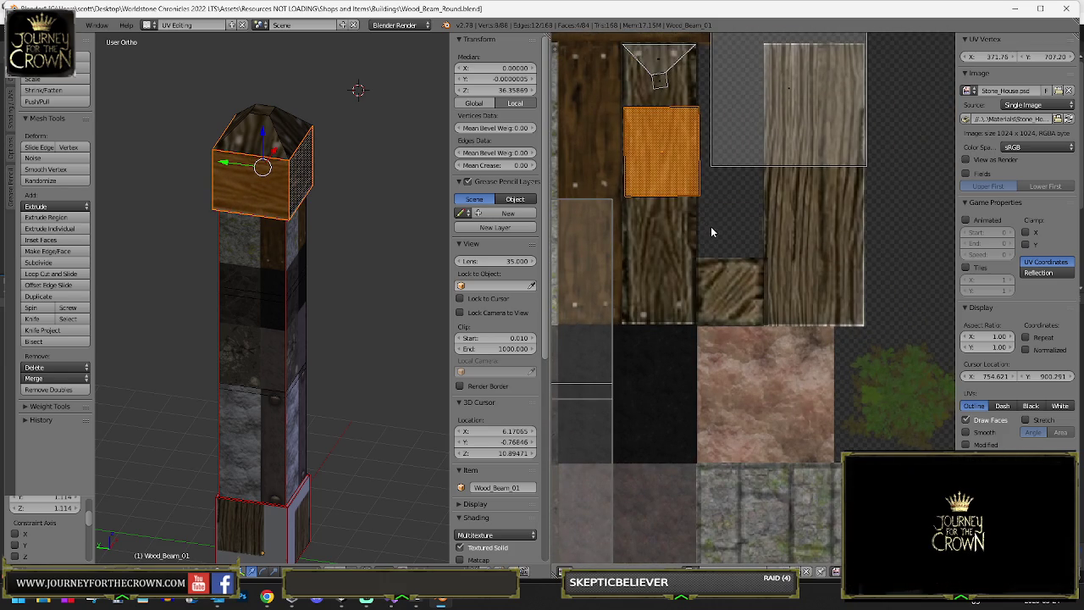
- Return the pillar to Object Mode and orbit out to a raised view of the whole post
key(Tab)
mouse_move(291, 174)
mouse_down()
mouse_move(378, 152)
mouse_move(146, 150)
mouse_move(303, 167)
mouse_up()
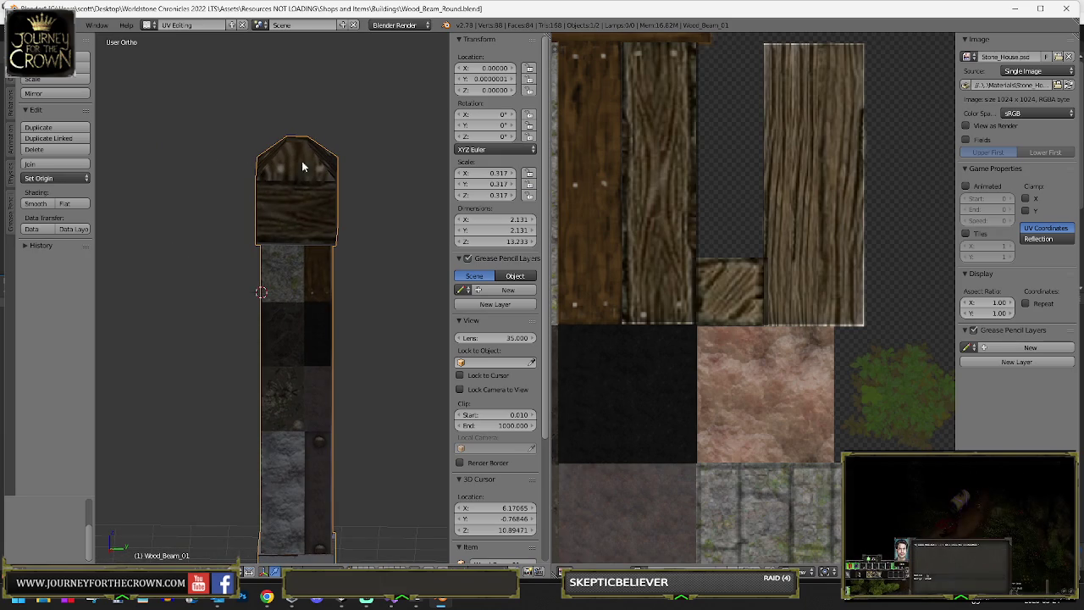
scroll(278, 180, down, 8)
drag(334, 242, 299, 252)
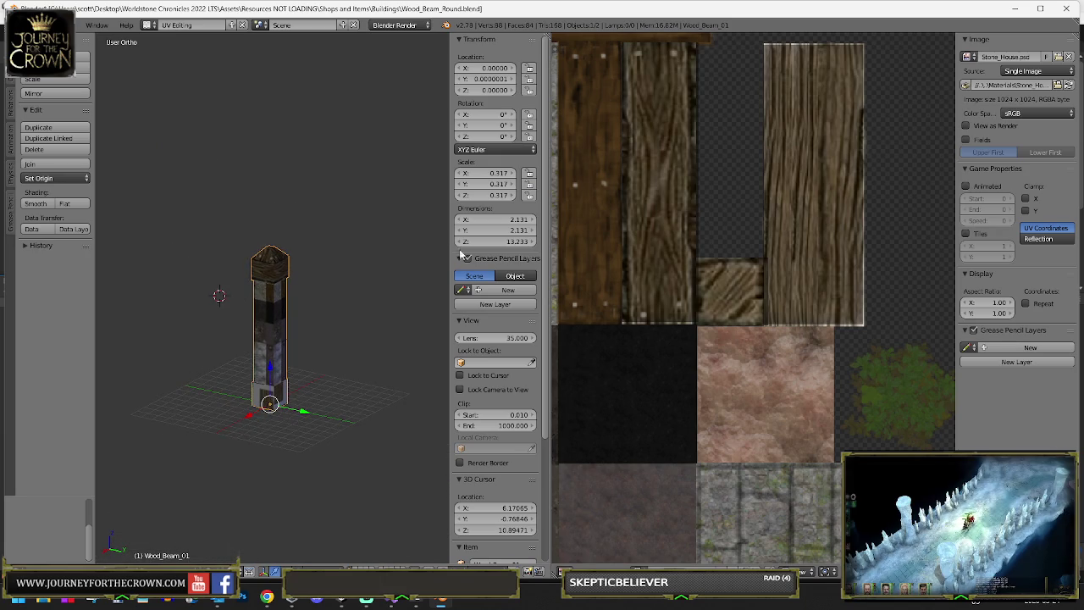
- Select the pillar's connected lower side faces and shrink their UV island beside the dark wood strip
scroll(733, 278, down, 3)
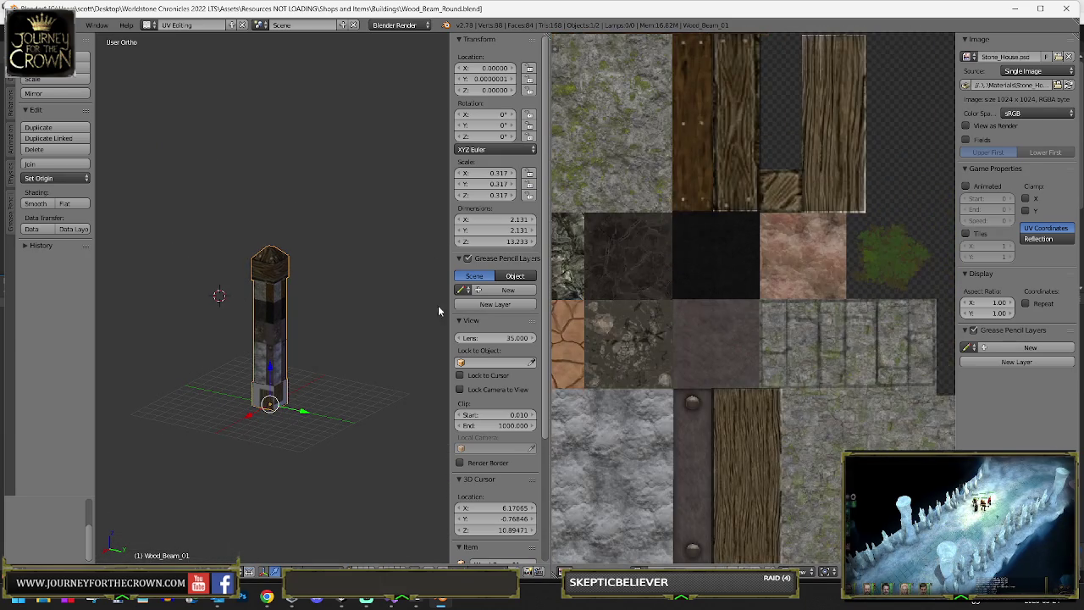
key(Tab)
right_click(274, 303)
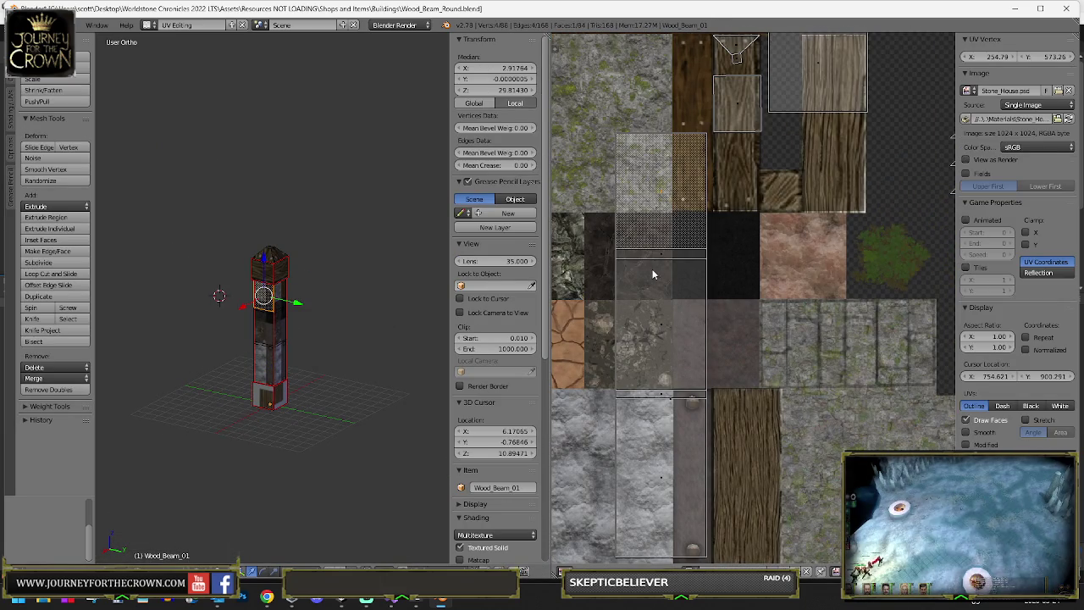
key(ctrl+l)
scroll(709, 482, down, 4)
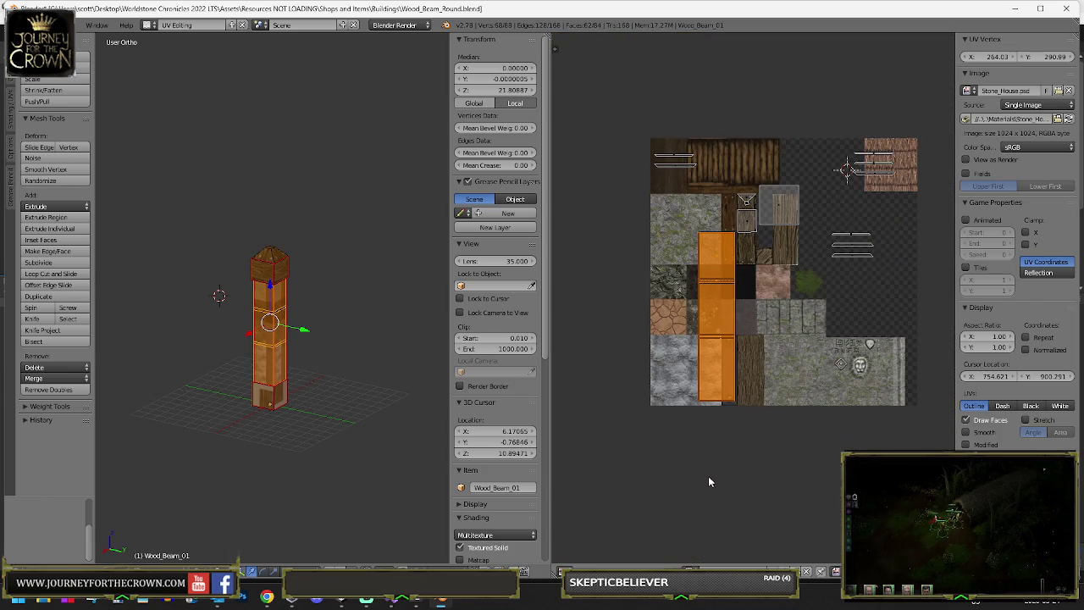
key(s)
click(769, 397)
key(g)
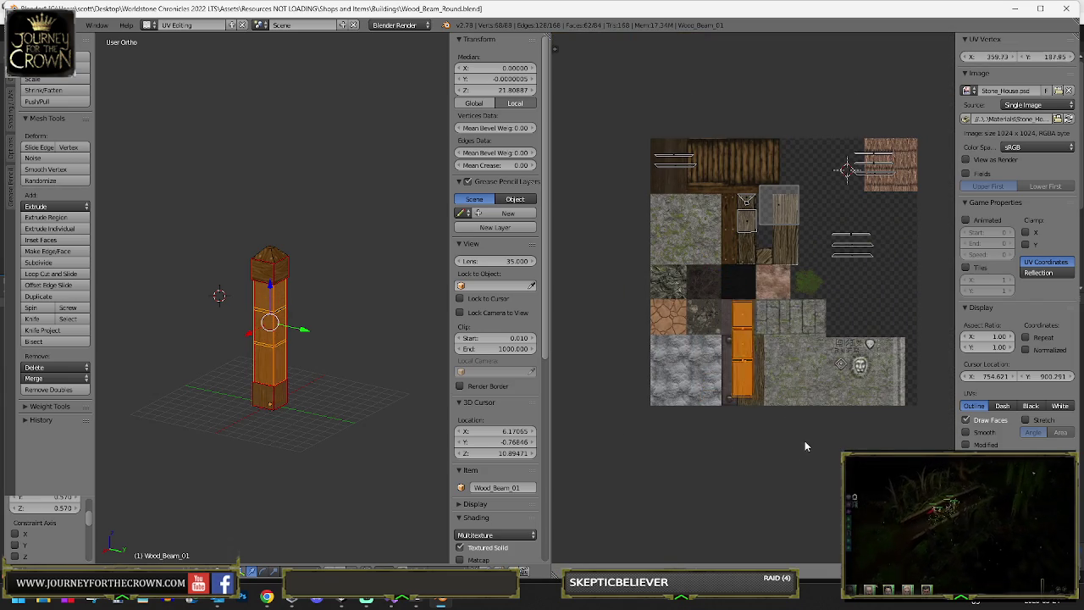
scroll(806, 455, up, 3)
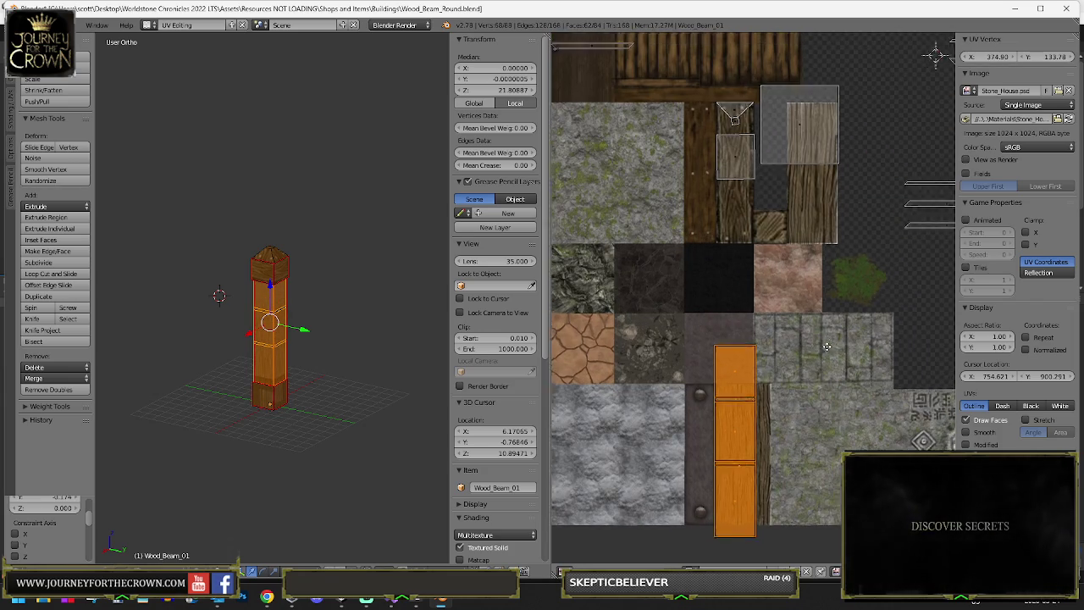
click(784, 107)
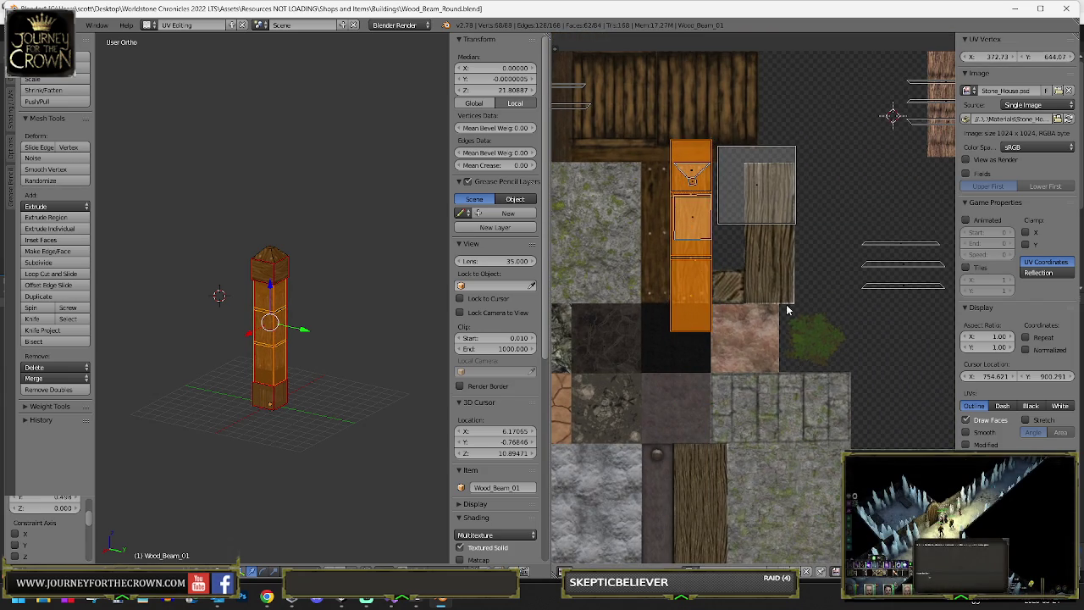
key(s)
click(770, 282)
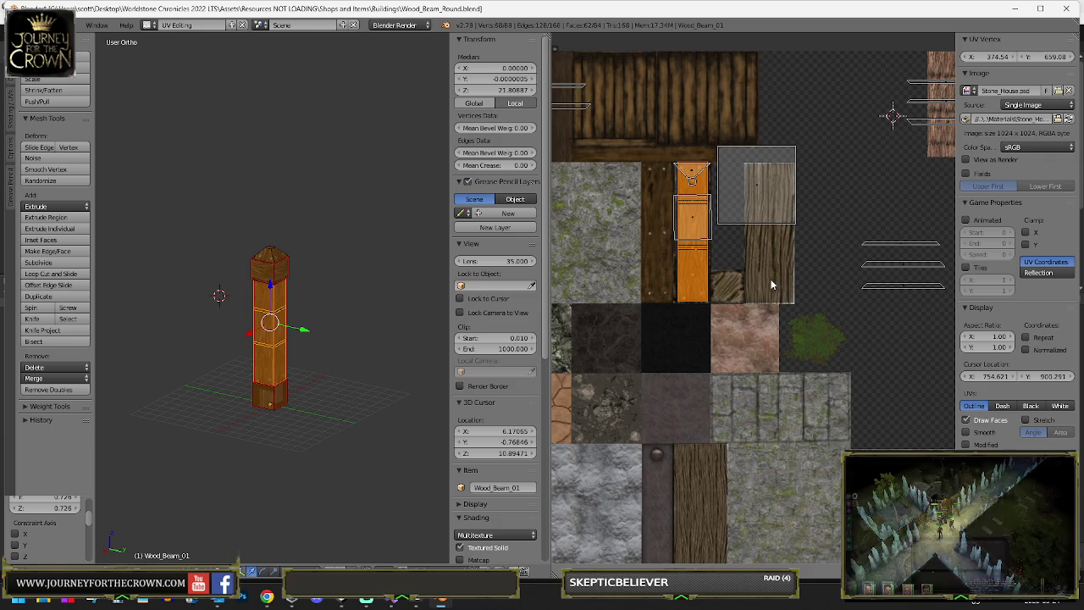
key(g)
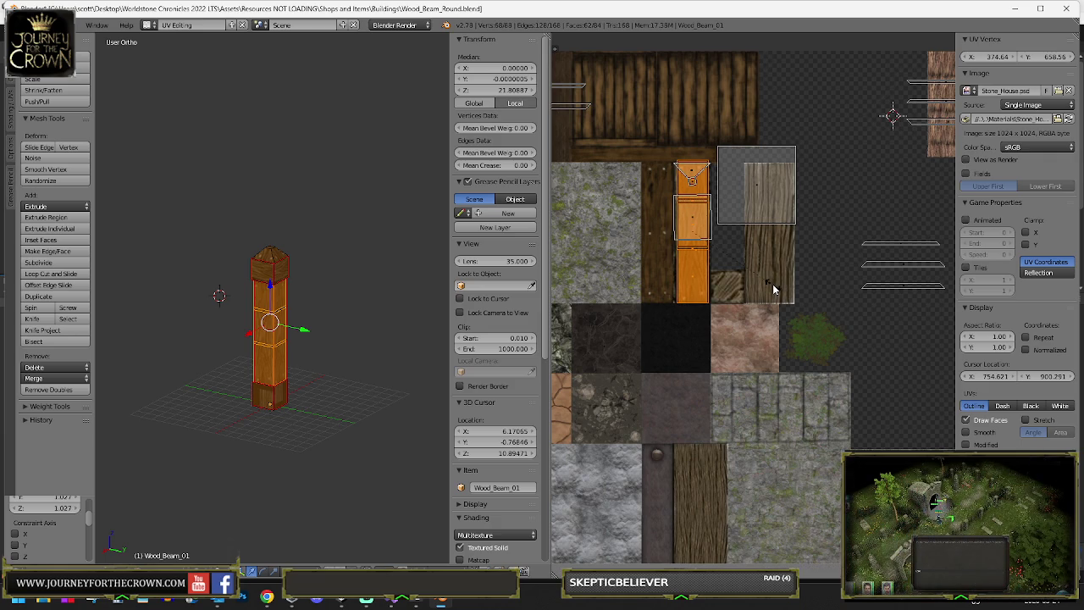
click(794, 314)
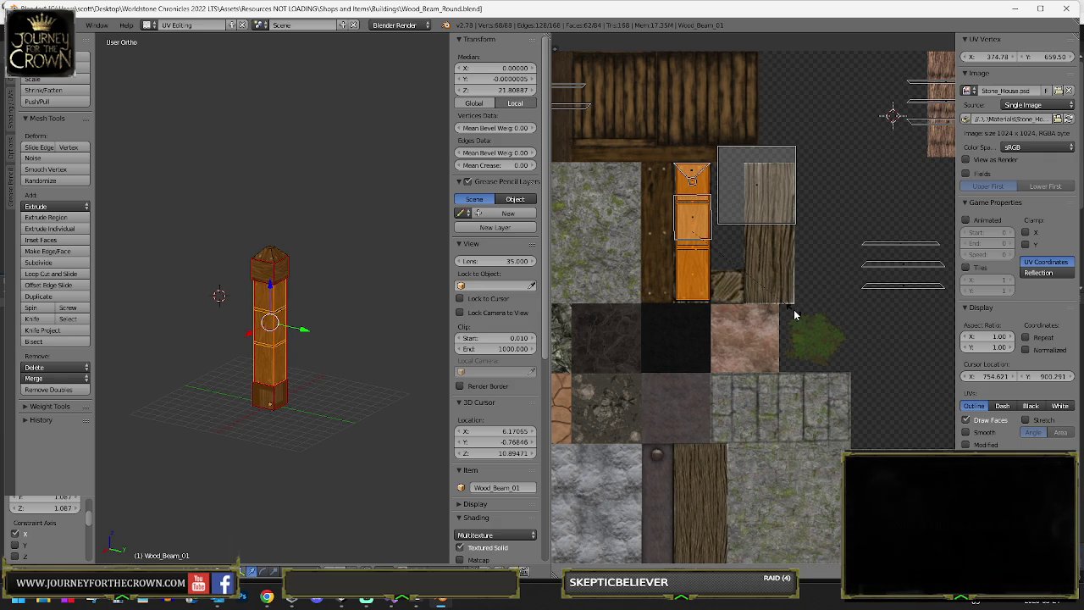
- Check the texture in Object Mode, then narrow the UV island horizontally
key(Tab)
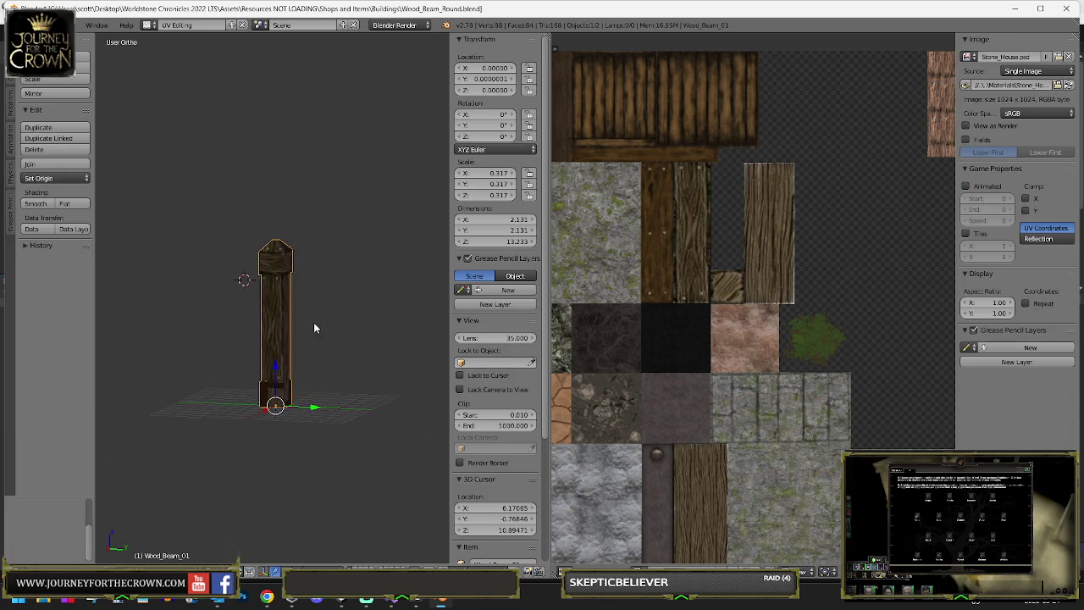
scroll(315, 326, up, 4)
scroll(319, 322, down, 2)
key(Tab)
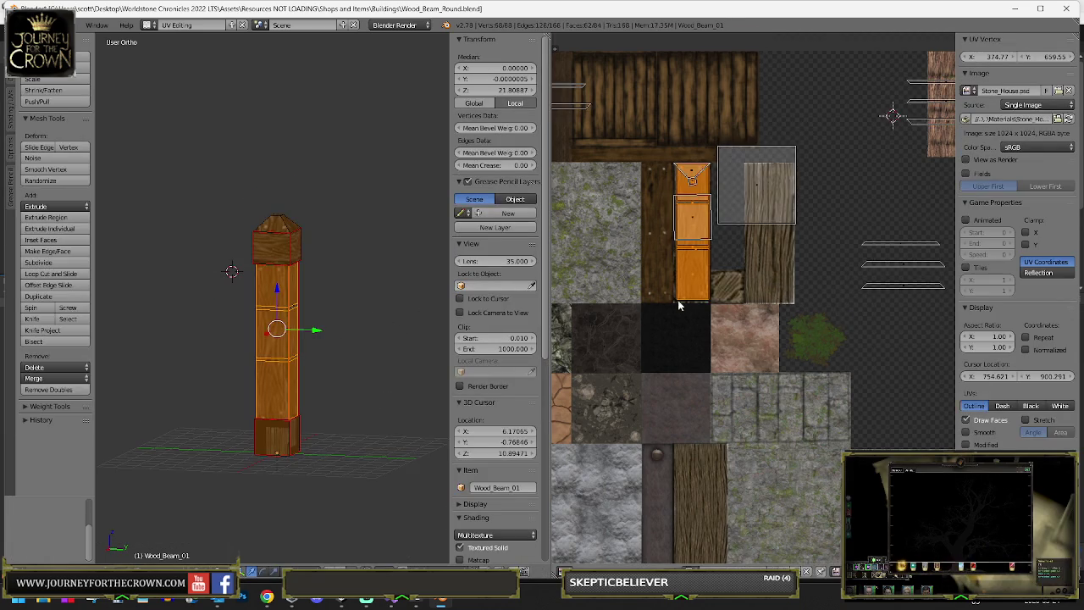
scroll(679, 302, up, 4)
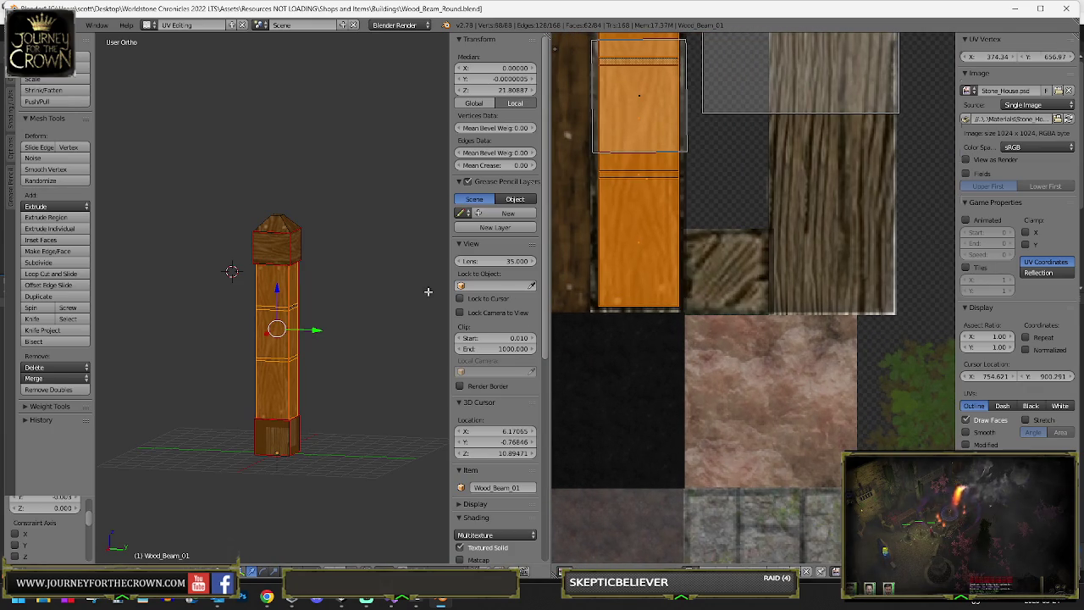
key(Tab)
key(Tab)
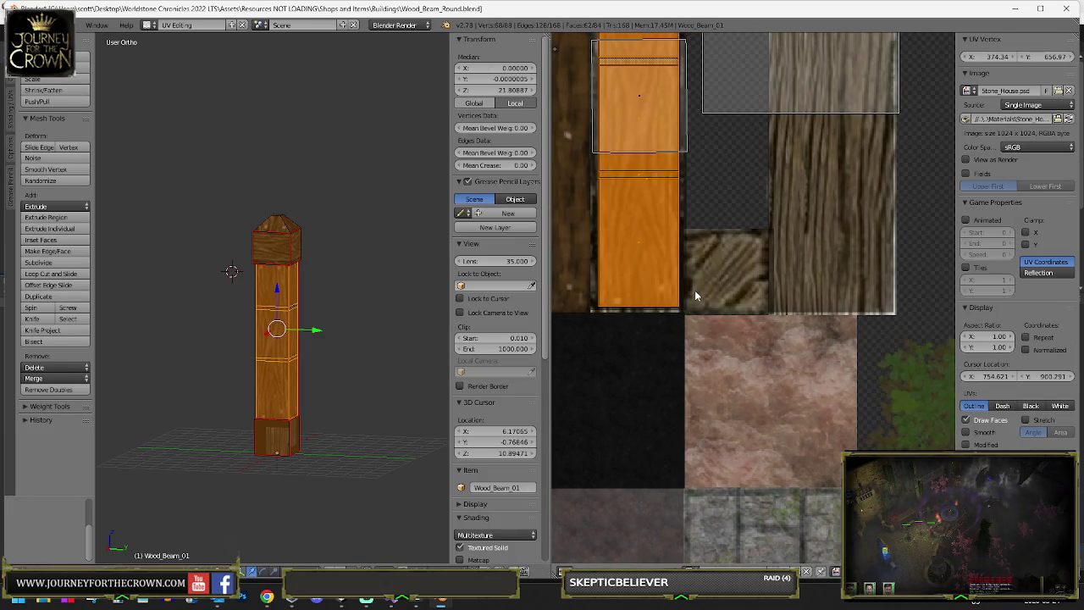
key(s)
key(x)
click(706, 302)
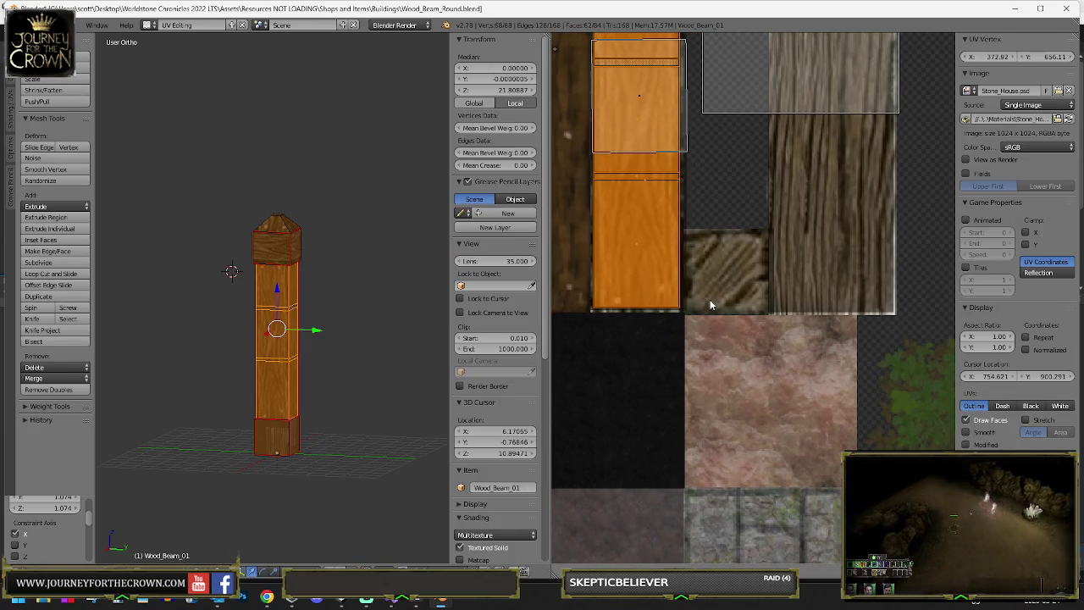
- Shift the selected UVs onto the dark wood and move the other UV island onto its neighbour
mouse_move(726, 249)
mouse_down()
mouse_move(724, 314)
mouse_move(707, 314)
mouse_up()
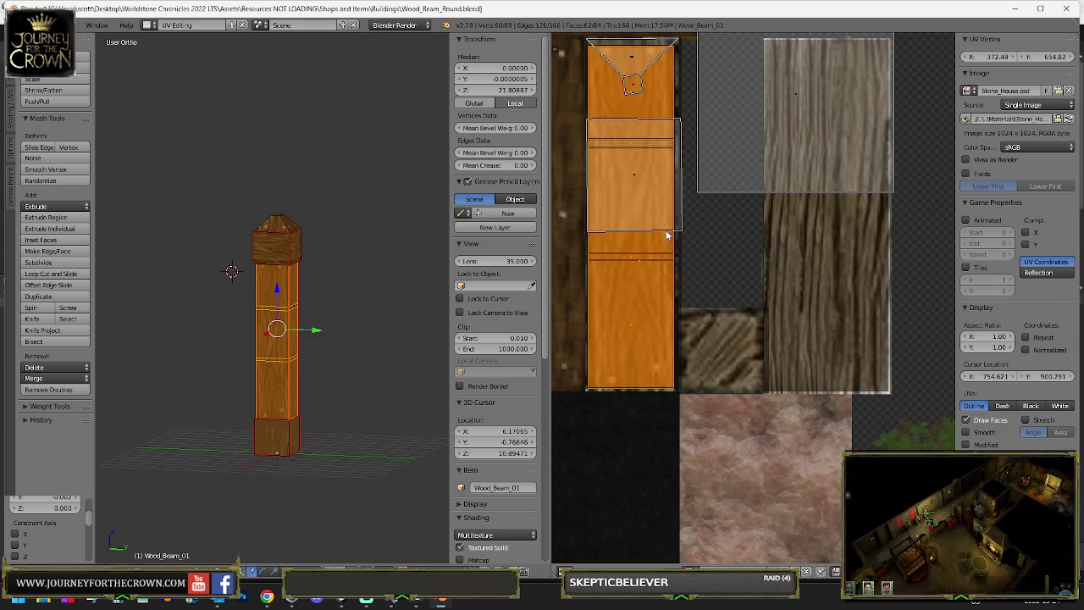
drag(744, 230, 749, 307)
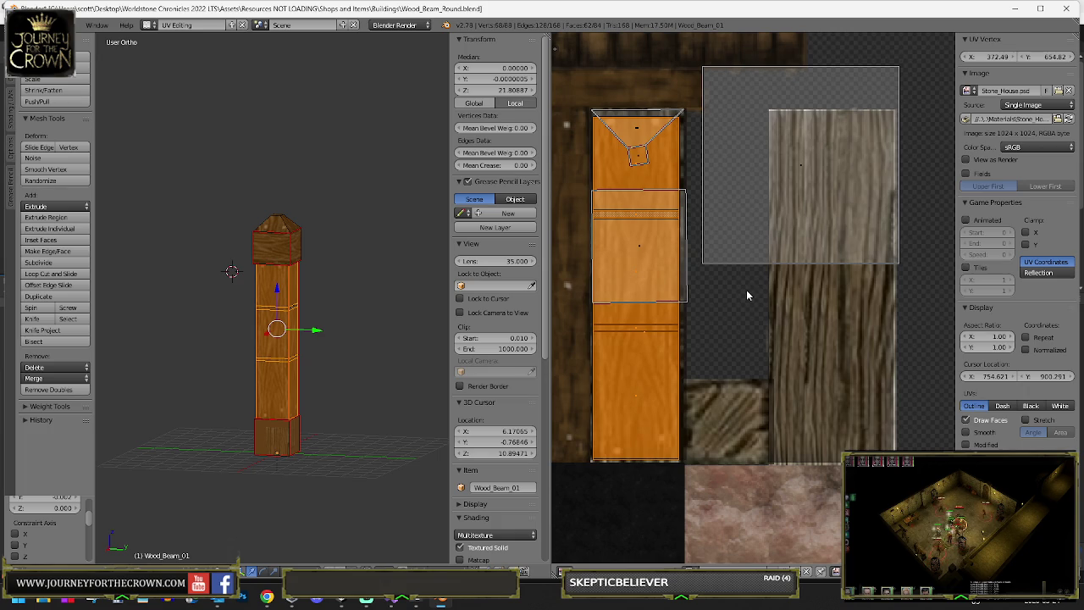
key(g)
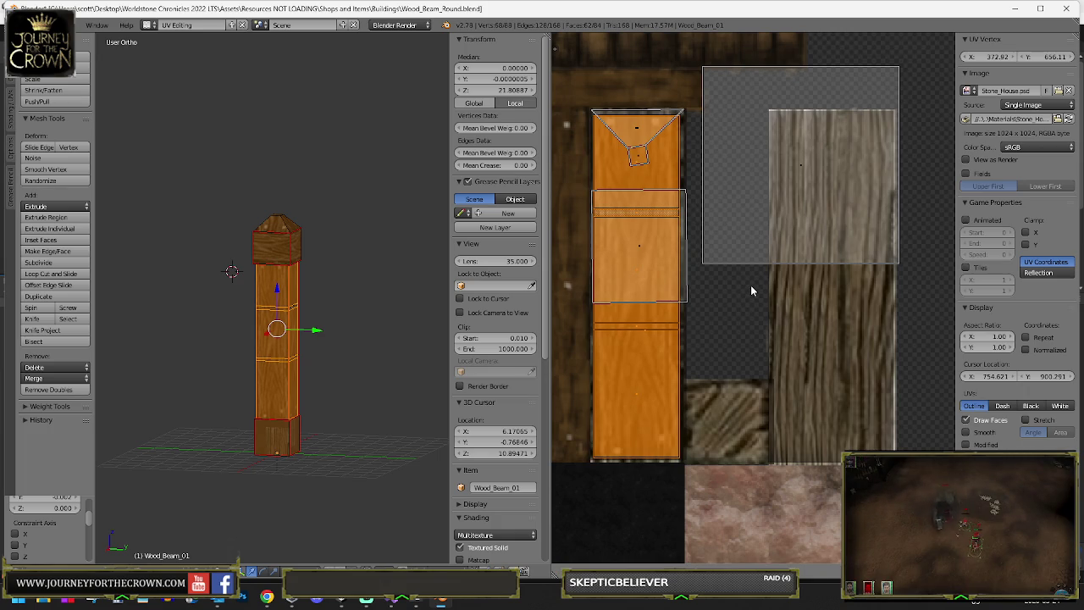
click(750, 285)
scroll(752, 284, down, 2)
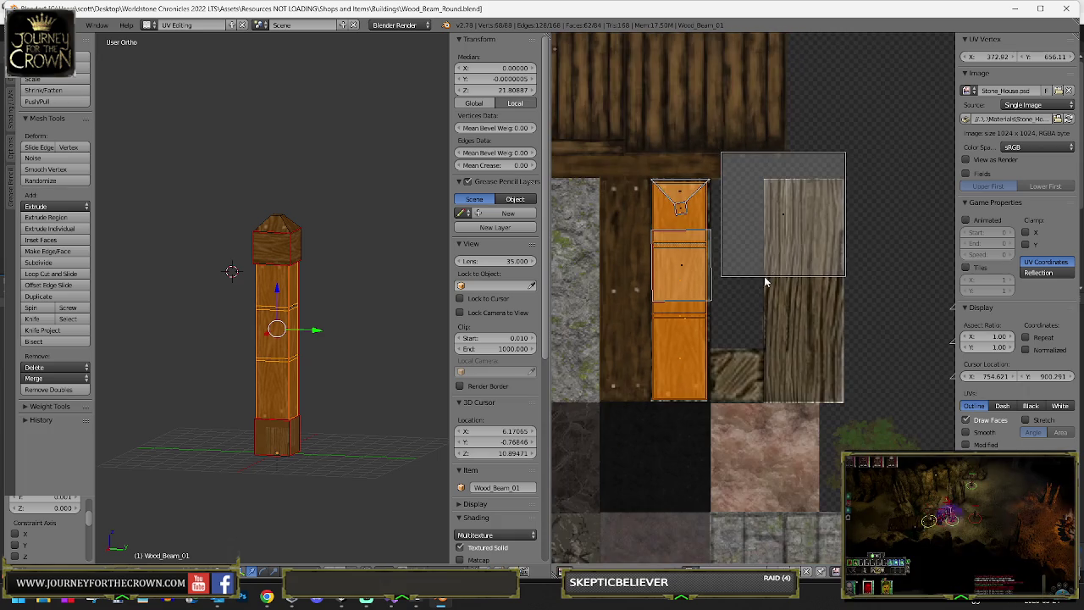
key(g)
click(791, 189)
scroll(774, 214, down, 1)
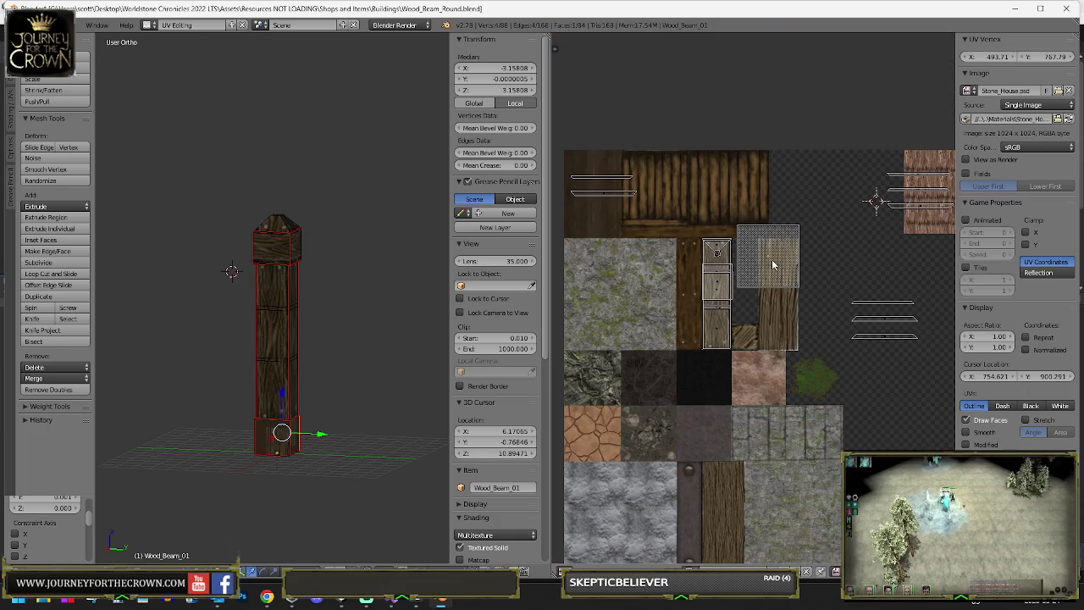
scroll(773, 215, down, 2)
right_click(831, 224)
key(ctrl+z)
key(ctrl+z)
key(ctrl+z)
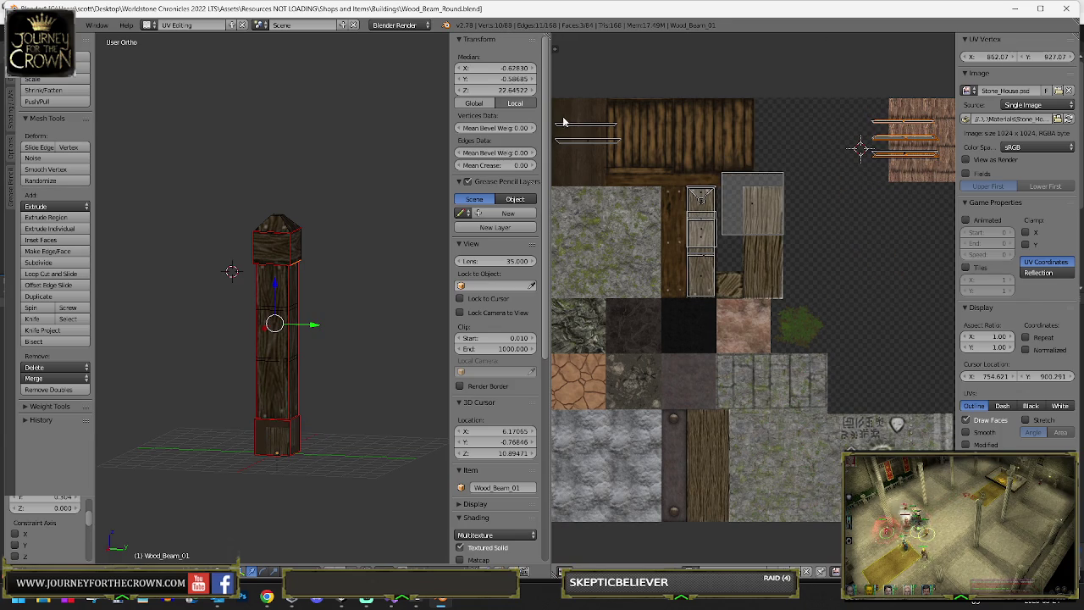
key(ctrl+z)
key(g)
click(917, 153)
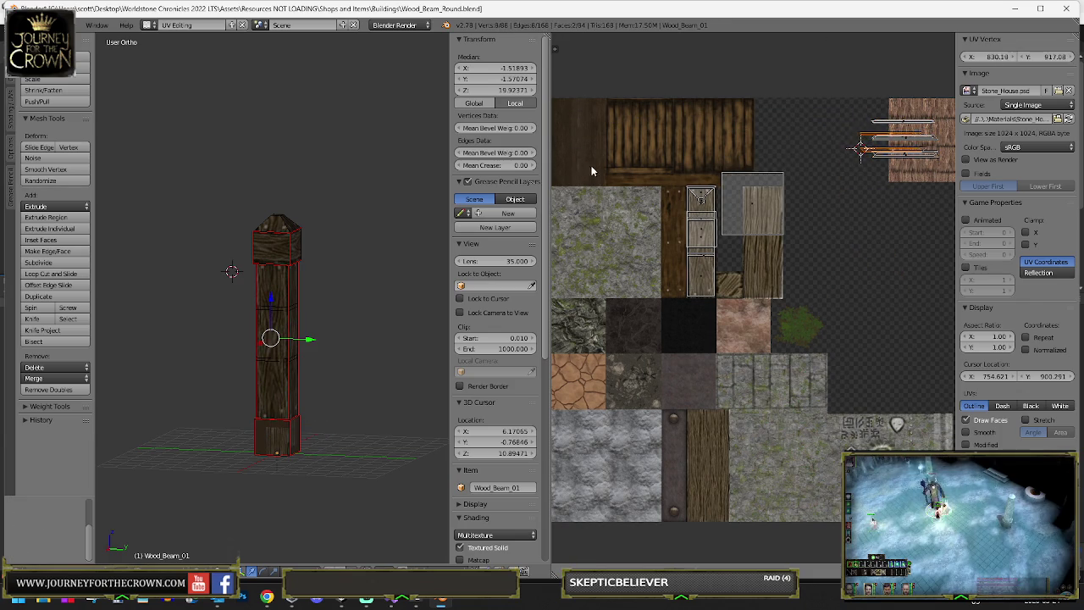
- Select the right UV strip, rotate it 90 degrees and place it on the wood column
drag(598, 170, 492, 200)
right_click(791, 154)
key(g)
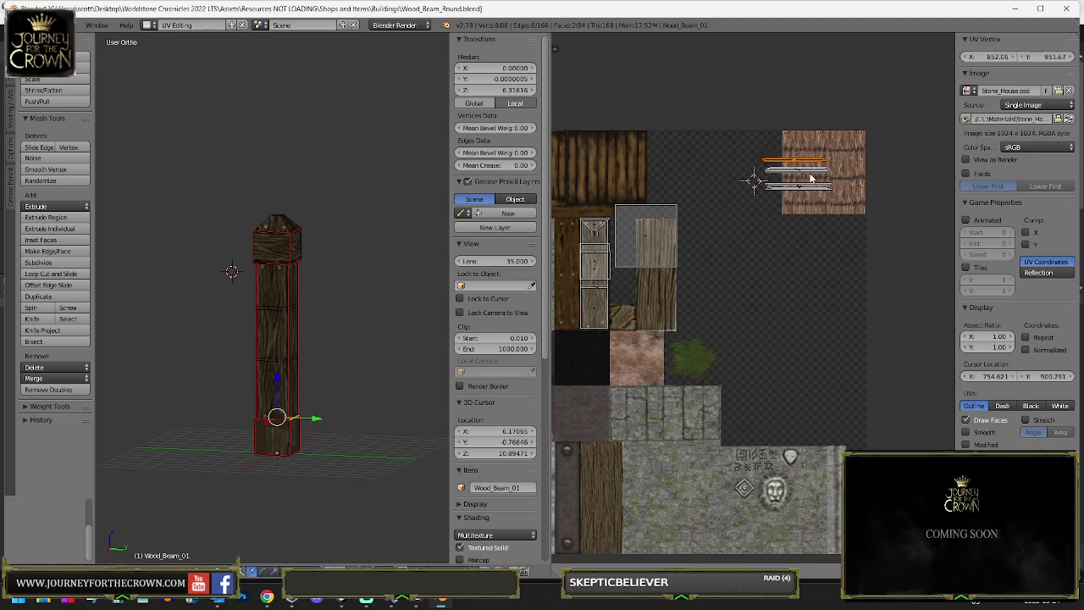
right_click(814, 186)
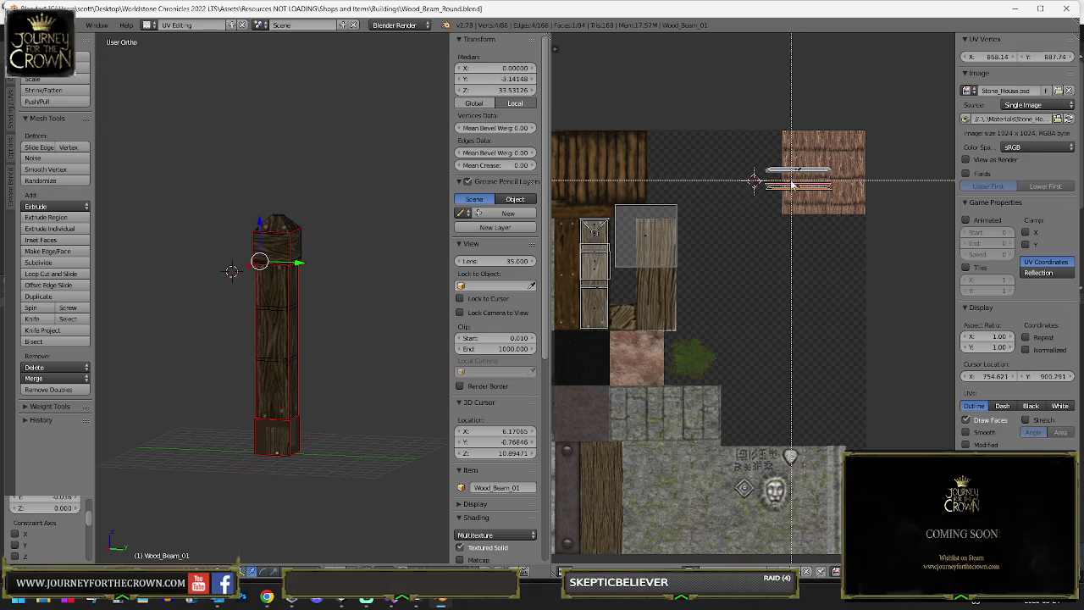
key(l)
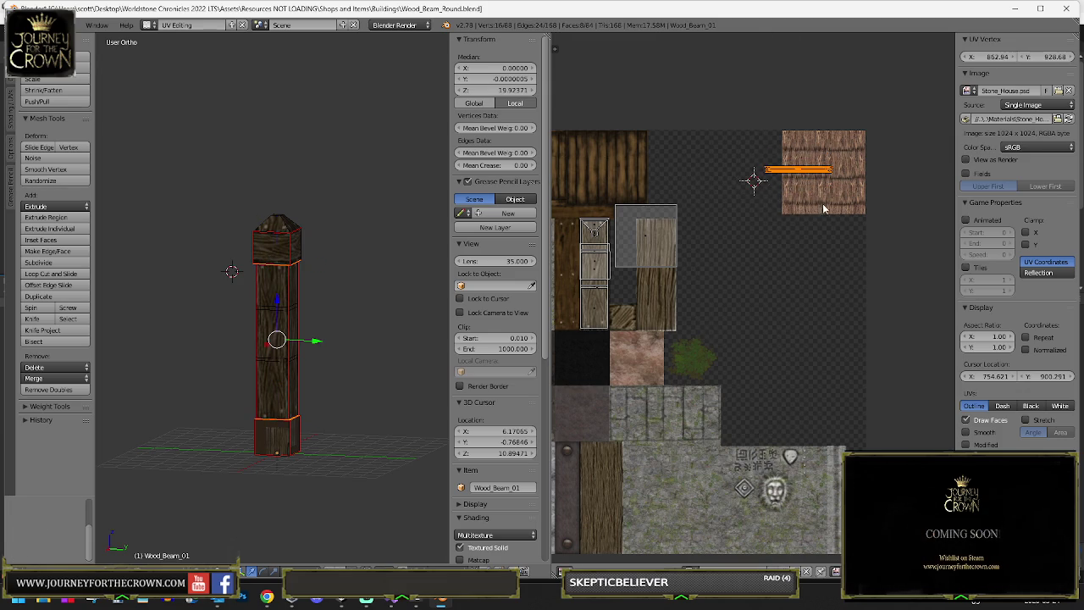
key(g)
click(647, 316)
drag(680, 304, 783, 220)
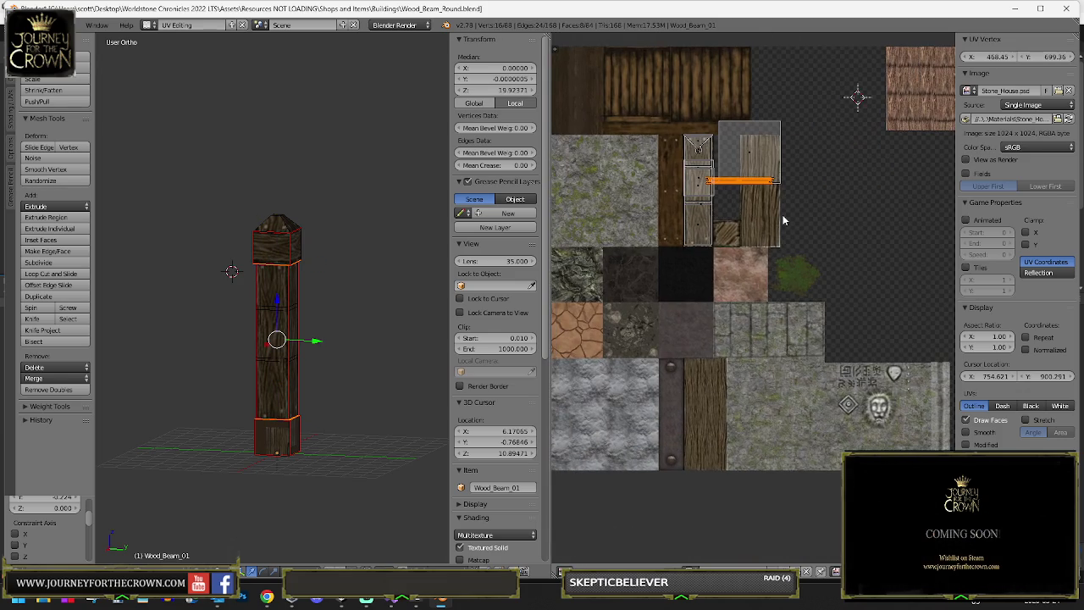
text(r90)
key(Return)
scroll(756, 221, up, 2)
key(g)
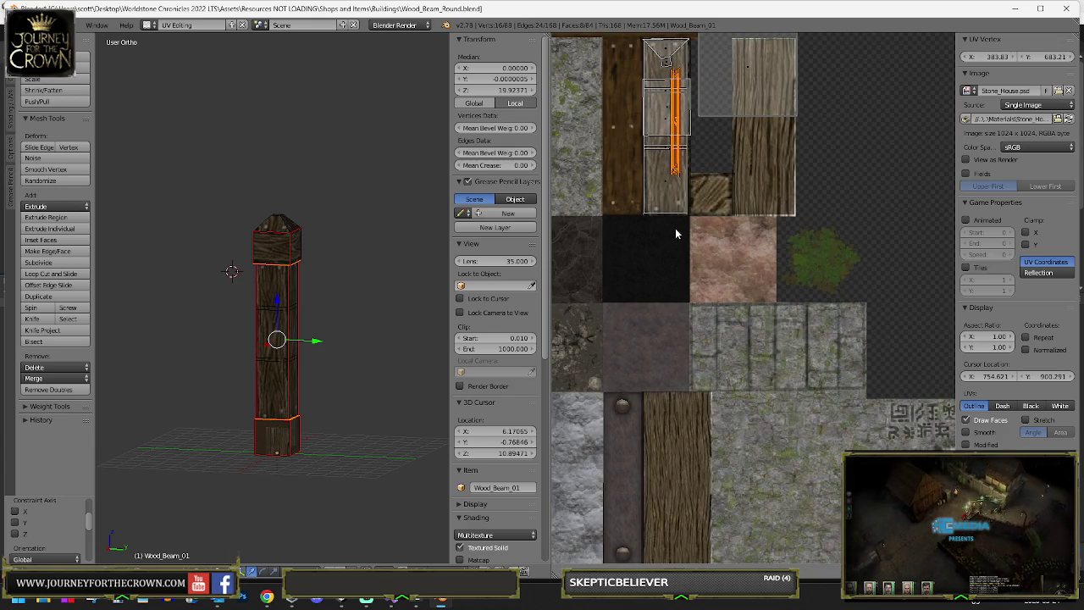
click(669, 228)
- Shrink the bottom block's orange UV island to about 0.36, move it onto the wood strip, and view in Object Mode
right_click(276, 436)
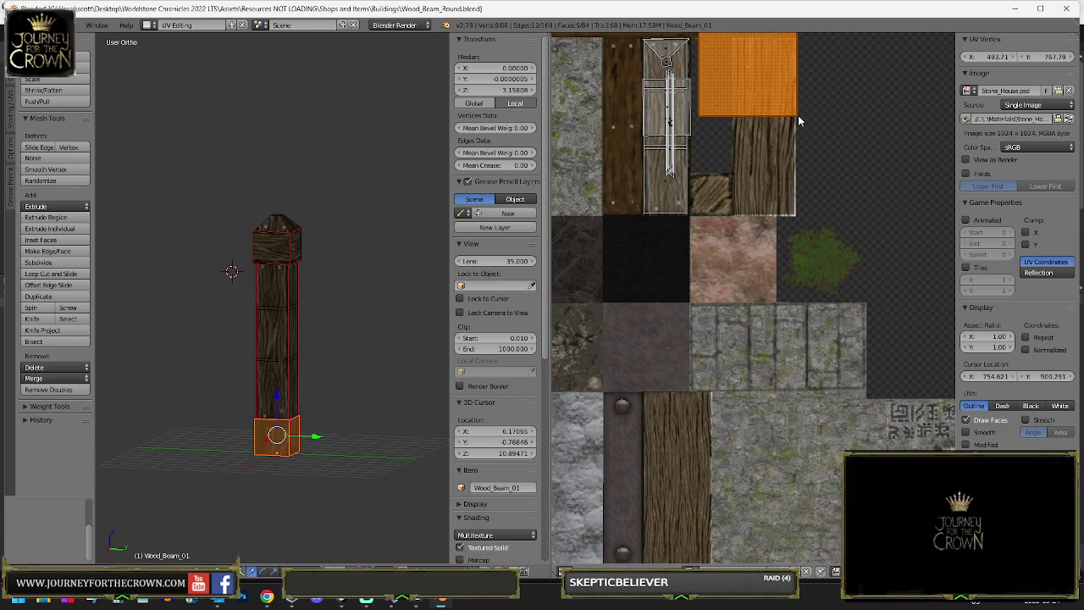
key(s)
click(743, 150)
key(g)
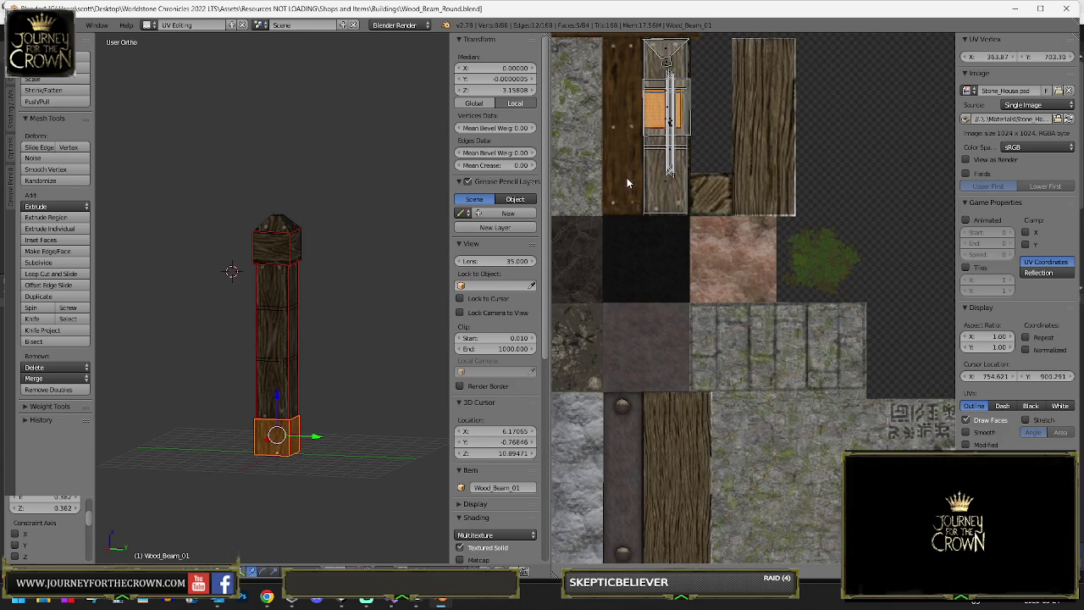
key(Tab)
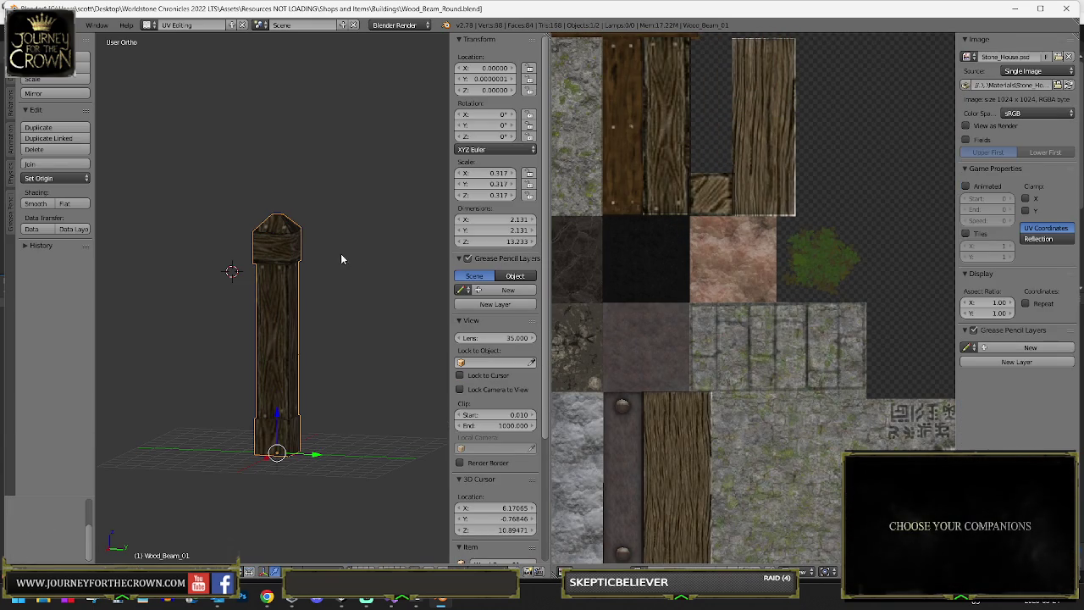
scroll(723, 306, down, 4)
key(Tab)
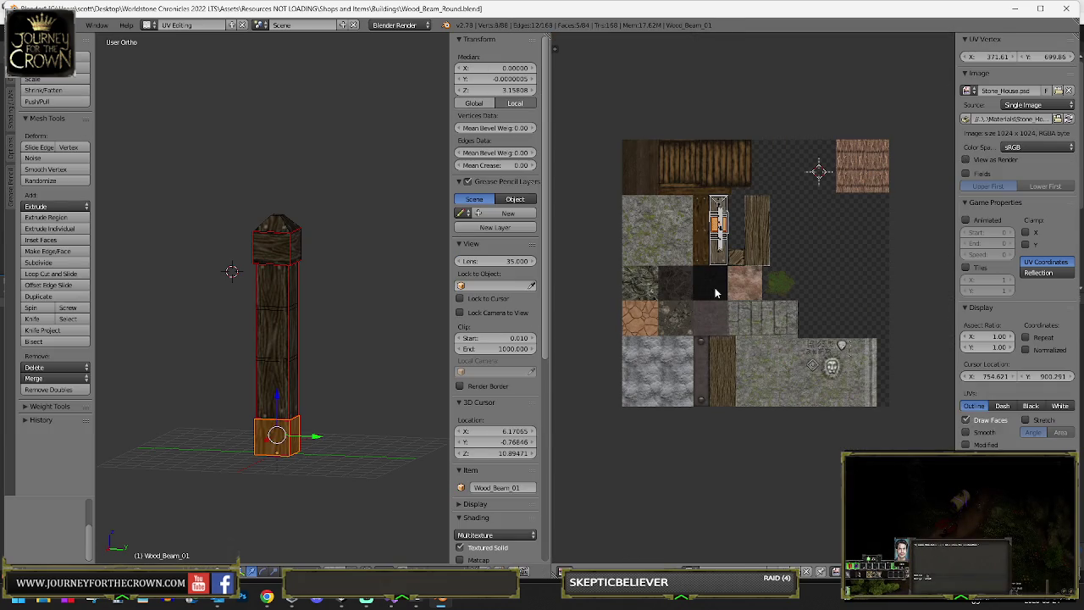
key(Tab)
scroll(307, 213, down, 4)
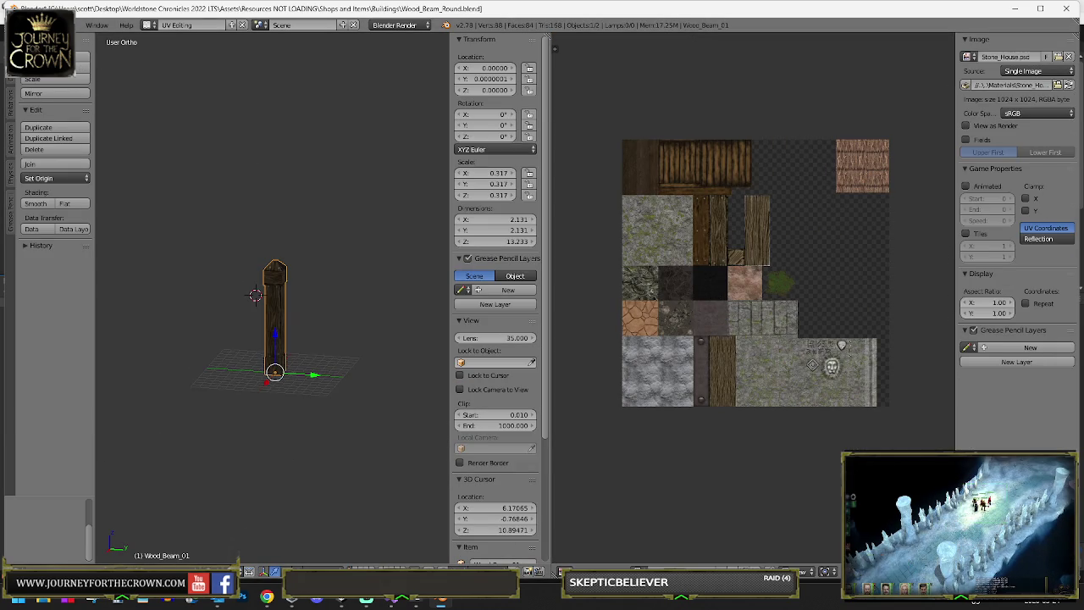
- Save the post as Wood_Beam_Post_01.blend with Save As, then minimize Blender
click(39, 24)
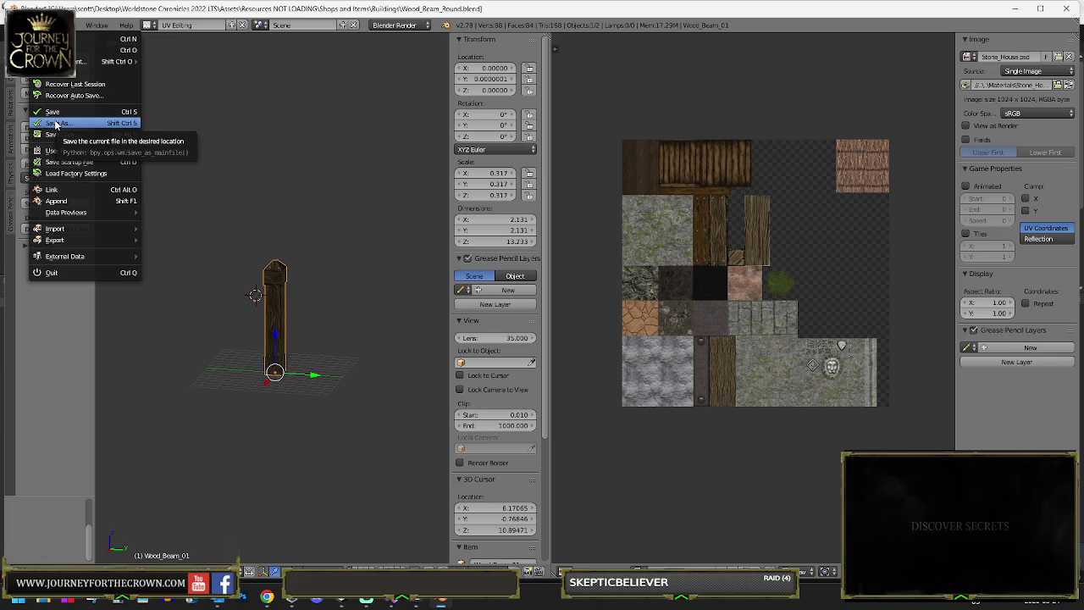
click(55, 126)
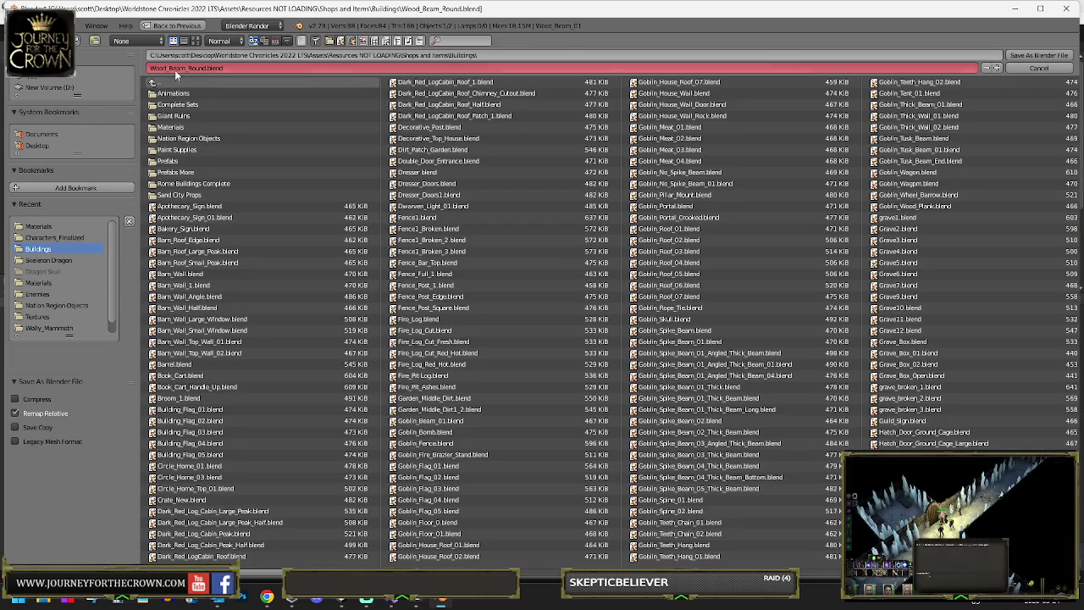
click(170, 68)
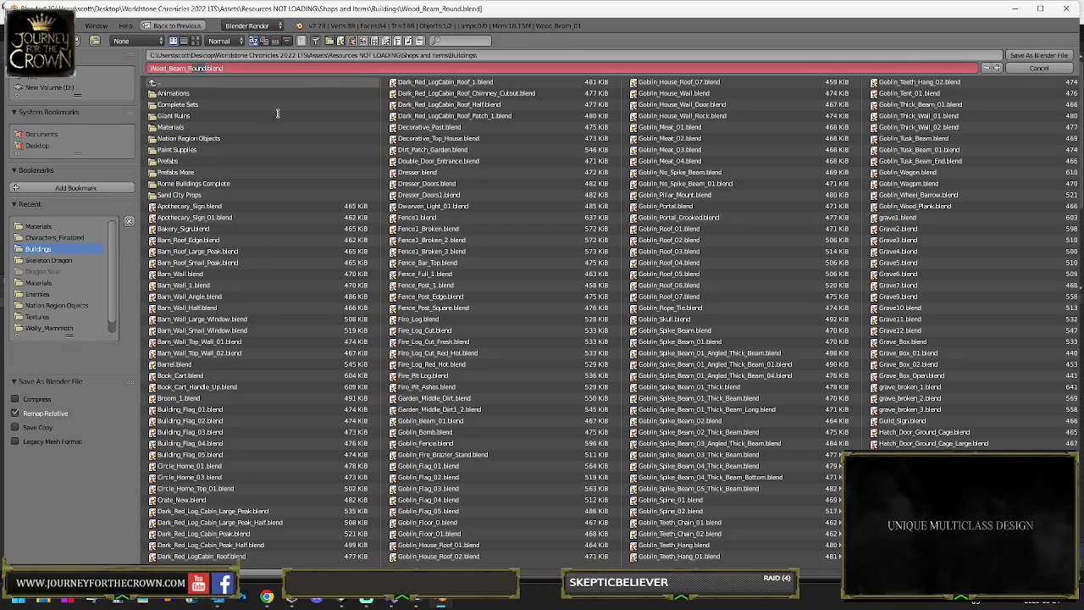
text(Post_)
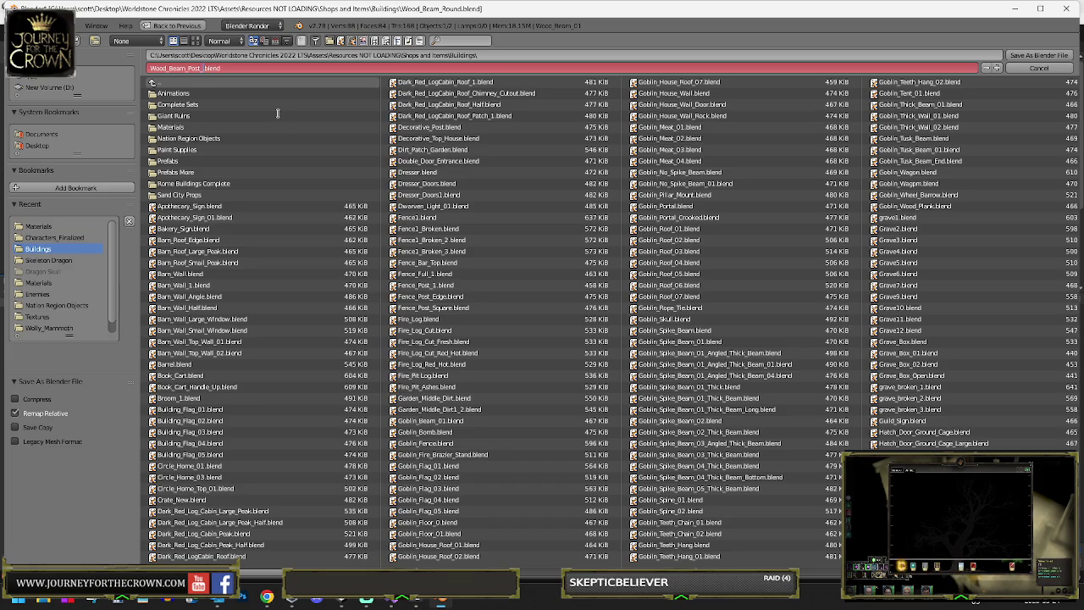
text(01)
key(Return)
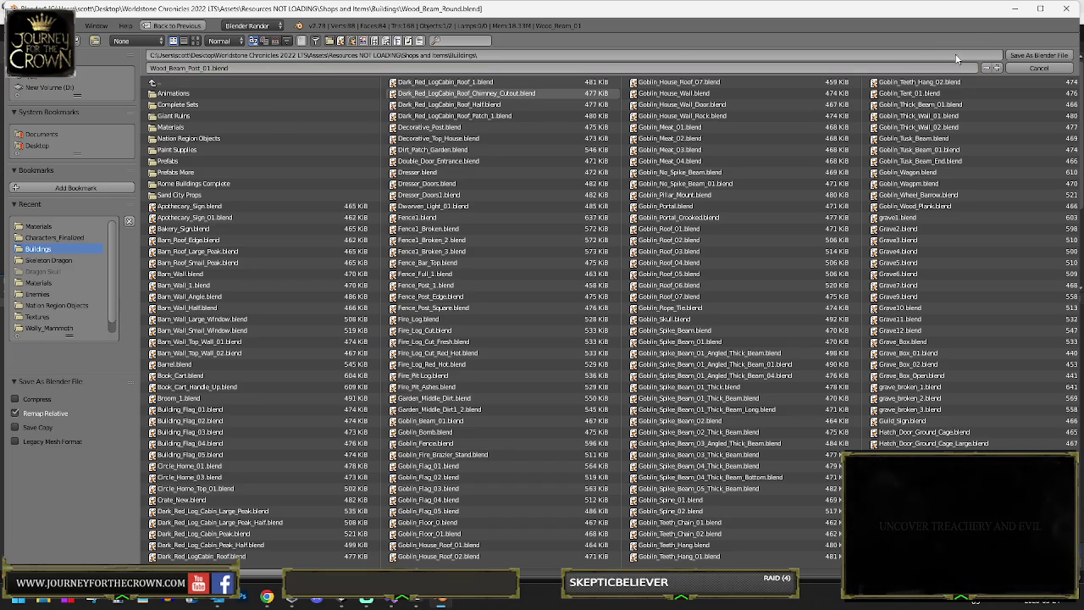
click(1026, 54)
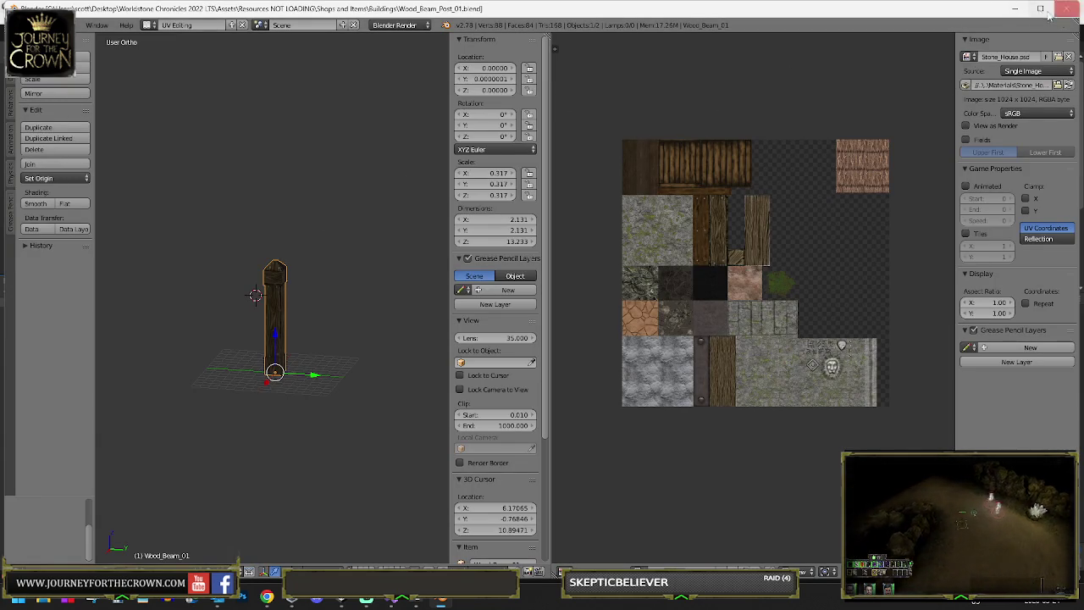
click(1015, 8)
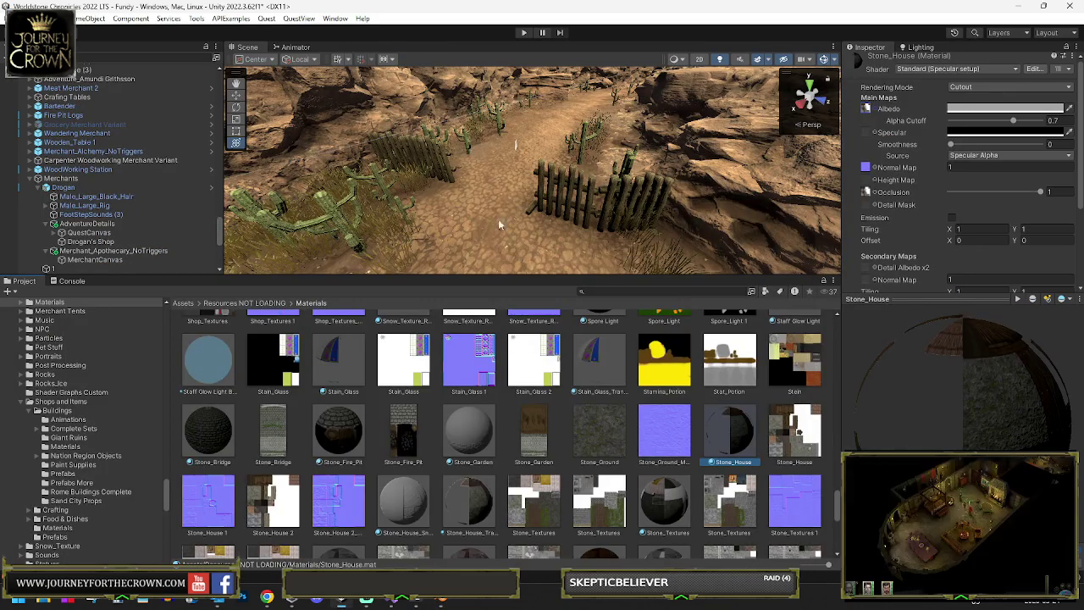
- Select Wood_Beam_Round under Gate Wood (2) and locate its model in the Project window
click(588, 184)
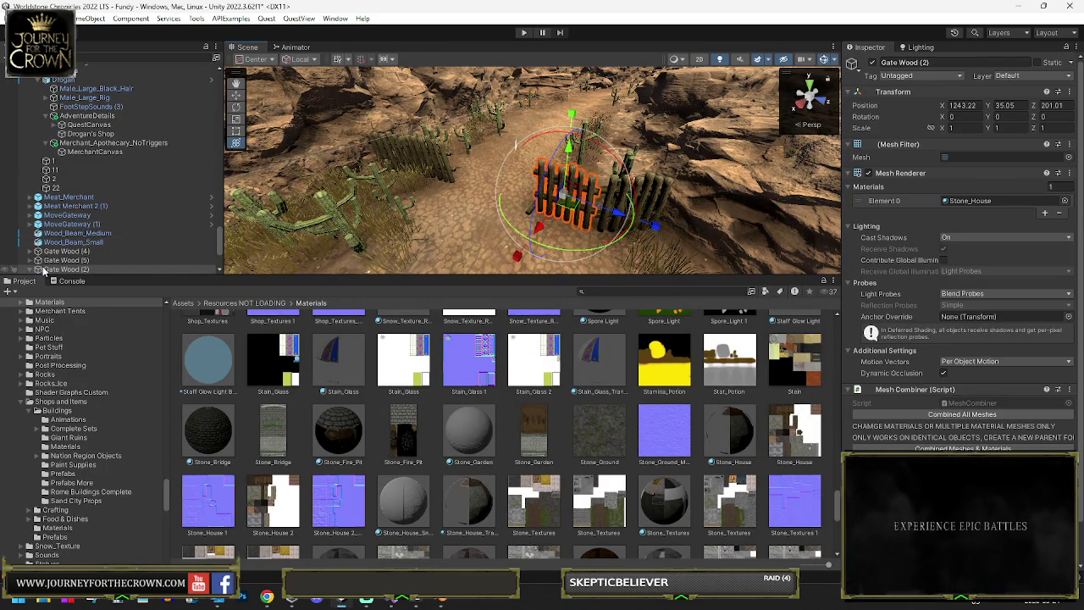
scroll(75, 259, down, 1)
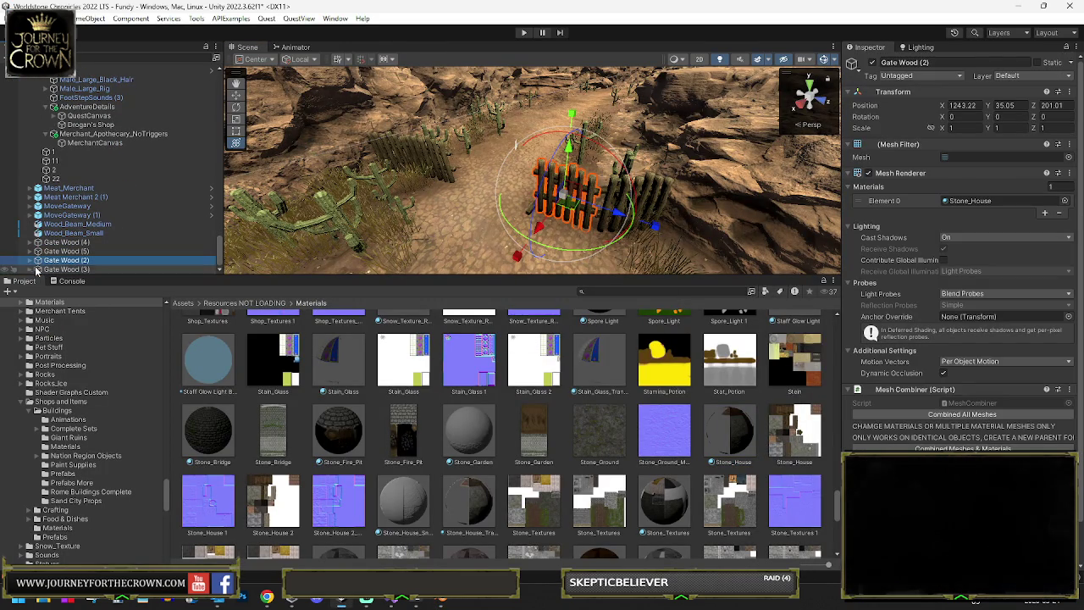
click(30, 259)
click(80, 269)
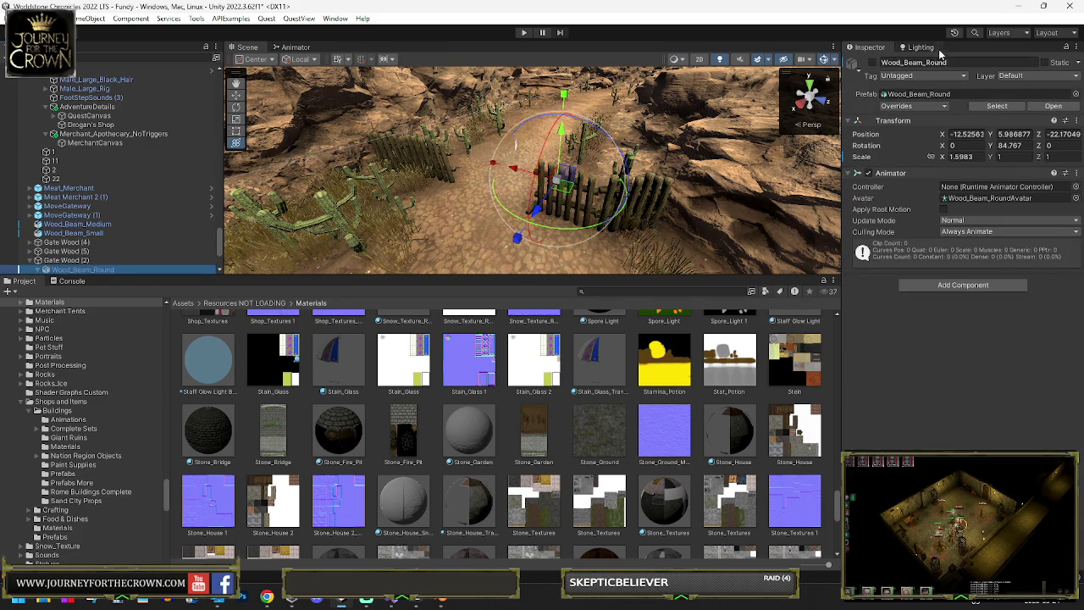
click(997, 105)
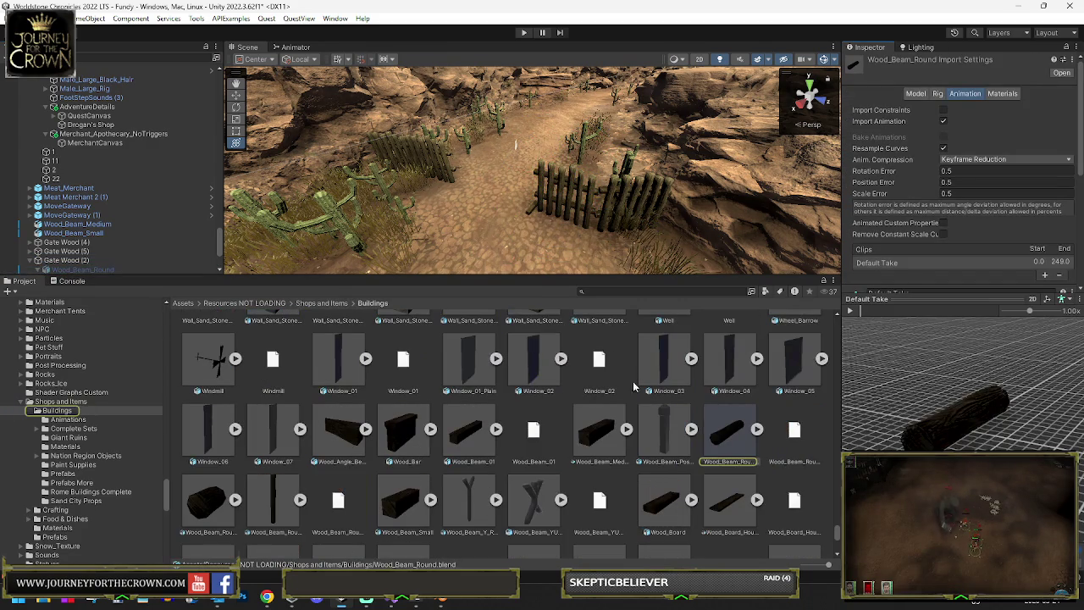
- Open Wood_Beam_Post_01's Model import settings and Apply to re-import the post
click(525, 205)
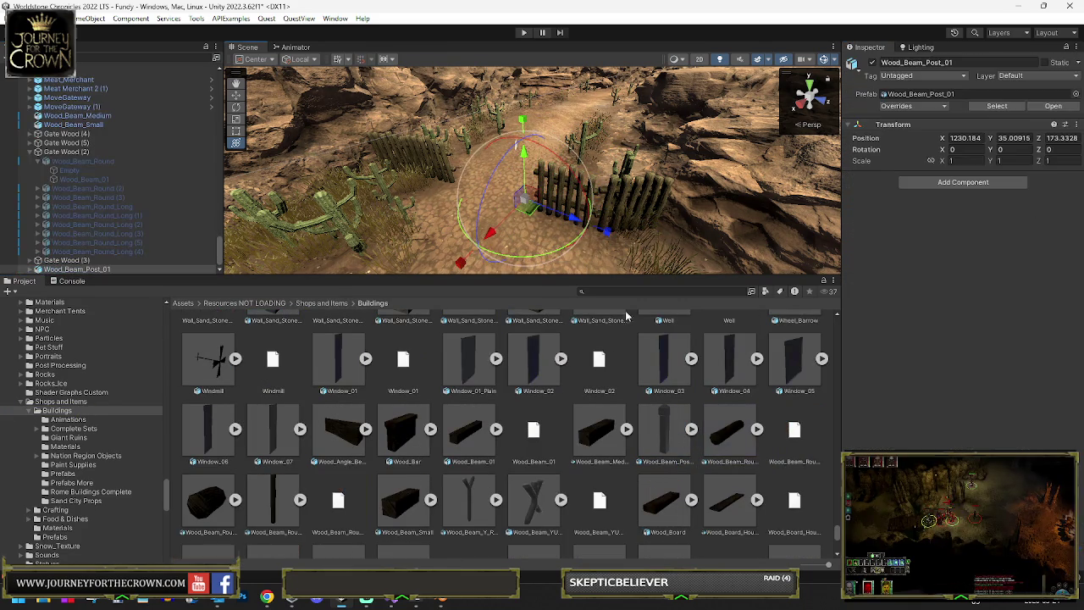
click(915, 103)
click(915, 93)
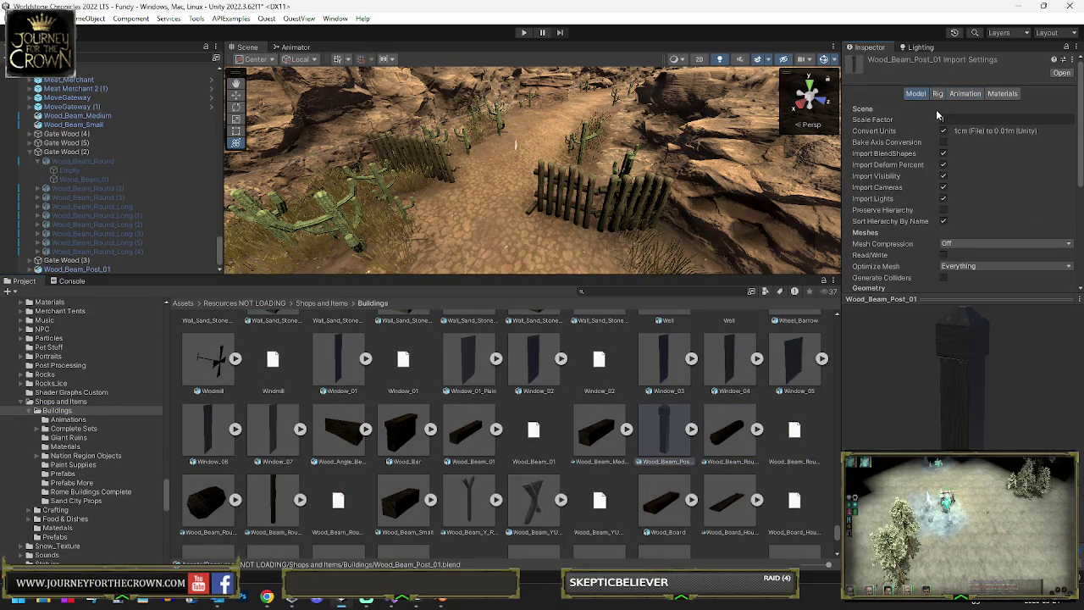
scroll(1016, 211, down, 5)
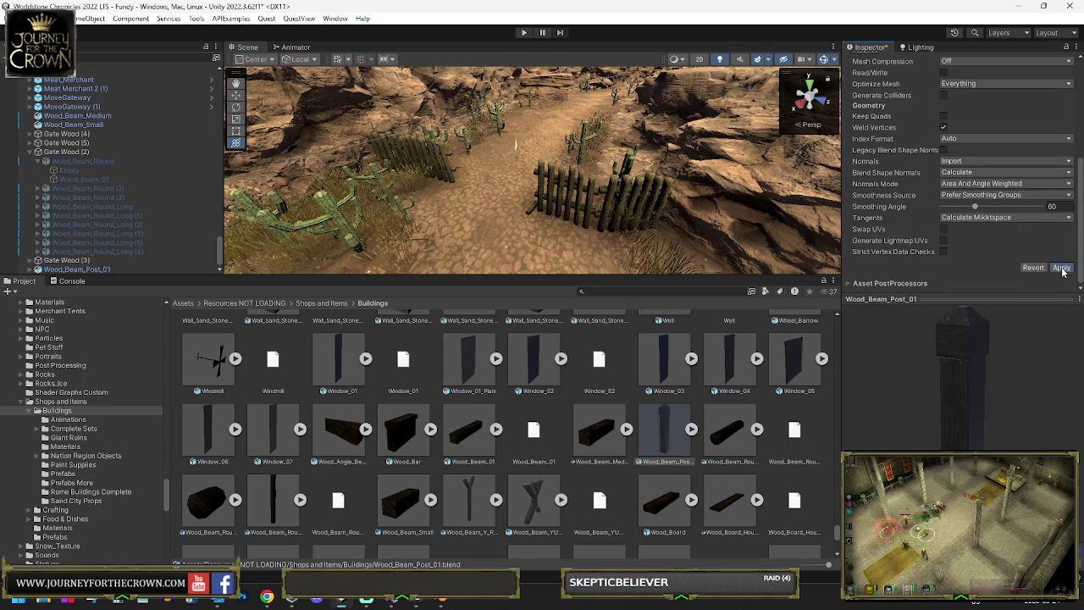
click(1061, 268)
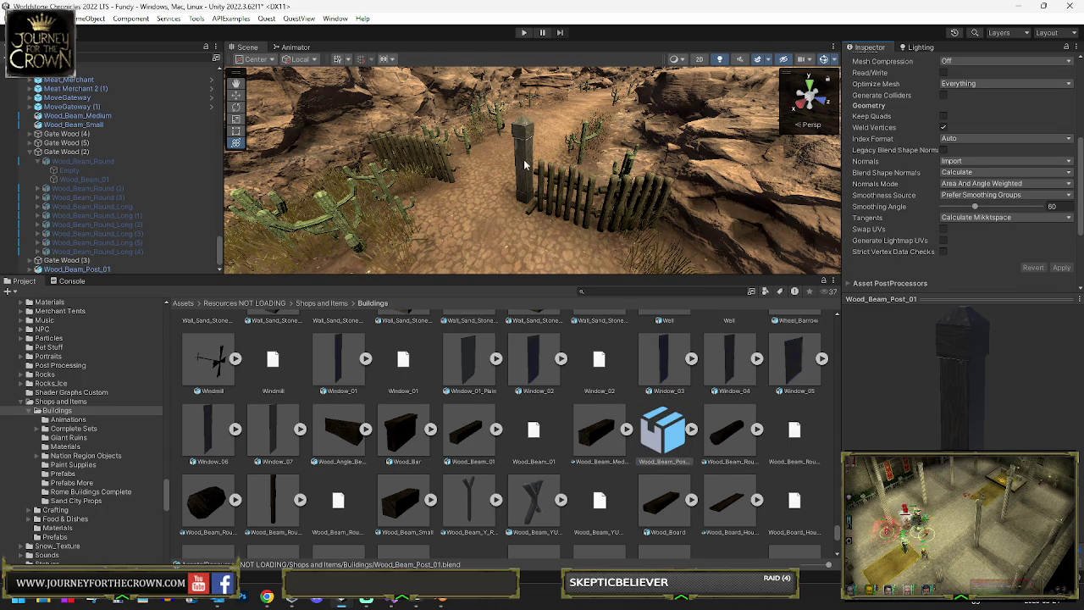
- Shrink the new post slightly with the combined transform handles and lower it into the ground
click(525, 165)
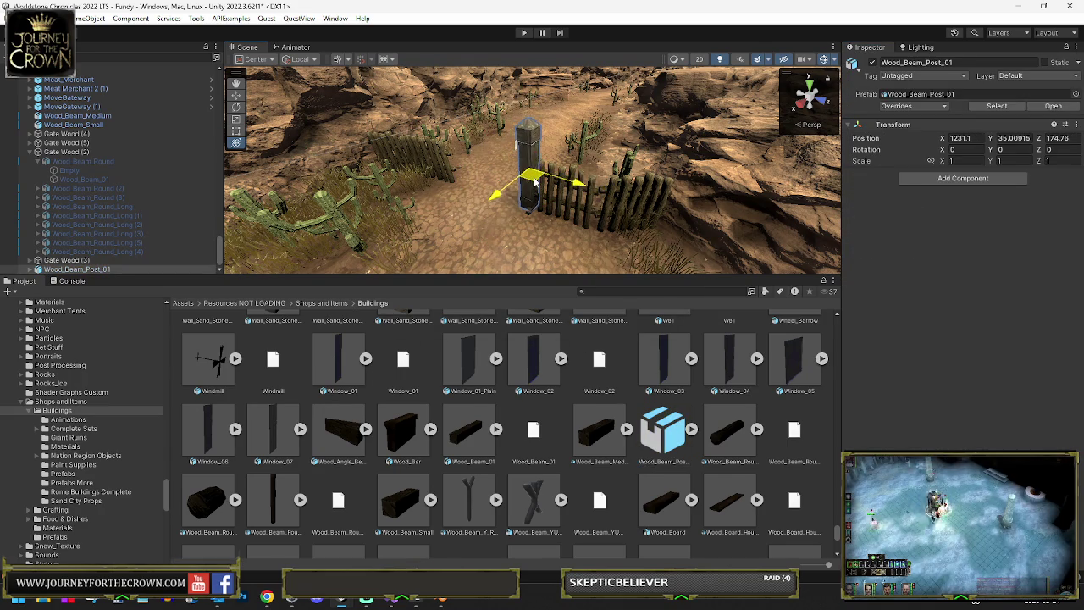
key(y)
drag(534, 180, 547, 166)
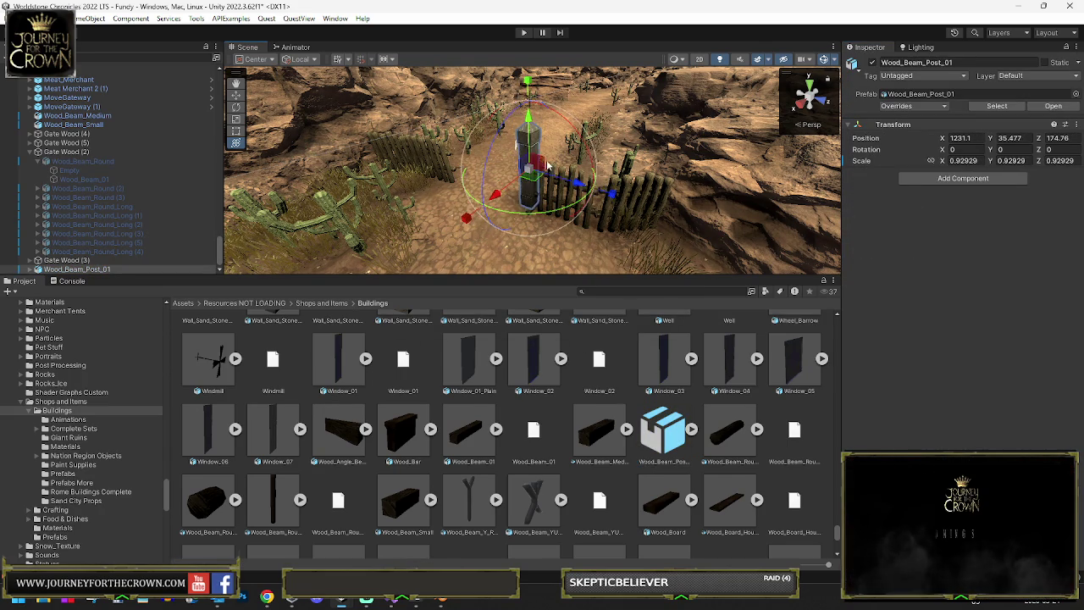
scroll(547, 166, up, 5)
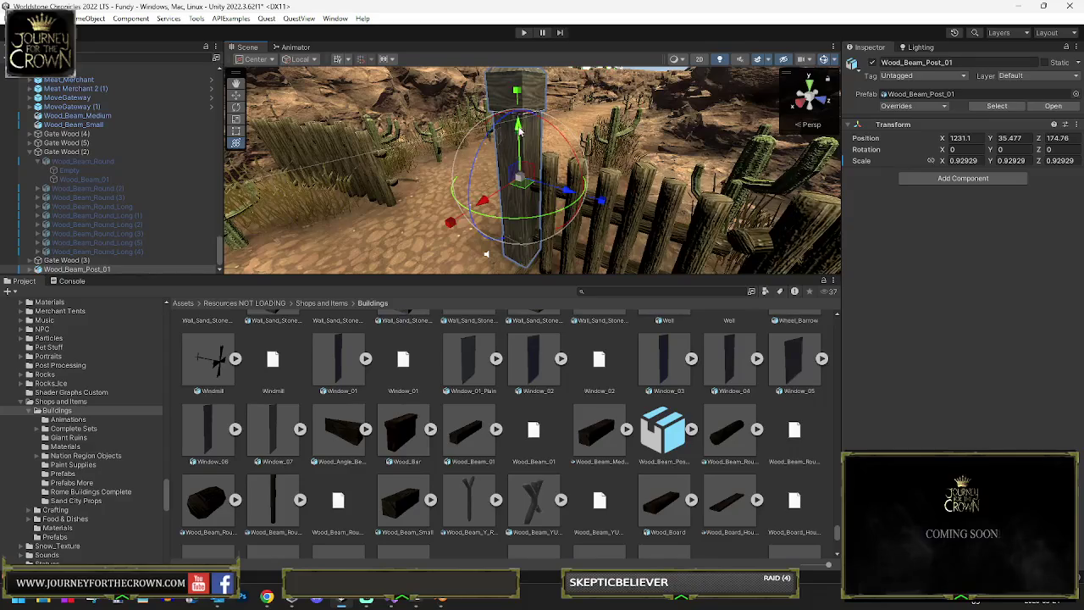
drag(520, 132, 521, 158)
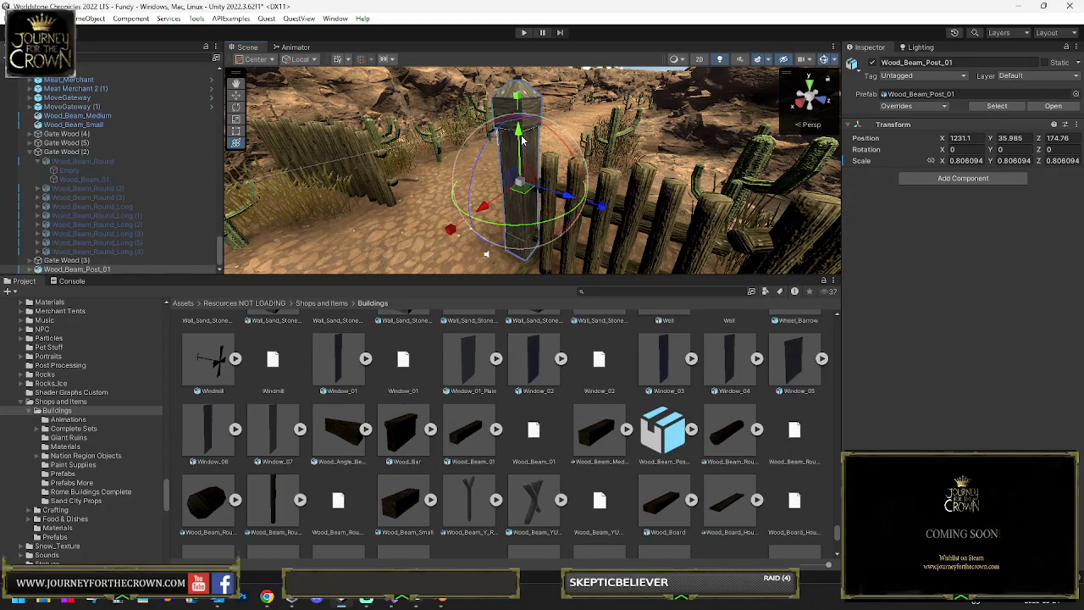
mouse_move(522, 153)
mouse_down()
mouse_move(525, 209)
mouse_move(544, 212)
mouse_move(483, 238)
mouse_up()
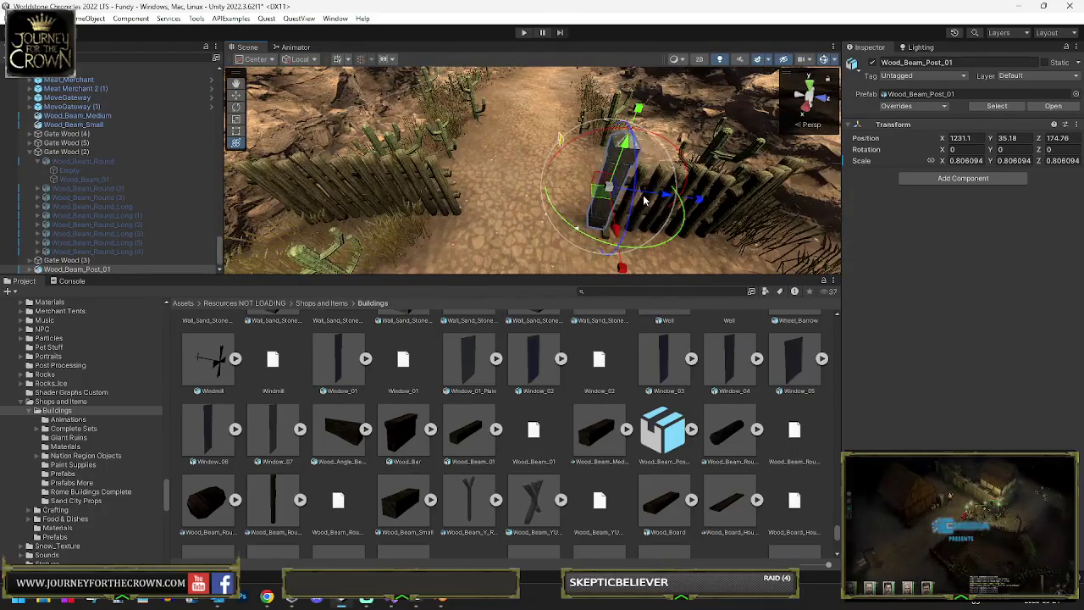
- Duplicate the post to the gate's other side and shift Gate Wood (4) to meet it
key(ctrl+d)
mouse_move(663, 215)
mouse_down()
mouse_move(506, 205)
mouse_move(515, 243)
mouse_move(535, 254)
mouse_up()
click(515, 233)
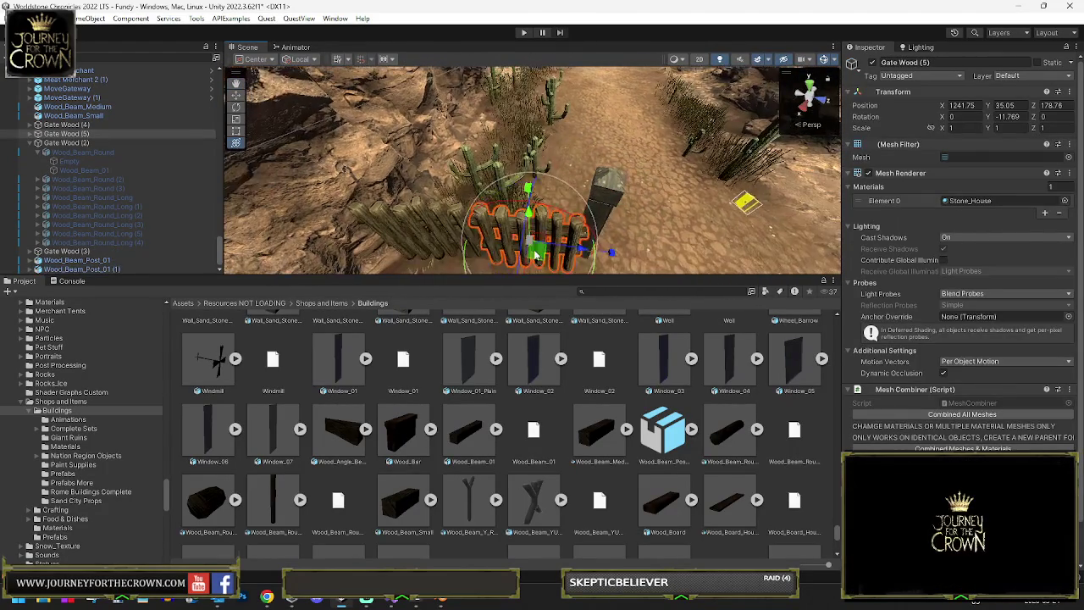
click(457, 233)
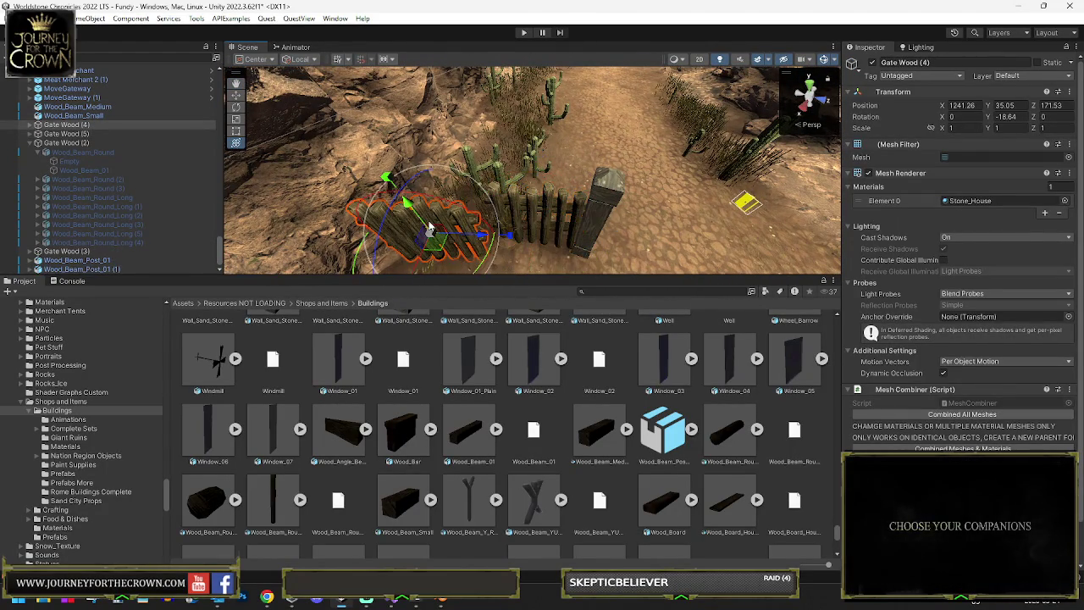
mouse_move(423, 221)
mouse_down()
mouse_move(532, 203)
mouse_move(510, 154)
mouse_up()
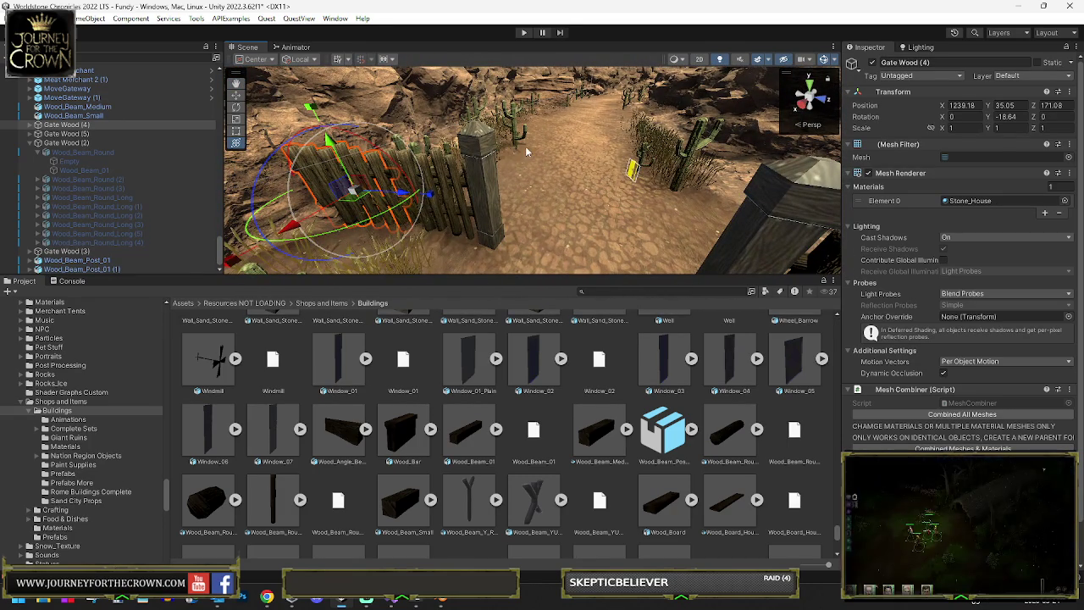
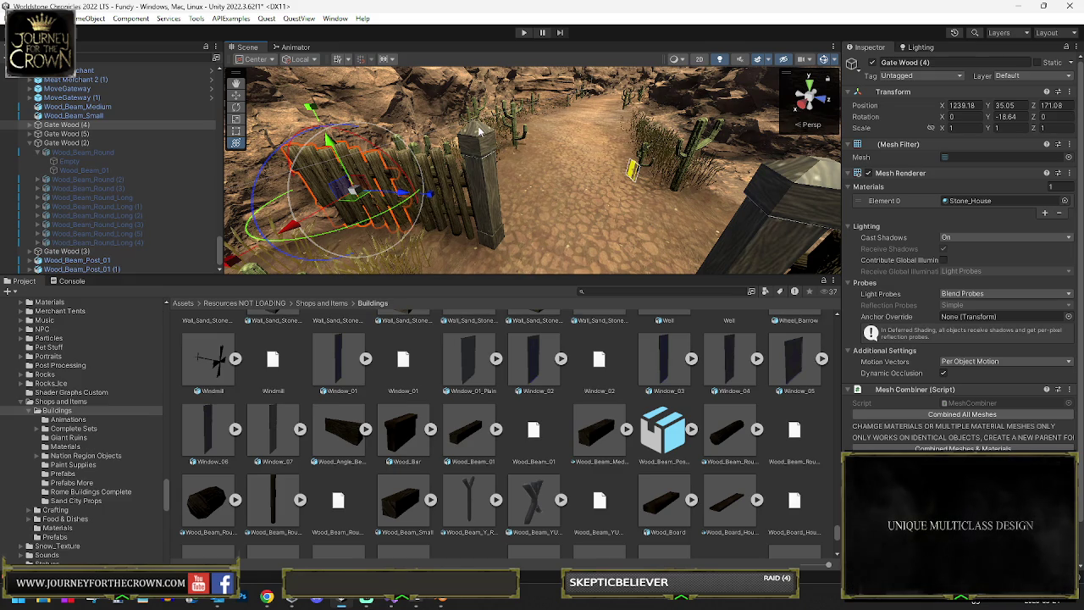
- Select the Gate Wood (3) fence section and rotate it to straighten it
drag(666, 182, 830, 205)
mouse_move(664, 180)
mouse_down()
mouse_move(620, 225)
mouse_move(593, 234)
mouse_up()
click(579, 236)
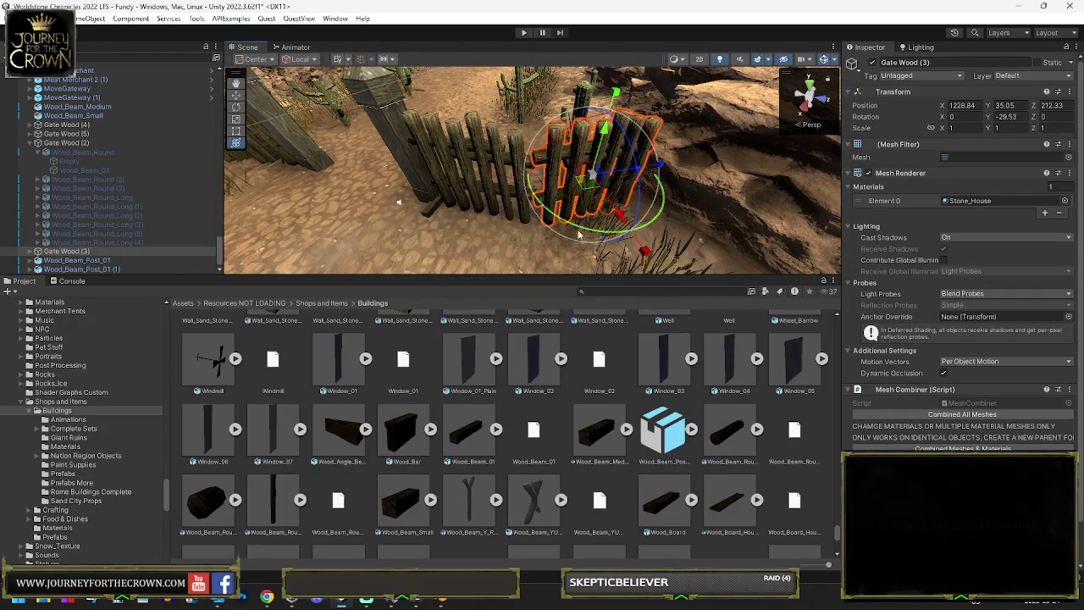
mouse_move(581, 235)
mouse_down()
mouse_move(566, 195)
mouse_move(631, 247)
mouse_move(661, 234)
mouse_up()
key(w)
key(e)
- Move Gate Wood (3) further along the fence, delete it, and select the fence post beside the gate
key(w)
mouse_move(609, 208)
mouse_down()
mouse_move(689, 181)
mouse_move(737, 185)
mouse_move(715, 177)
mouse_up()
key(e)
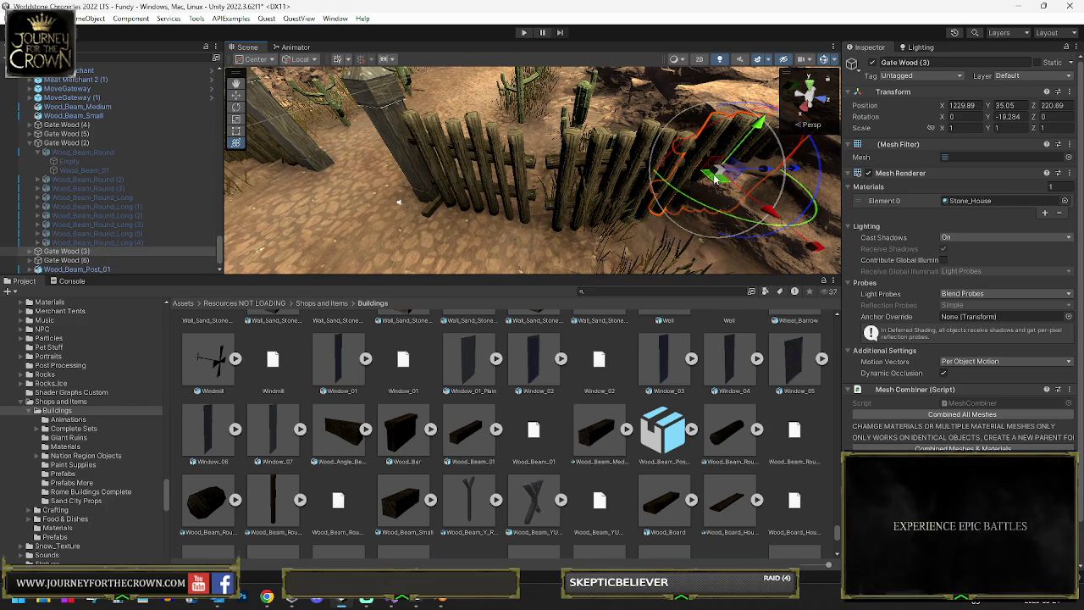
key(Delete)
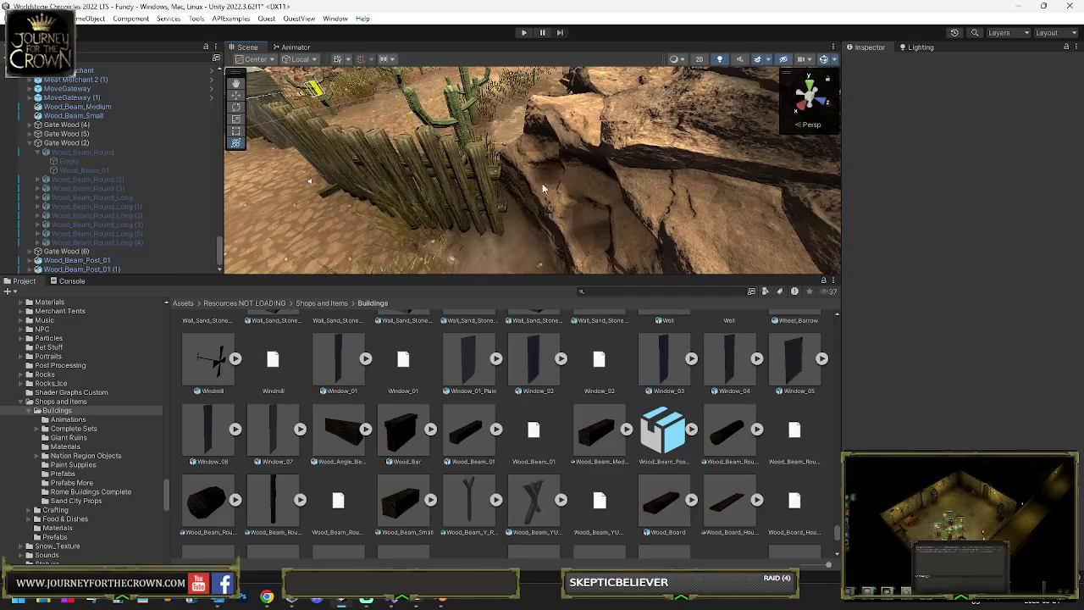
key(w)
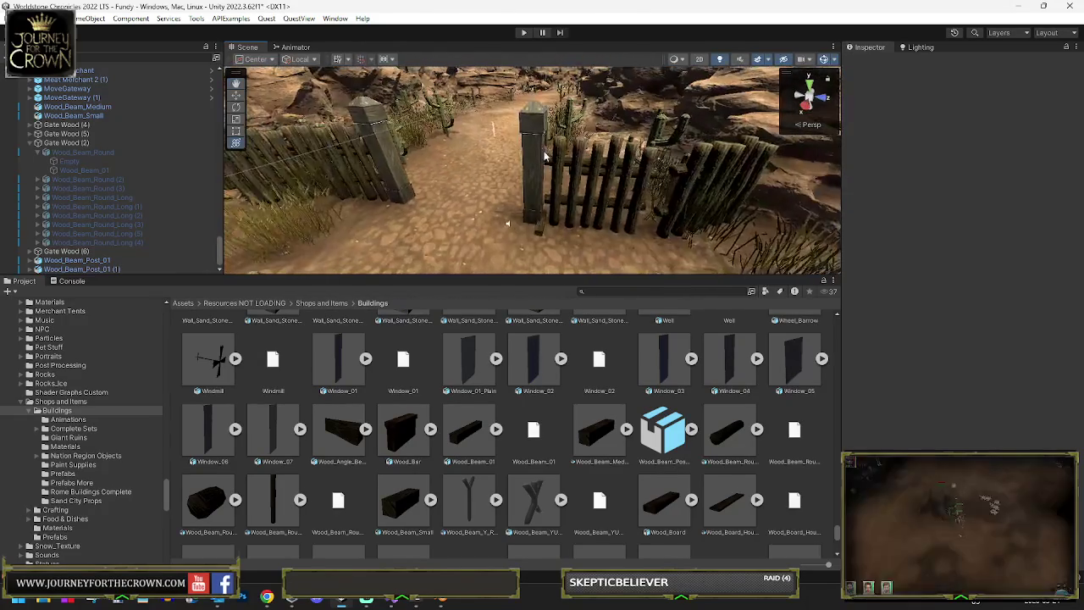
click(544, 156)
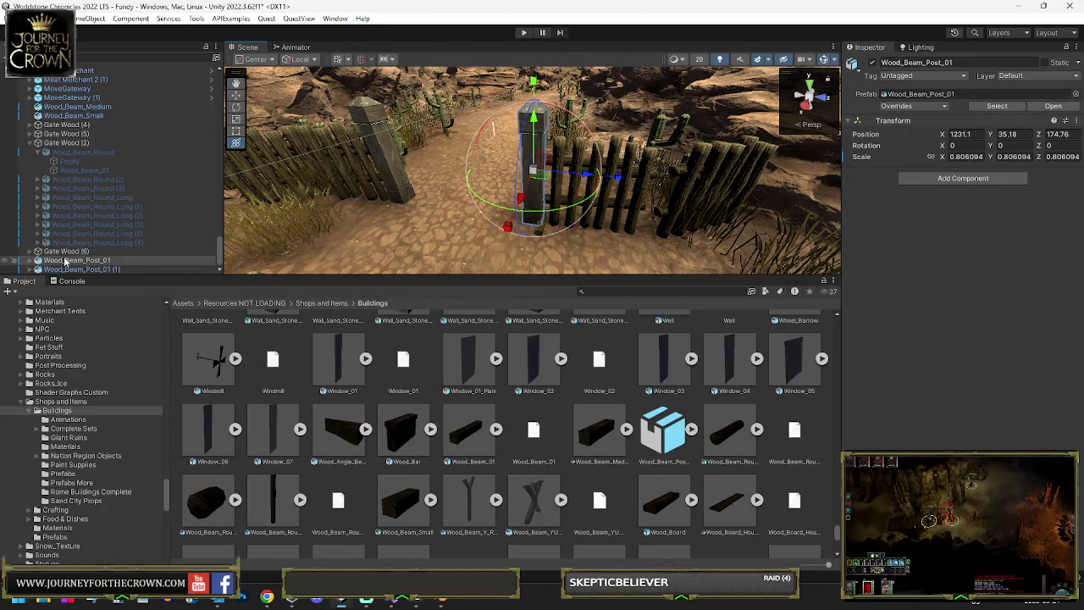
- Select the Gate Wood sections and both fence posts together
click(66, 142)
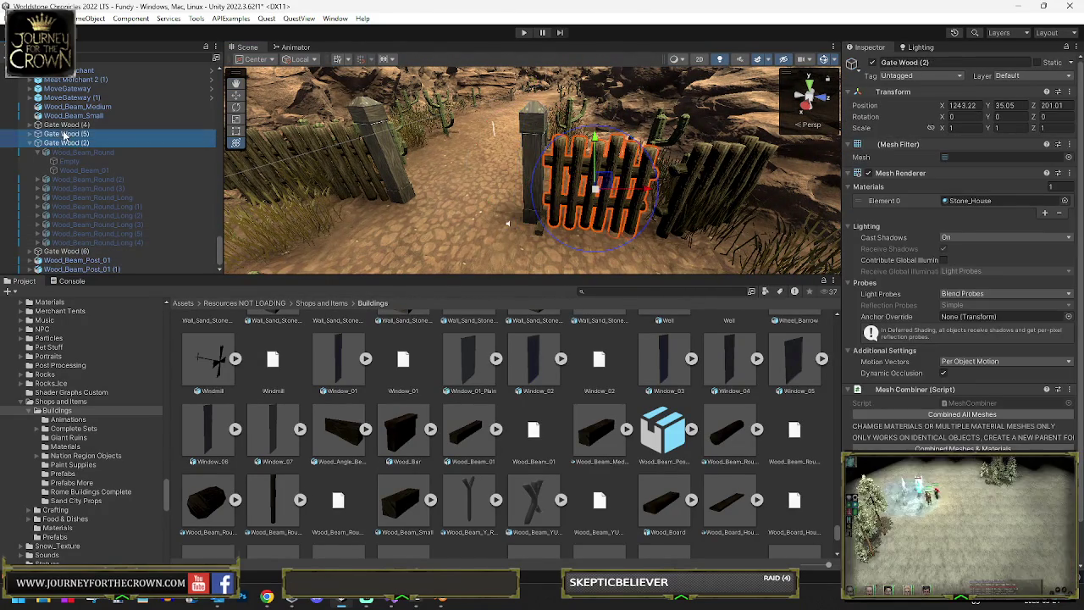
shift+click(64, 125)
click(37, 143)
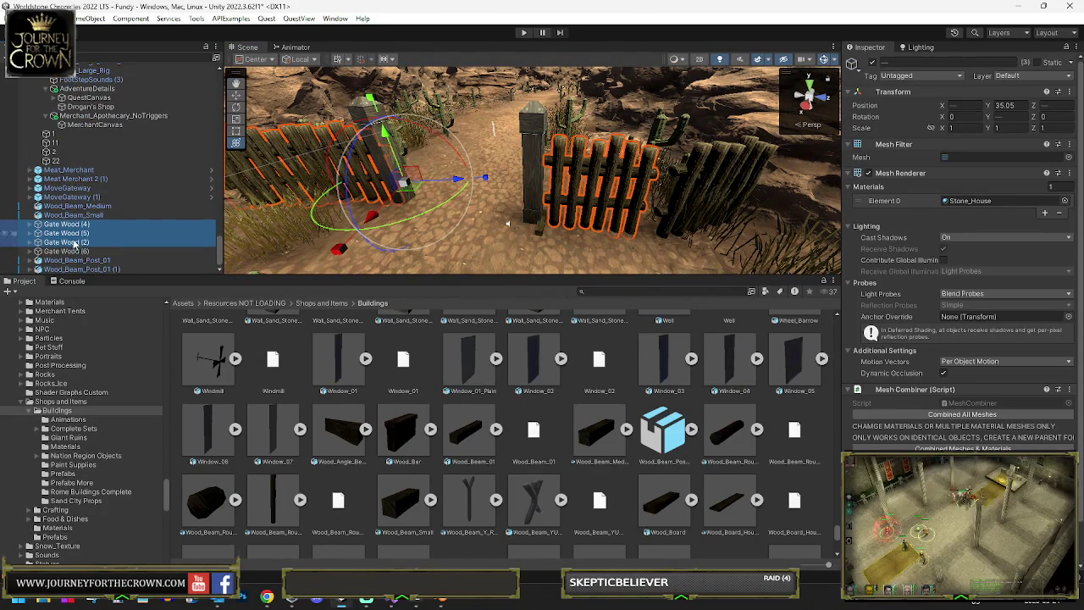
shift+click(72, 268)
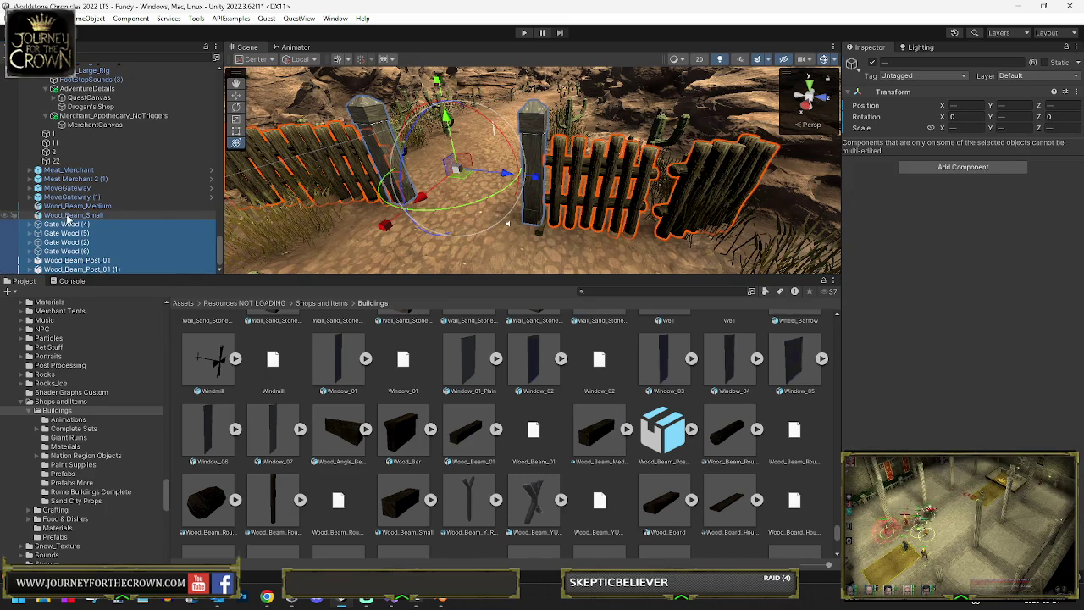
right_click(72, 224)
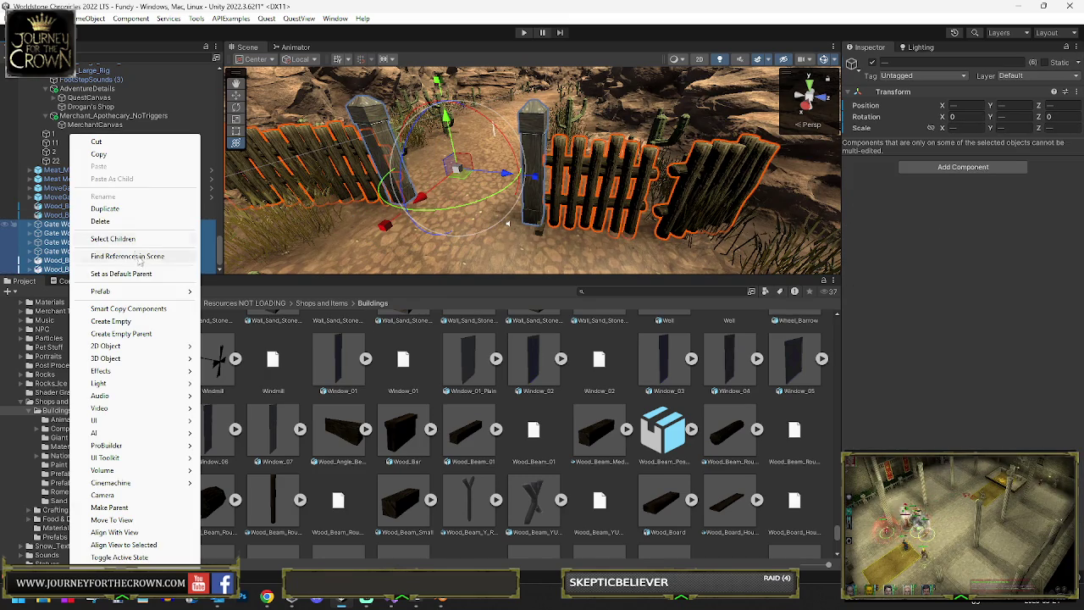
click(145, 310)
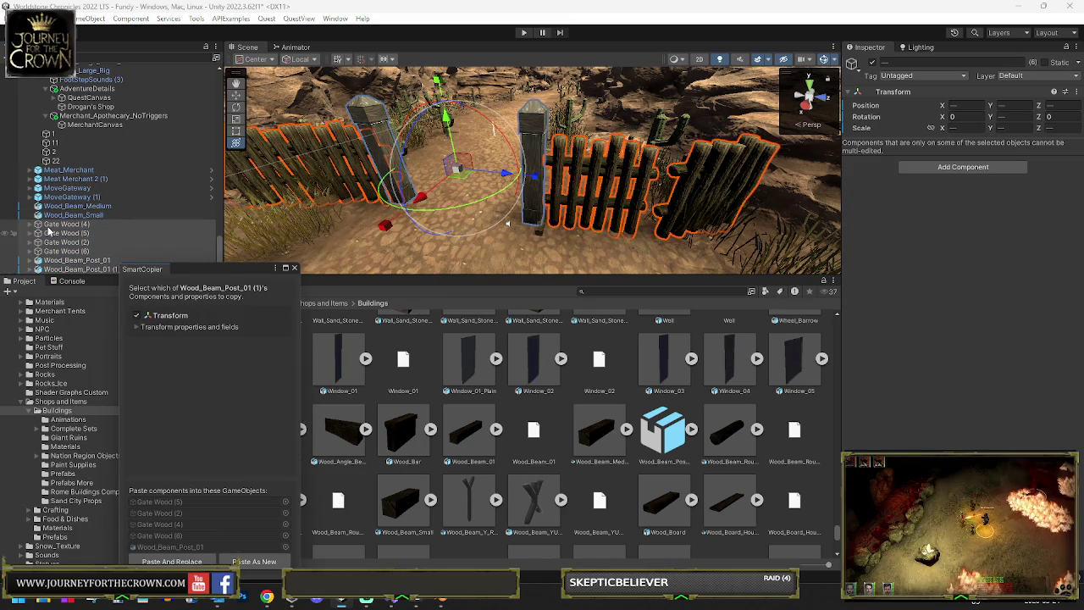
click(294, 270)
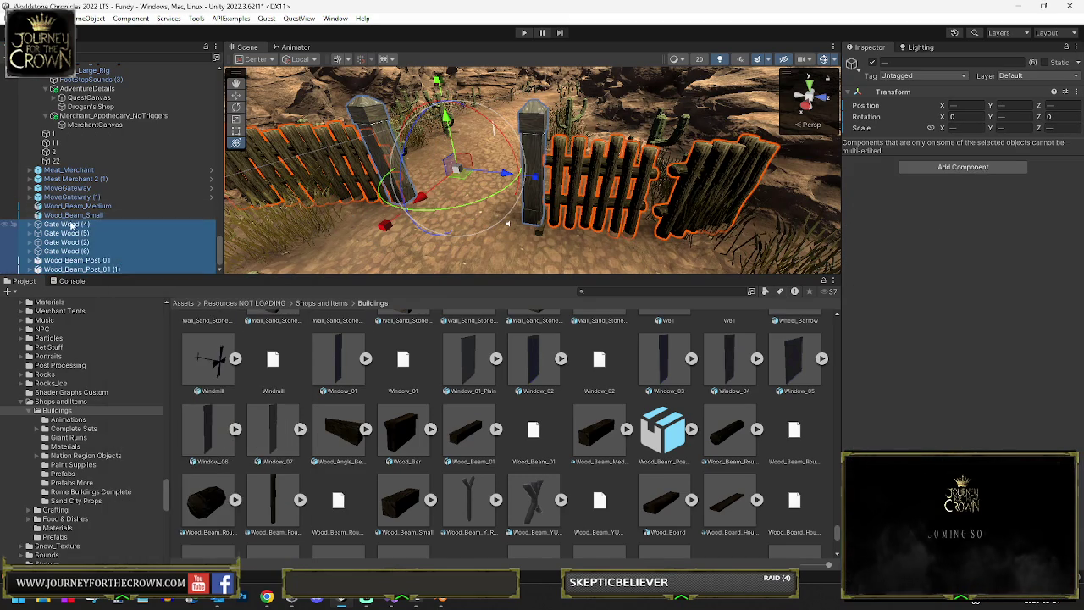
- Group the selection under new empty parent GameObject (2) and add a Mesh Combiner script
right_click(72, 226)
click(113, 333)
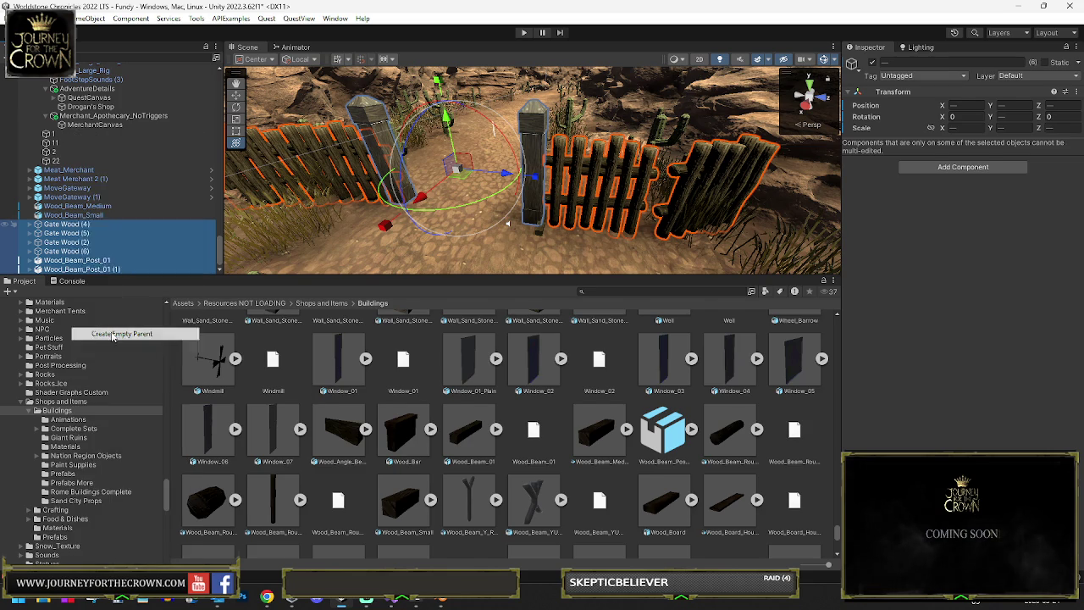
click(947, 150)
click(943, 190)
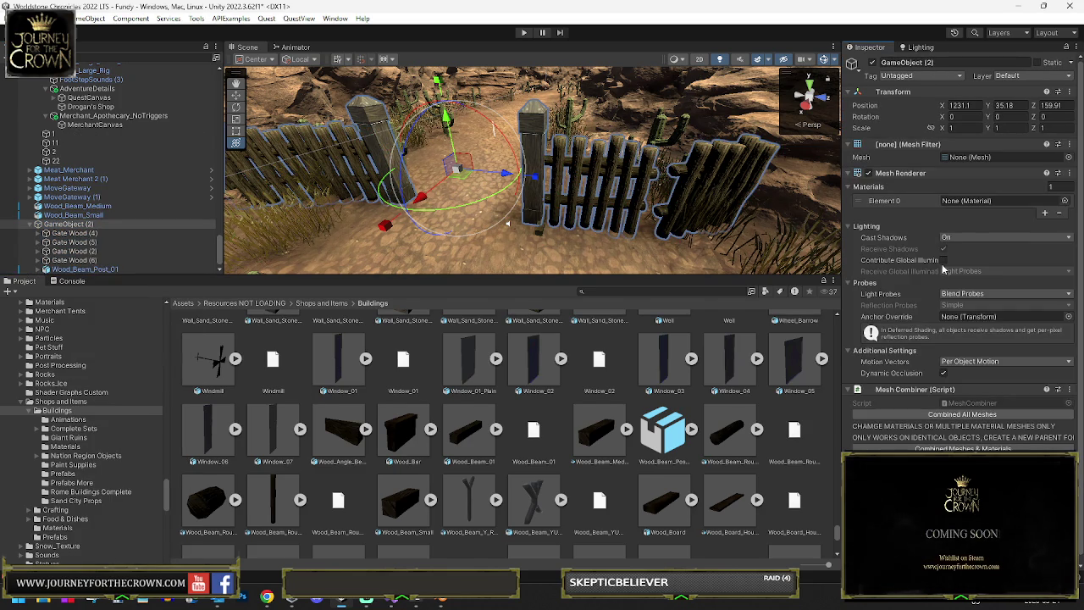
- Combine the gate pieces into one mesh and apply the Stone_House material from Wood_Beam_01
click(933, 415)
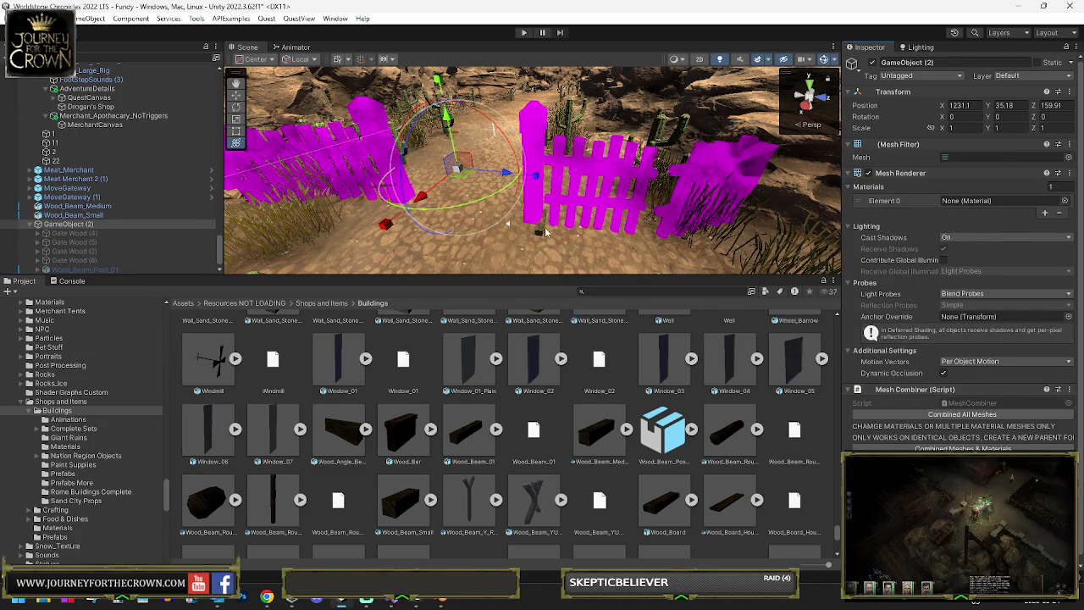
click(47, 233)
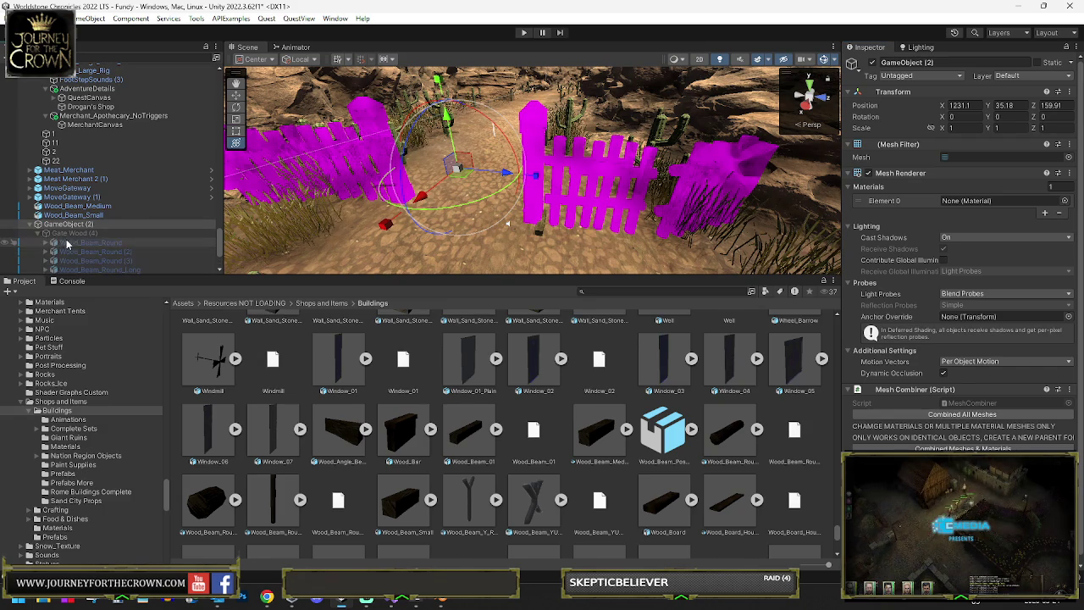
click(54, 242)
click(77, 251)
click(114, 261)
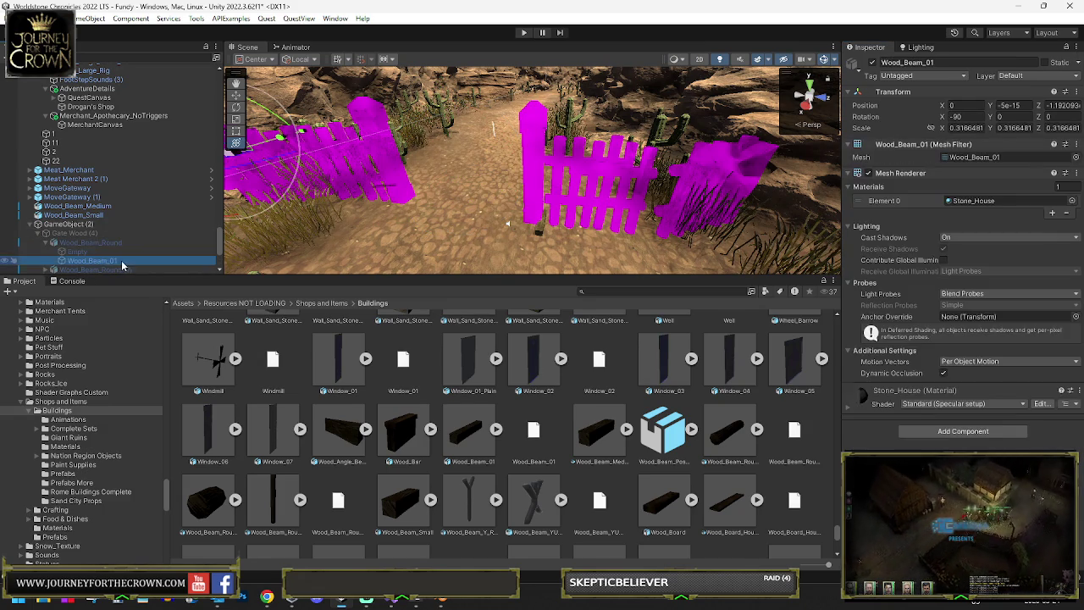
click(969, 201)
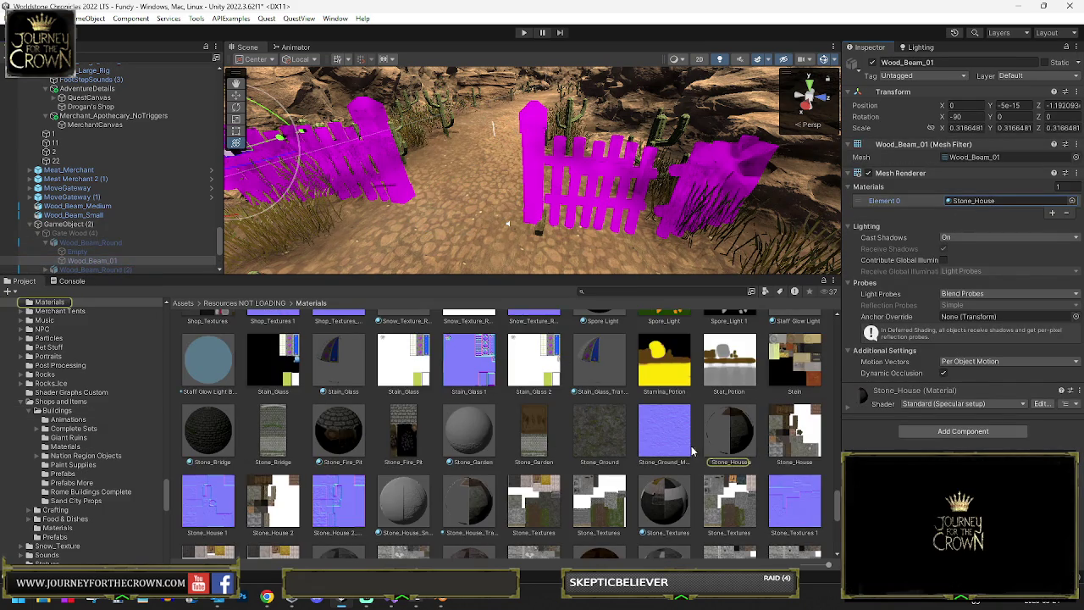
drag(92, 261, 78, 209)
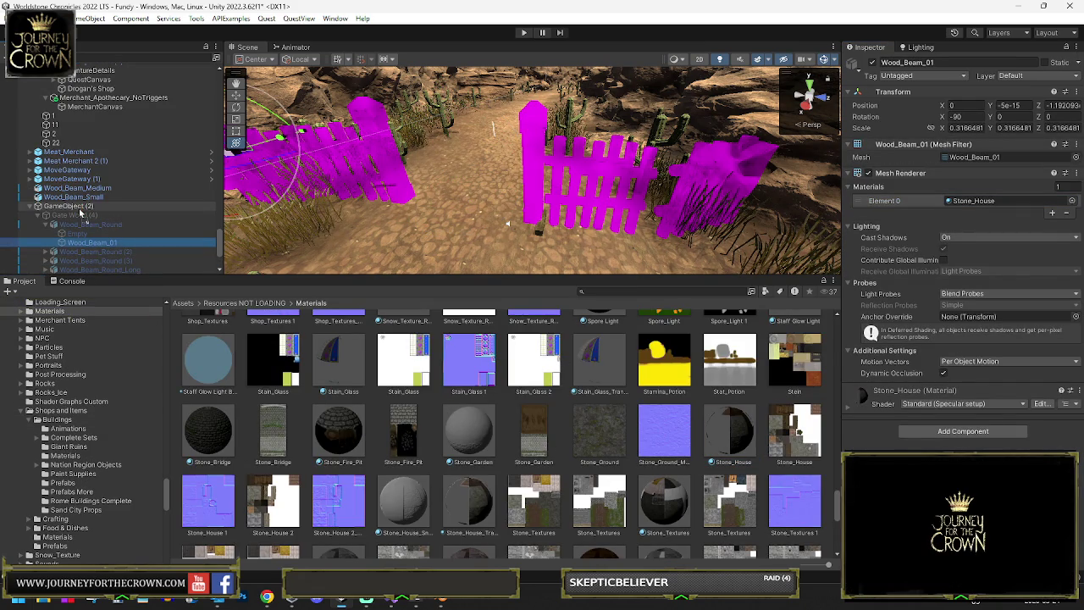
click(81, 209)
- Select post Wood_Beam_Post_01 (2) and shift it along the fence beside the gate
click(570, 87)
mouse_move(570, 88)
mouse_down()
mouse_move(604, 184)
mouse_move(603, 222)
mouse_up()
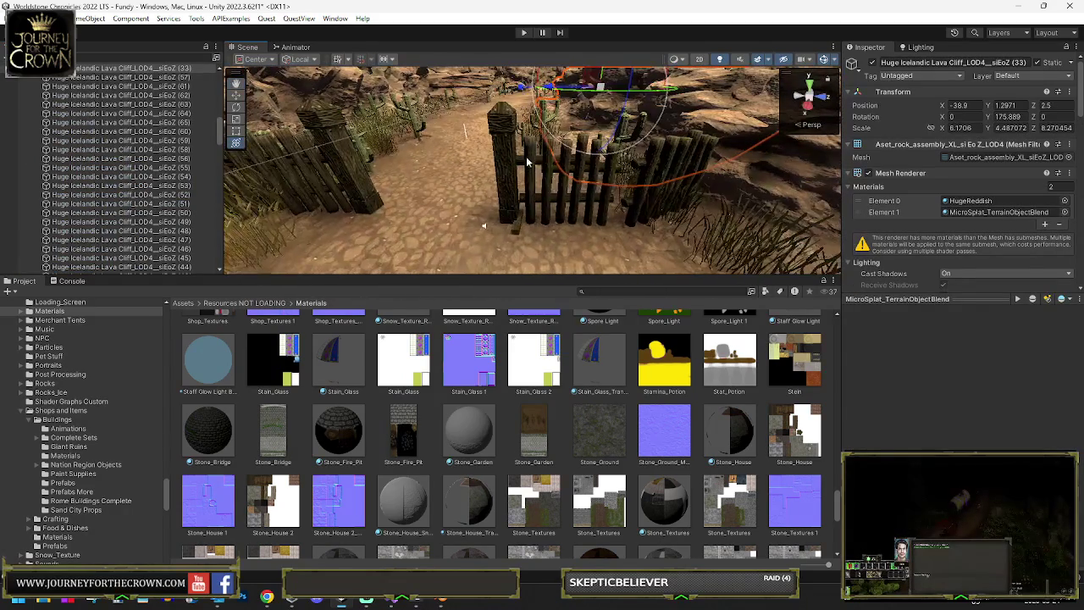
click(514, 146)
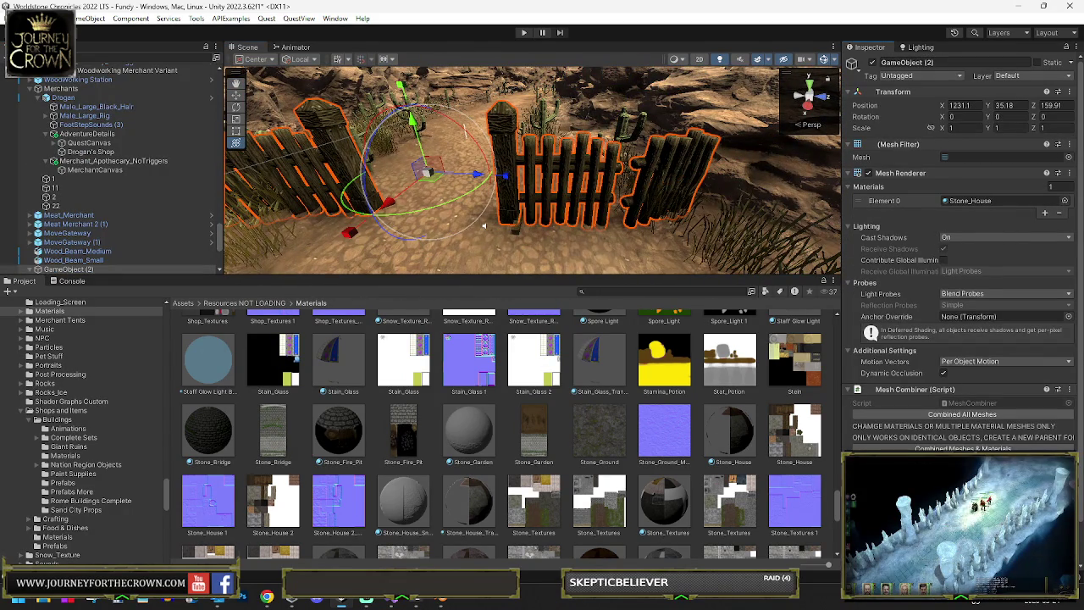
click(514, 146)
mouse_move(535, 182)
mouse_down()
mouse_move(656, 183)
mouse_move(508, 182)
mouse_up()
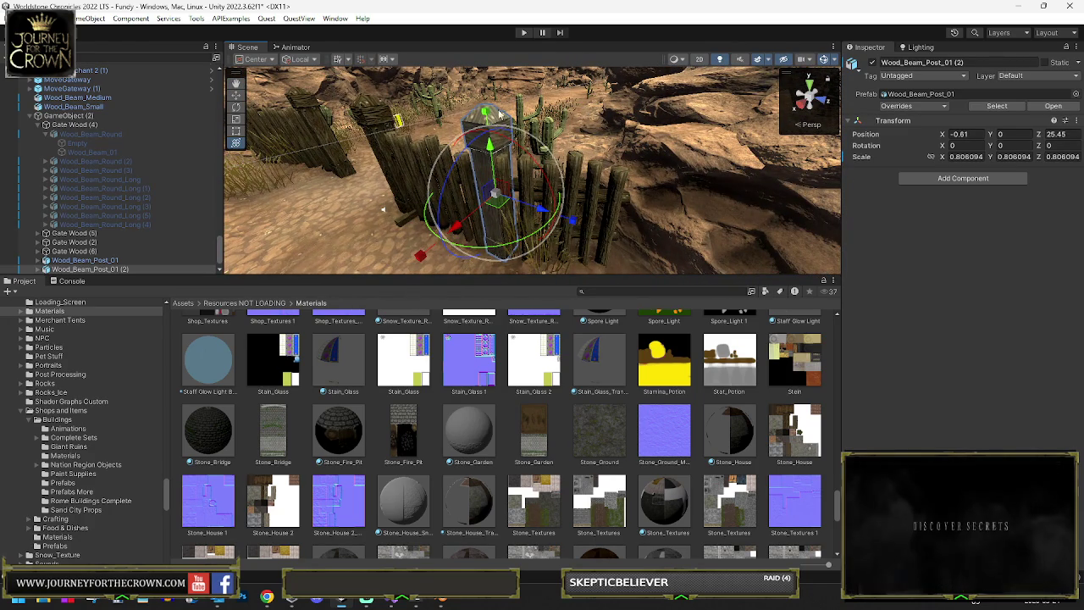
click(502, 204)
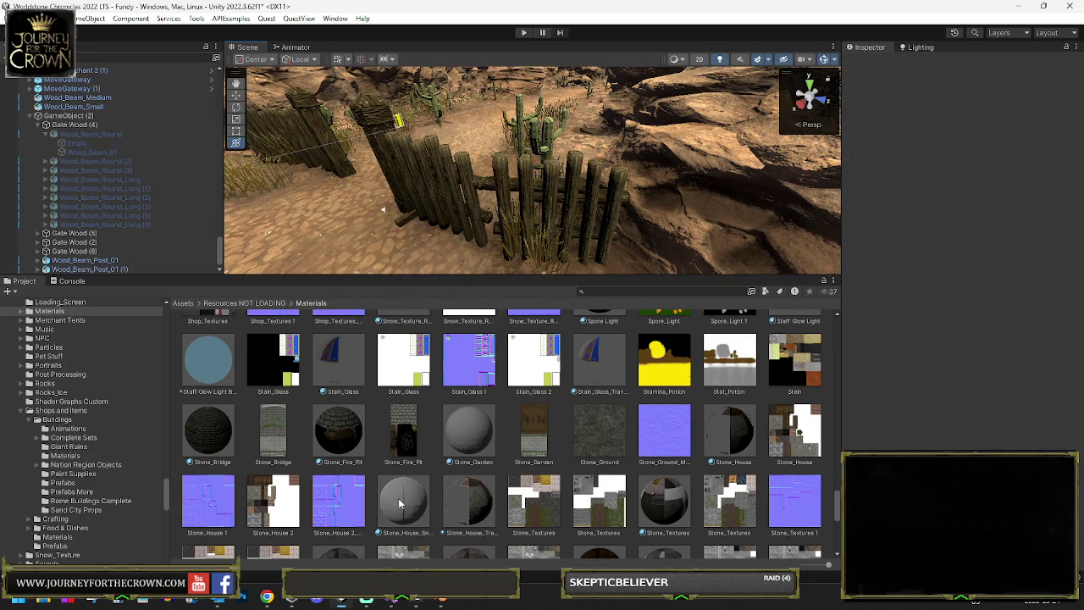
- In Blender, select the post's top pyramid cap, delete it, then undo the deletion
key(alt+Tab)
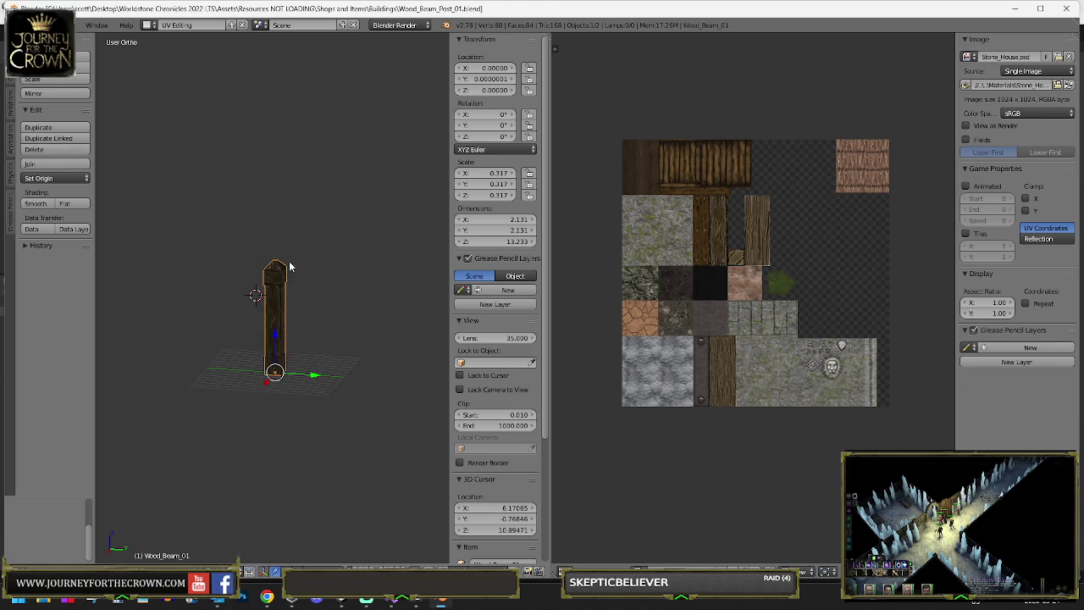
scroll(256, 271, up, 8)
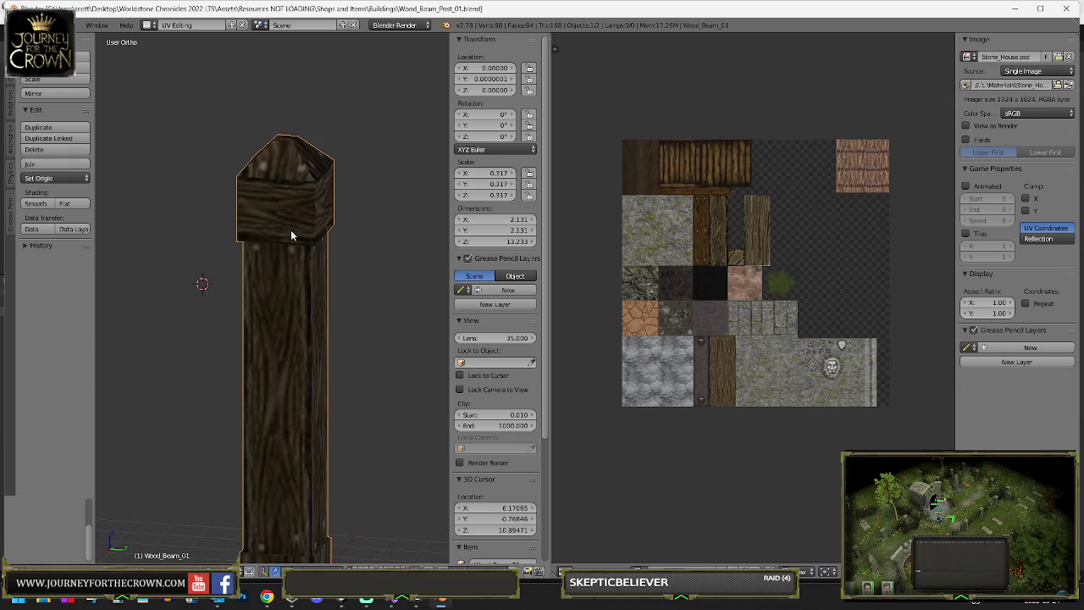
key(Tab)
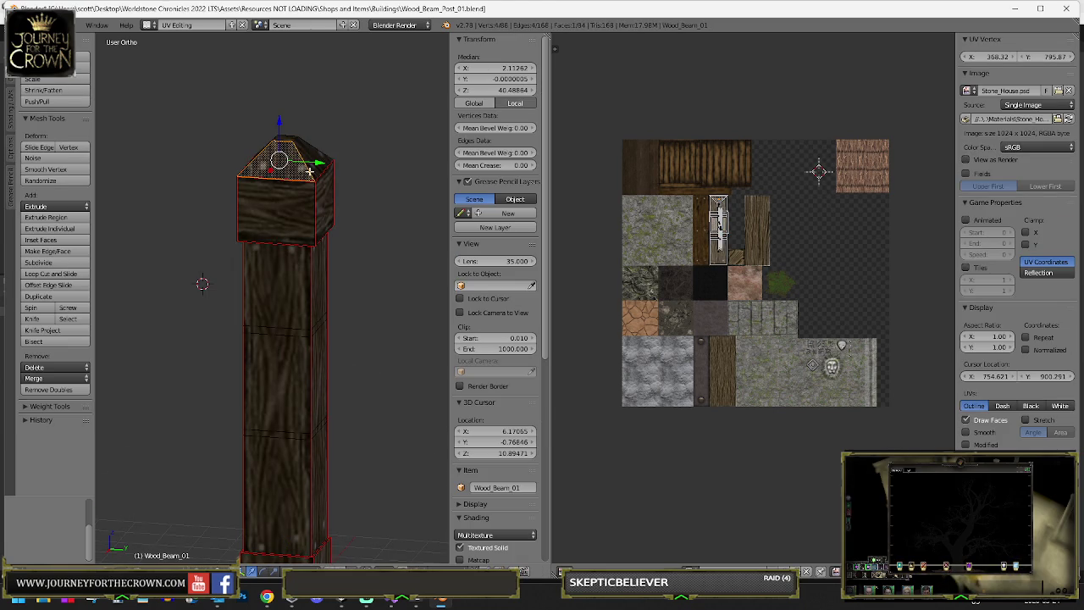
shift+right_click(291, 155)
drag(262, 150, 332, 162)
shift+right_click(333, 161)
key(x)
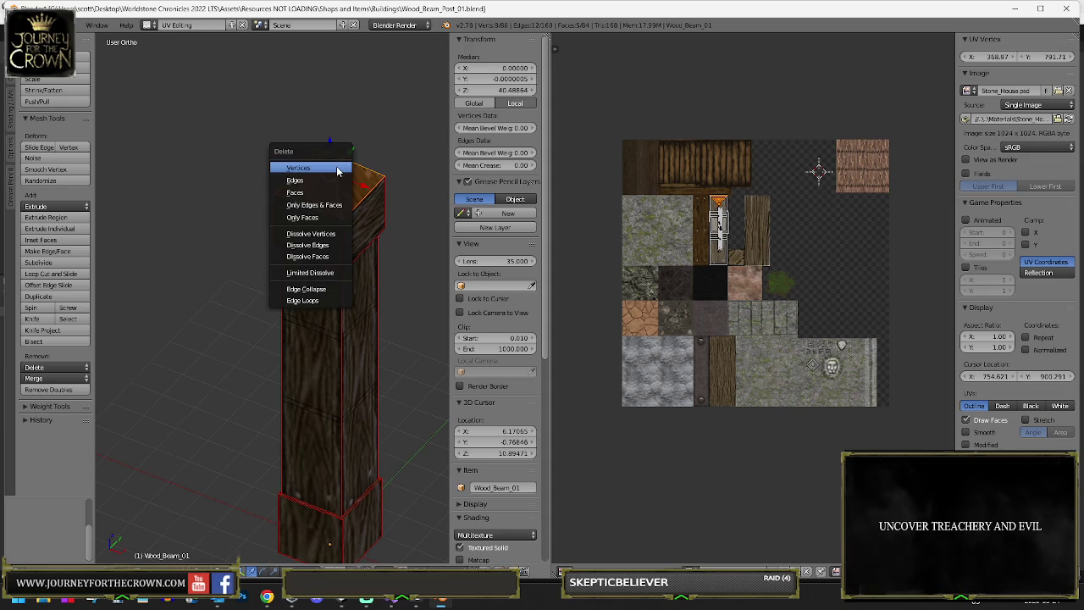
click(336, 168)
key(ctrl+z)
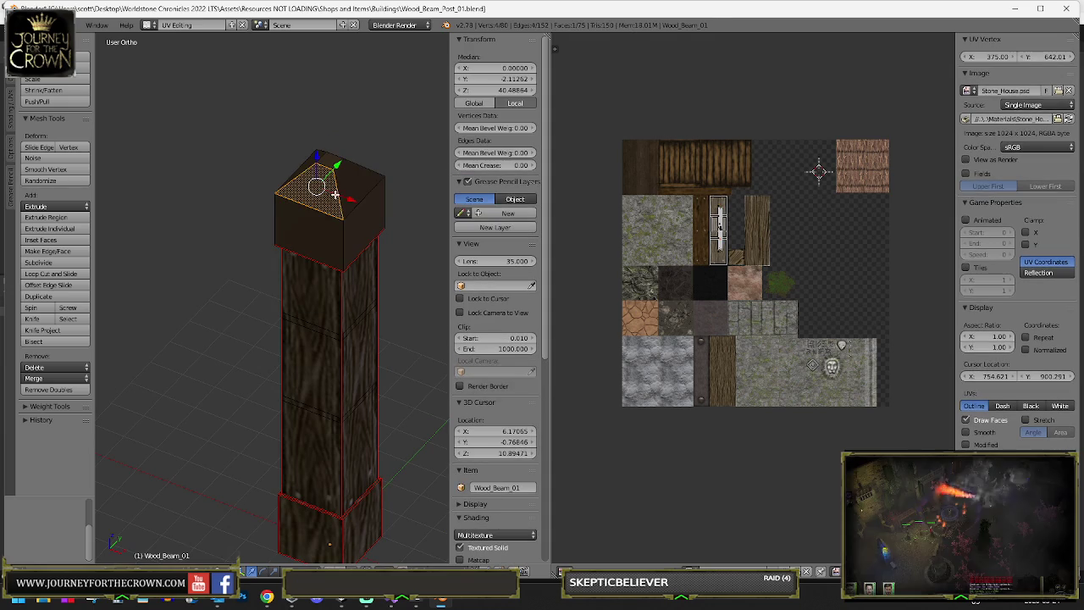
scroll(351, 168, up, 2)
key(Tab)
key(Tab)
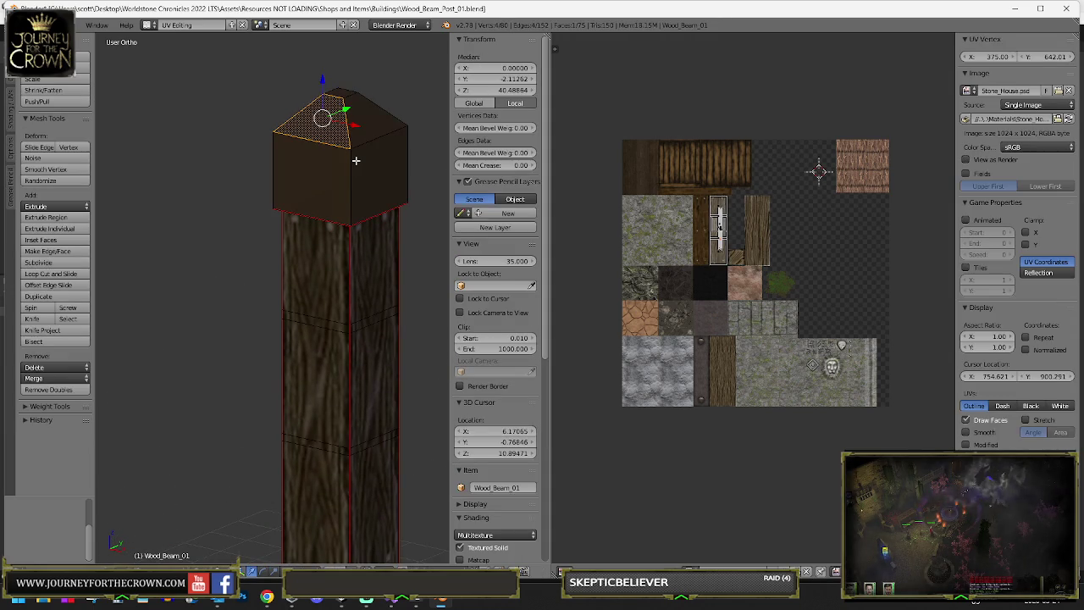
- Delete the top face, try widening a side face, then undo back to the pointed cap
key(x)
click(358, 142)
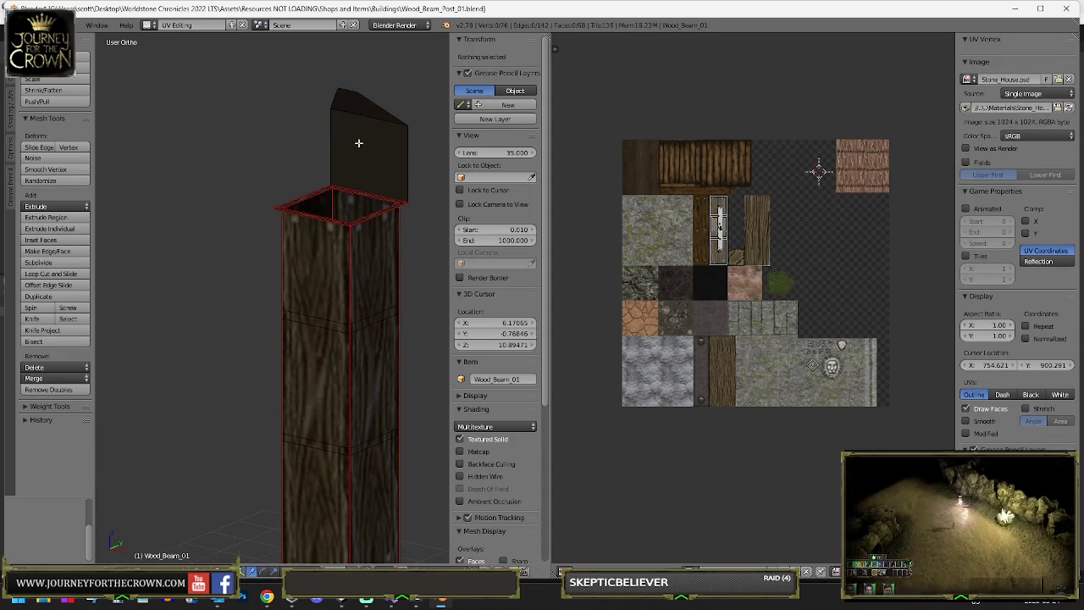
right_click(359, 224)
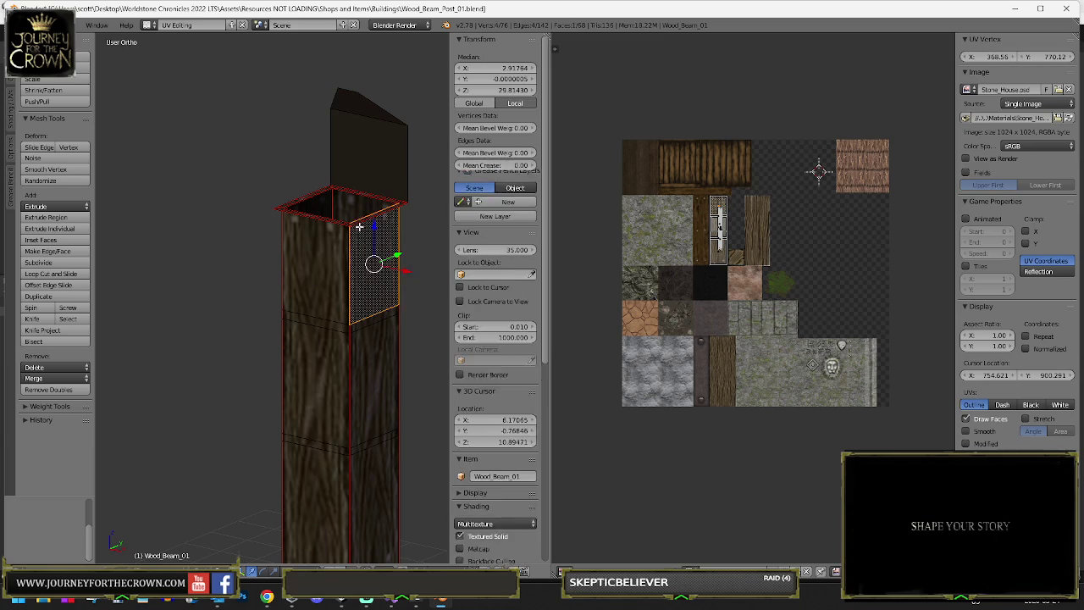
key(g)
right_click(397, 233)
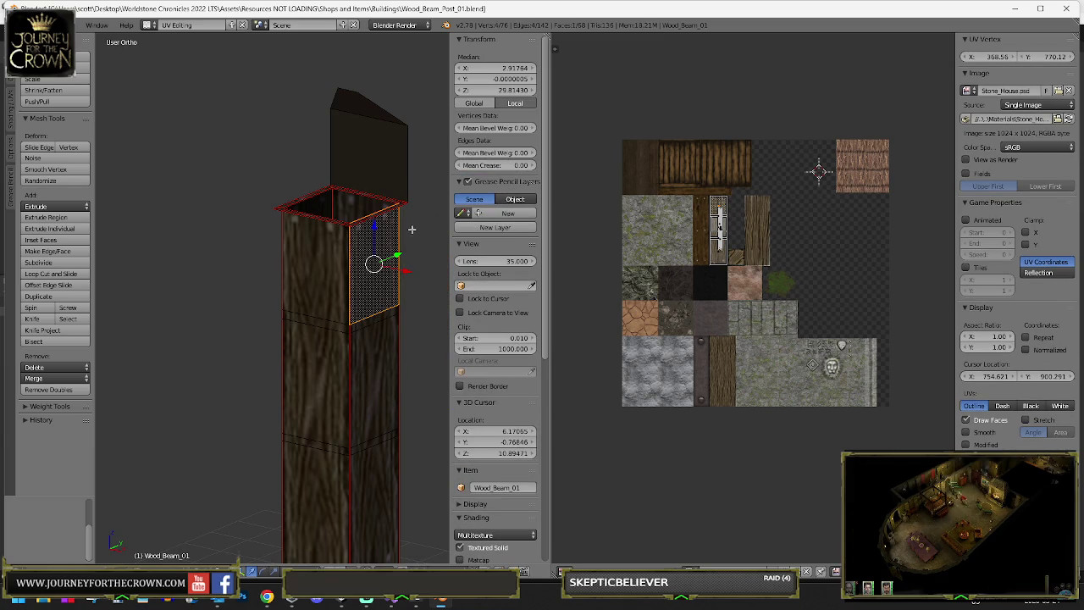
key(ctrl+z)
key(ctrl+z)
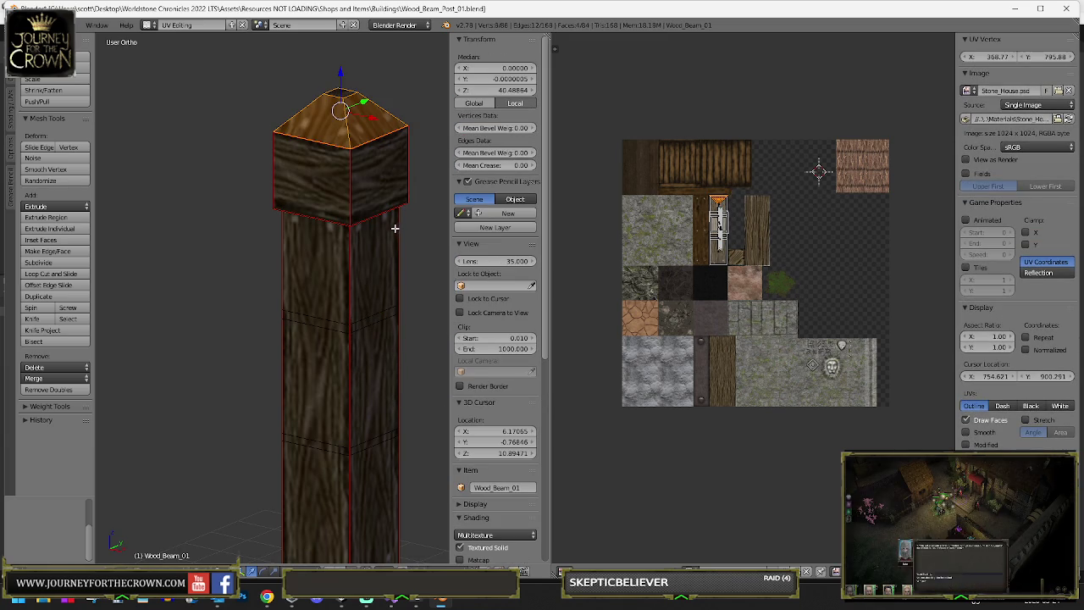
key(ctrl+z)
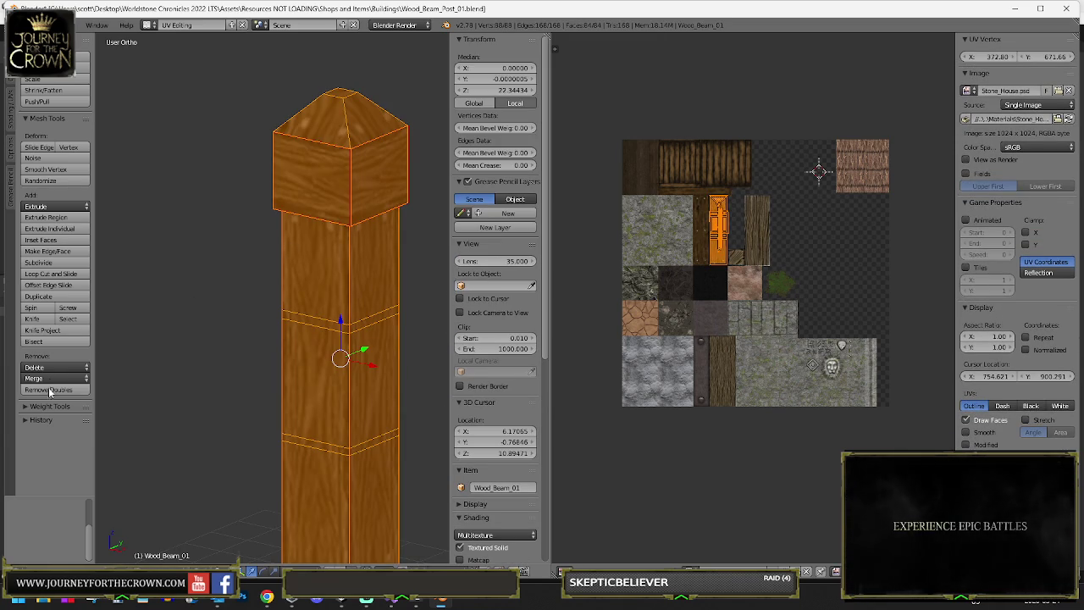
click(50, 390)
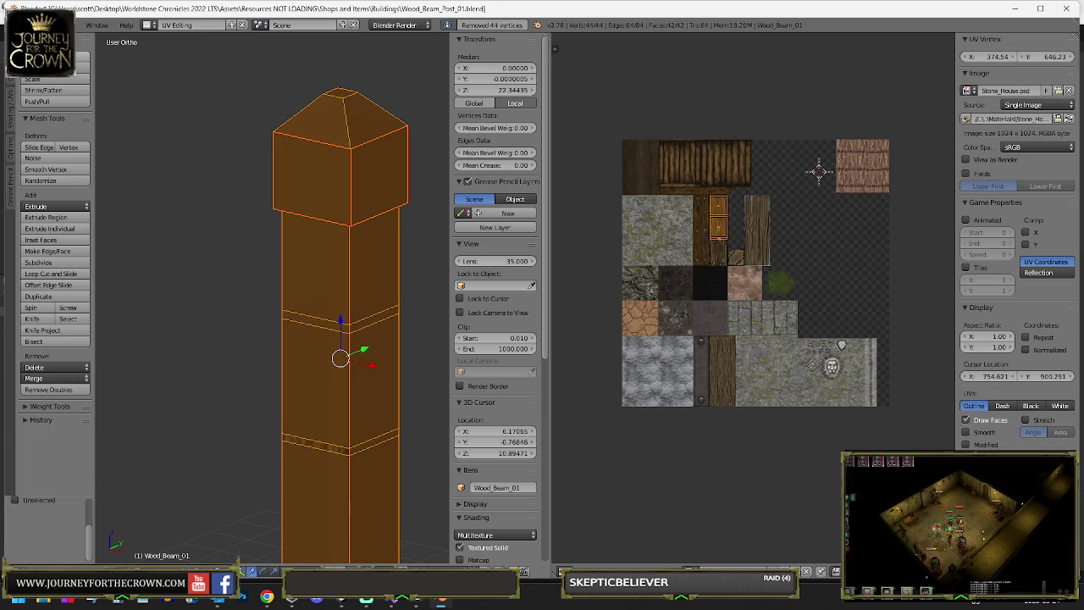
key(ctrl+z)
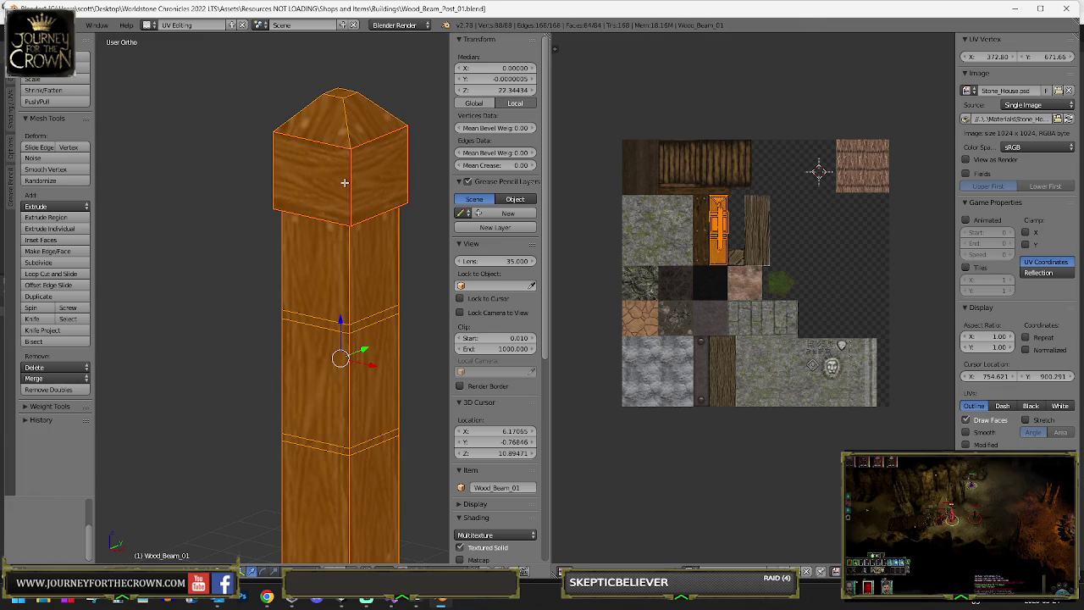
click(337, 156)
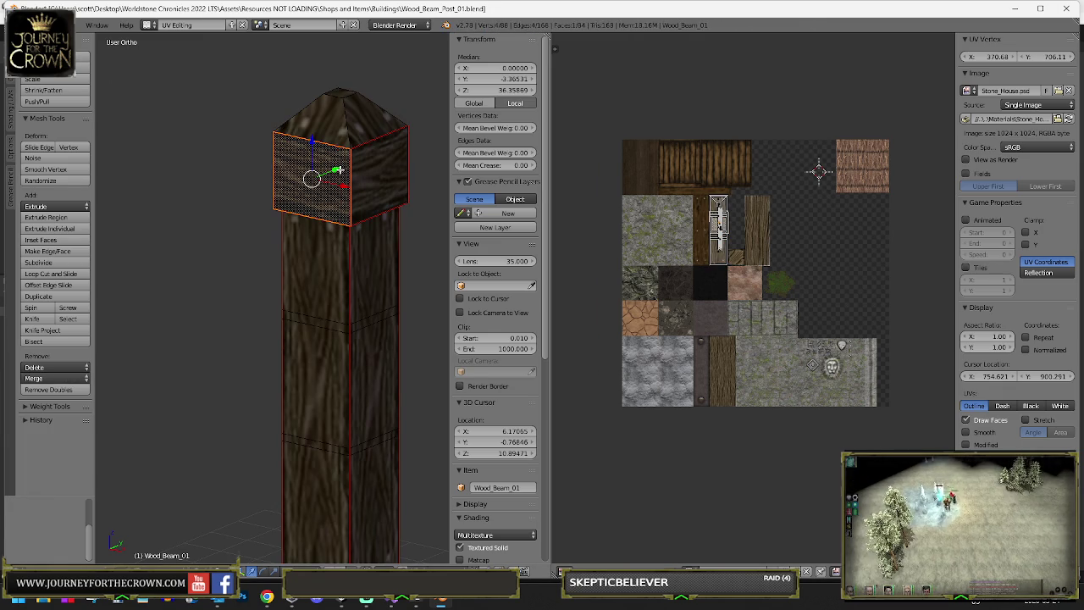
key(ctrl+l)
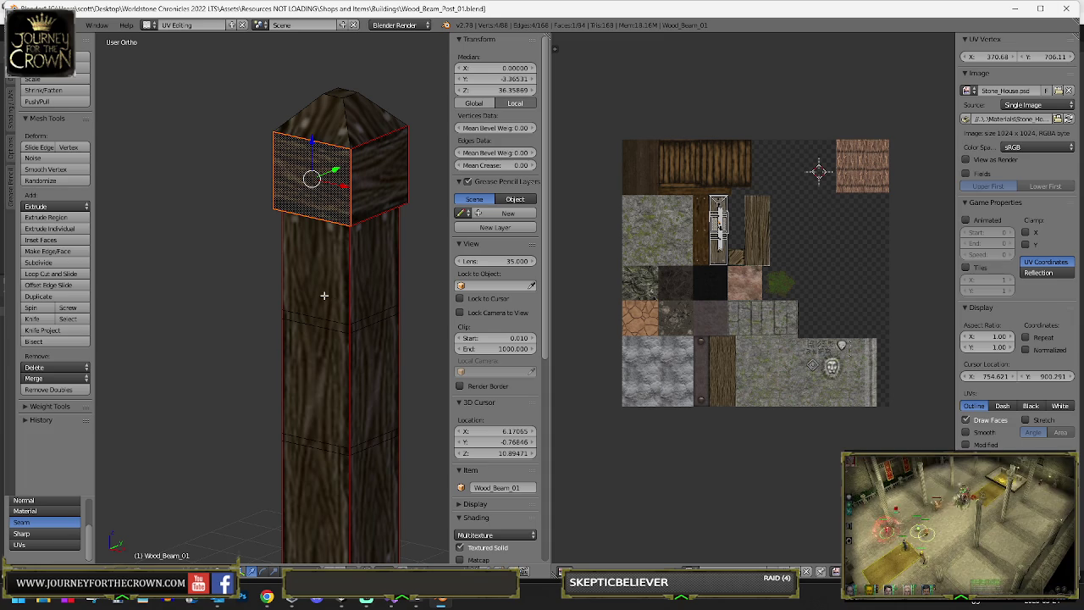
key(l)
key(l)
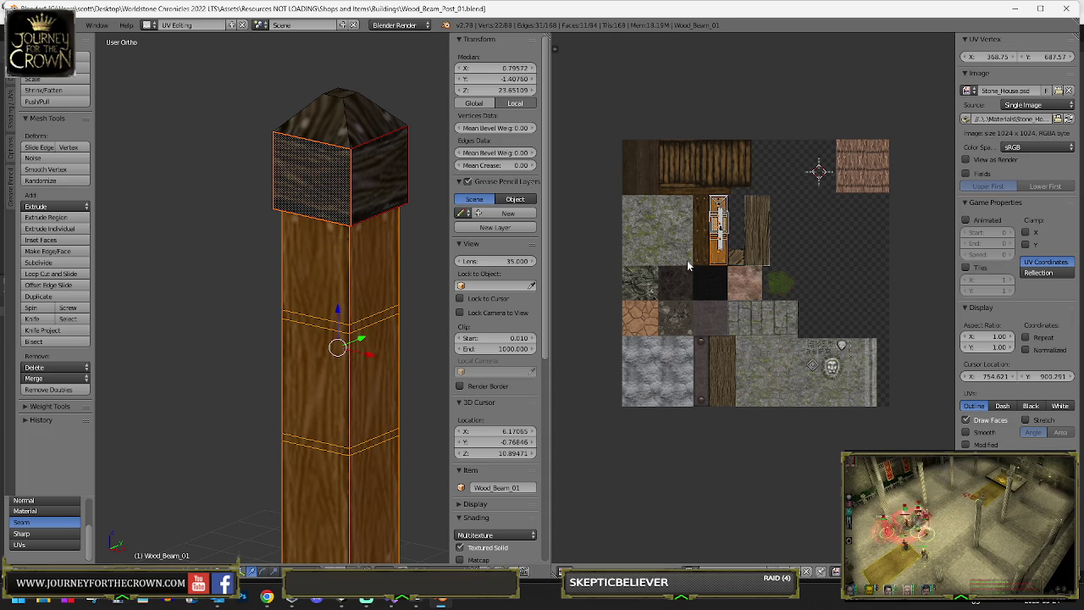
key(a)
key(a)
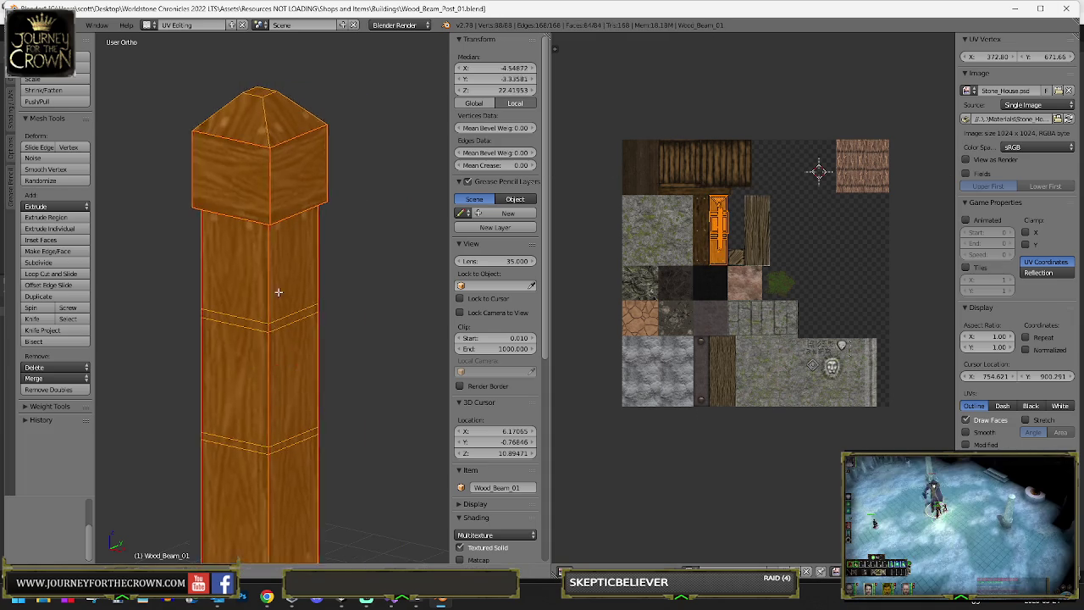
key(Escape)
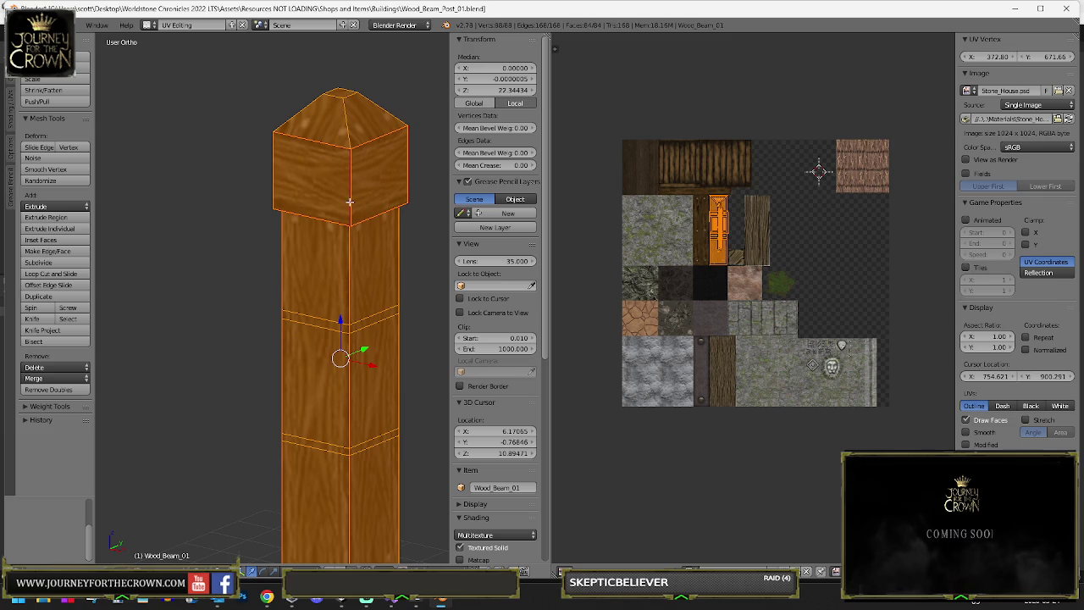
right_click(388, 181)
key(e)
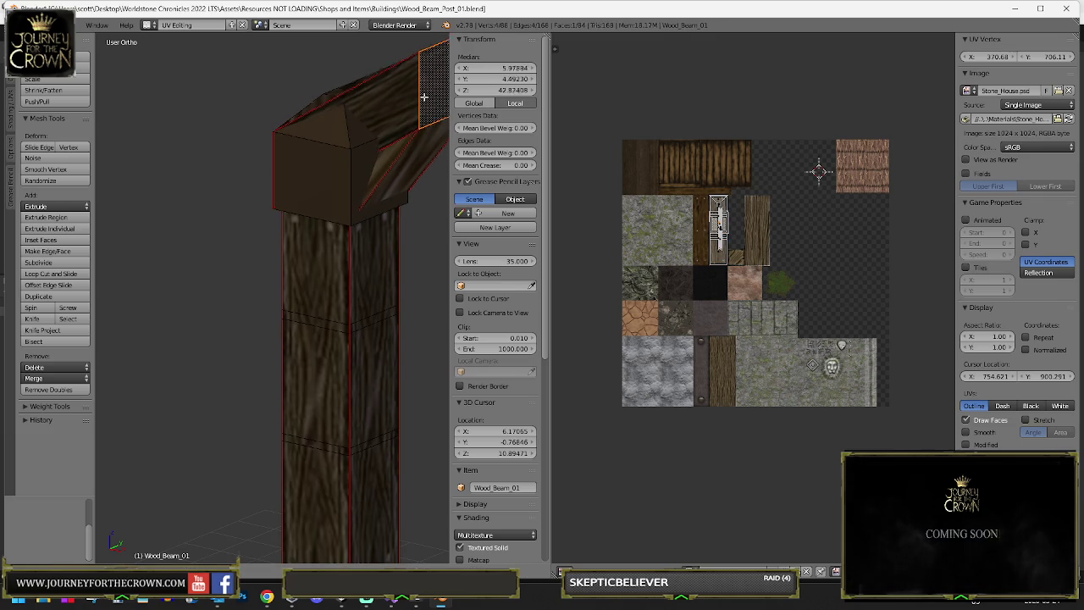
key(Escape)
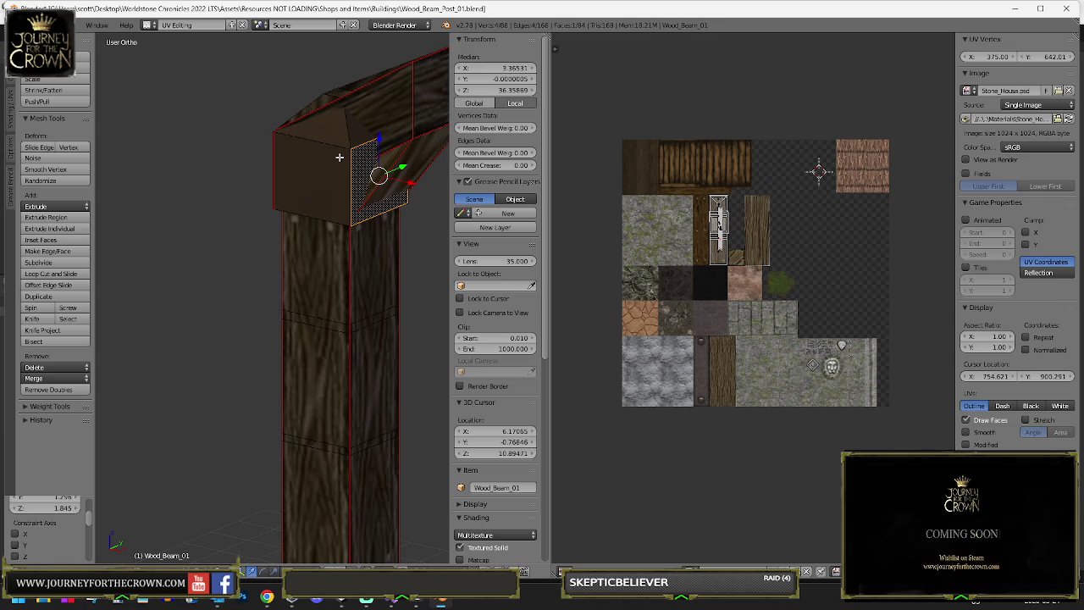
key(ctrl+z)
key(ctrl+z)
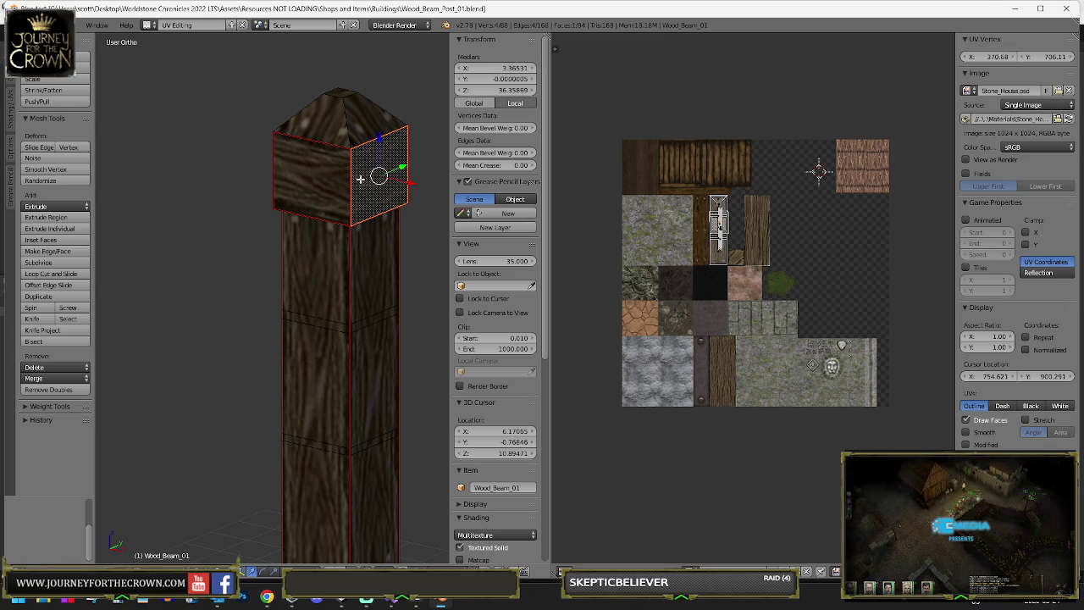
key(l)
key(l)
key(l)
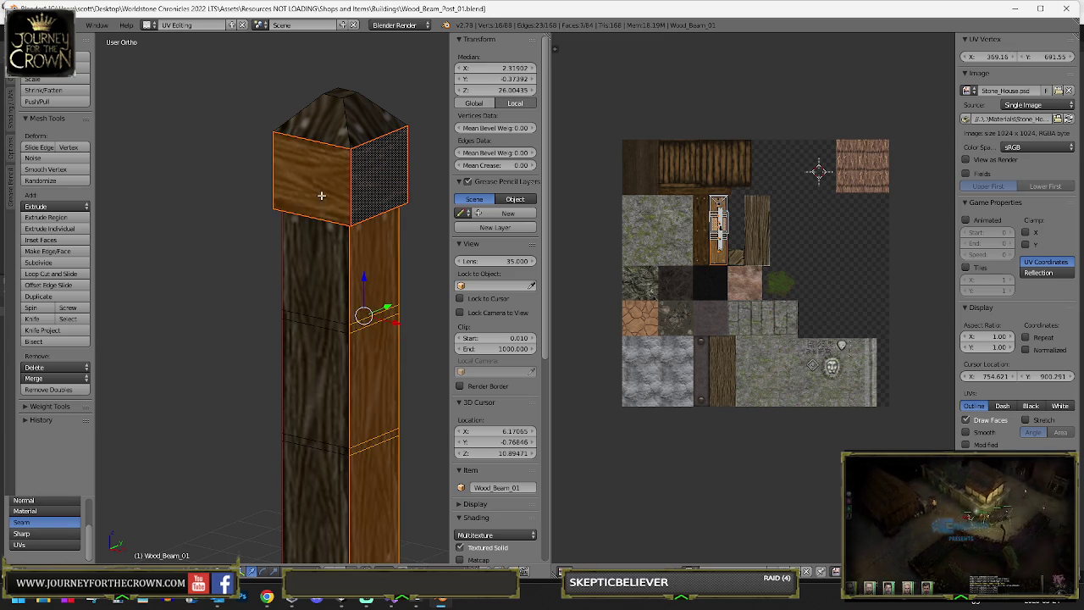
key(l)
key(KP_6)
key(KP_6)
key(KP_6)
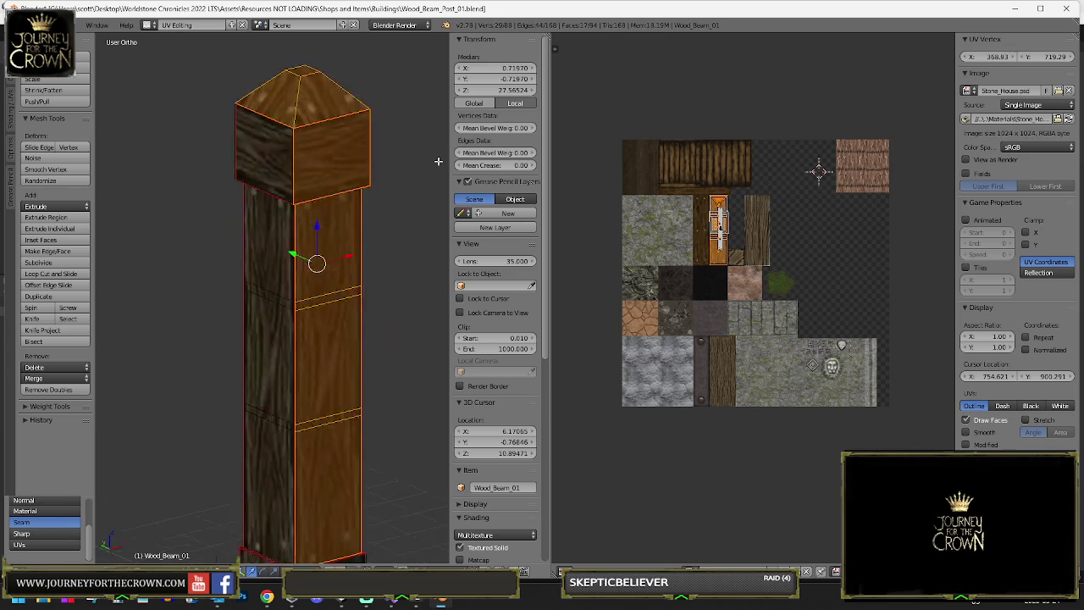
- Select the pillar's linked faces, including the bottom block, using L
key(l)
key(KP_6)
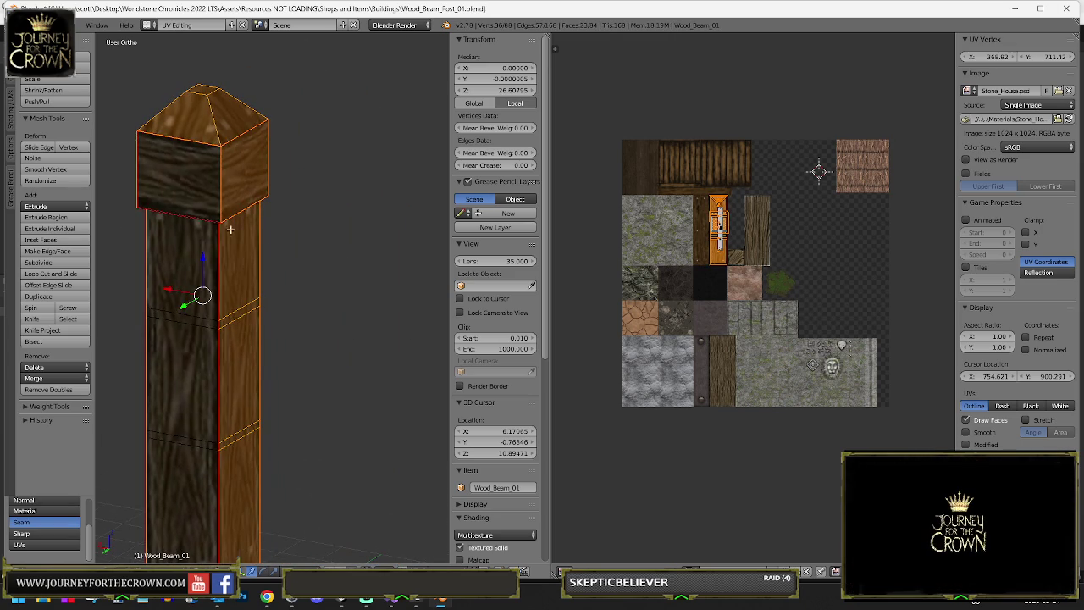
scroll(194, 361, down, 3)
key(KP_8)
key(KP_8)
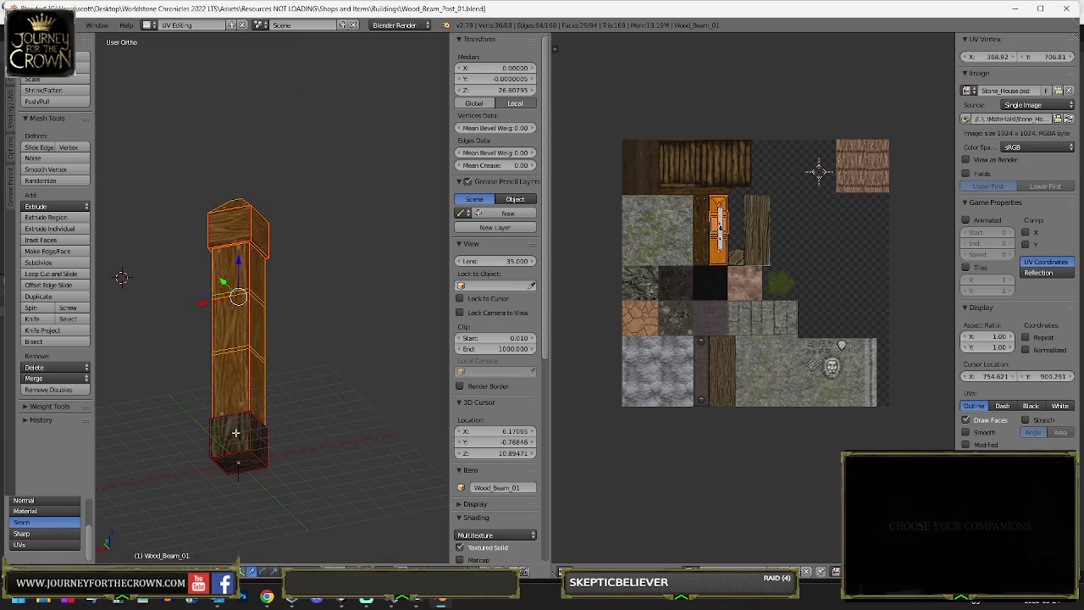
key(l)
key(KP_1)
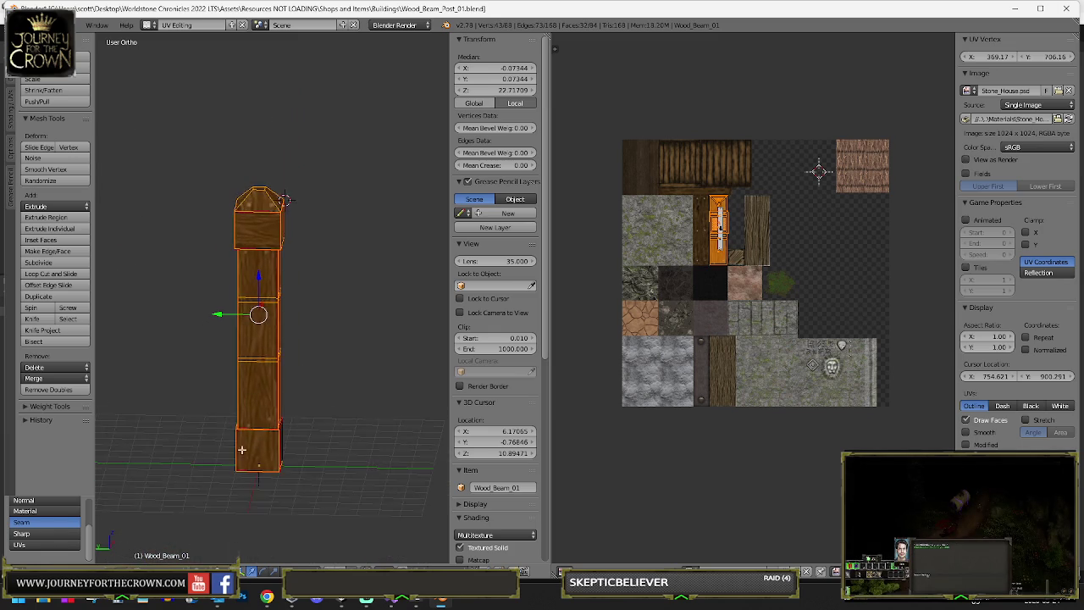
scroll(307, 453, up, 5)
scroll(251, 204, down, 2)
key(KP_8)
key(KP_4)
scroll(230, 302, down, 3)
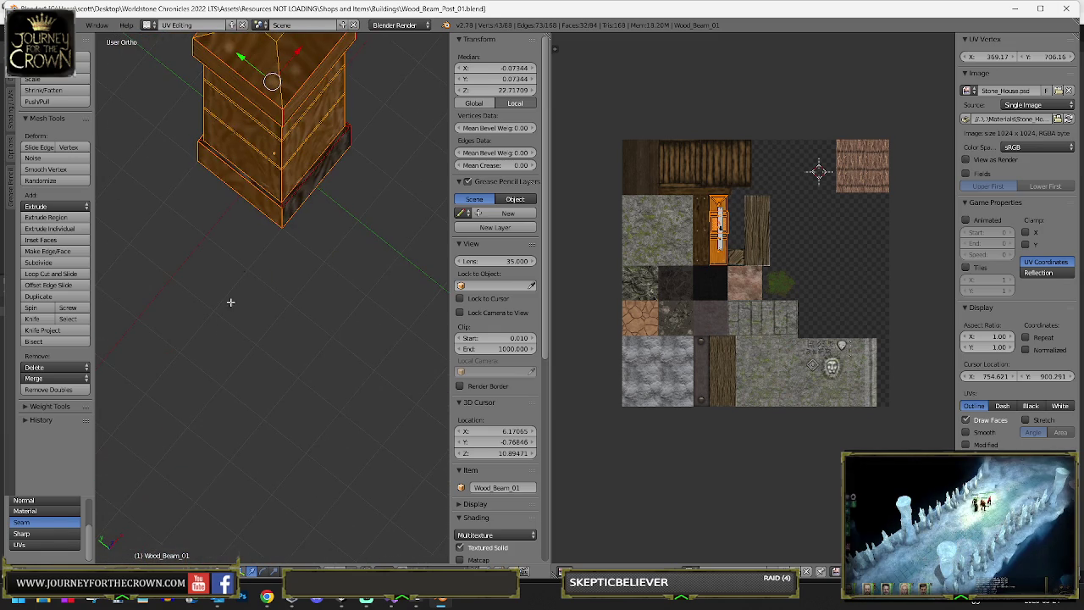
- Add the corner and bottom edges to the selection and frame the pillar
shift+right_click(302, 182)
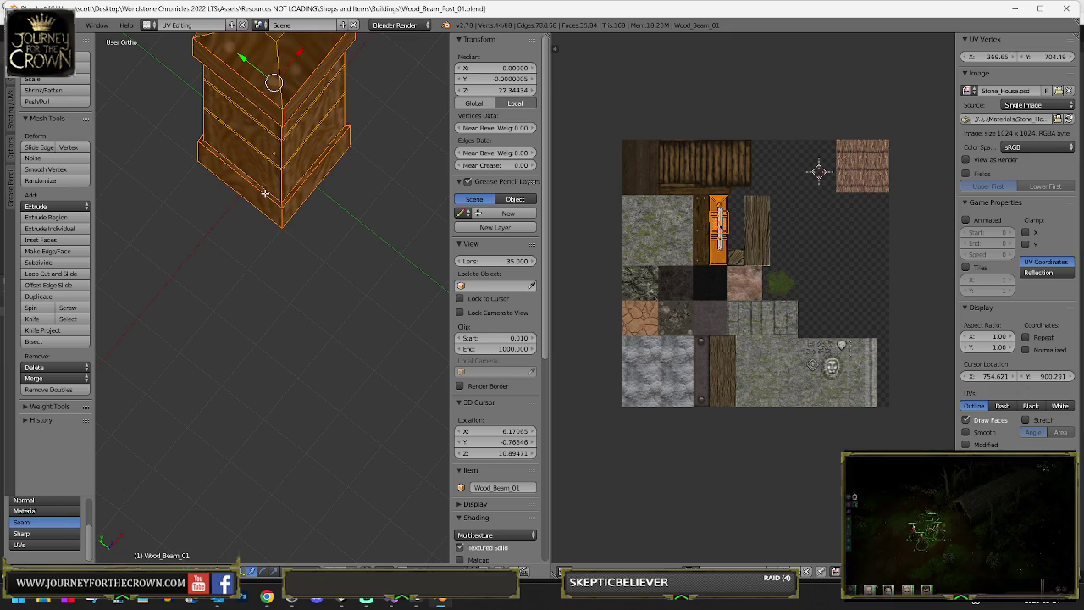
key(KP_1)
scroll(331, 237, up, 2)
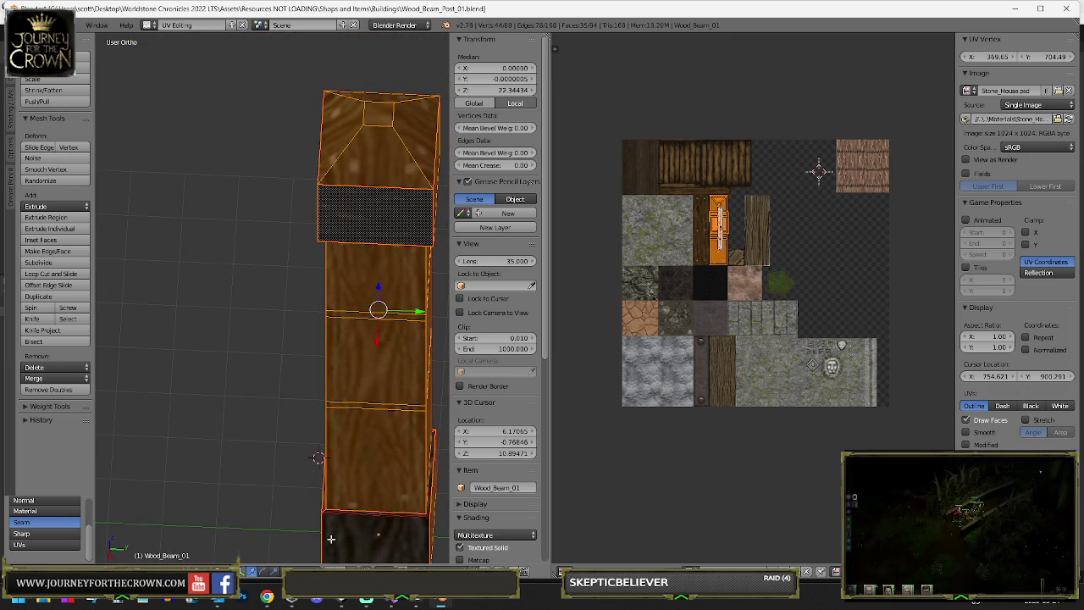
shift+right_click(331, 538)
mouse_move(331, 539)
mouse_down()
mouse_move(398, 503)
mouse_move(363, 331)
mouse_move(307, 455)
mouse_up()
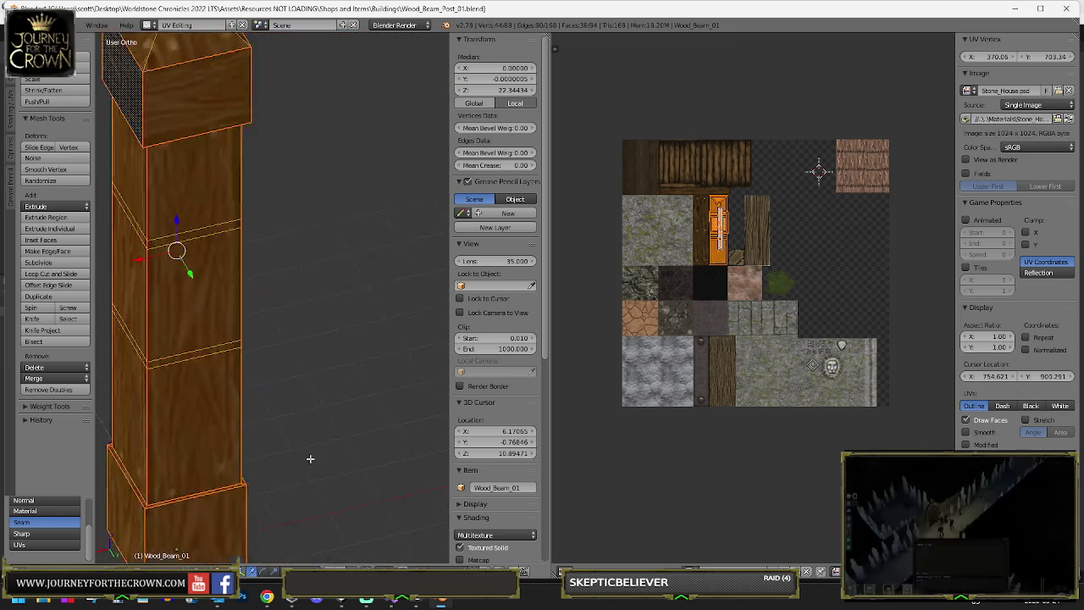
scroll(285, 353, up, 2)
key(KP_Decimal)
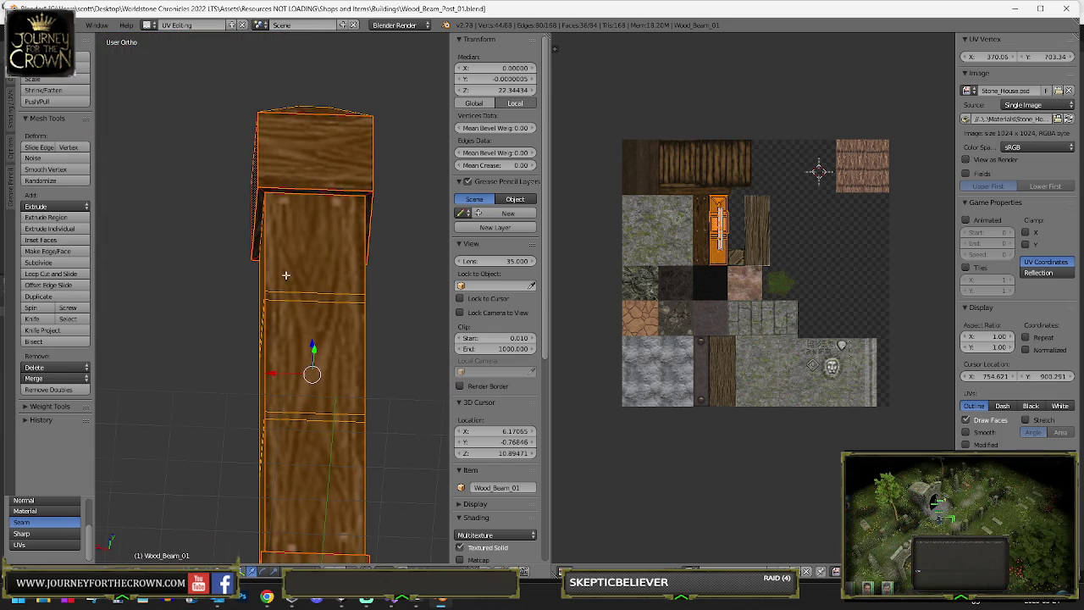
scroll(286, 275, up, 2)
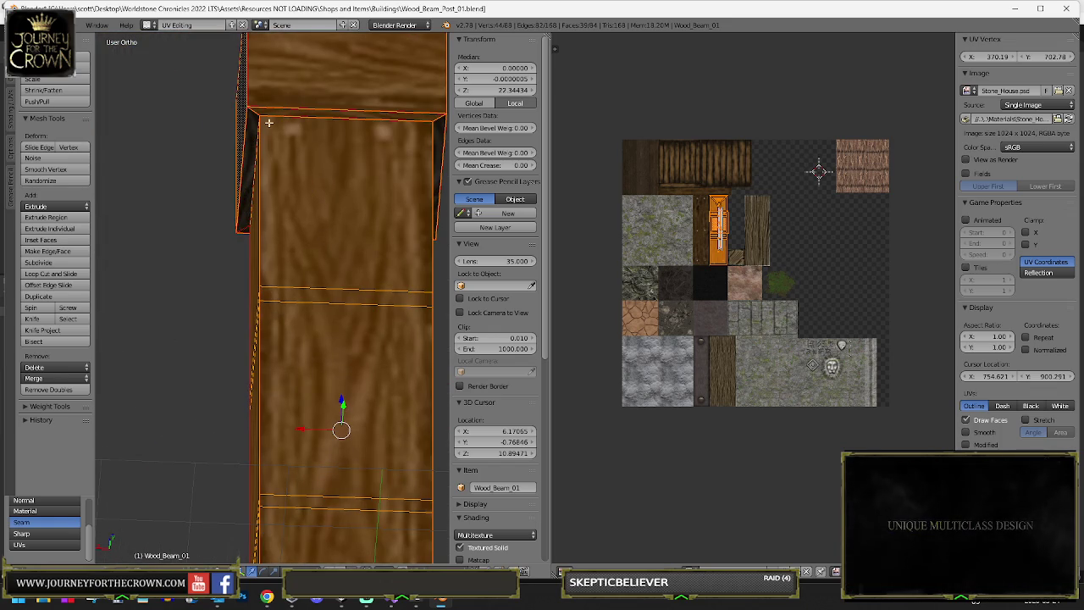
drag(382, 162, 340, 164)
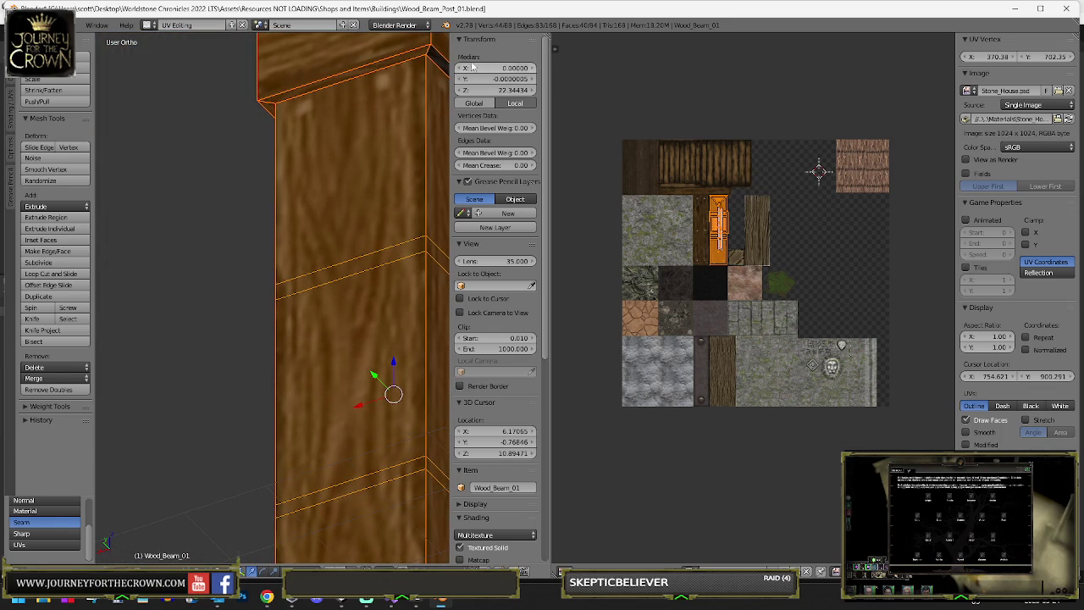
mouse_move(440, 92)
mouse_down()
mouse_move(182, 204)
mouse_move(620, 151)
mouse_up()
scroll(834, 199, up, 2)
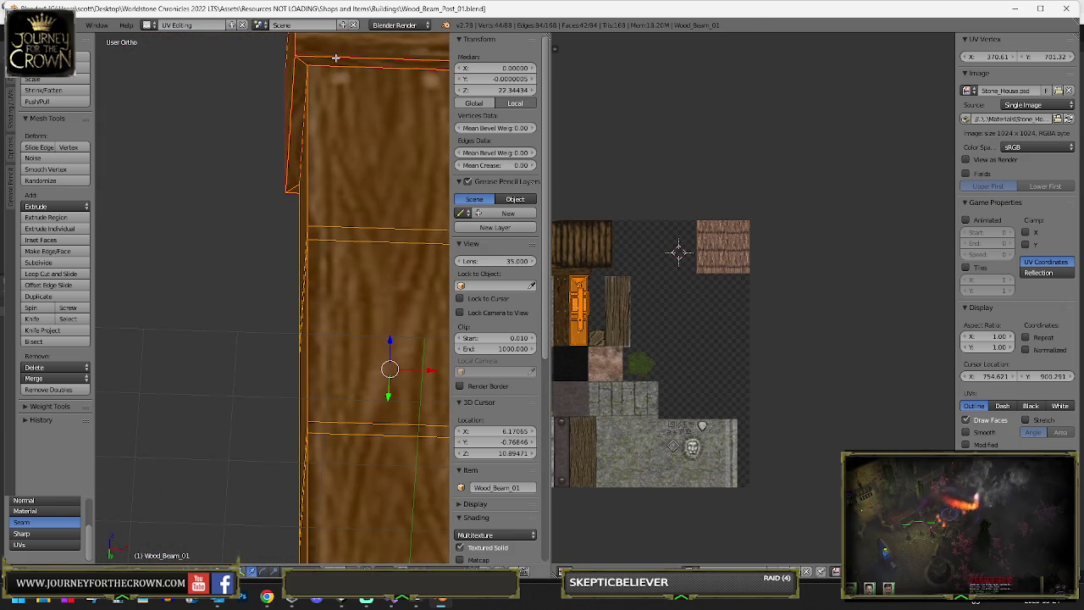
- Delete the selected duplicate vertices, leaving the post with 44 vertices
right_click(336, 58)
key(x)
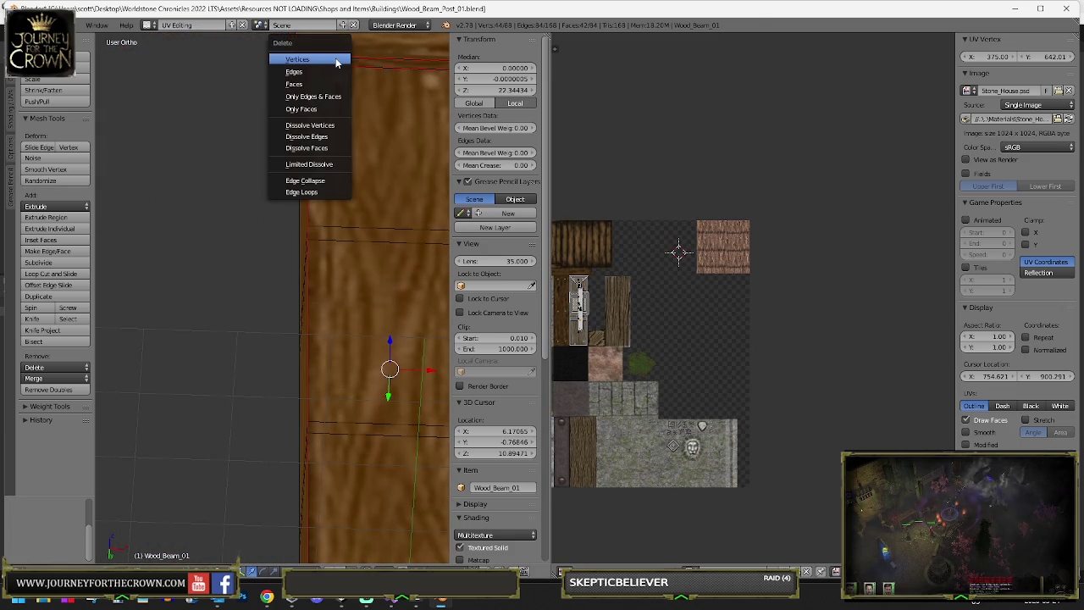
click(335, 58)
scroll(304, 218, down, 3)
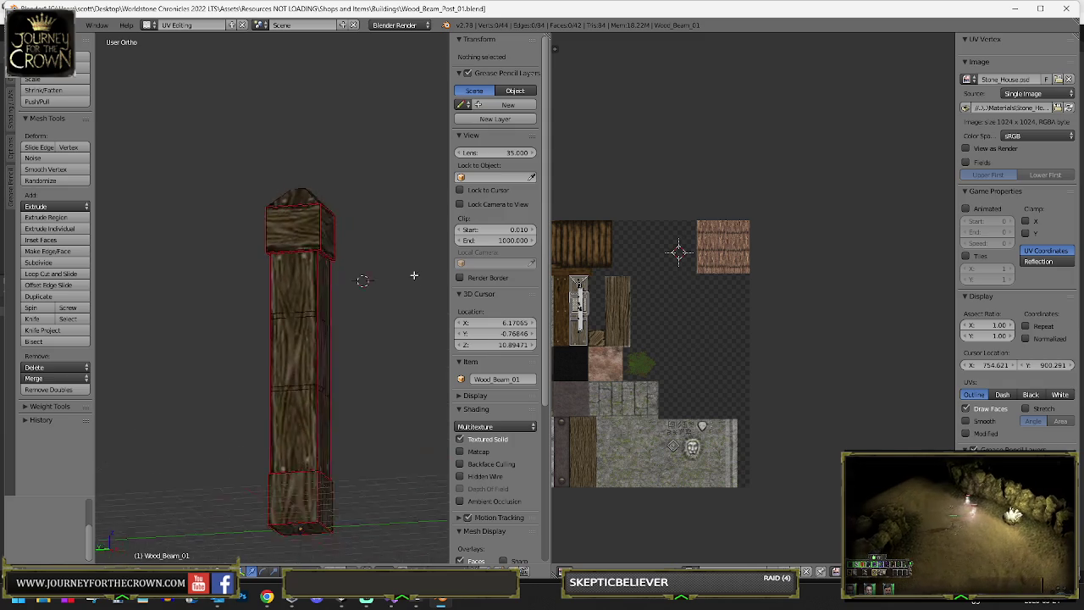
- Return to Object Mode, save the Blender file, and switch to Unity
key(Tab)
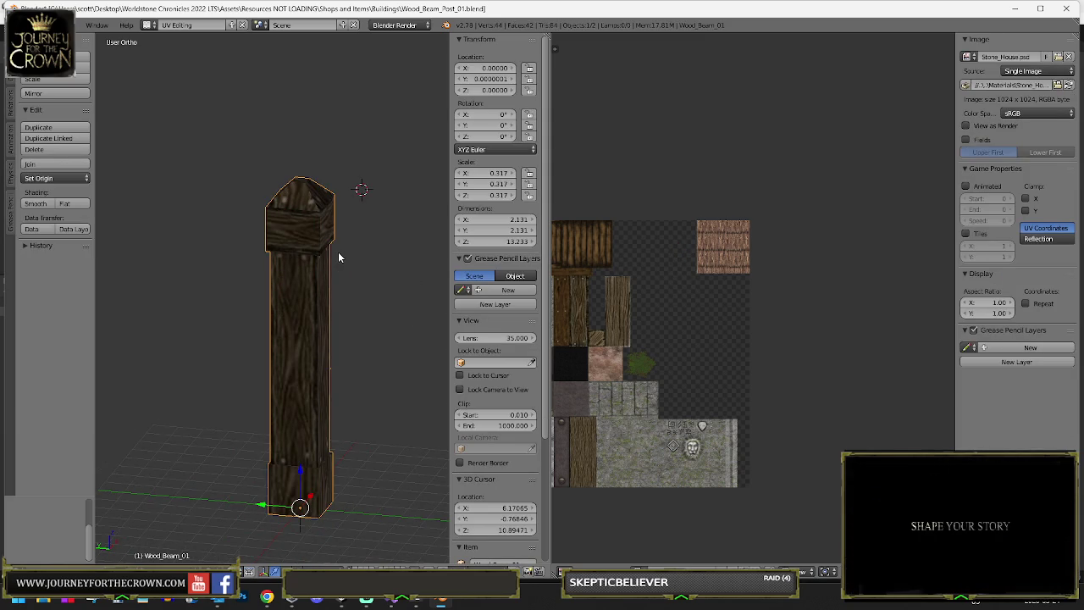
key(ctrl+s)
click(337, 251)
key(alt+Tab)
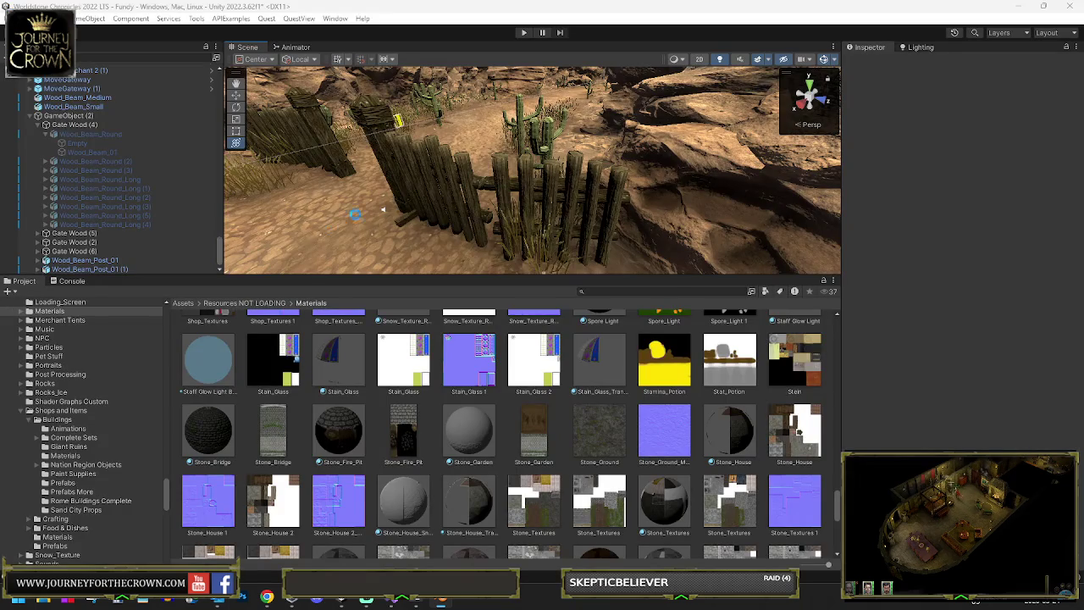
- Select the fence gate, frame GameObject (2) in Unity, then return to Blender's post model
click(461, 172)
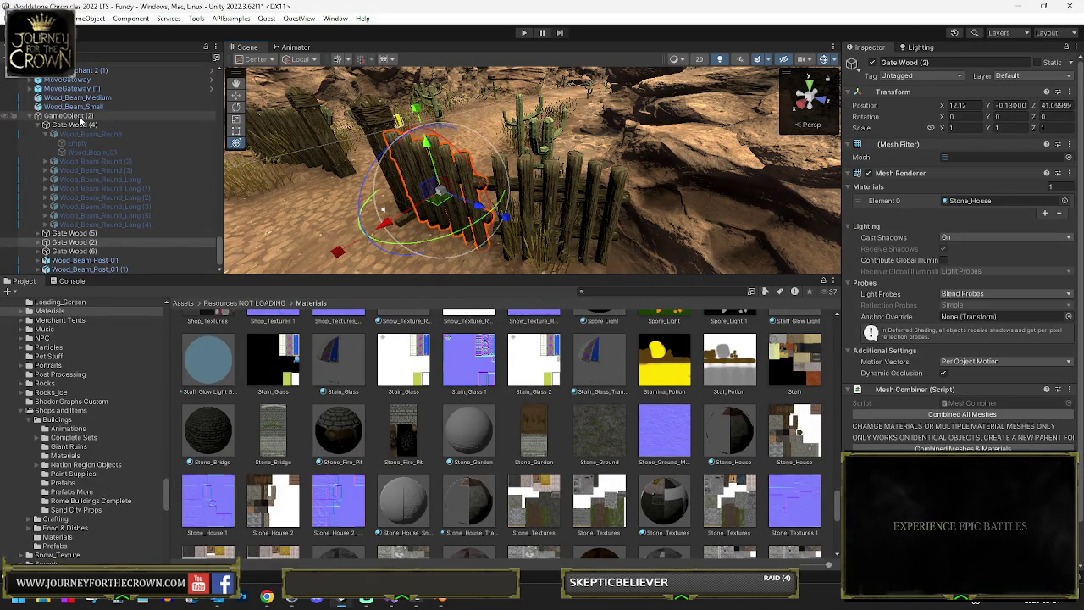
double_click(81, 117)
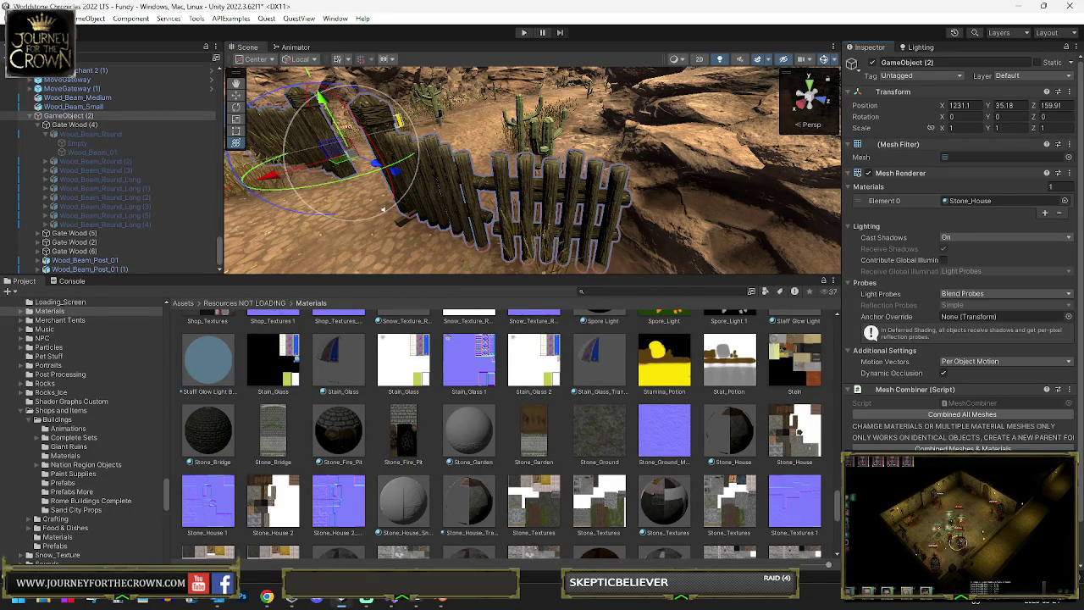
click(444, 601)
scroll(300, 197, up, 5)
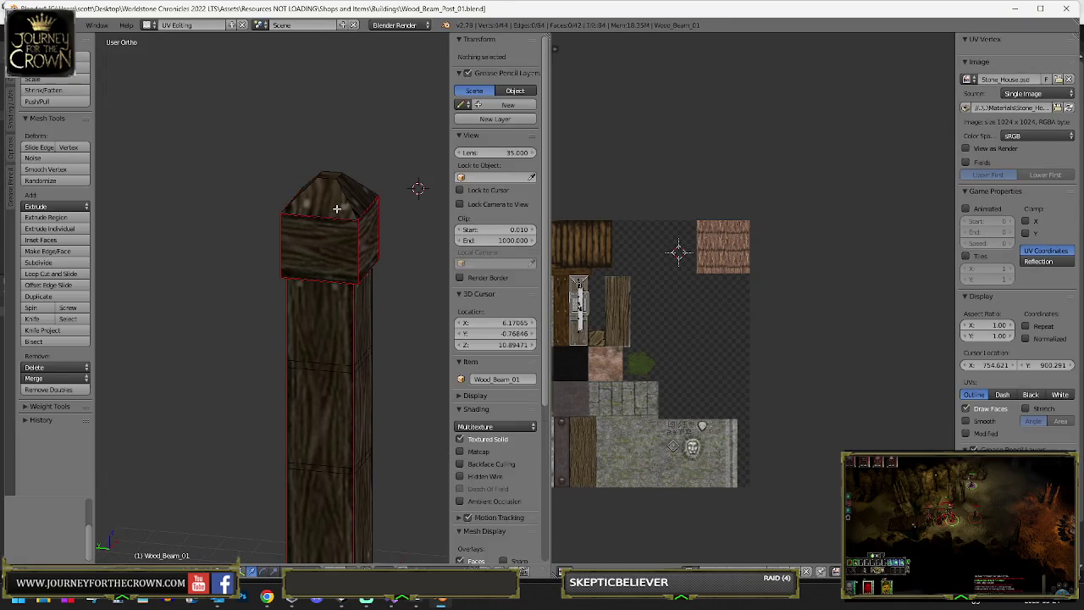
- Delete the faces of the post's pointed top cap and select the flared rim left behind
right_click(339, 195)
mouse_move(355, 194)
mouse_down()
mouse_move(317, 201)
mouse_move(280, 186)
mouse_move(314, 179)
mouse_up()
shift+right_click(317, 201)
scroll(317, 201, down, 2)
shift+right_click(274, 182)
key(x)
click(274, 182)
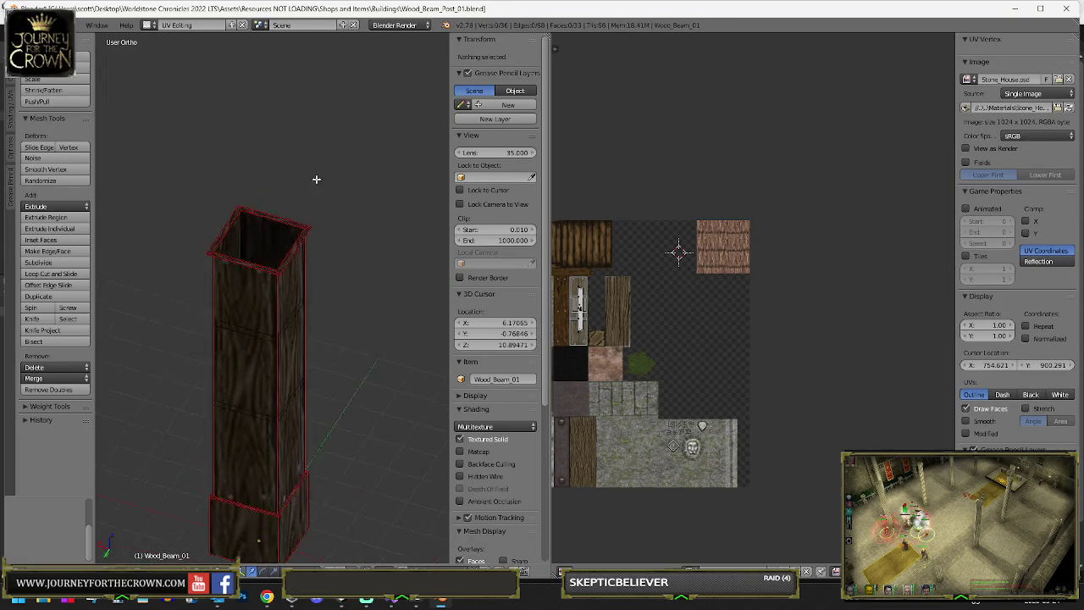
scroll(277, 241, up, 2)
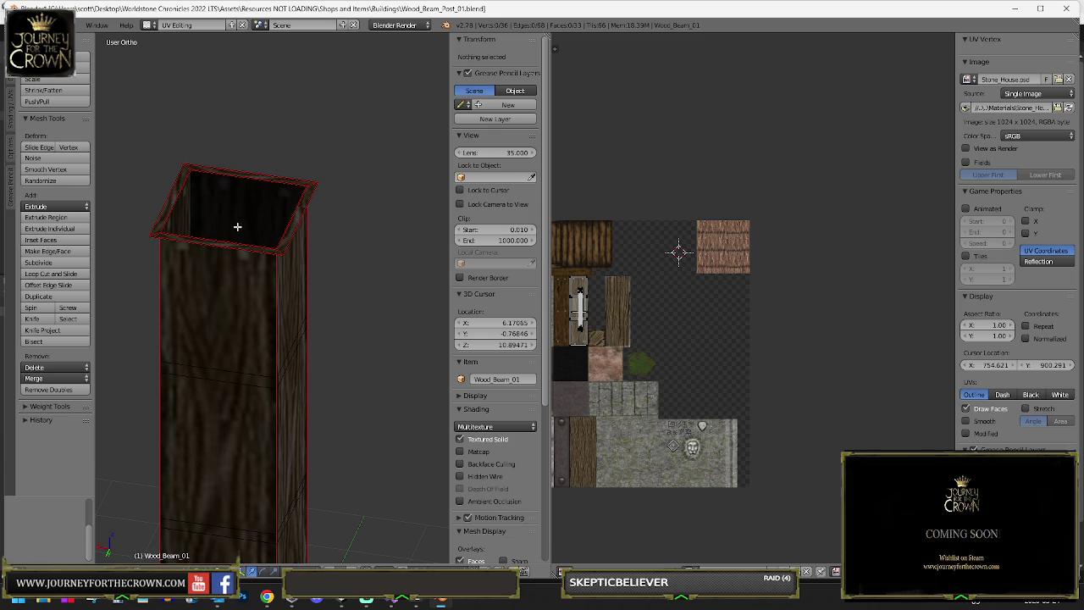
alt+right_click(222, 241)
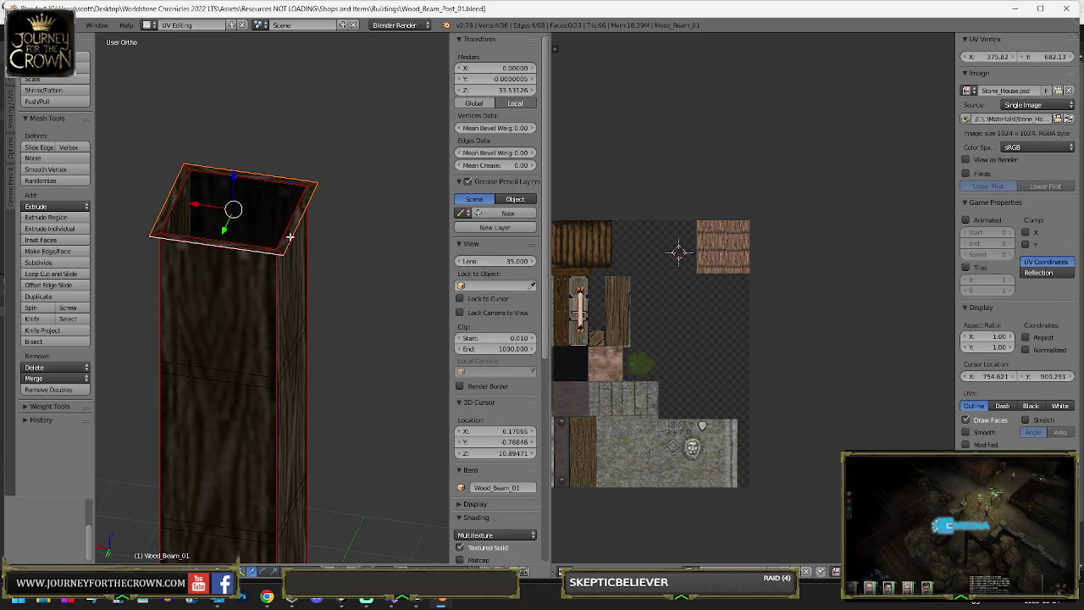
- Delete the rim vertices, fill the top edge loop with a face, and unwrap it
key(x)
click(289, 237)
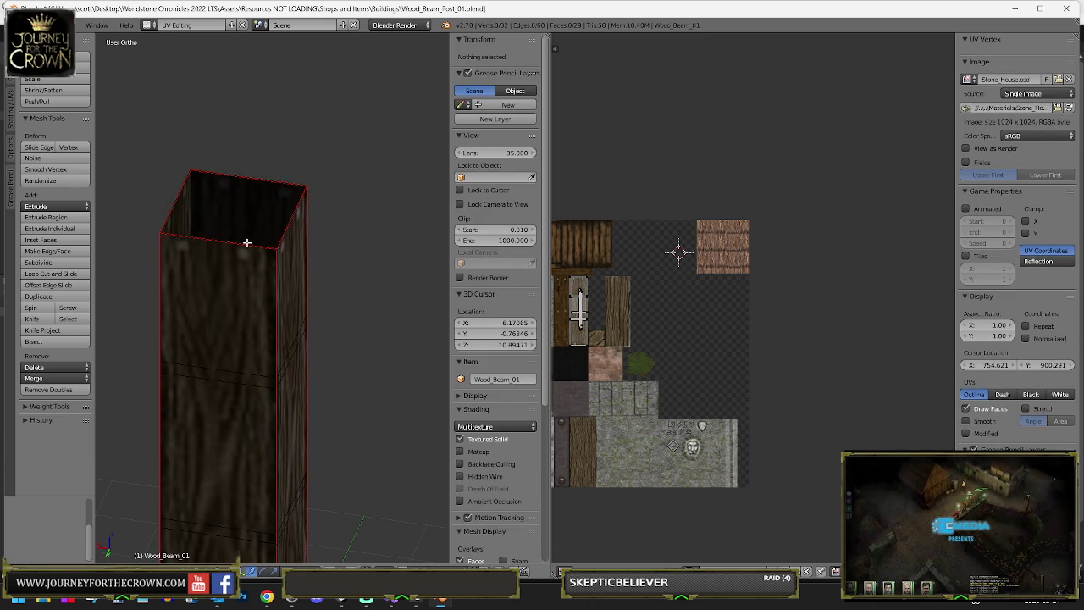
alt+right_click(246, 242)
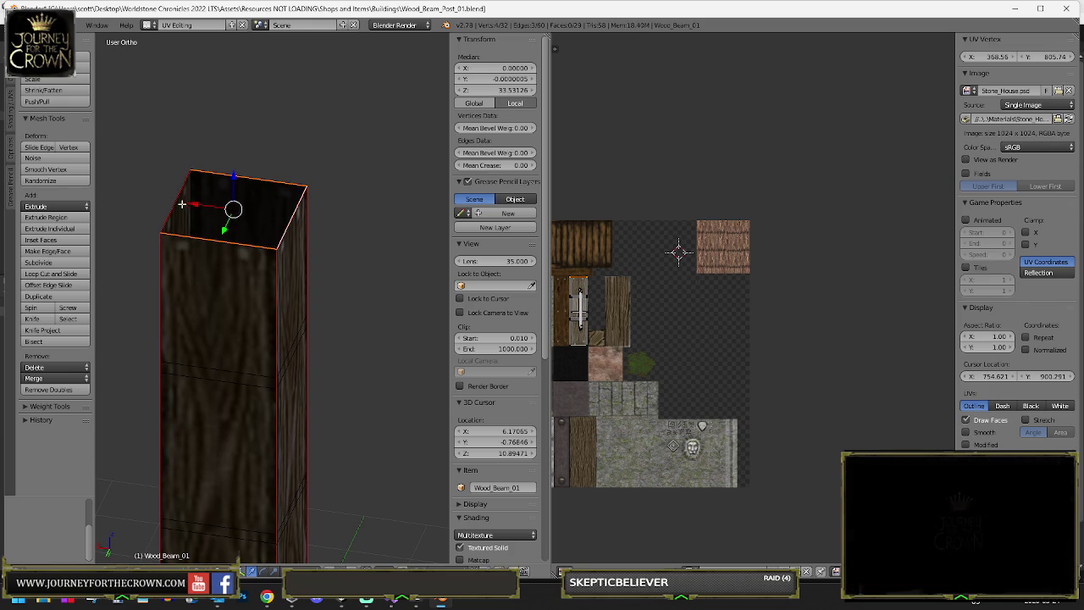
key(f)
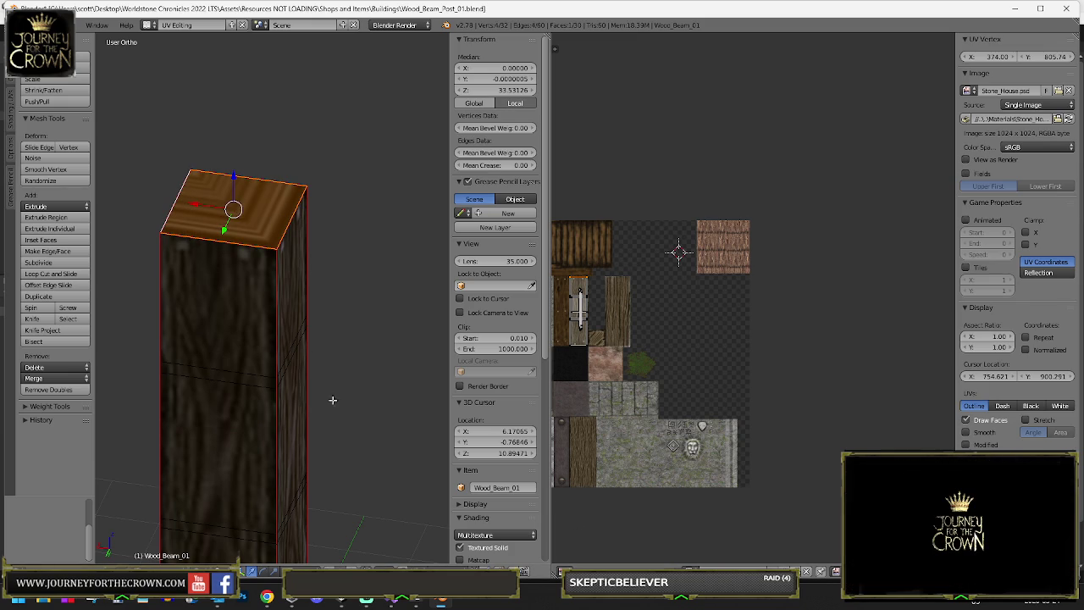
key(u)
click(113, 349)
- Scale and move the top face's UV island onto an end-grain wood tile of Stone_House.psd
scroll(704, 373, down, 3)
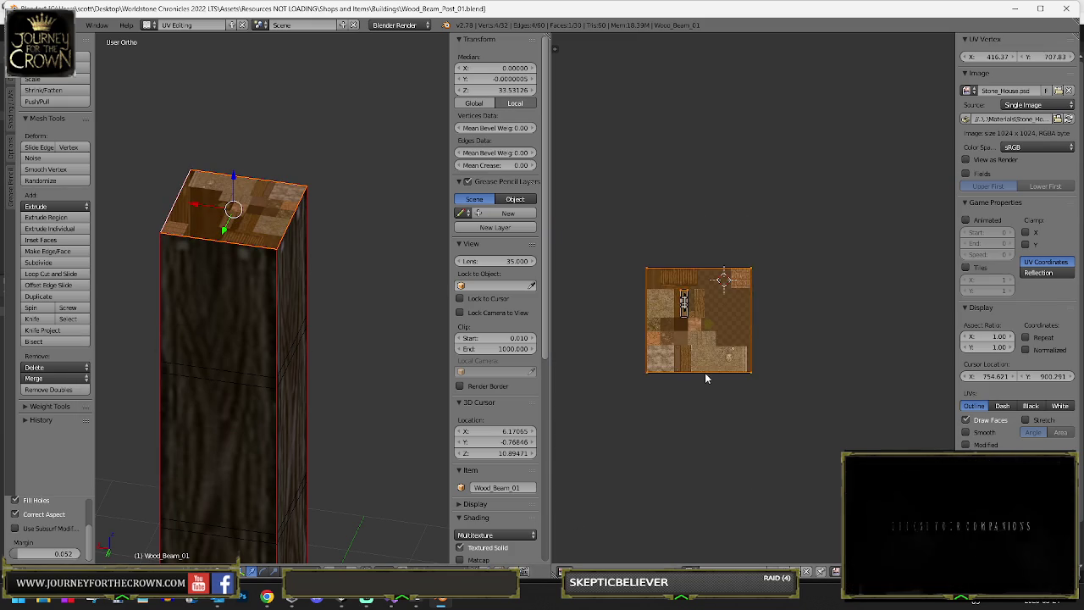
key(s)
click(779, 427)
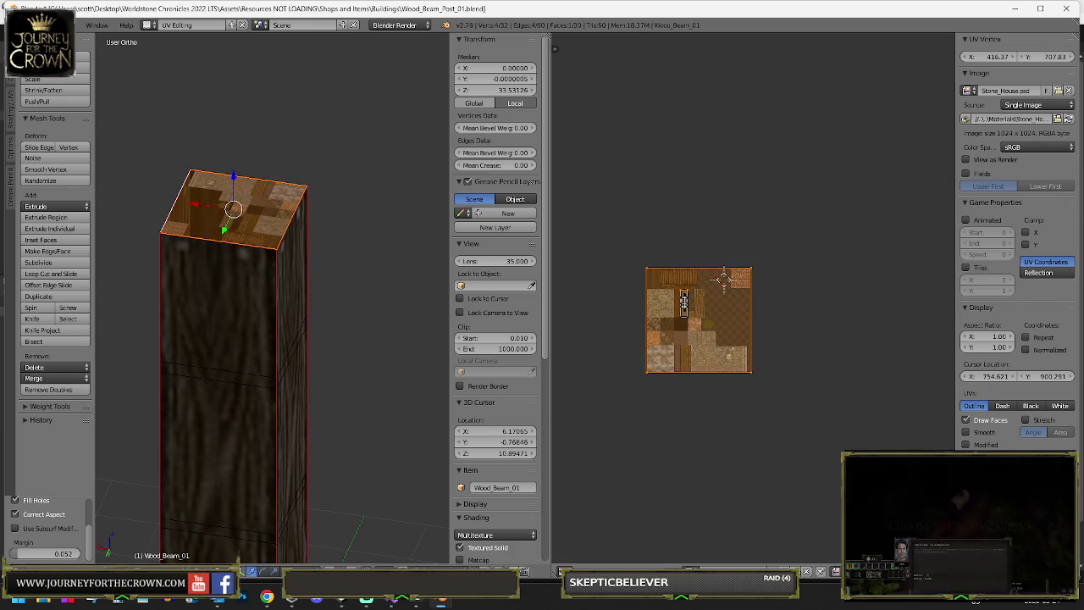
click(709, 332)
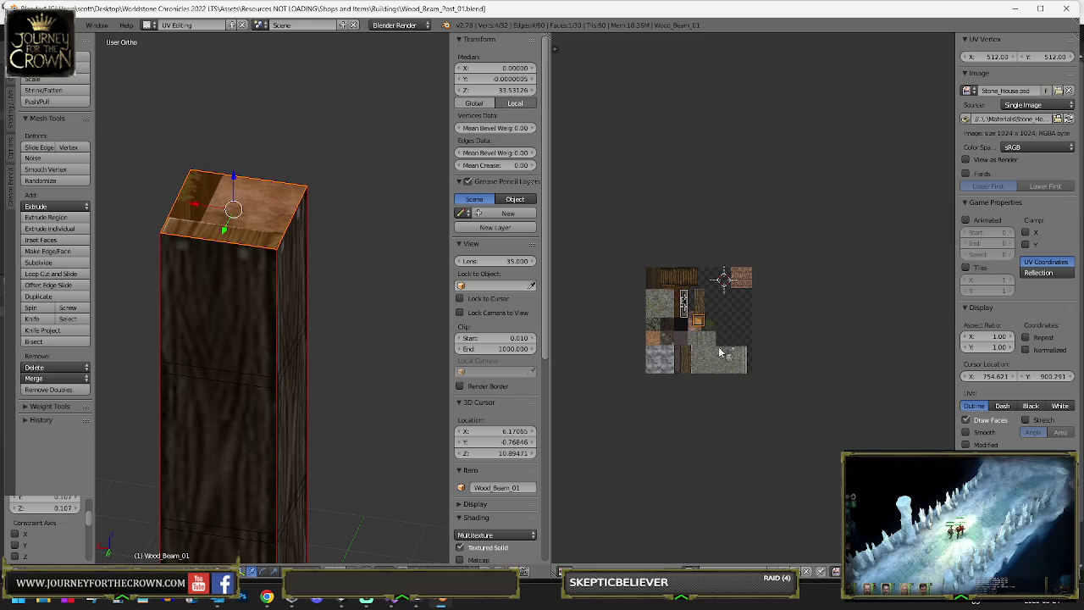
scroll(661, 314, up, 5)
scroll(751, 298, up, 3)
key(g)
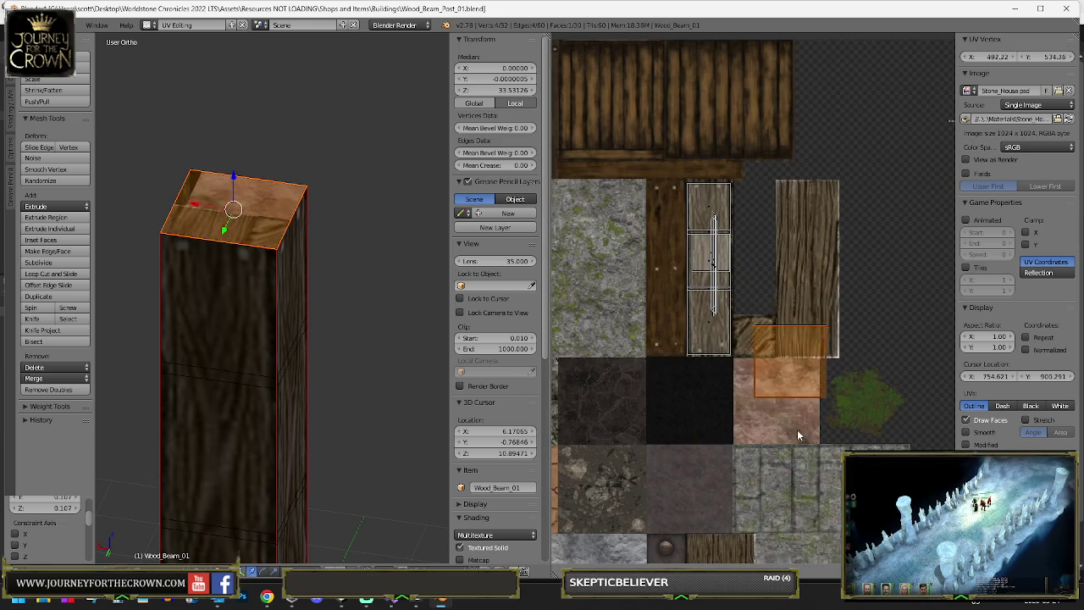
click(761, 405)
key(s)
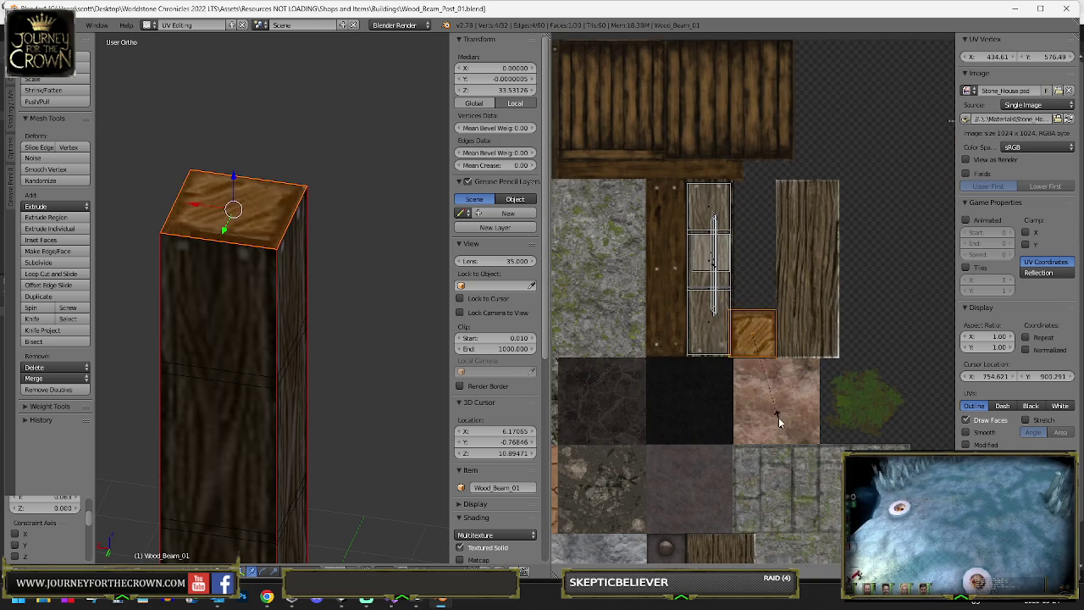
click(766, 395)
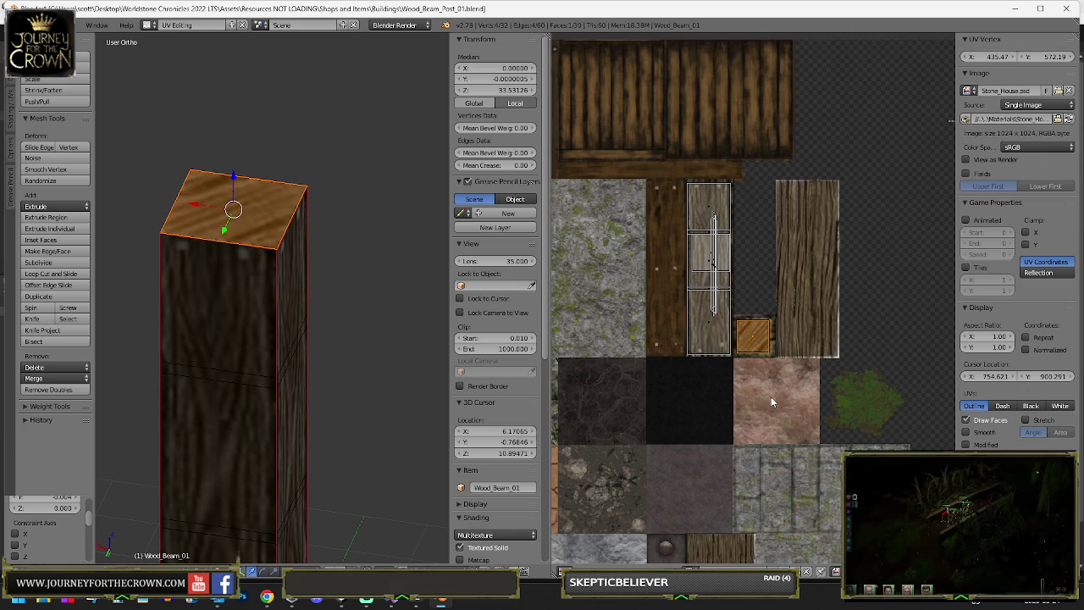
key(Tab)
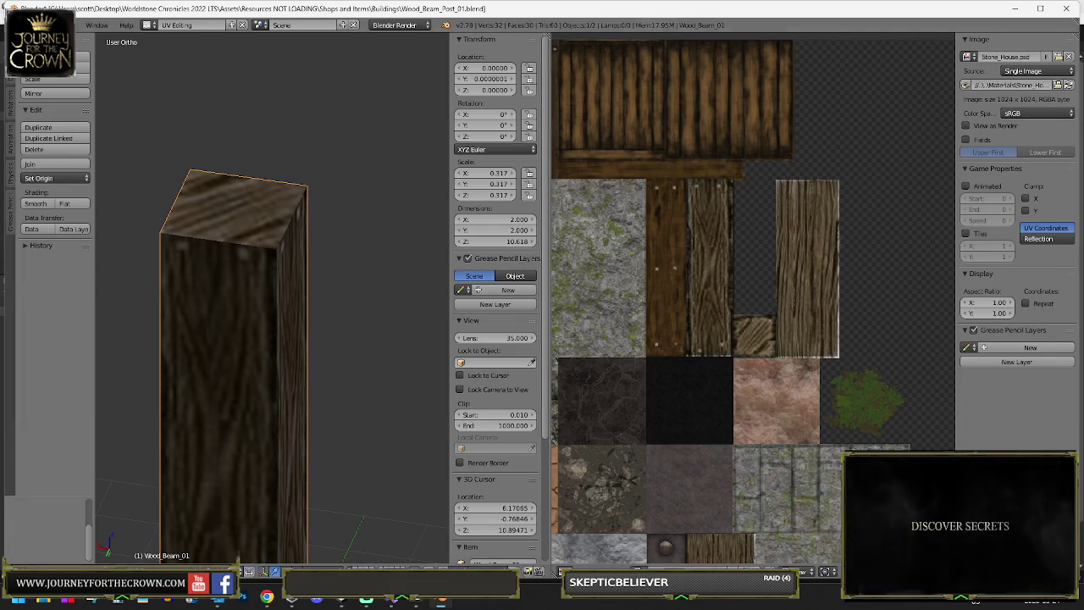
- Save the file, then slightly rescale the top face's UV texture
click(38, 24)
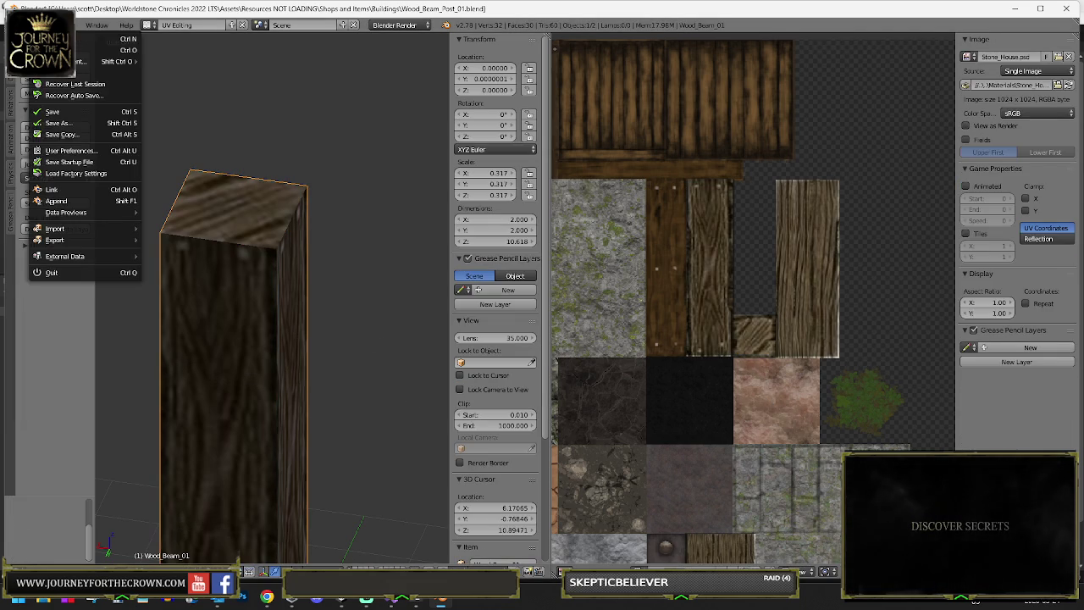
click(56, 116)
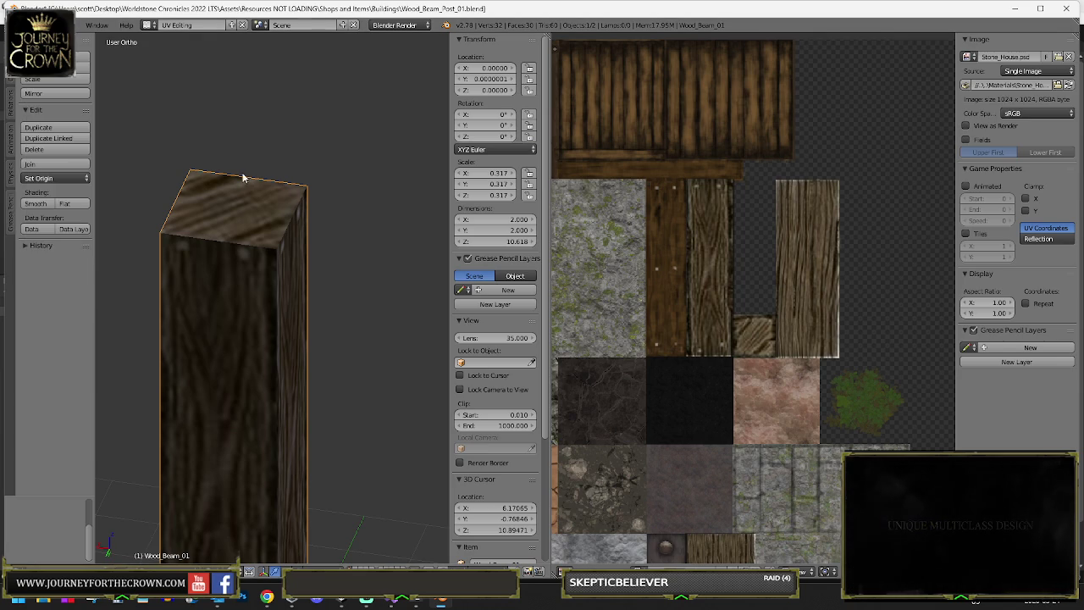
key(Tab)
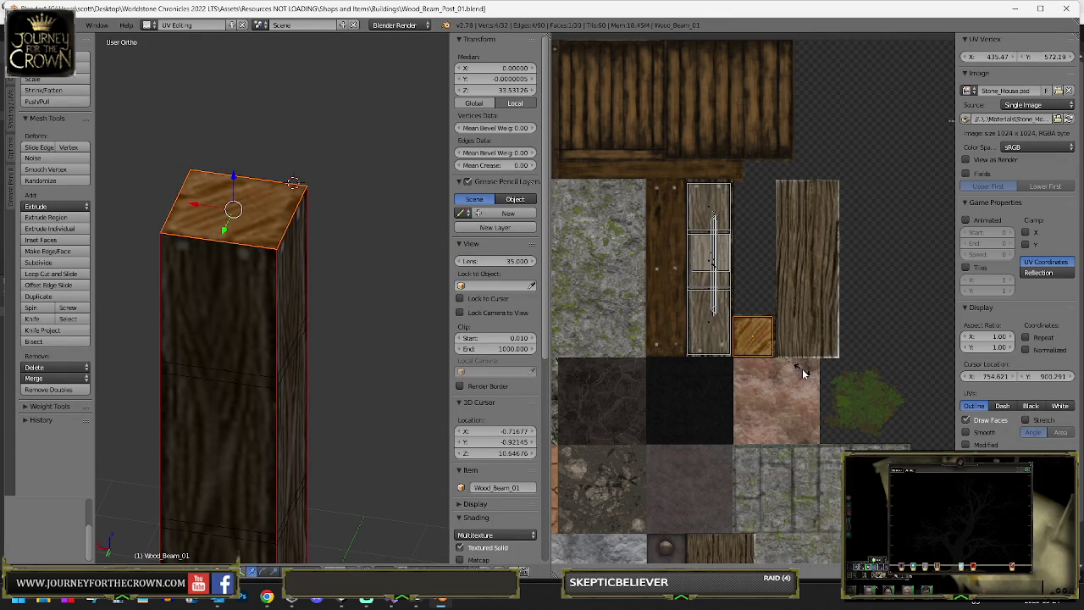
click(802, 373)
key(Tab)
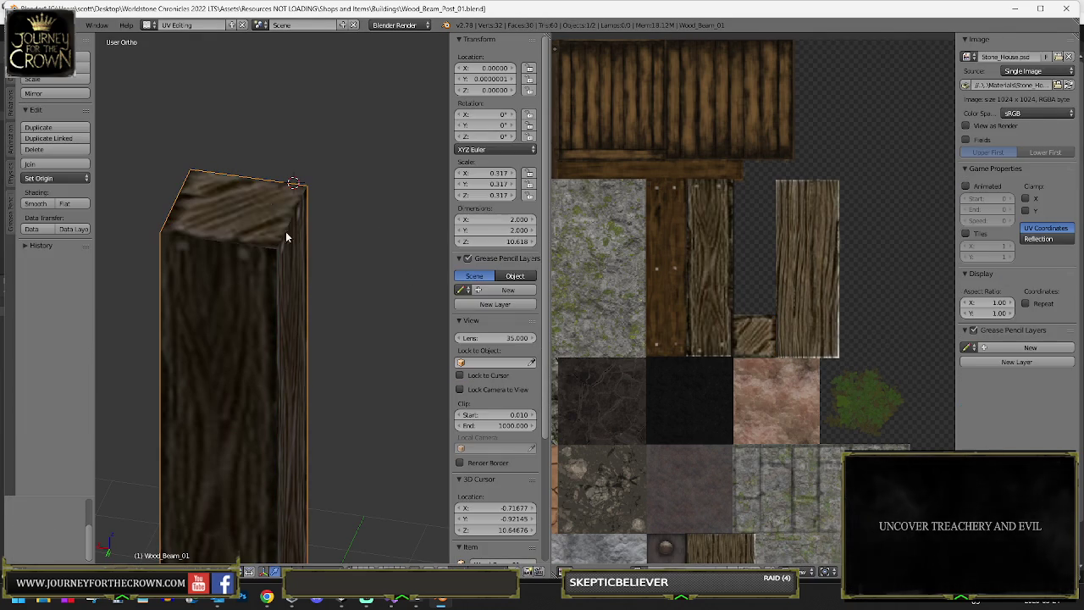
- Save the model as Wood_Beam_Post_02.blend and switch back to Unity
click(23, 24)
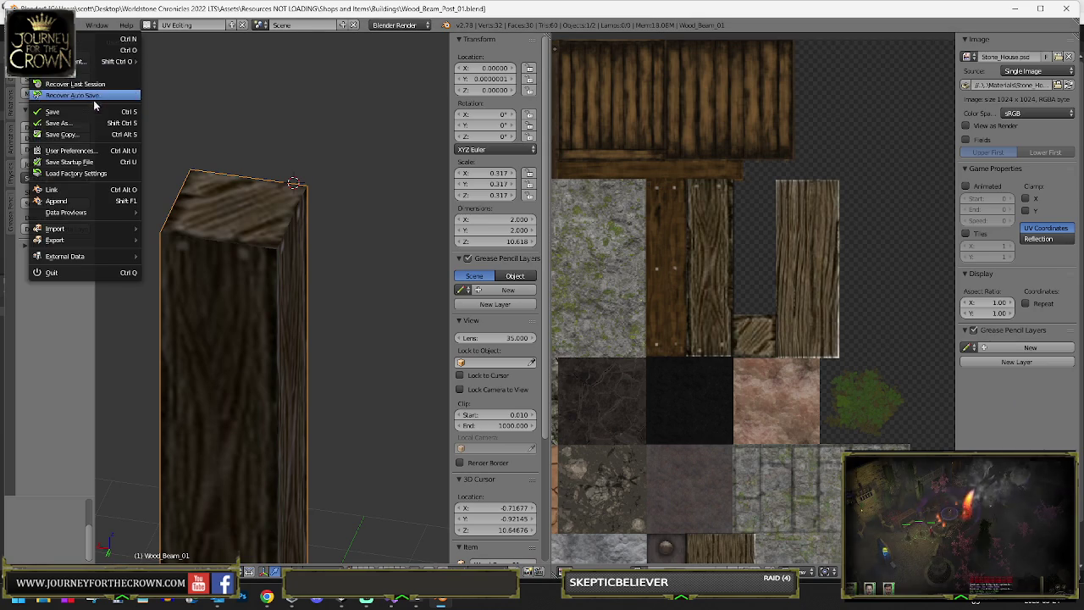
click(80, 124)
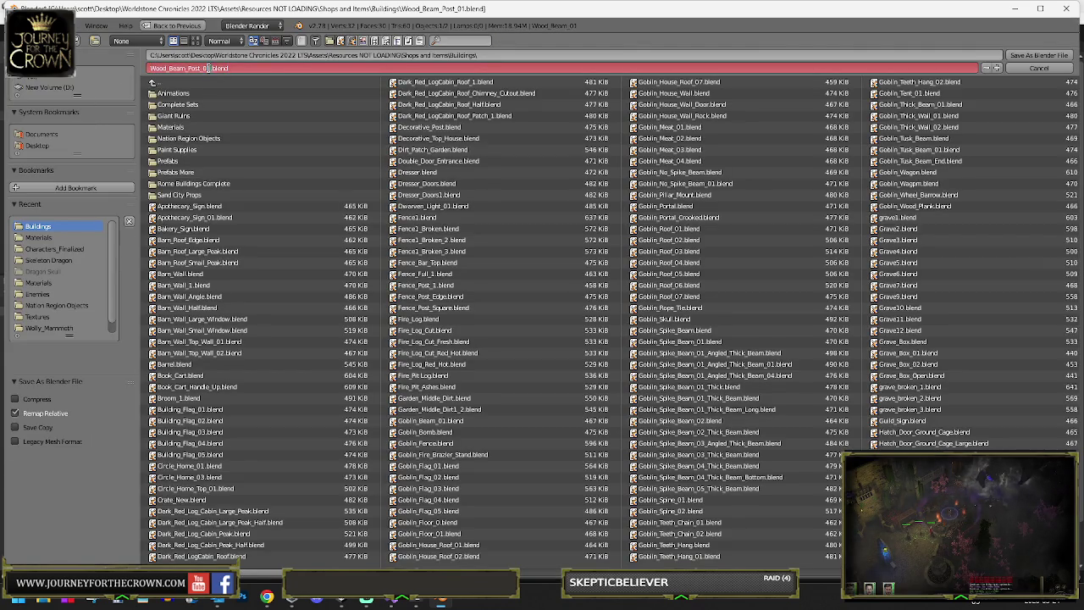
key(Return)
key(Return)
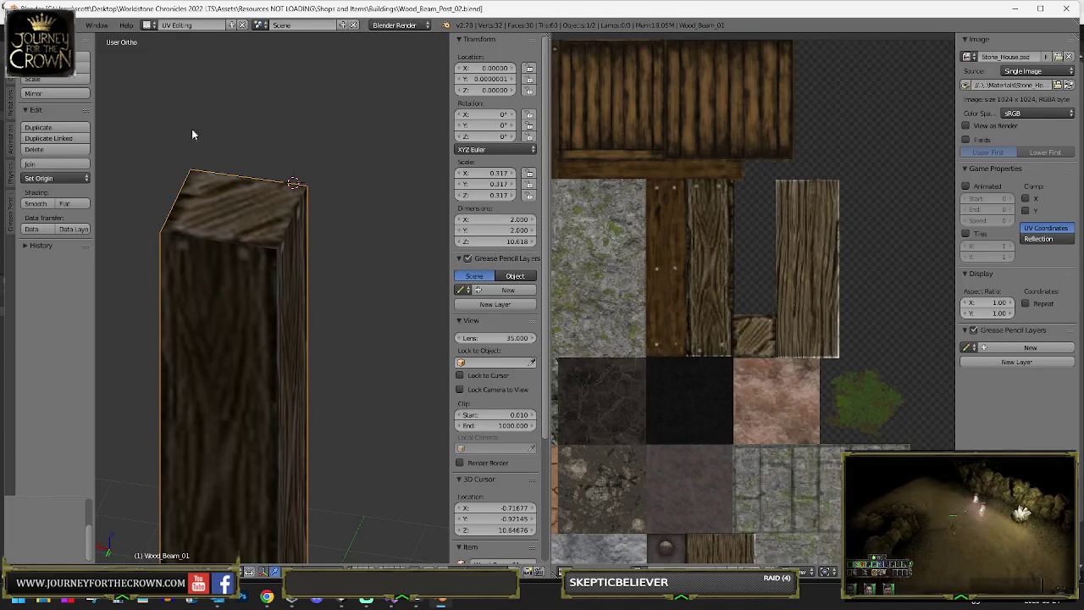
key(alt+Tab)
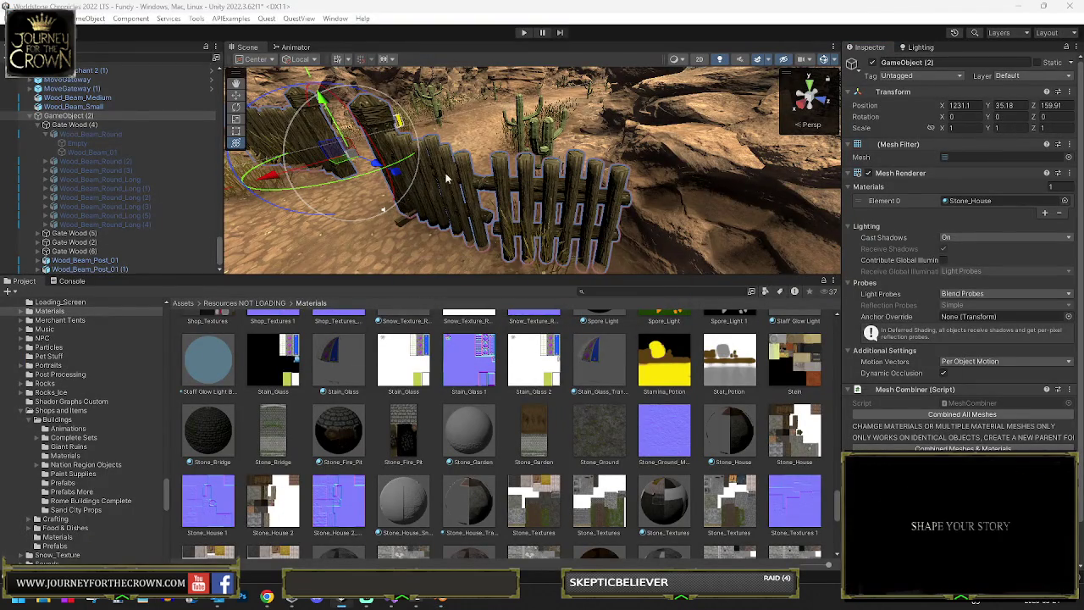
- Locate Wood_Beam_Post_02 beside Wood_Beam_Post_01 in Buildings and view their Materials and Model import settings
click(166, 259)
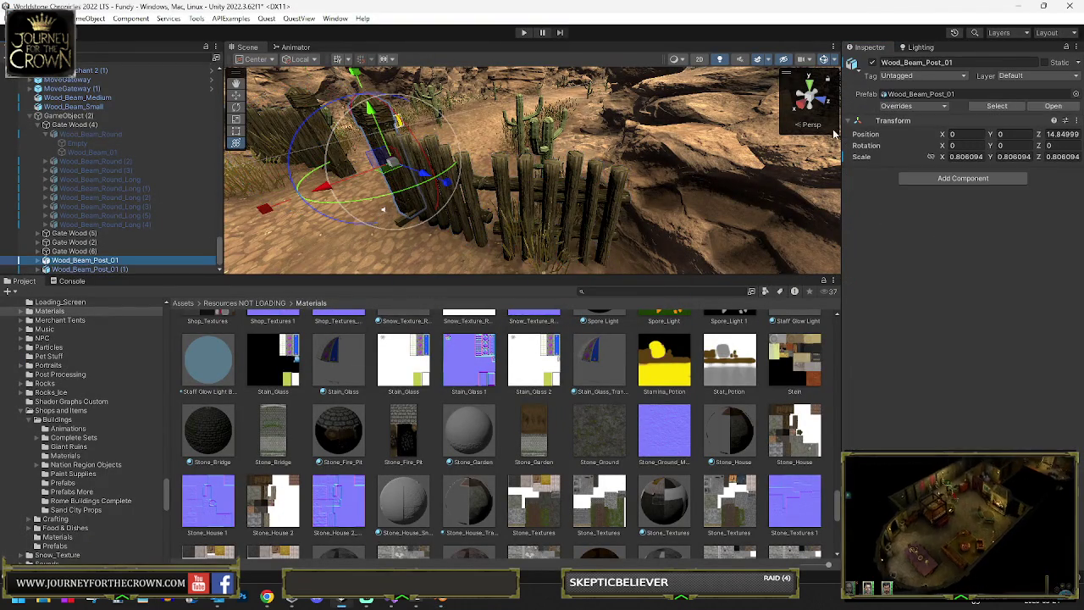
click(996, 108)
key(Right)
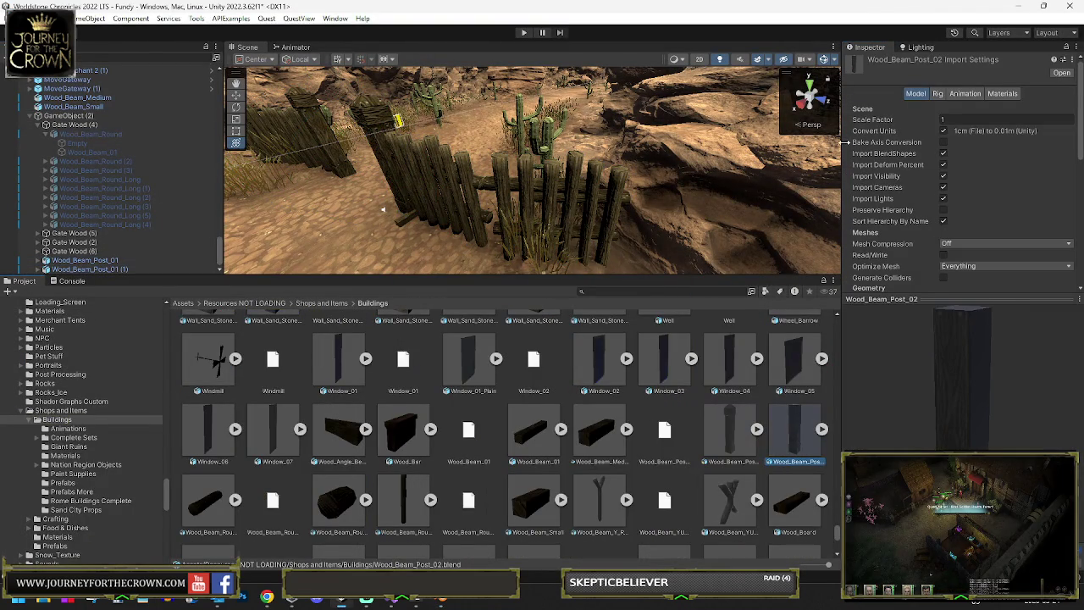
scroll(984, 176, down, 10)
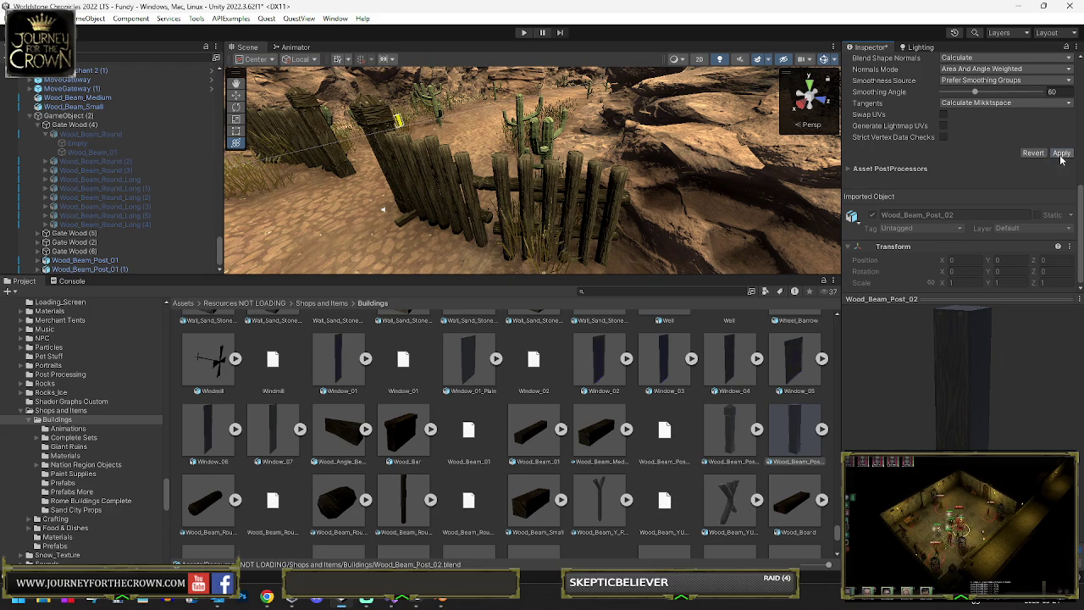
key(shift+Left)
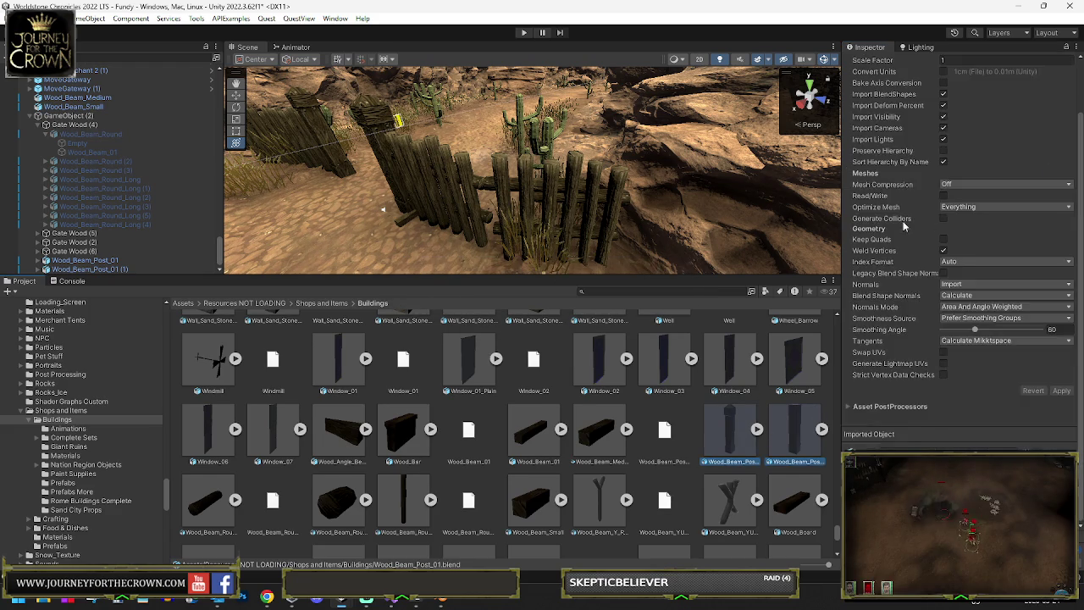
click(1003, 93)
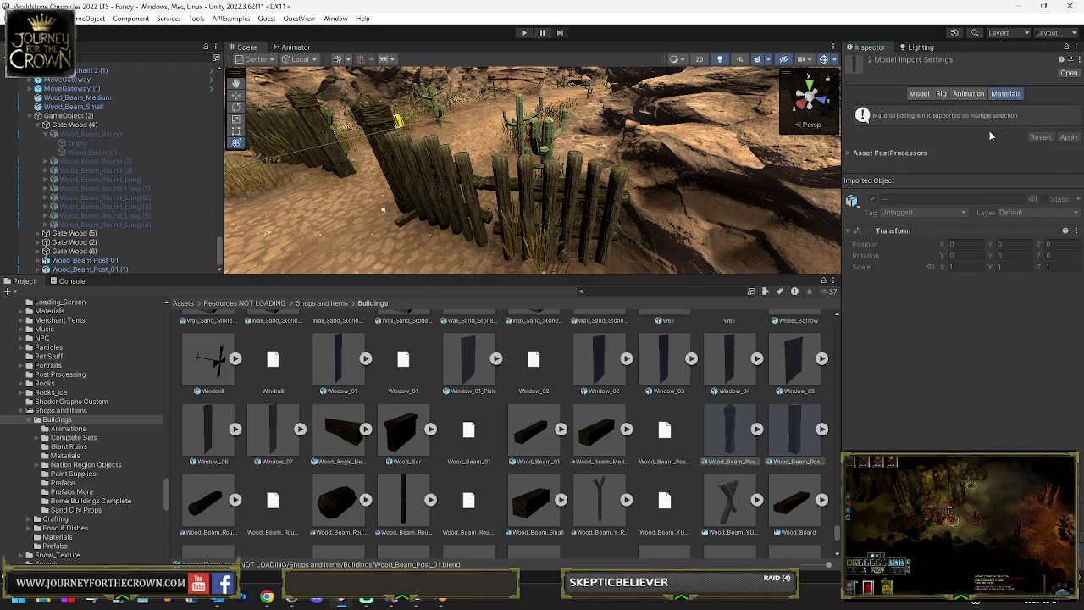
click(919, 93)
key(shift+Right)
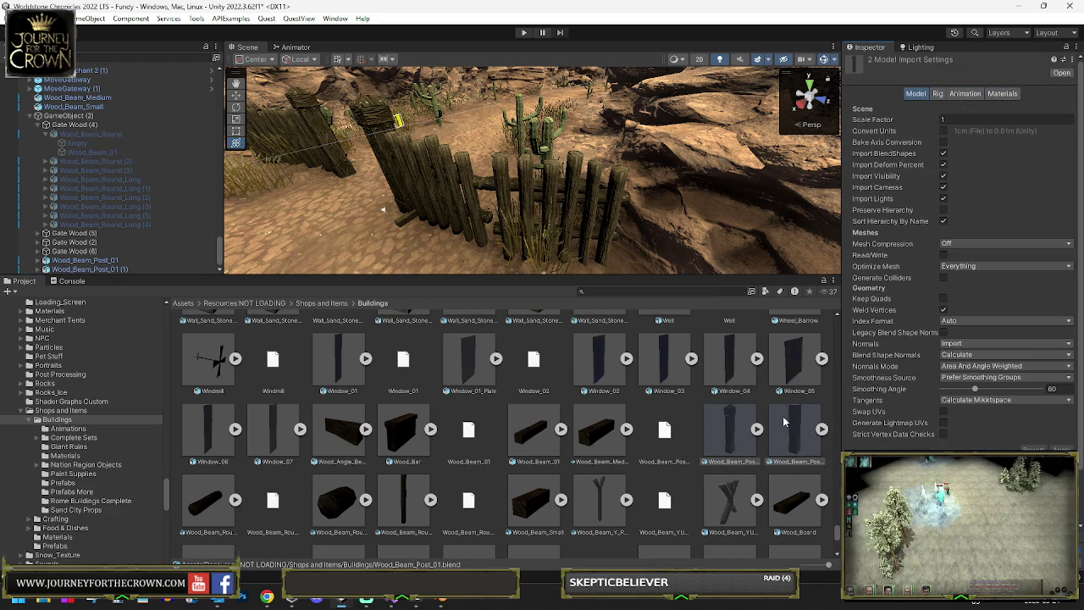
- Remap Wood_Beam_Post_02's stone-house material slot to the Stone_House material
click(1002, 93)
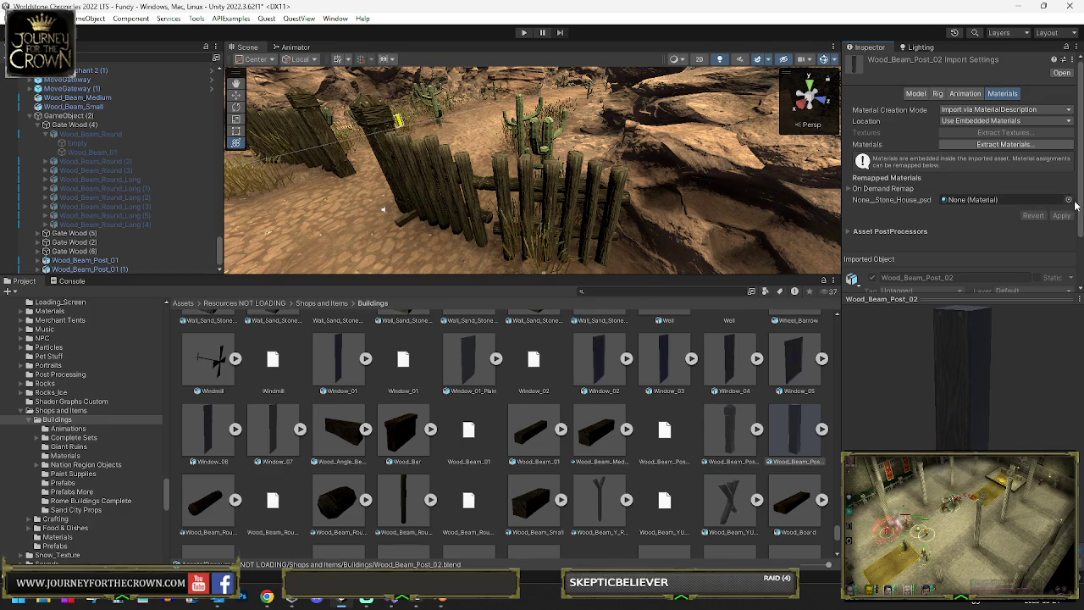
click(1053, 194)
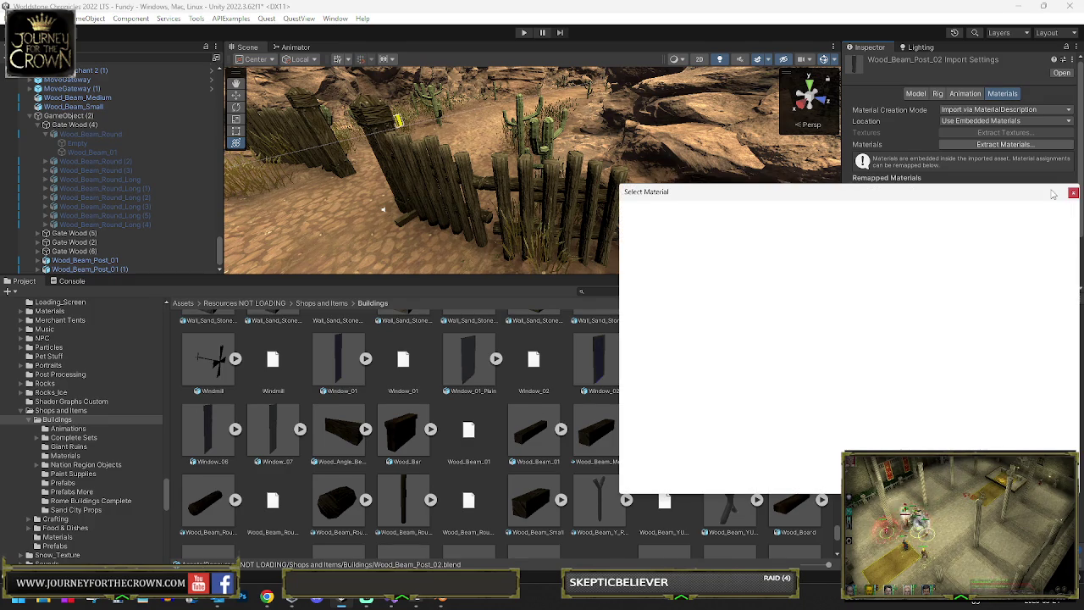
text(stone house)
scroll(808, 326, down, 3)
scroll(809, 326, down, 5)
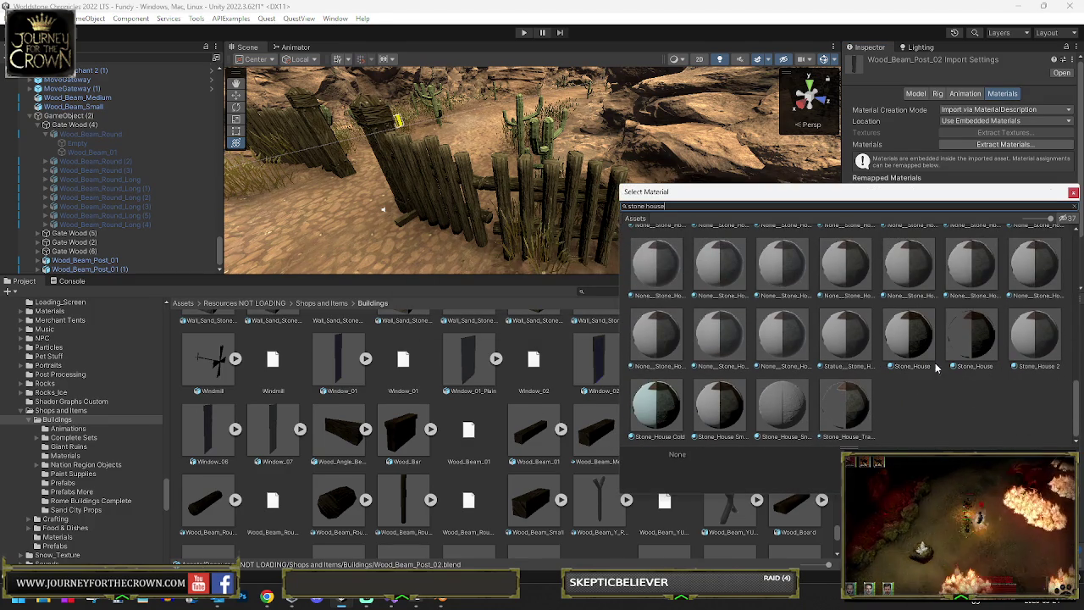
click(972, 339)
click(909, 339)
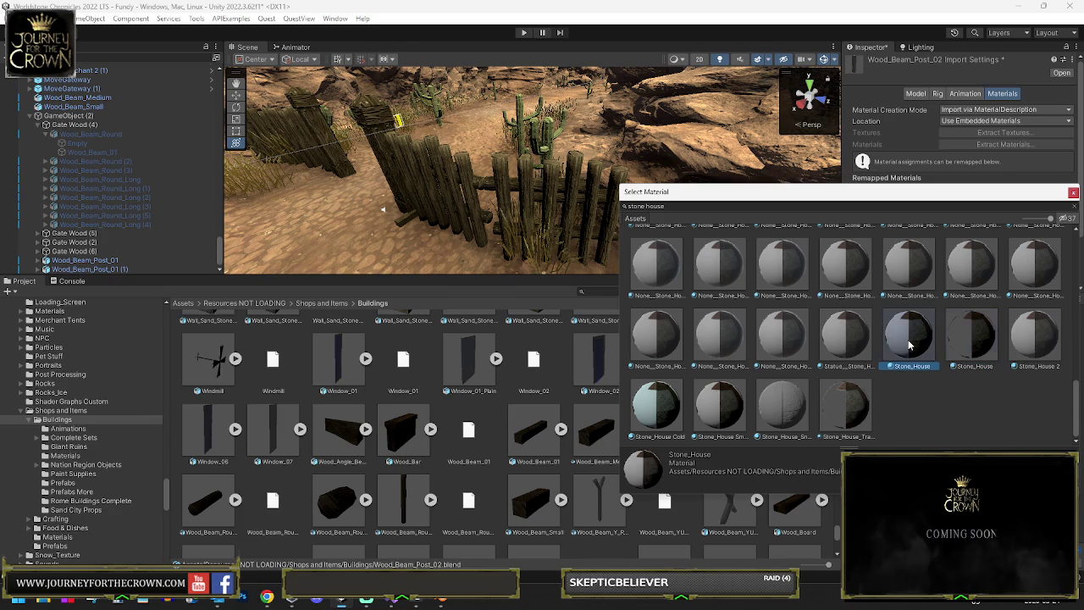
double_click(953, 342)
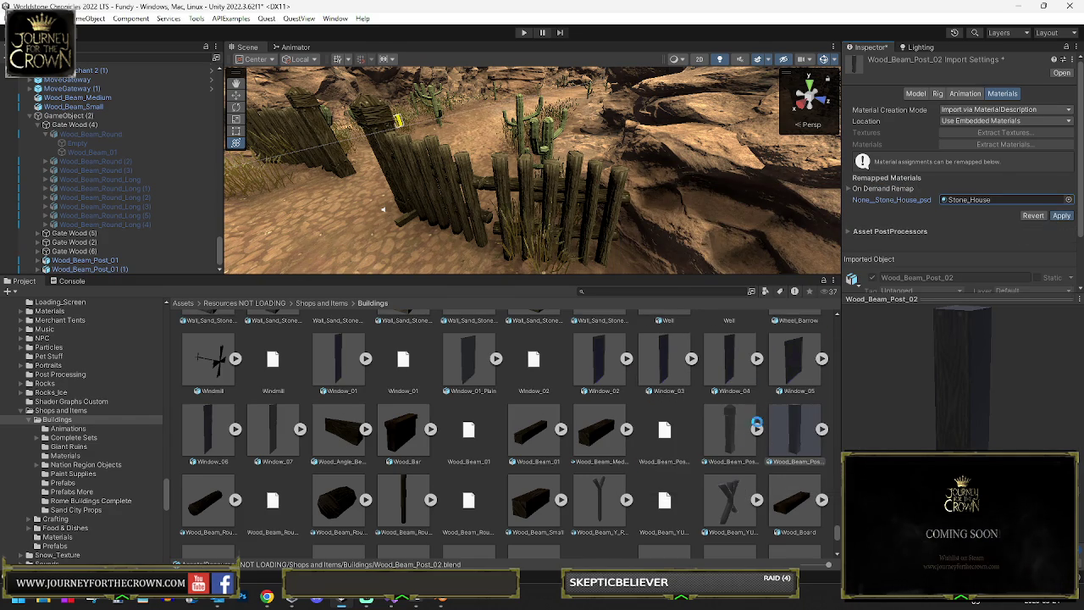
- Remap Wood_Beam_Post_01's stone-house slot to Stone_House, then drag the post into the scene by the fence
click(731, 429)
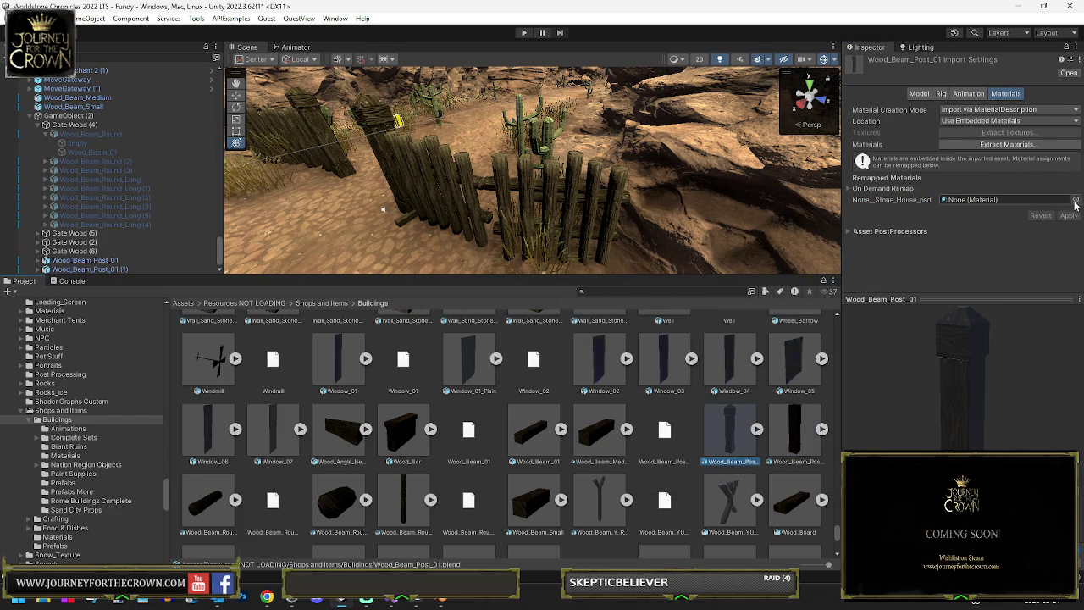
click(1074, 201)
text(e house)
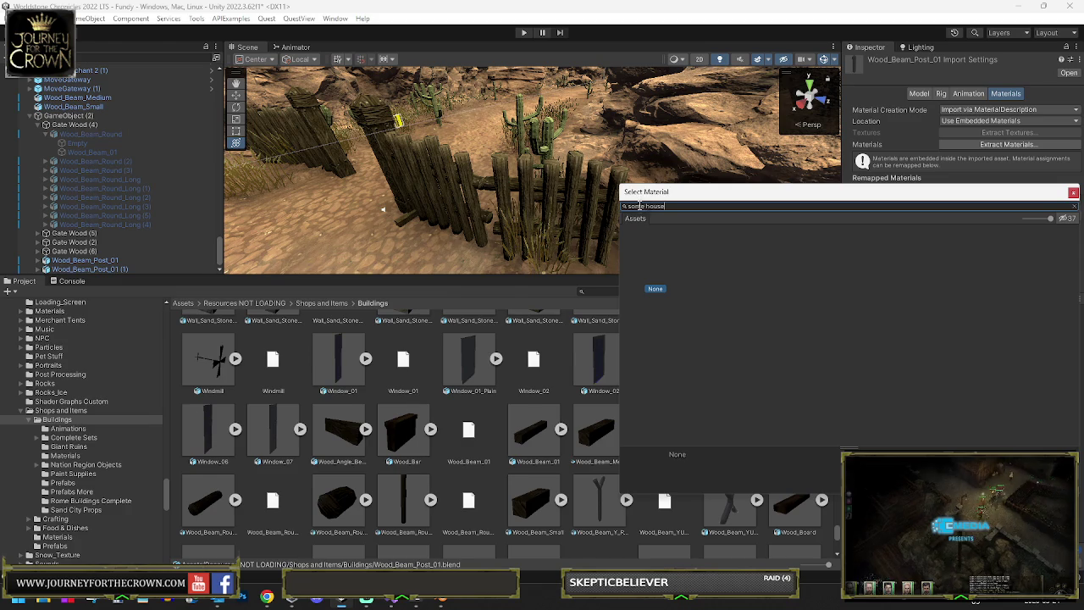
key(BackSpace)
key(BackSpace)
text(to)
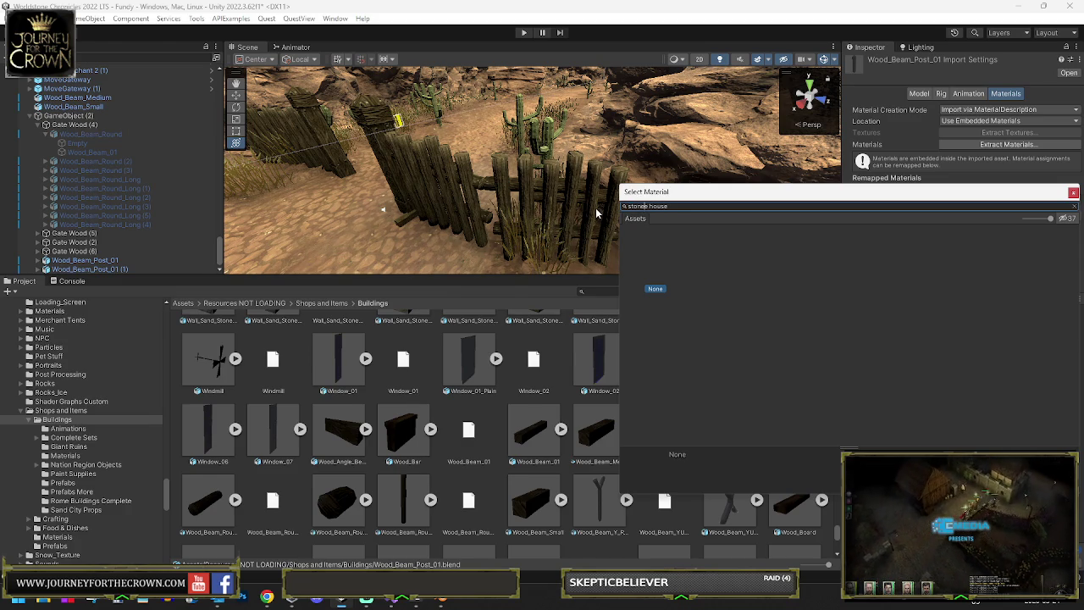
text(ne)
scroll(1022, 339, down, 2)
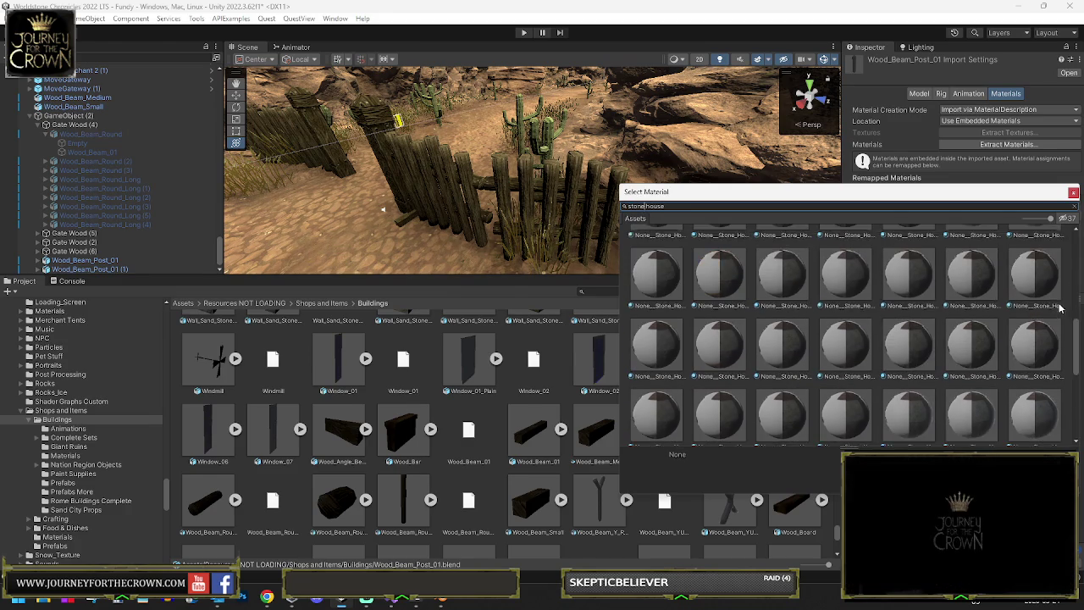
scroll(1022, 339, down, 1)
double_click(918, 351)
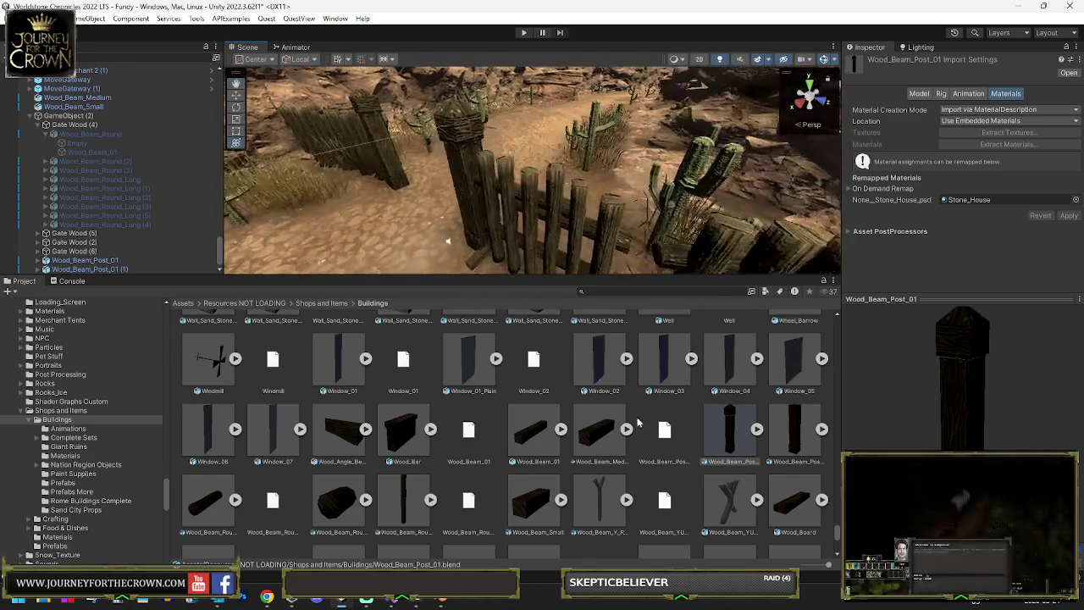
mouse_move(794, 429)
mouse_down()
mouse_move(691, 280)
mouse_move(696, 182)
mouse_up()
- Scale the placed Wood_Beam_Post_02 down to about 0.72 and raise it slightly
key(f)
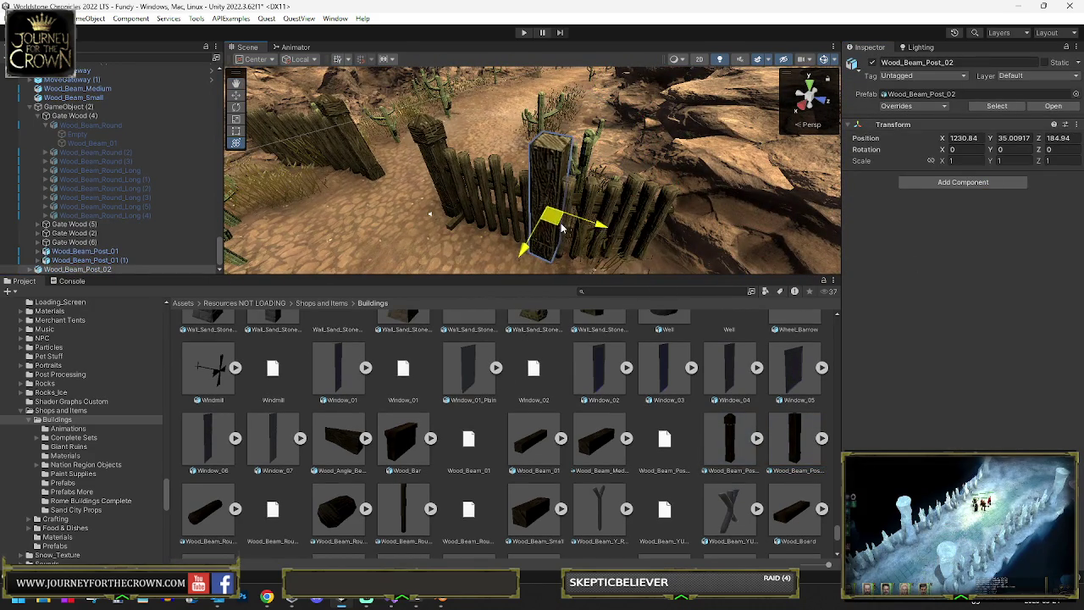
drag(558, 207, 553, 234)
mouse_move(552, 189)
mouse_down()
mouse_move(550, 177)
mouse_move(620, 153)
mouse_move(582, 224)
mouse_move(592, 221)
mouse_move(579, 222)
mouse_up()
key(ctrl+z)
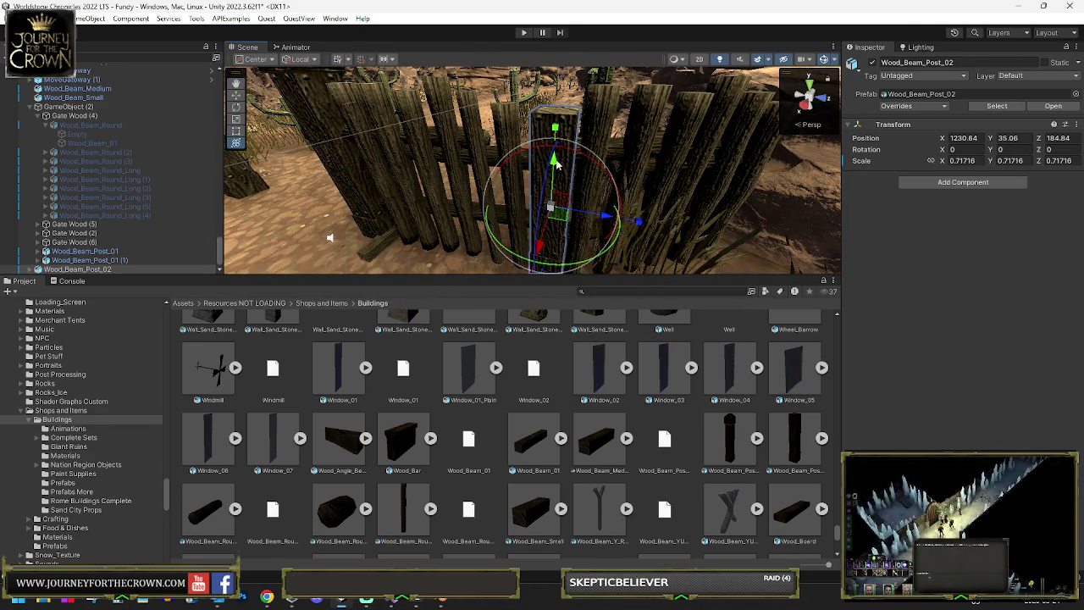
mouse_move(554, 127)
mouse_down()
mouse_move(569, 168)
mouse_move(559, 131)
mouse_move(500, 187)
mouse_up()
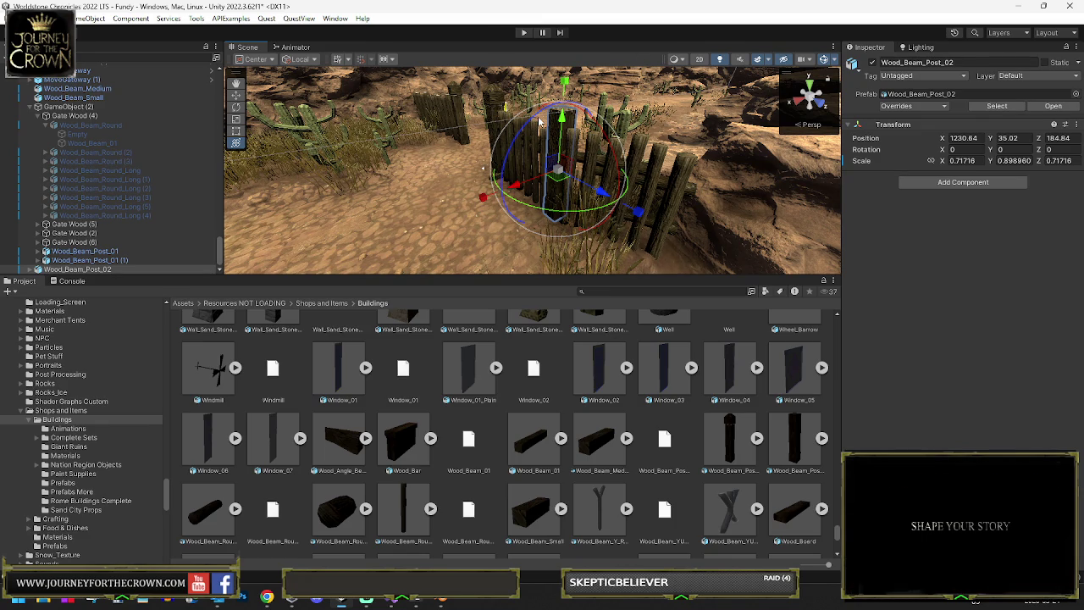
- Duplicate the post for the opposite fence section, rotated -22.211 on Y, then return to Blender
mouse_move(595, 191)
mouse_down()
mouse_move(733, 217)
mouse_move(702, 243)
mouse_move(363, 194)
mouse_move(402, 175)
mouse_up()
key(ctrl+d)
mouse_move(499, 212)
mouse_down()
mouse_move(619, 217)
mouse_move(579, 206)
mouse_move(635, 182)
mouse_move(550, 204)
mouse_up()
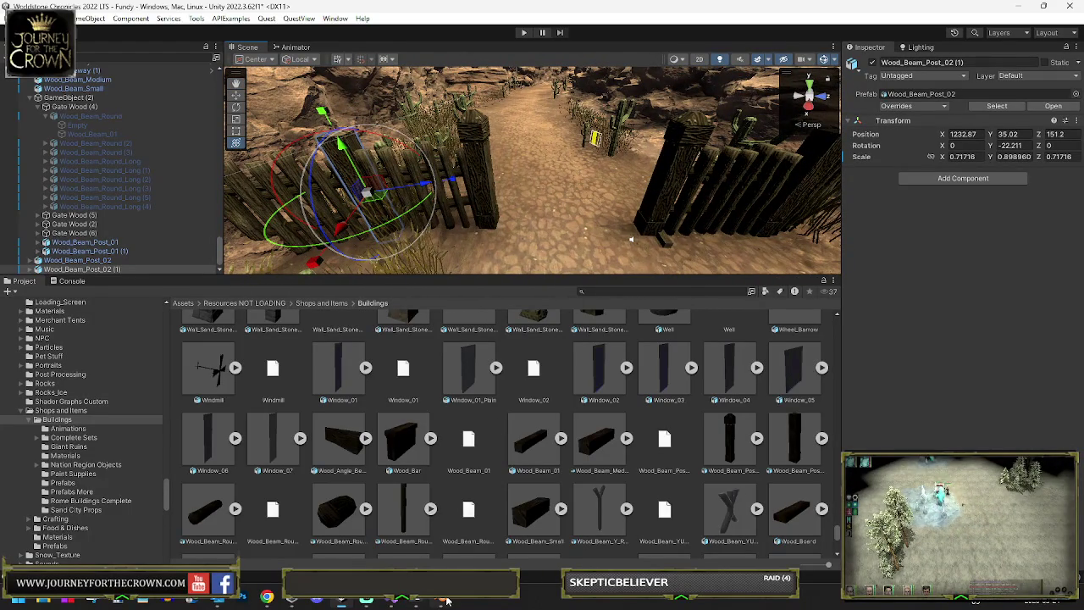
mouse_move(436, 599)
click(441, 529)
- Restore the post's pointed top and duplicate it, moving the copy to X 10
scroll(298, 232, down, 6)
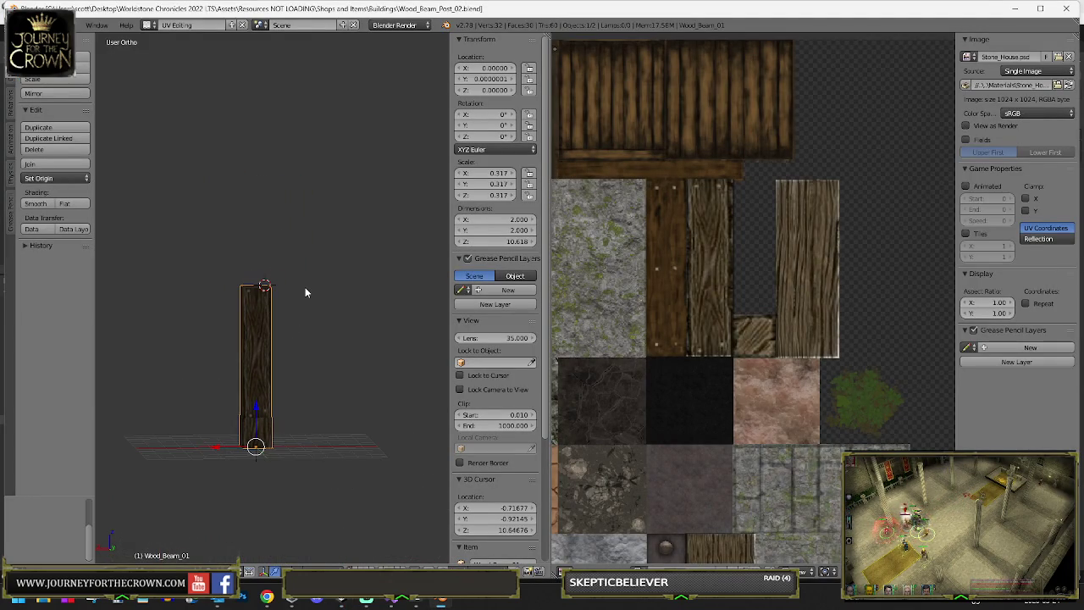
key(ctrl+z)
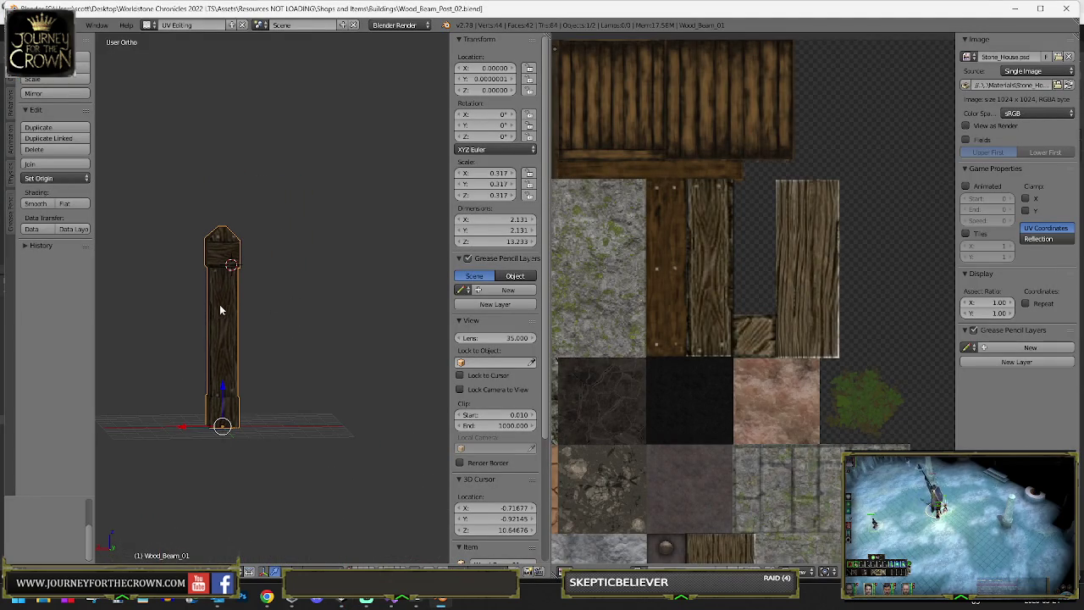
key(shift+d)
right_click(282, 311)
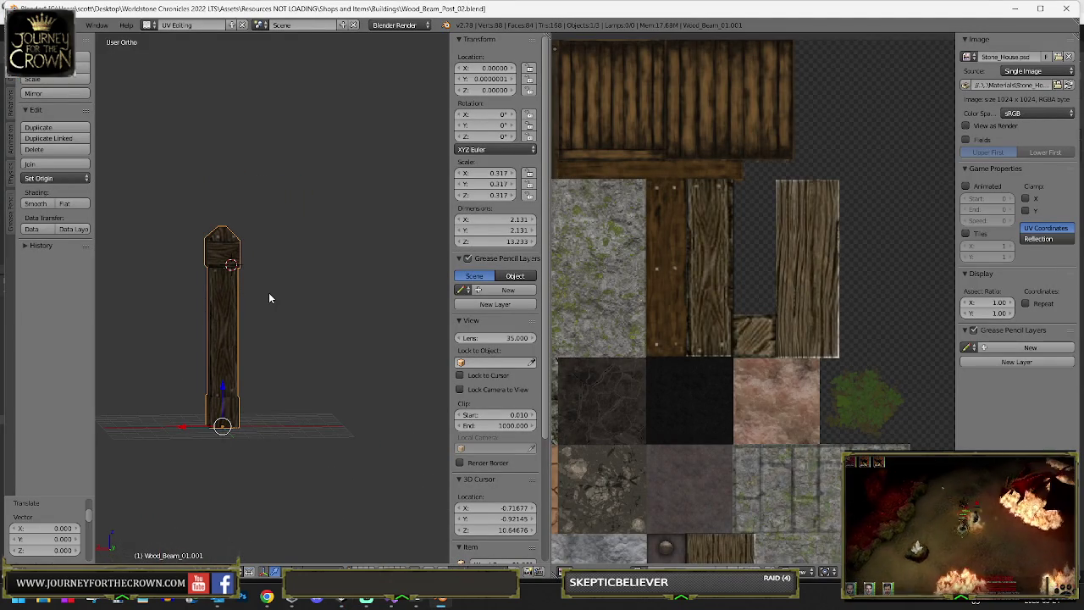
text(agx10)
key(Return)
- Move the original post to X -10 and view both posts from the front
scroll(278, 314, down, 5)
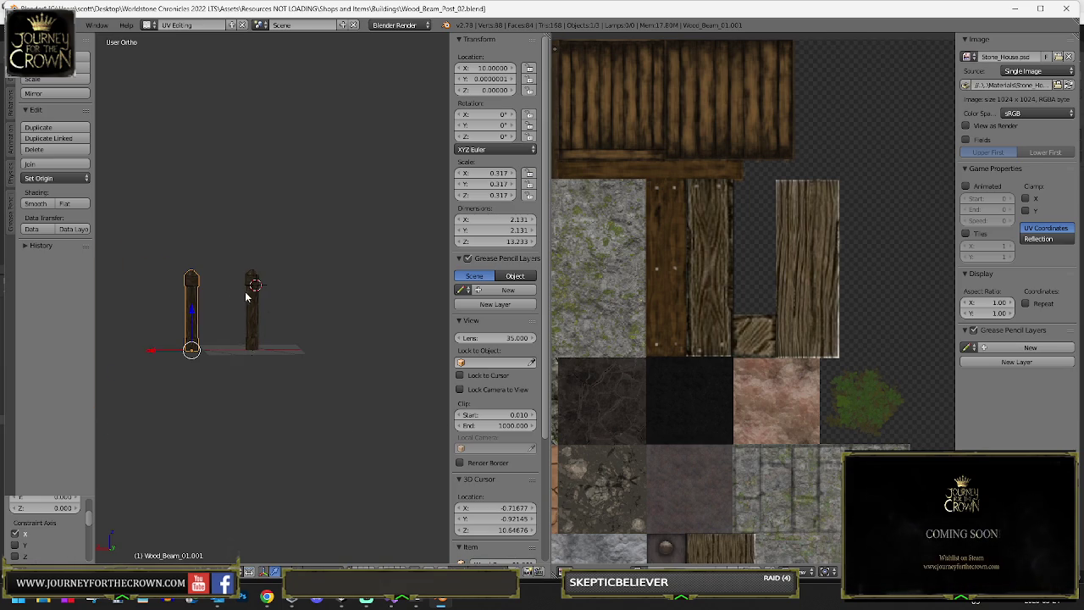
right_click(258, 311)
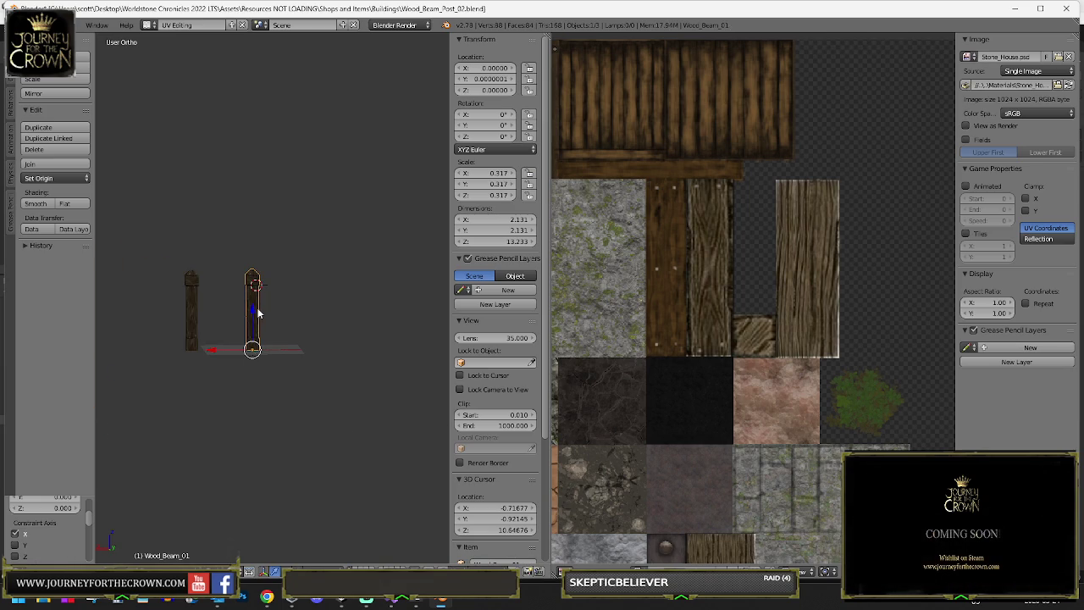
text(gx-10)
key(Return)
key(KP_1)
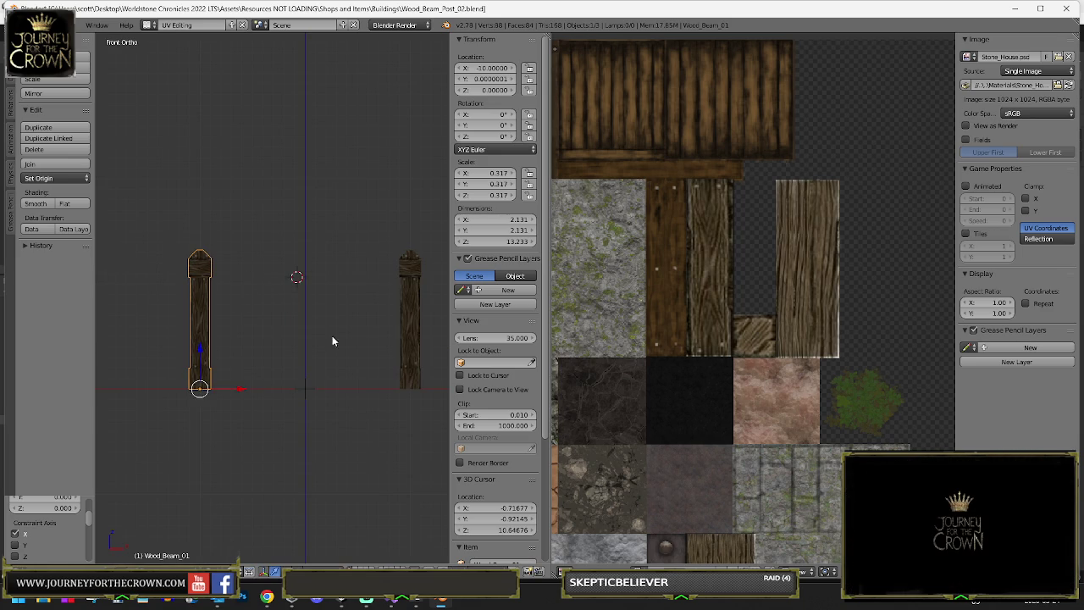
key(shift+a)
- Add a cube and, in Edit Mode, move it down near the post base
mouse_move(227, 301)
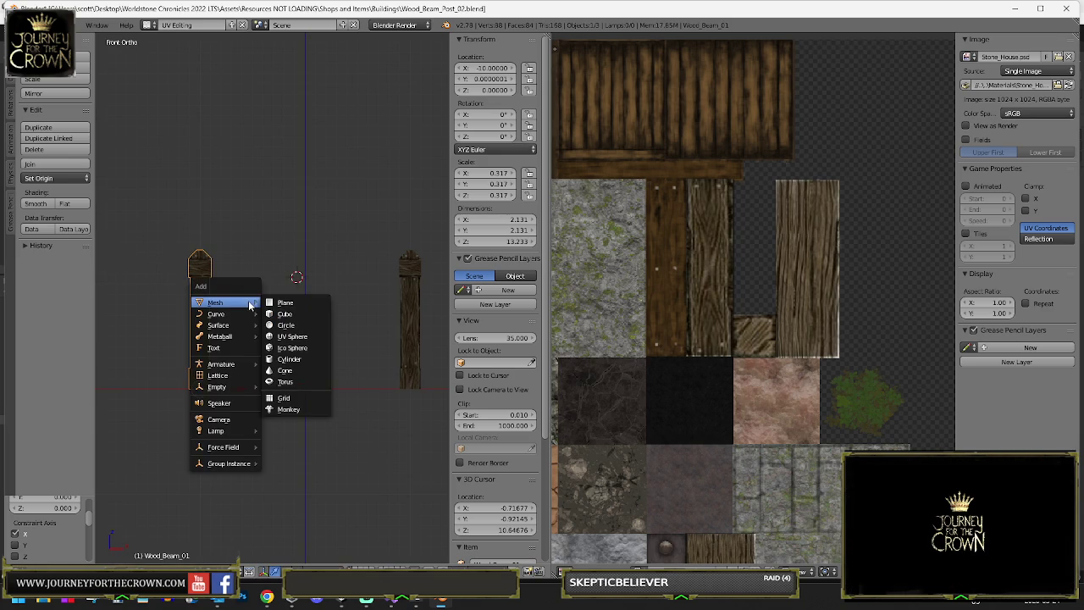
click(284, 314)
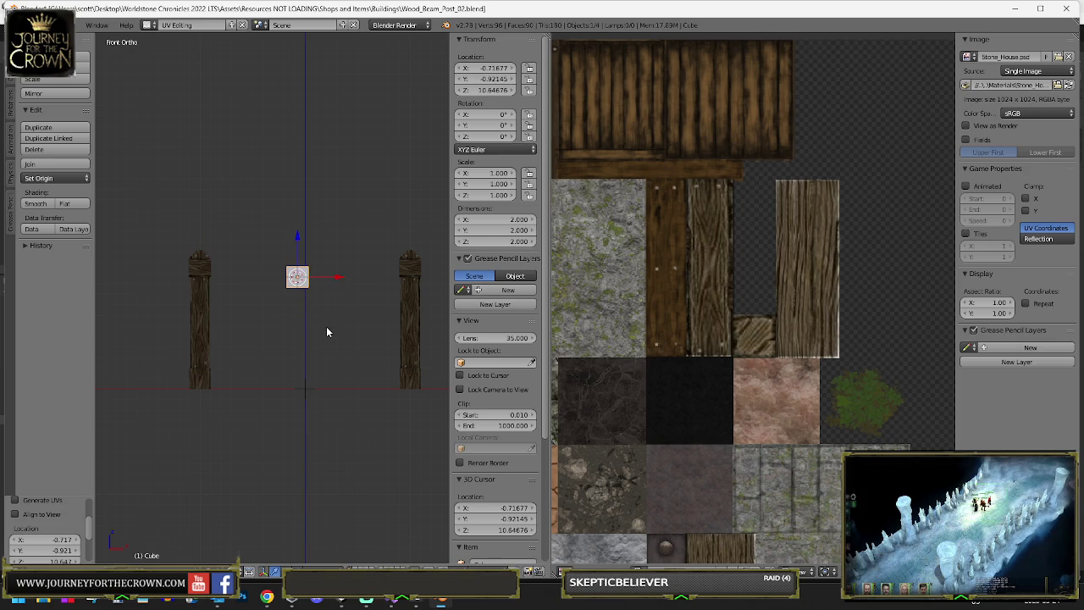
key(Tab)
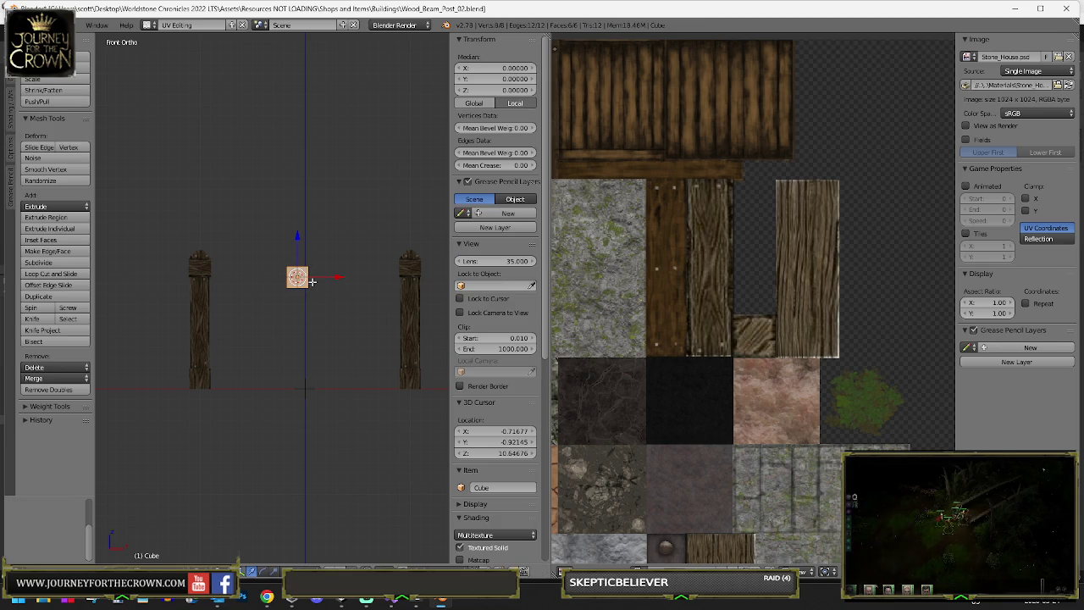
key(g)
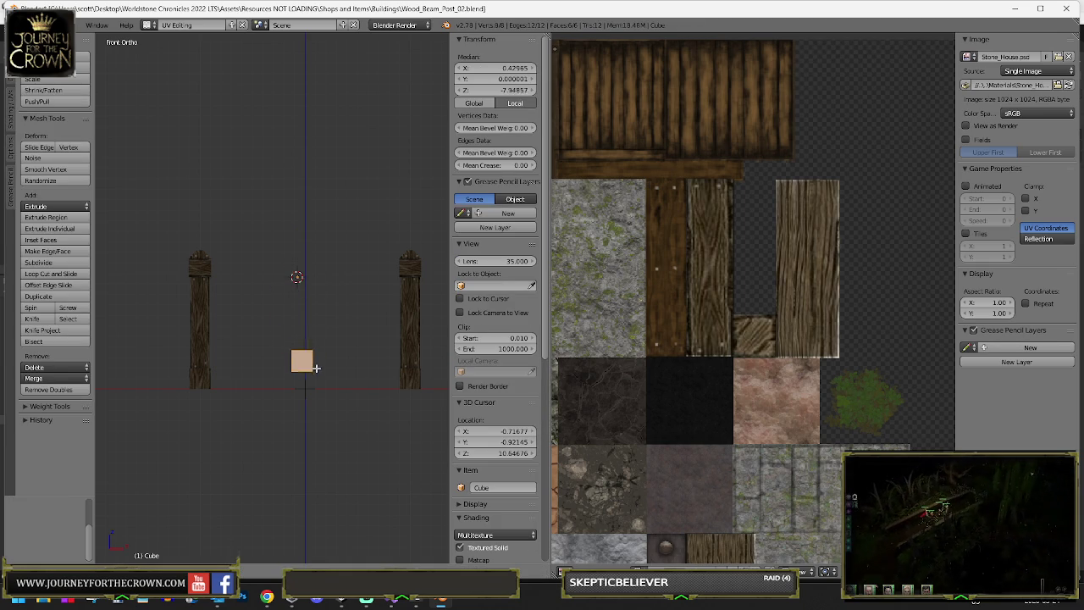
key(Escape)
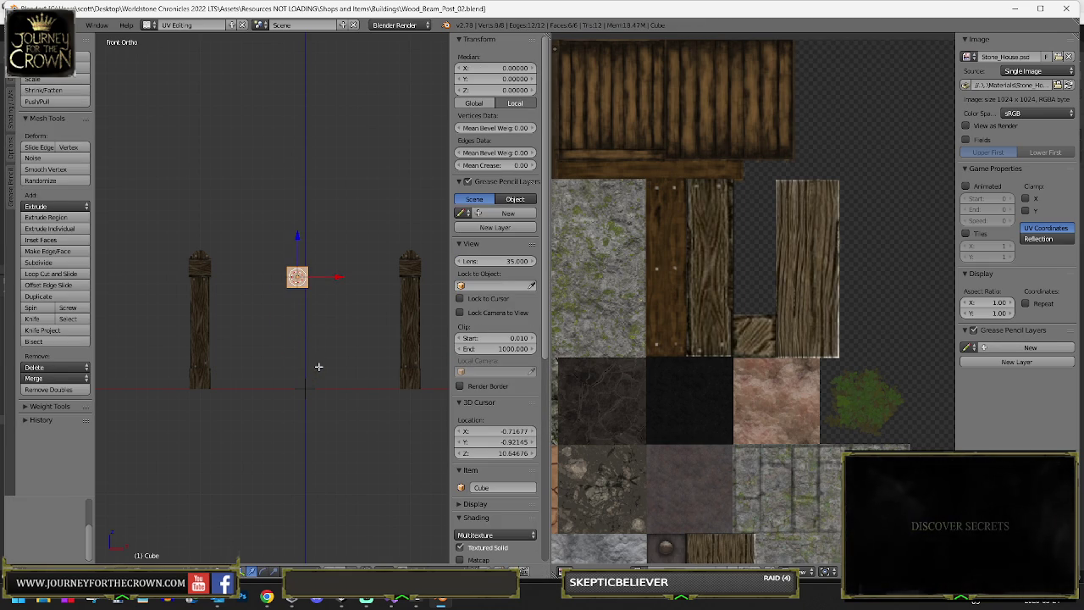
key(g)
click(321, 388)
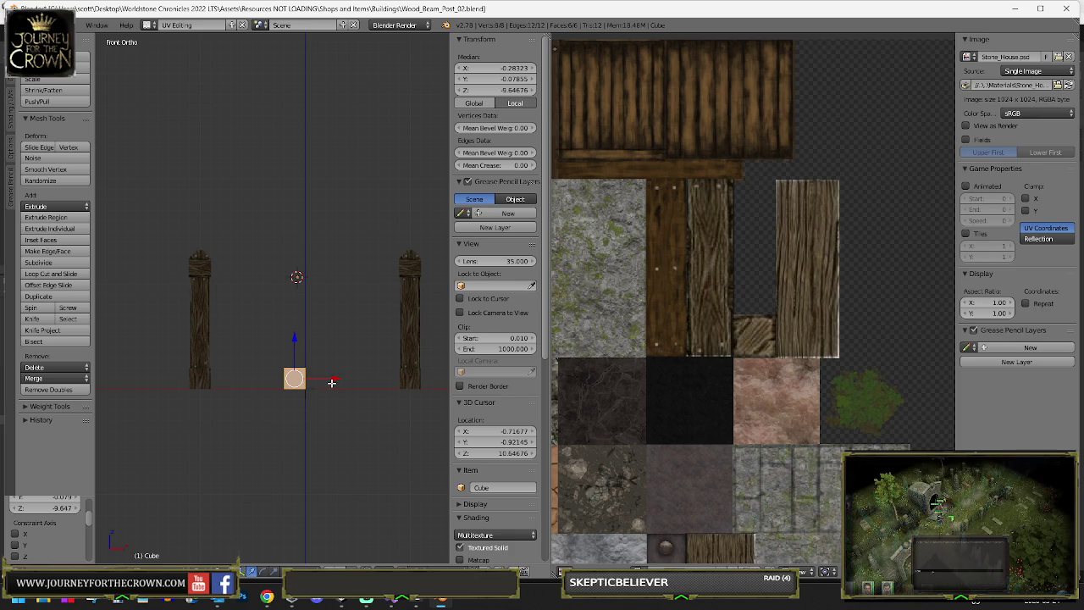
- Shrink the cube to about half size and scale it along its height
scroll(324, 377, up, 2)
key(s)
click(330, 412)
key(KP_8)
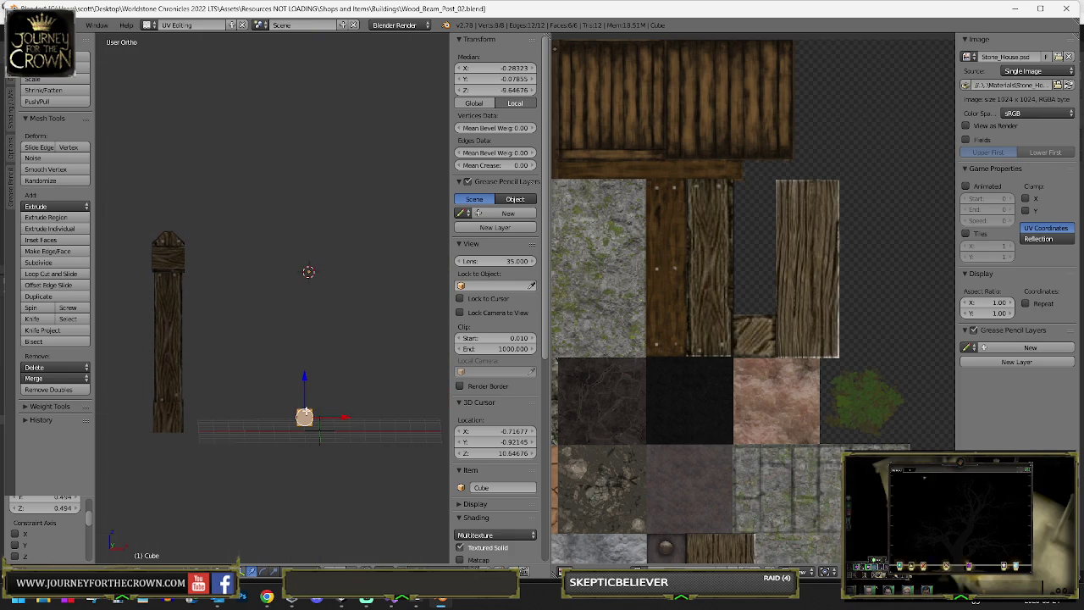
drag(308, 406, 308, 412)
click(309, 425)
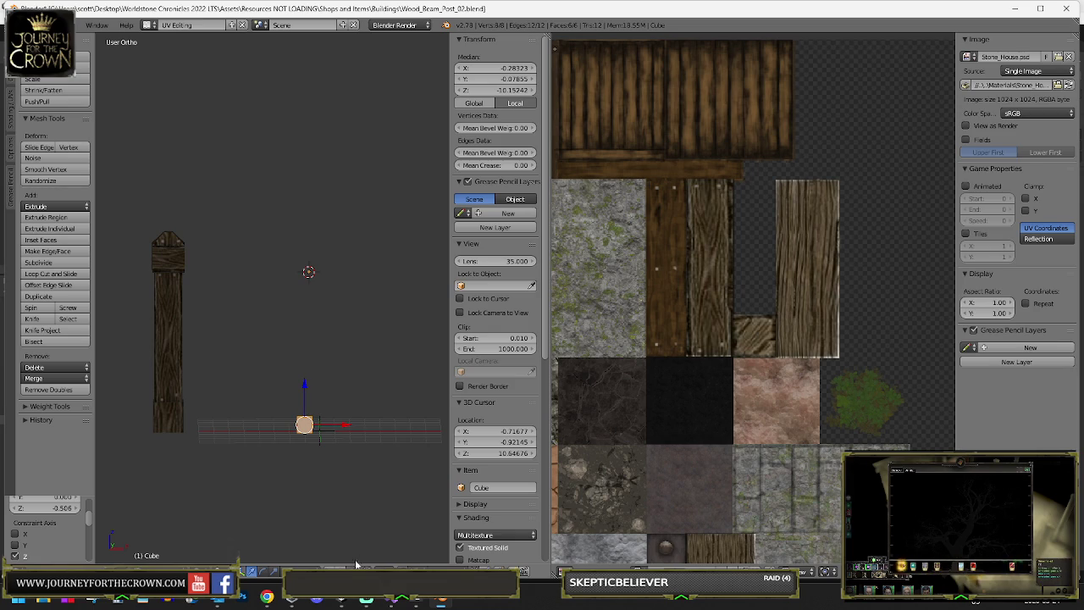
key(KP_8)
- Discard the stray extrusions and raise the top face along Z into a tall plank
key(e)
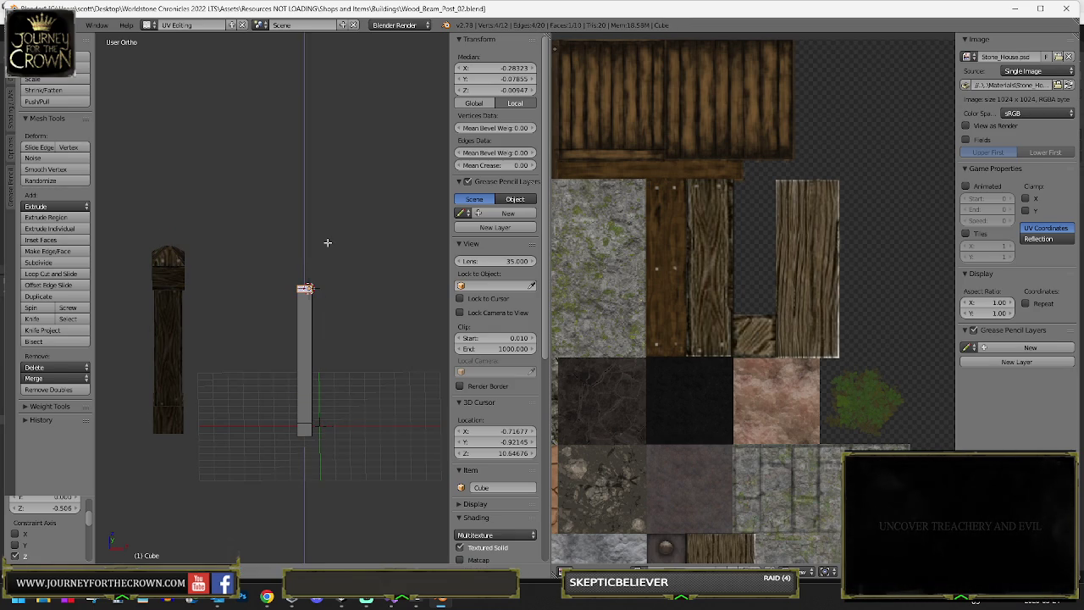
right_click(328, 293)
key(e)
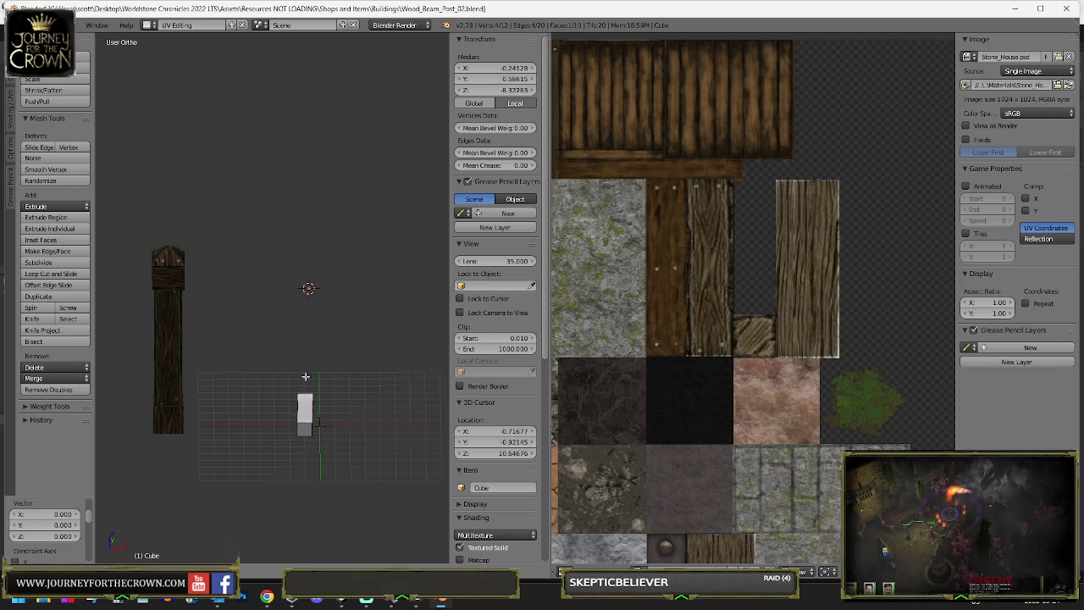
right_click(308, 293)
key(ctrl+z)
key(g)
key(z)
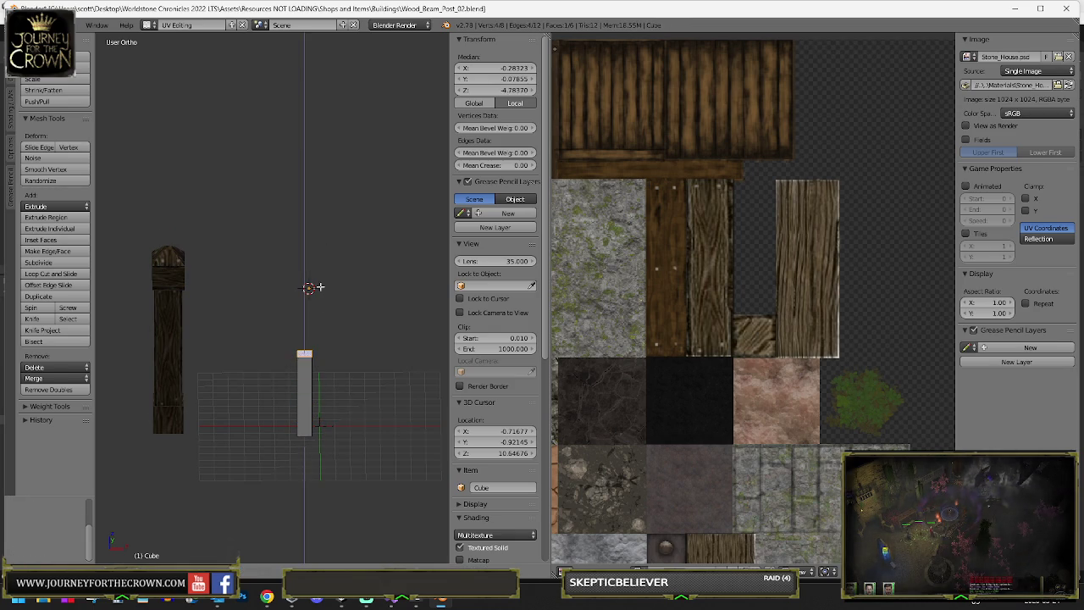
click(322, 208)
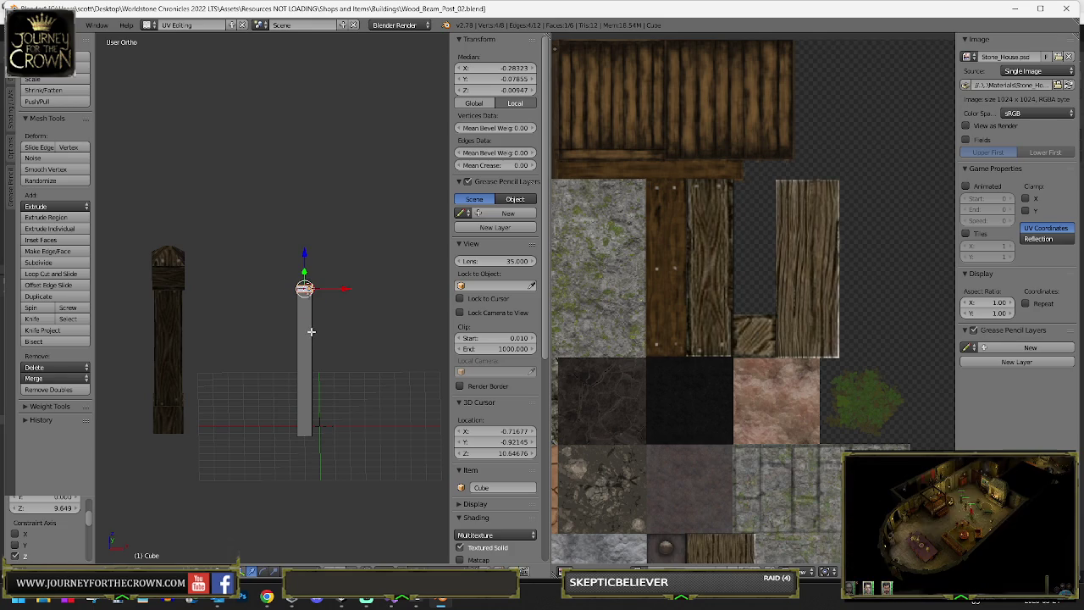
- Unwrap the plank, mark its edges as a seam, and unwrap again
key(a)
key(u)
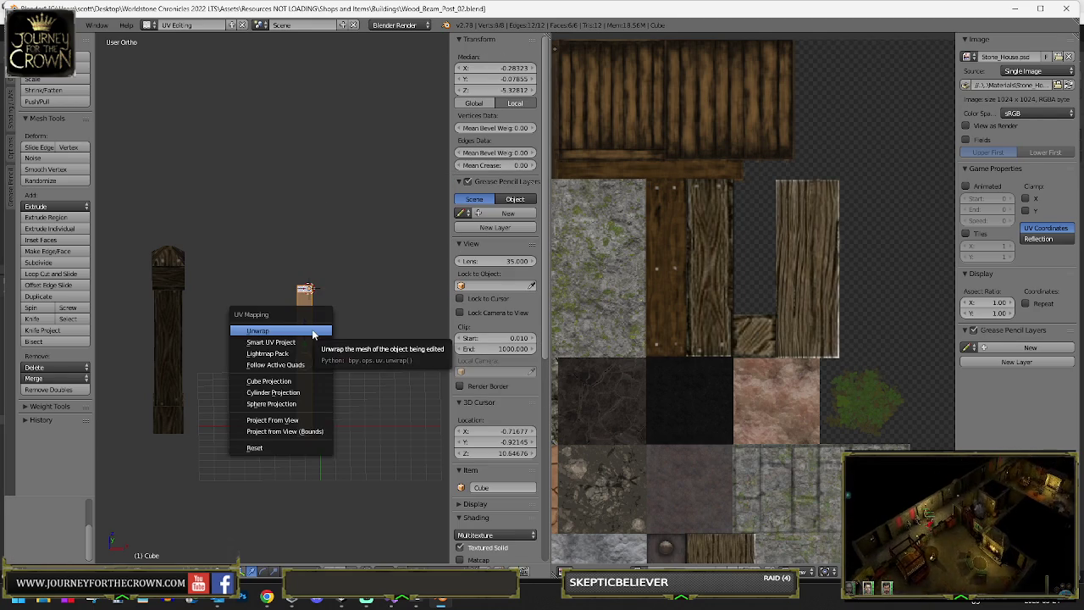
click(381, 329)
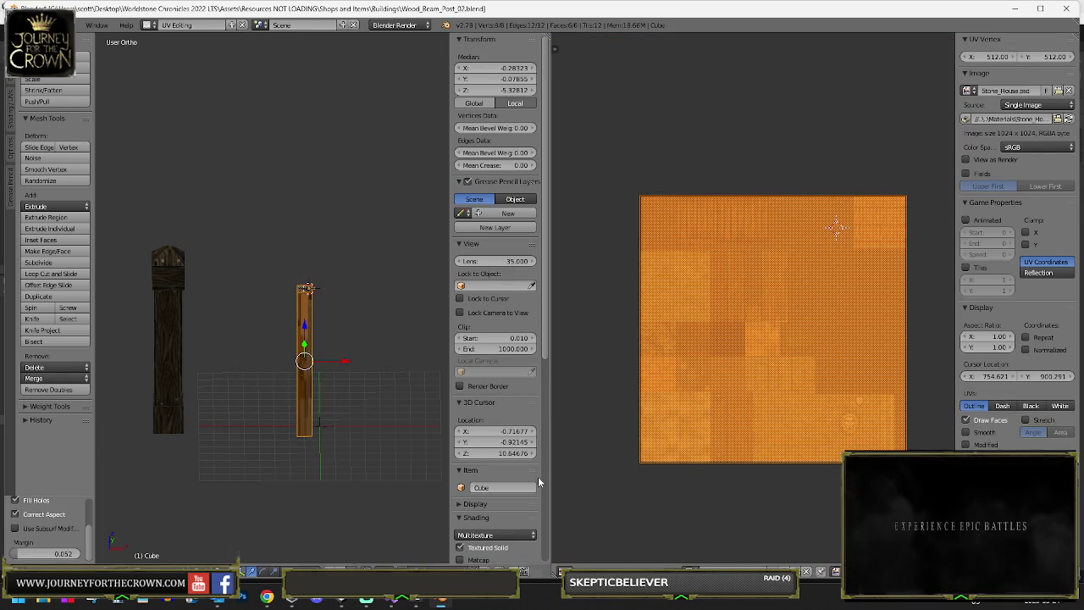
key(ctrl+e)
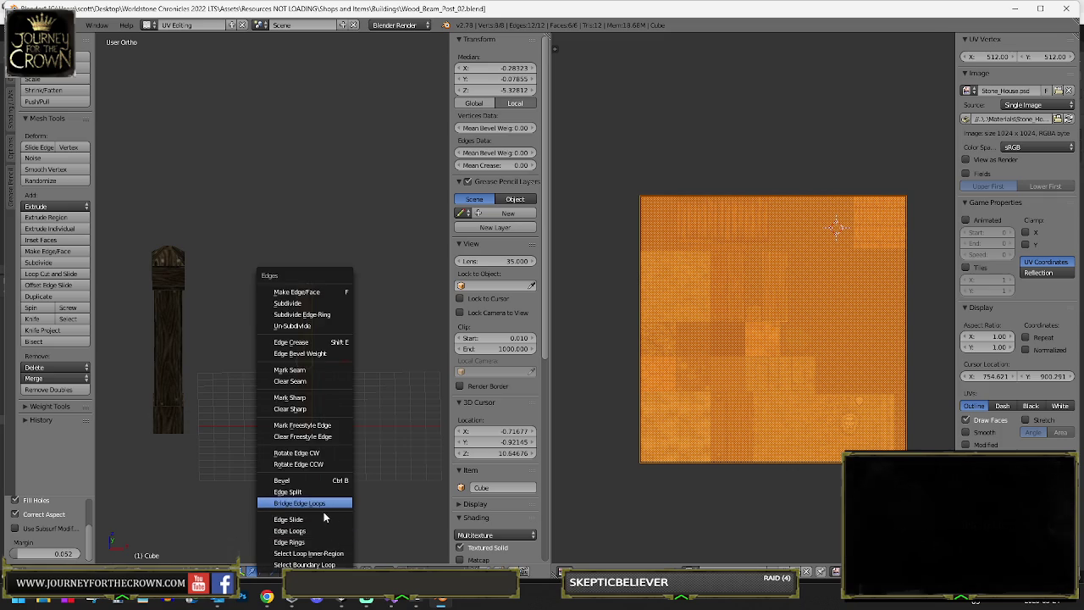
click(300, 370)
key(u)
click(298, 370)
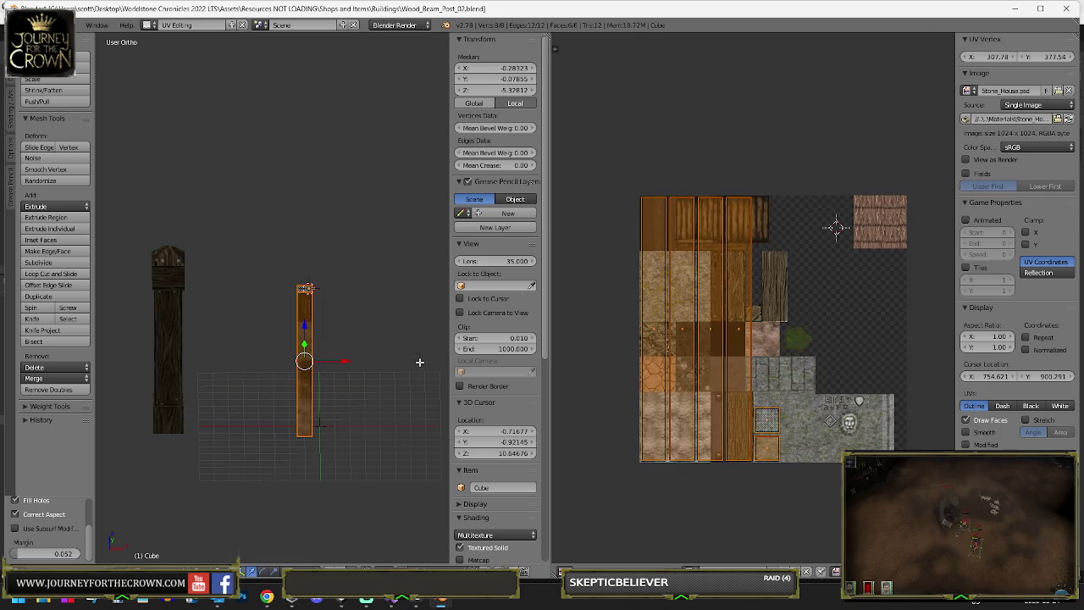
- Shrink the plank's UV islands to 0.407 in the UV editor
key(s)
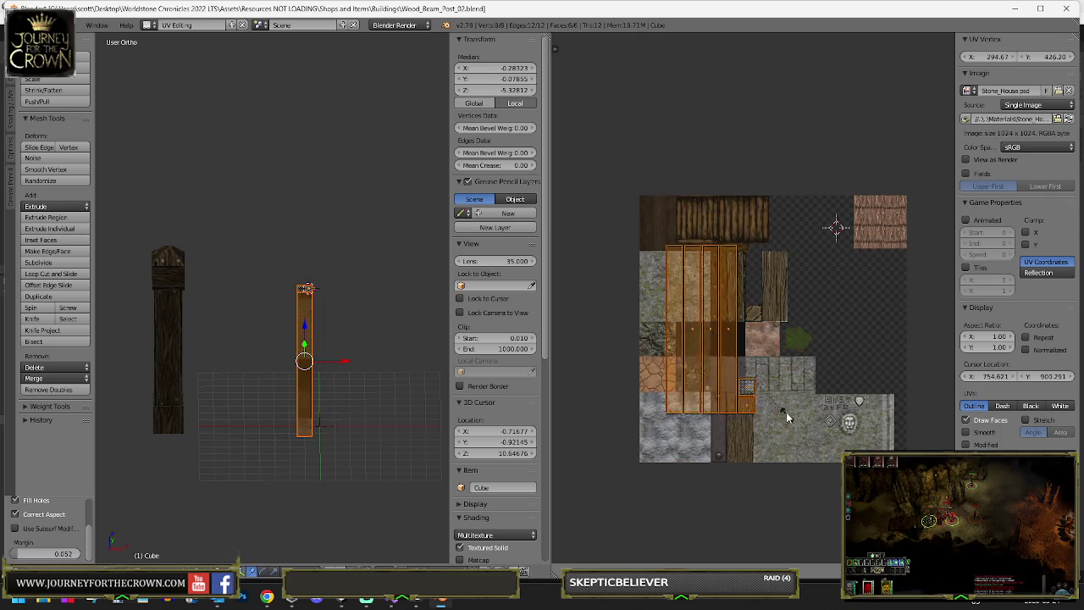
click(762, 364)
scroll(744, 328, up, 3)
scroll(744, 328, up, 2)
- Move the rightmost UV strip onto the neighbouring outline on the texture
click(756, 346)
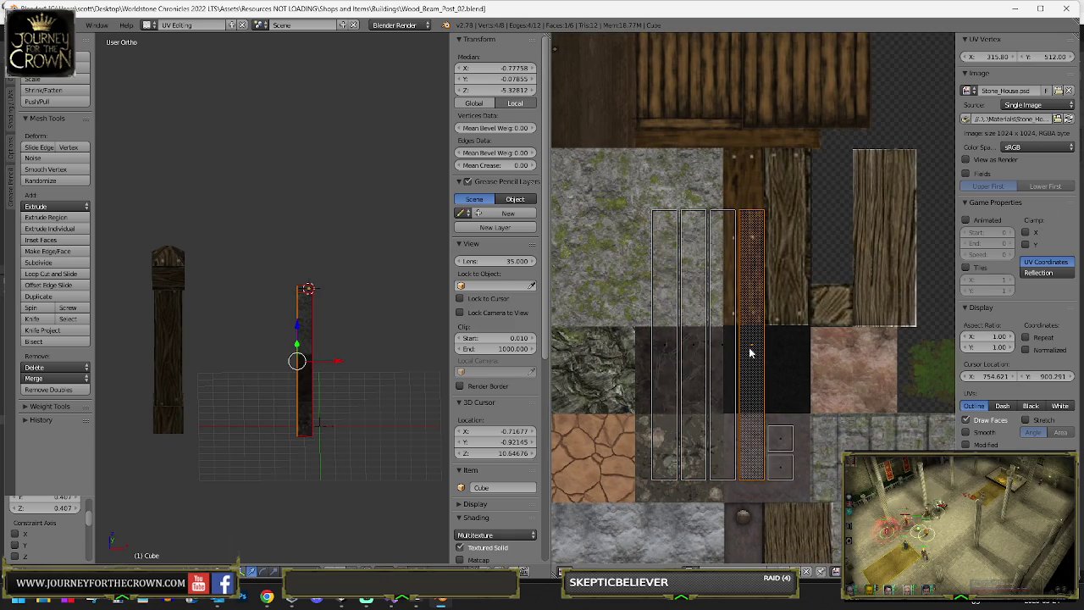
key(g)
right_click(725, 355)
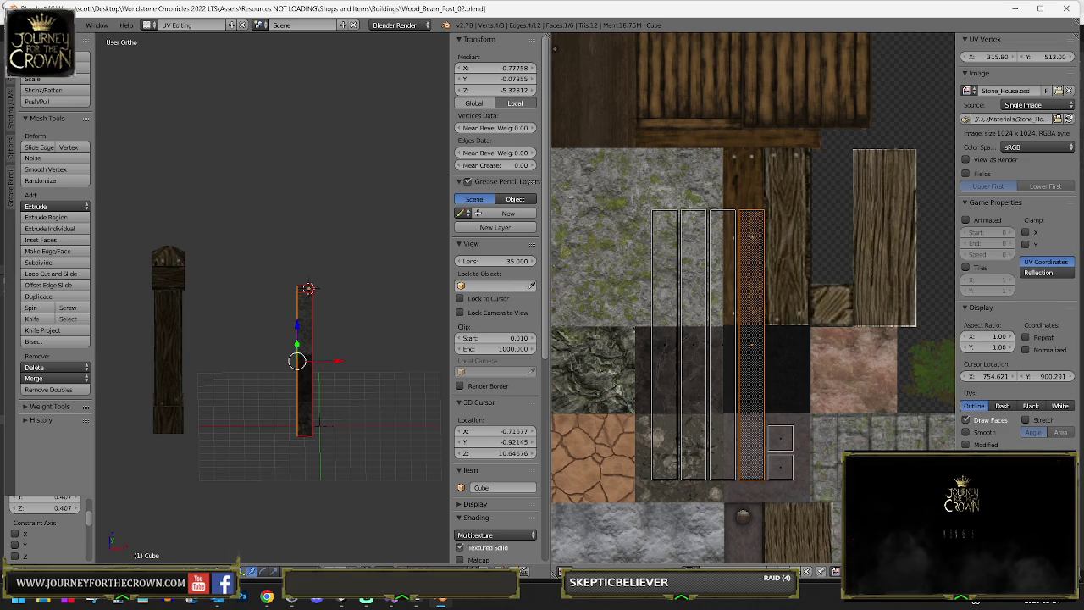
key(g)
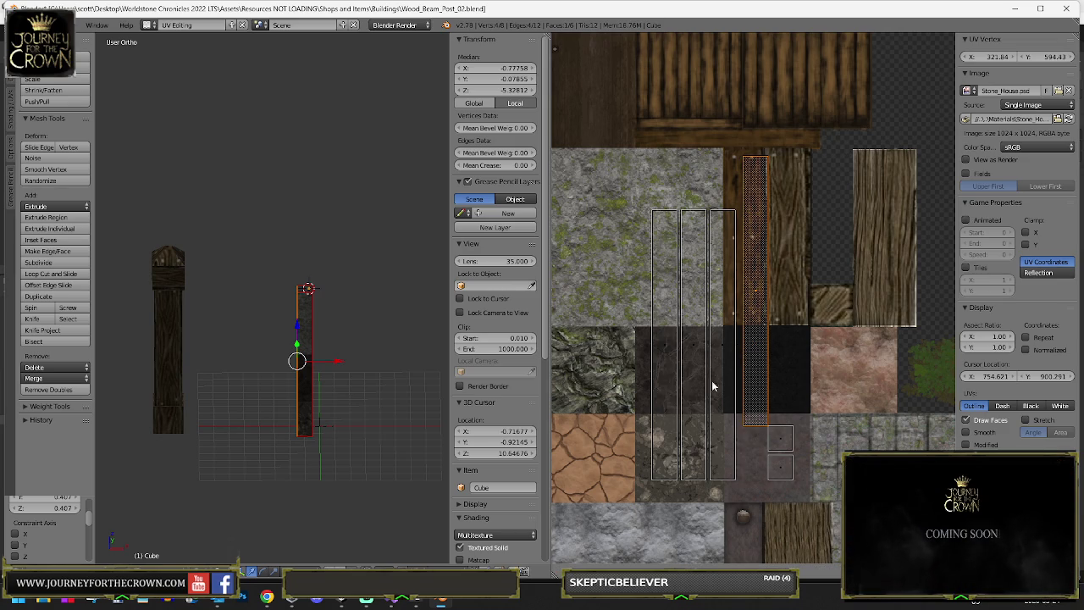
right_click(709, 408)
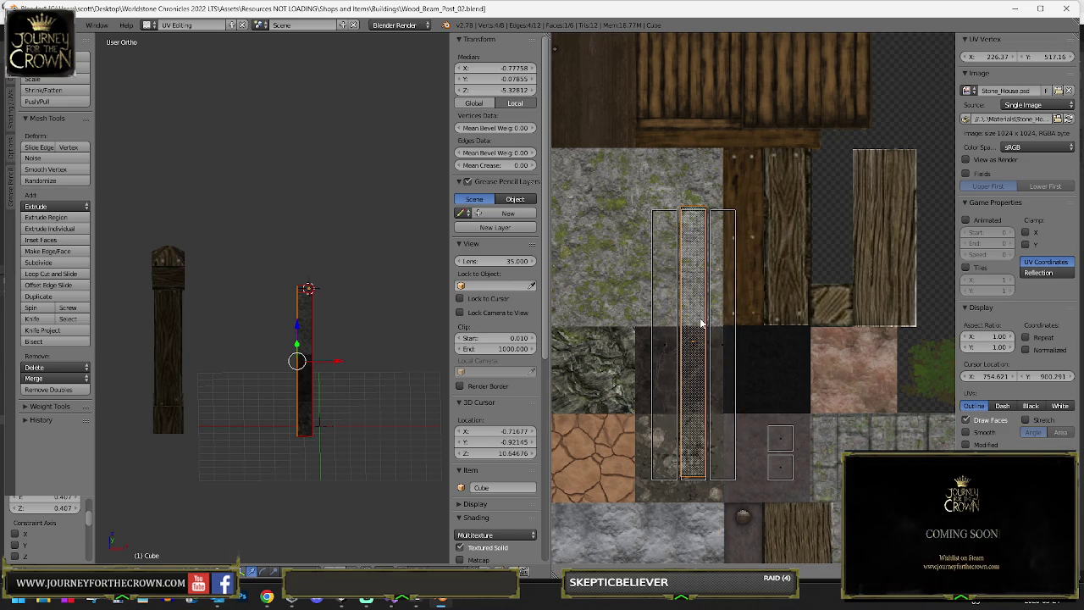
key(g)
key(ctrl+z)
key(ctrl+z)
key(ctrl+z)
key(ctrl+z)
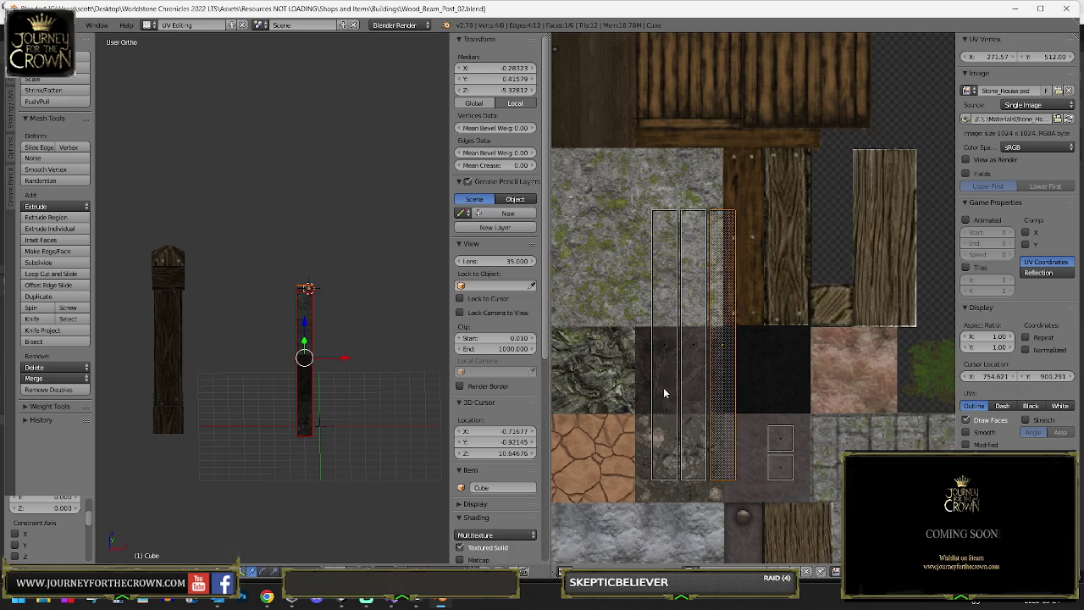
key(ctrl+z)
key(ctrl+z)
key(ctrl+z)
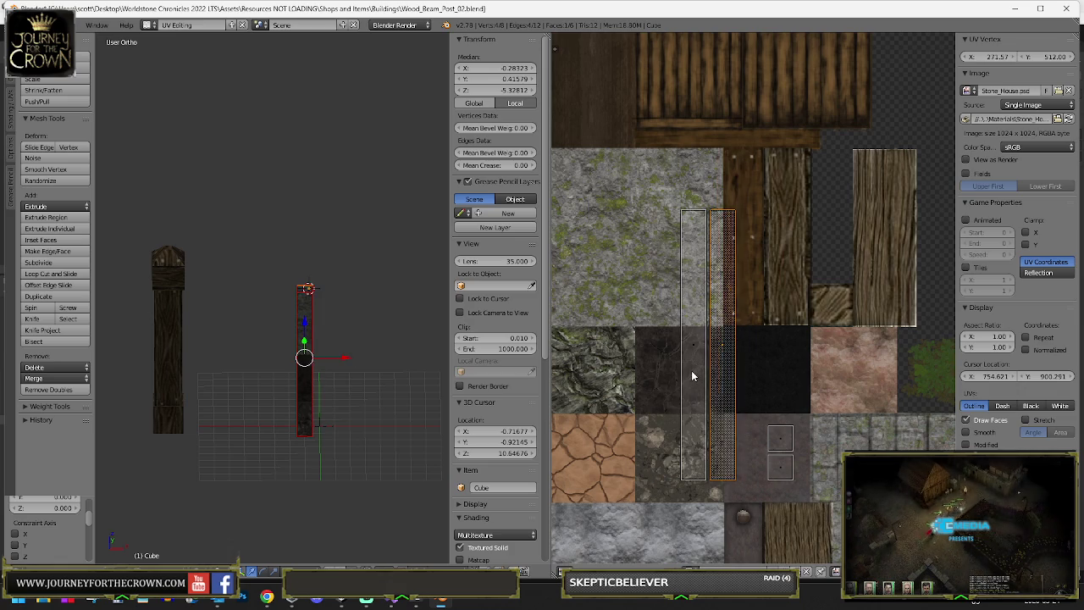
key(ctrl+z)
key(ctrl+z)
key(ctrl+z)
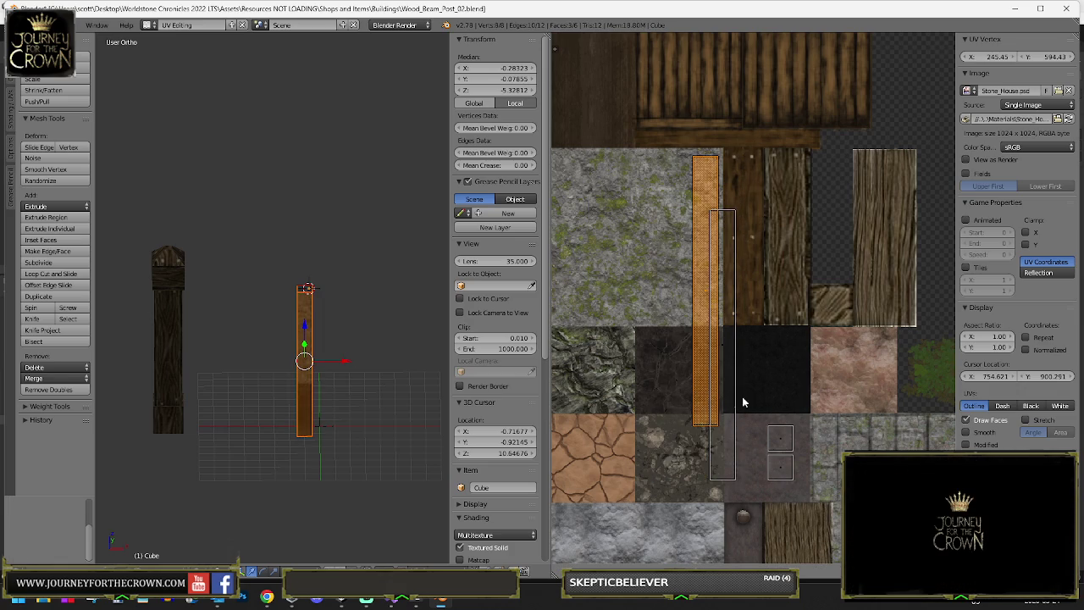
key(ctrl+z)
key(ctrl+z)
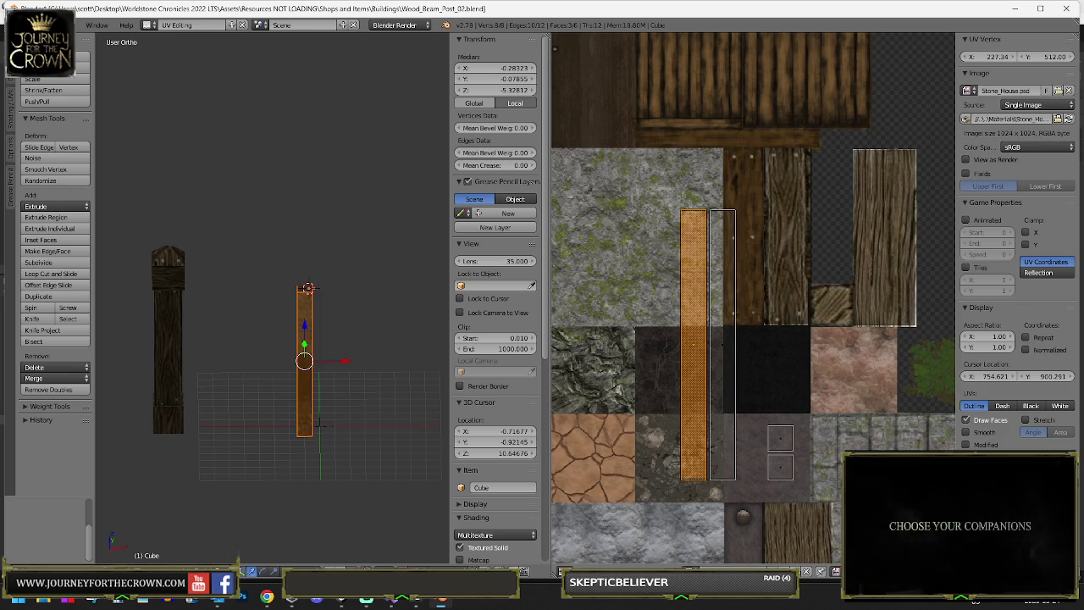
key(g)
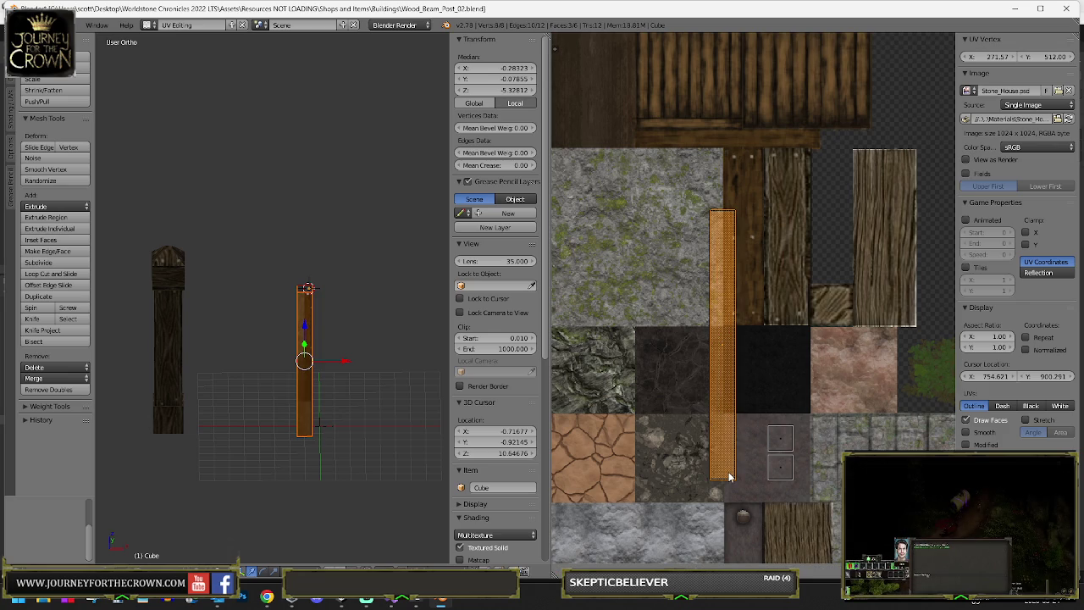
click(725, 445)
- Place the square end-face UVs on a wood tile and enlarge them to 1.599
right_click(771, 421)
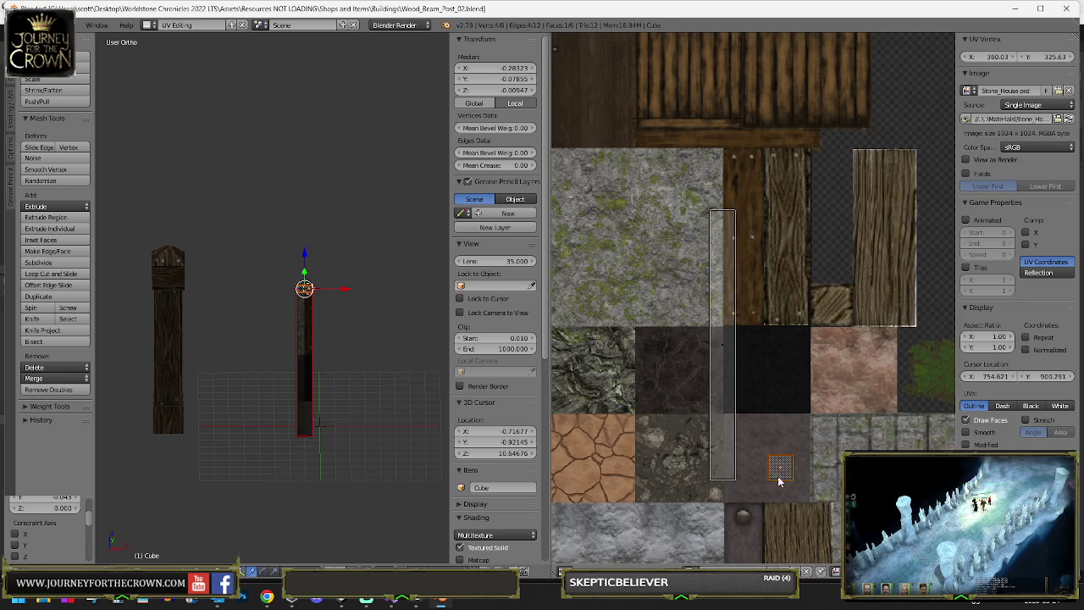
key(n)
key(n)
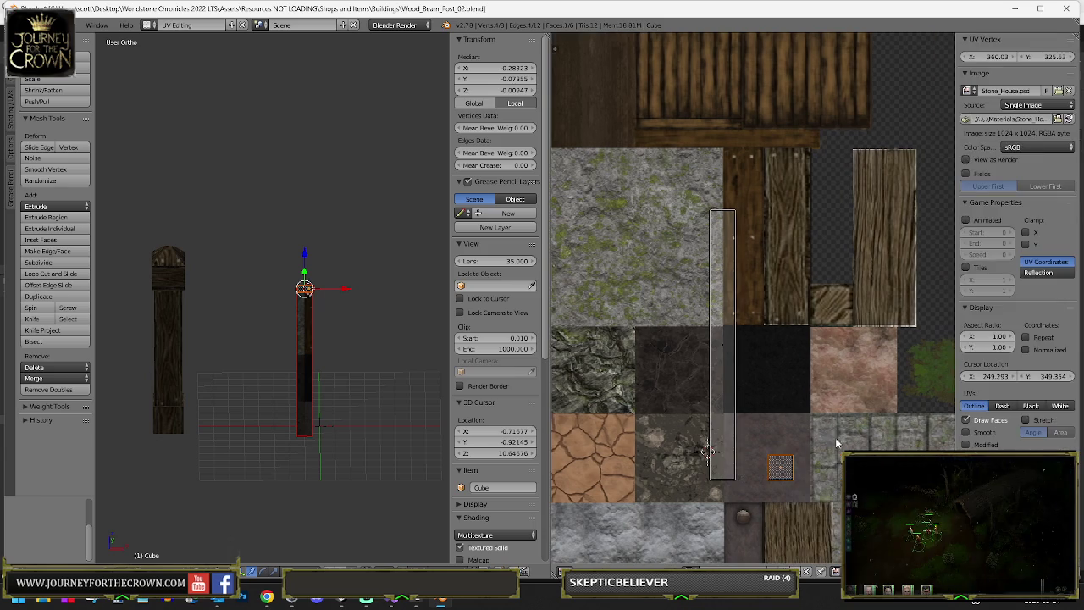
key(n)
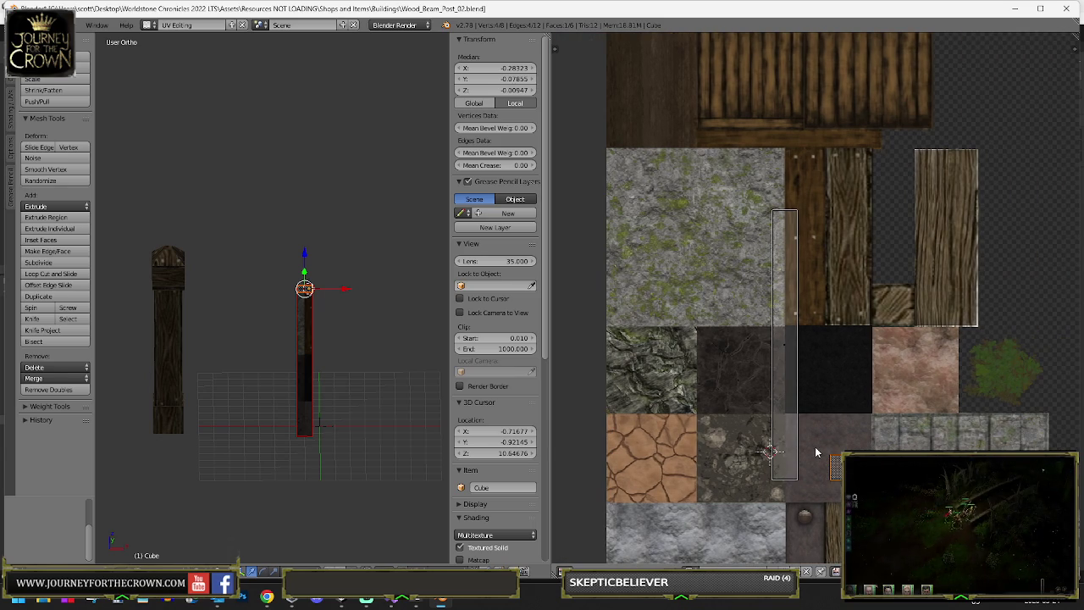
key(ctrl+z)
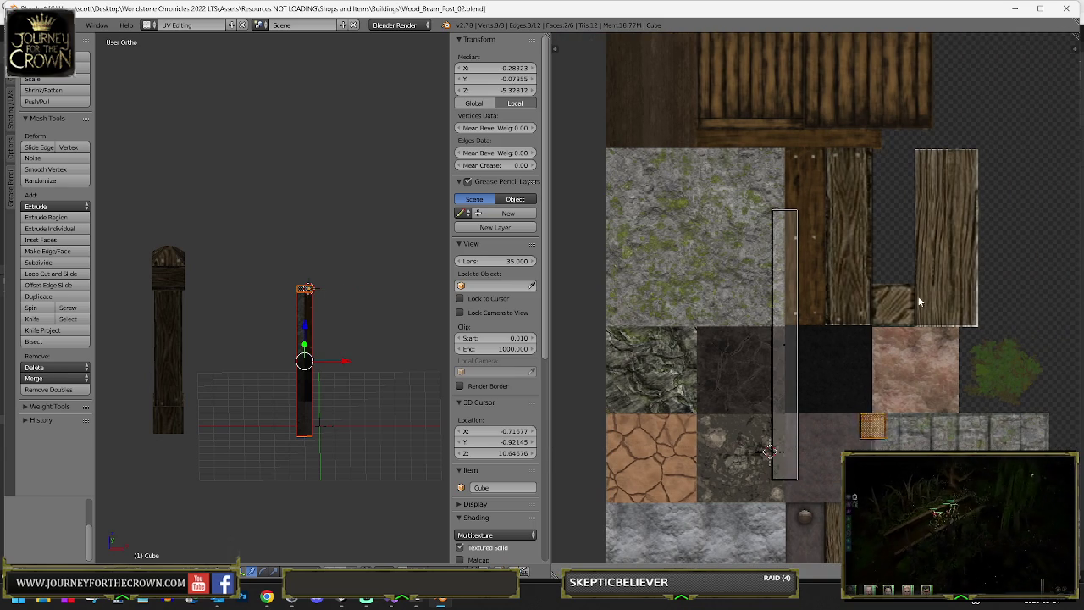
key(g)
click(937, 182)
key(s)
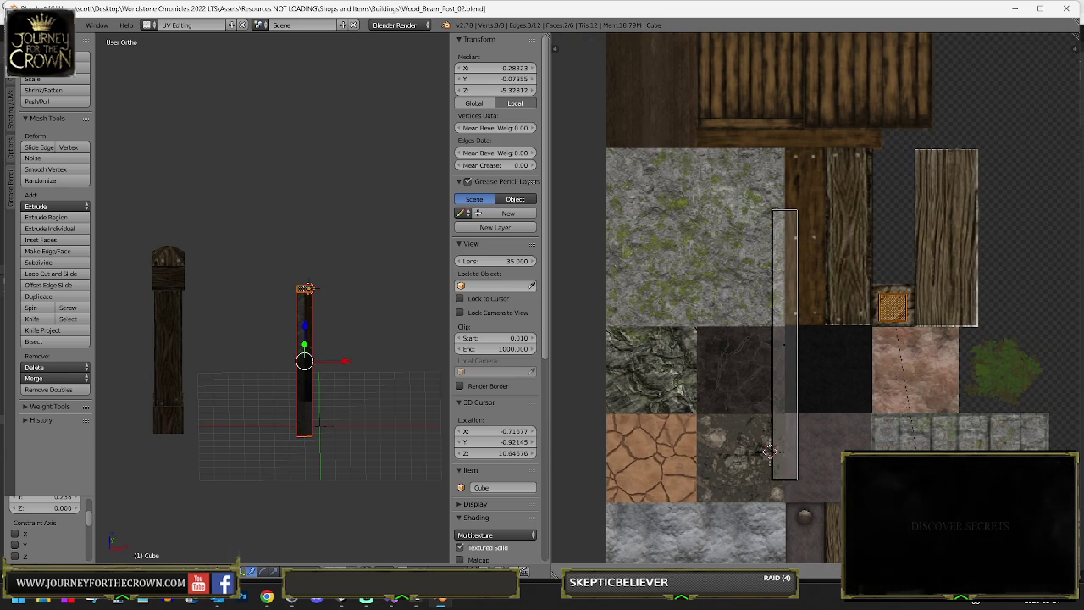
click(806, 300)
scroll(806, 300, up, 4)
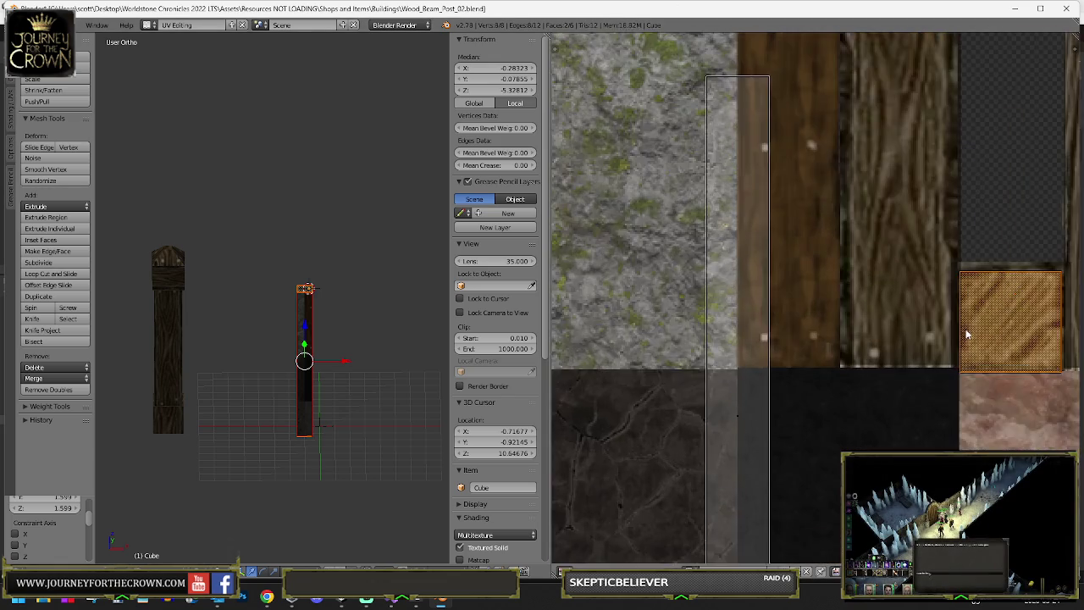
drag(805, 300, 782, 291)
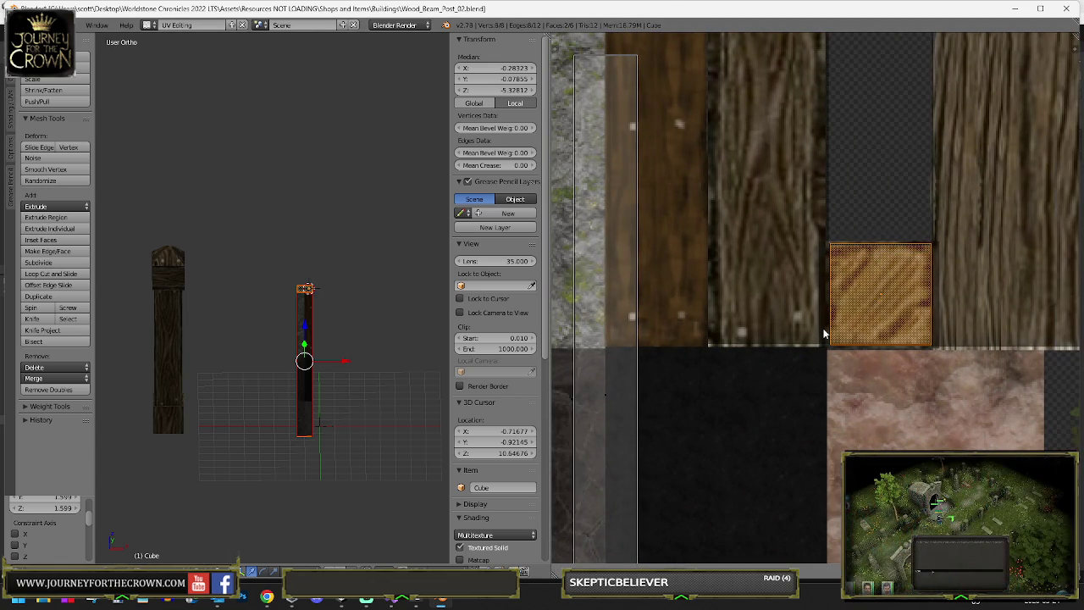
key(a)
- Shrink the long side strip to 0.436, lay it on a wooden board, and stretch it vertically
right_click(648, 435)
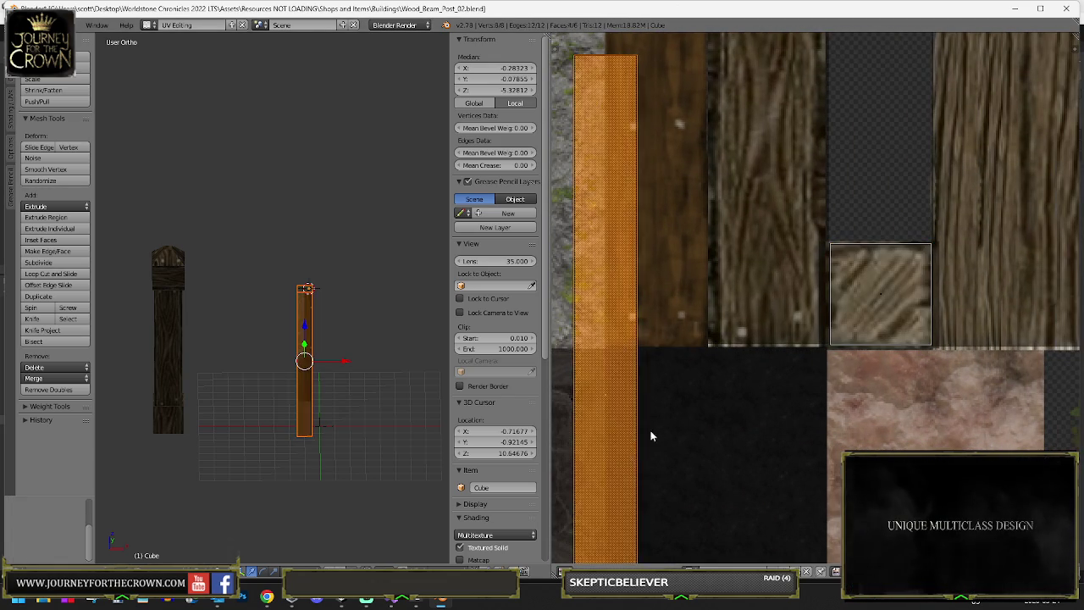
scroll(694, 415, down, 6)
key(s)
click(734, 359)
key(g)
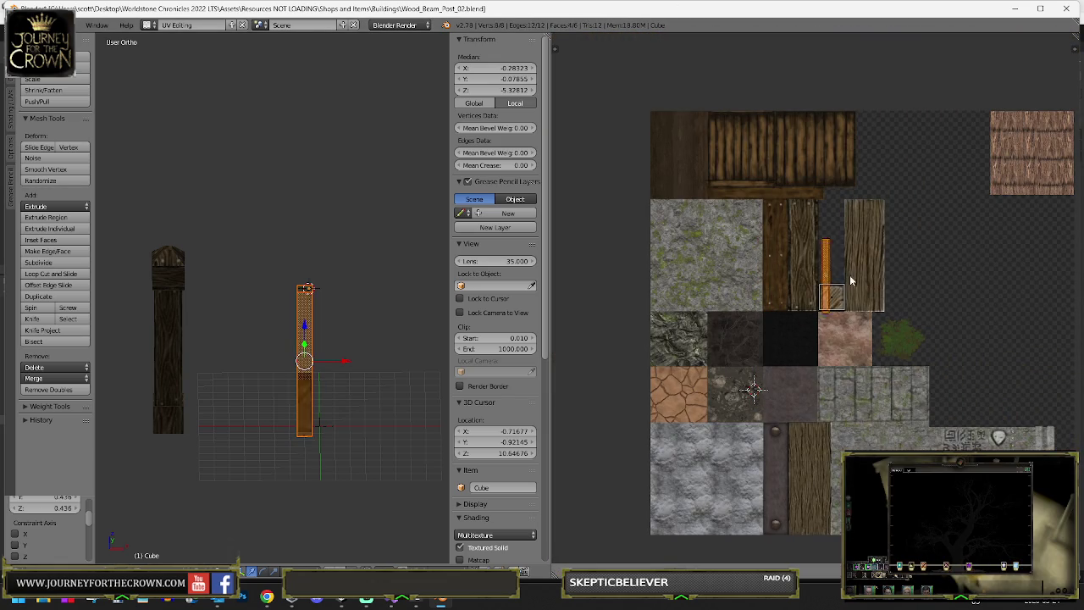
click(823, 265)
scroll(823, 268, up, 4)
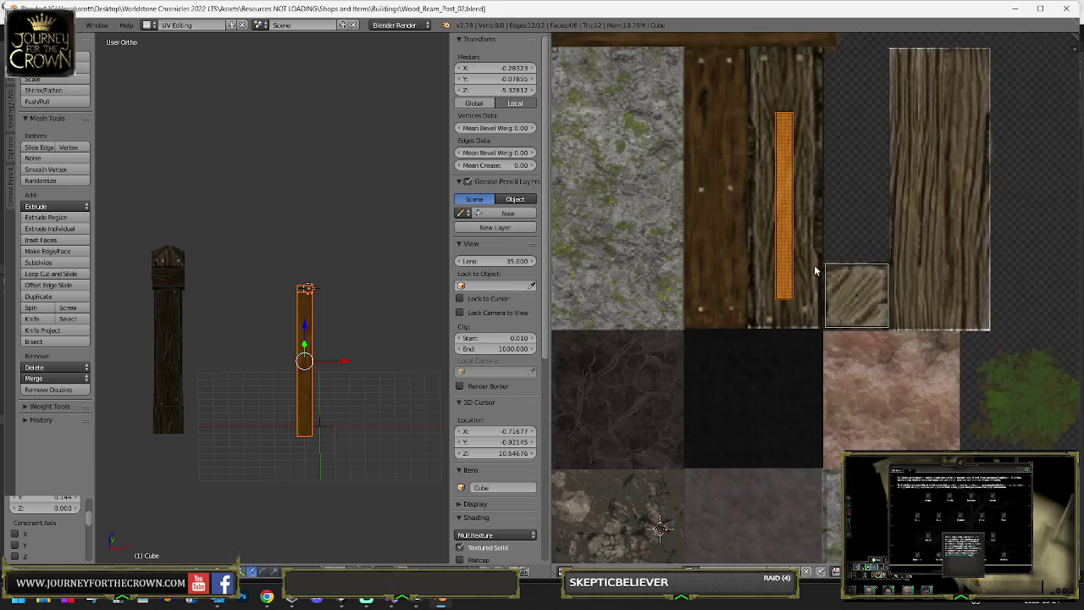
key(s)
key(y)
click(899, 286)
key(g)
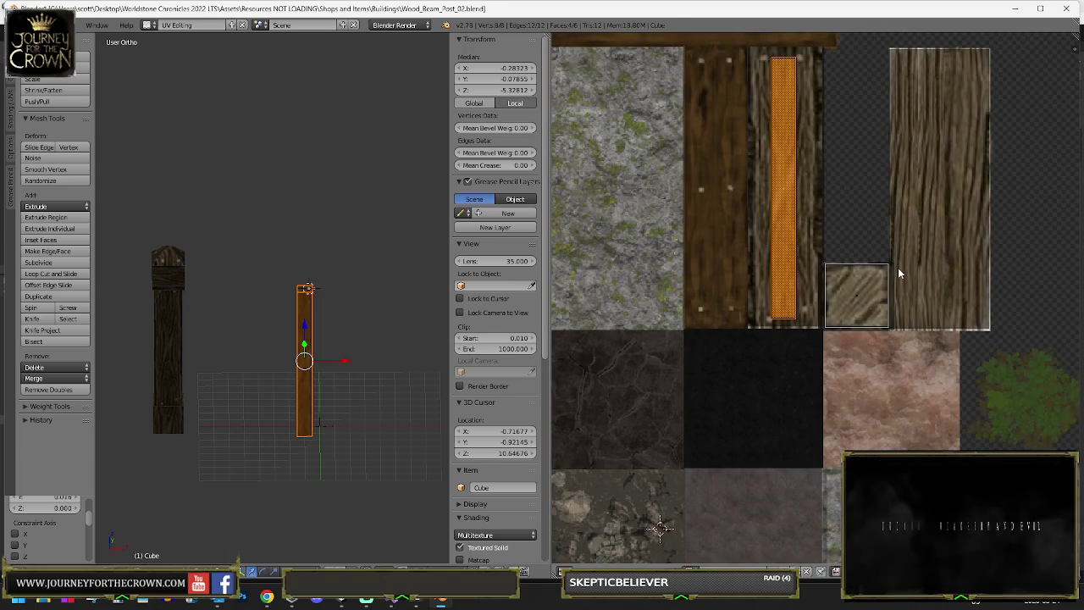
click(898, 268)
- Return to Object Mode and orbit to view the wood-grained plank at an angle
key(Tab)
scroll(339, 306, up, 3)
mouse_move(314, 225)
mouse_down()
mouse_move(341, 253)
mouse_move(158, 229)
mouse_move(178, 232)
mouse_up()
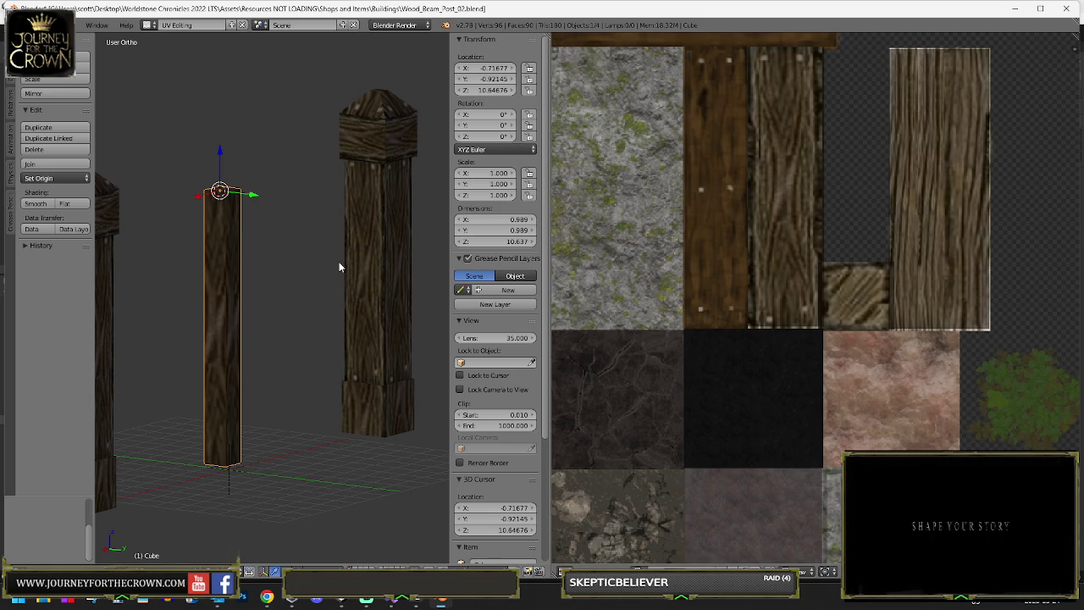
- Move the plank's UVs onto the wood-grain board and widen the island along X
key(Tab)
key(g)
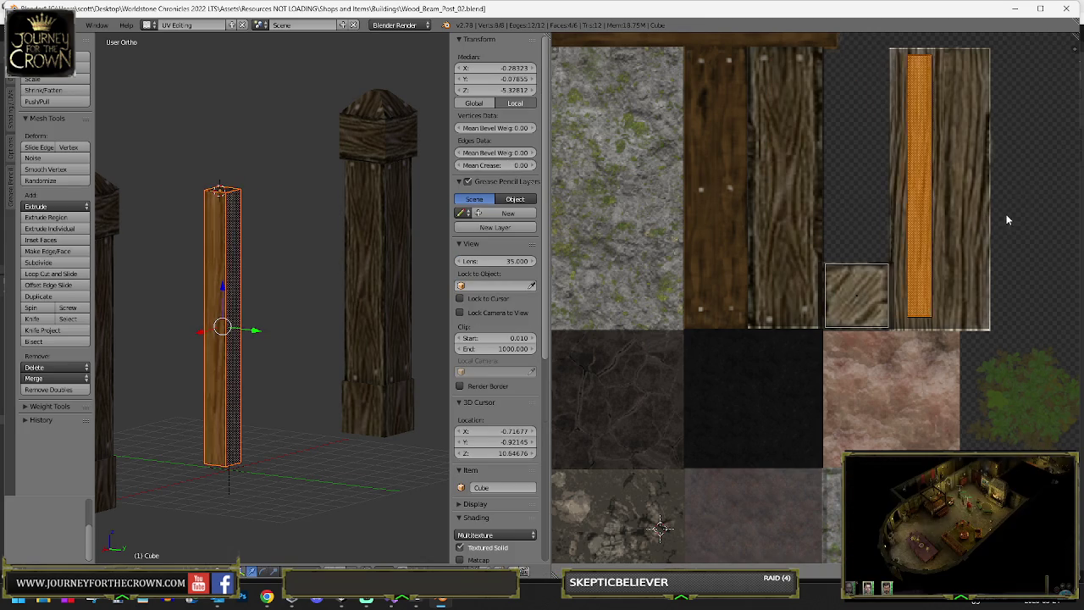
click(1017, 214)
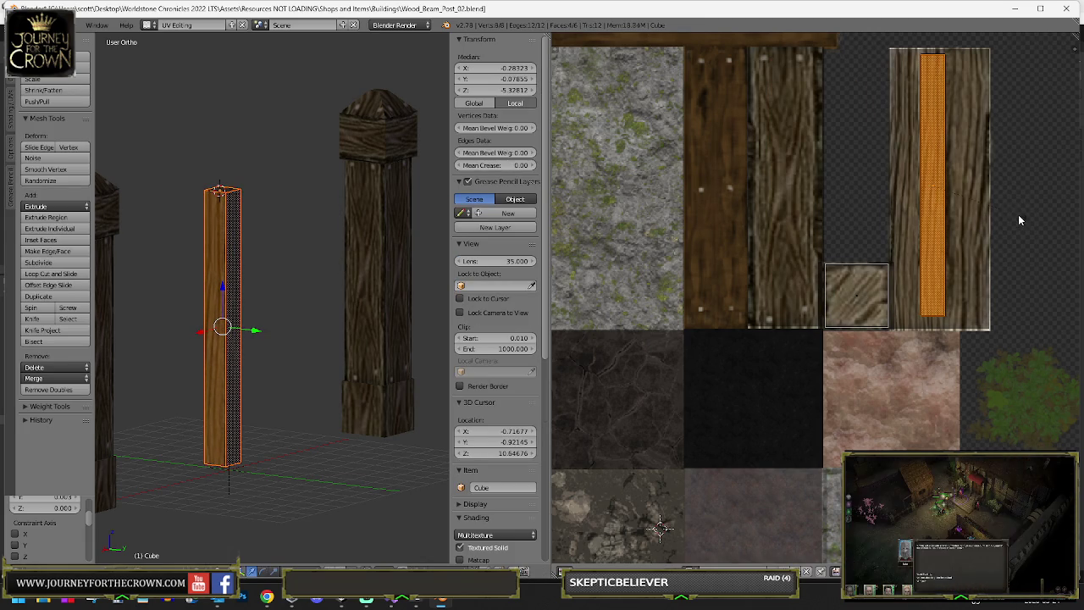
key(s)
key(x)
key(g)
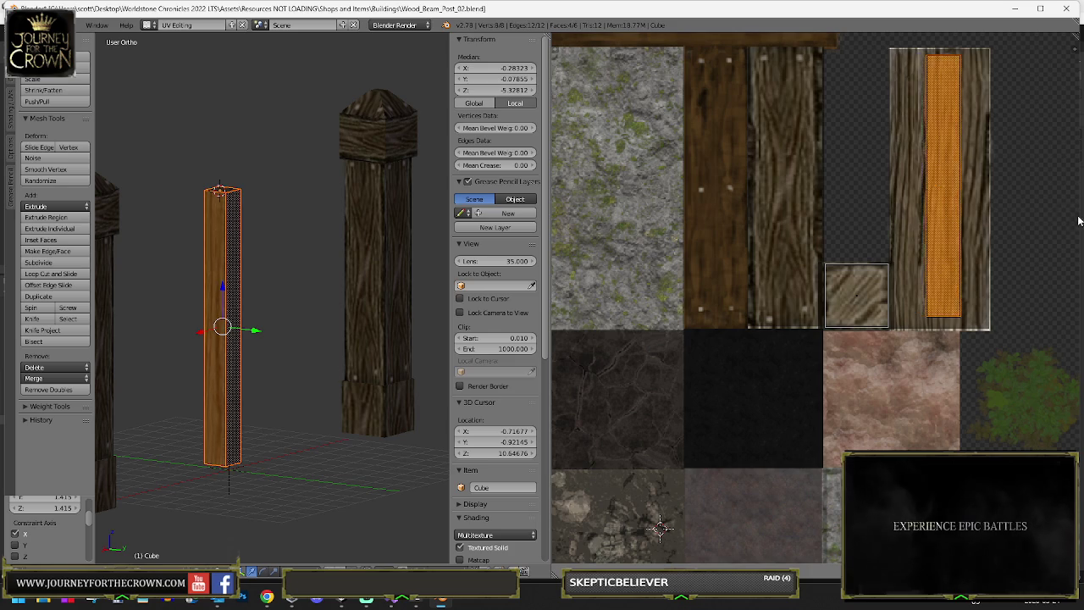
- In front view, nudge the plank right along X to -0.37489
key(Tab)
scroll(208, 245, down, 2)
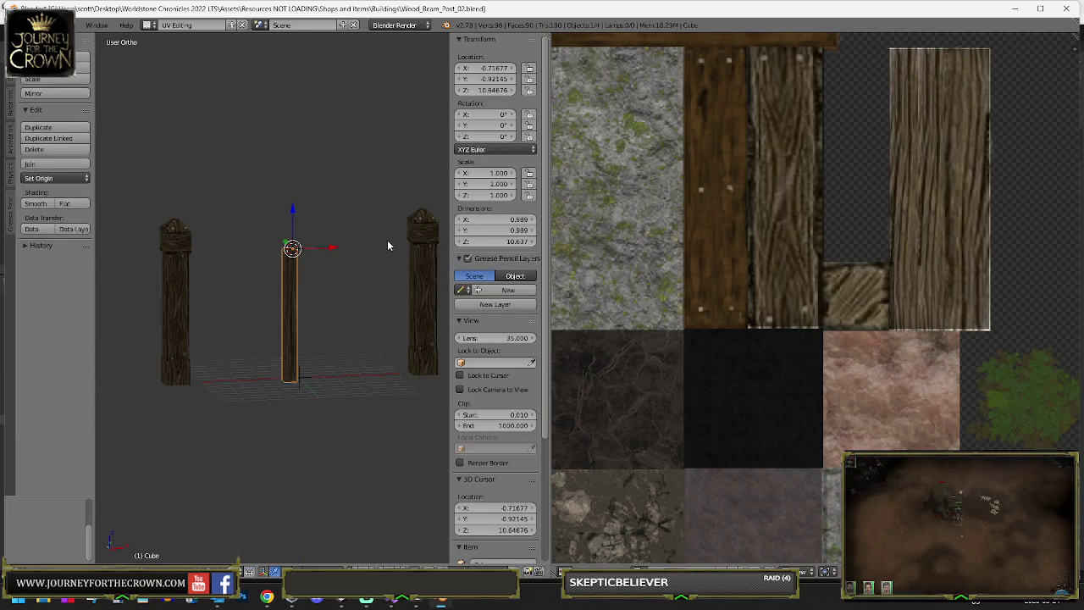
key(KP_1)
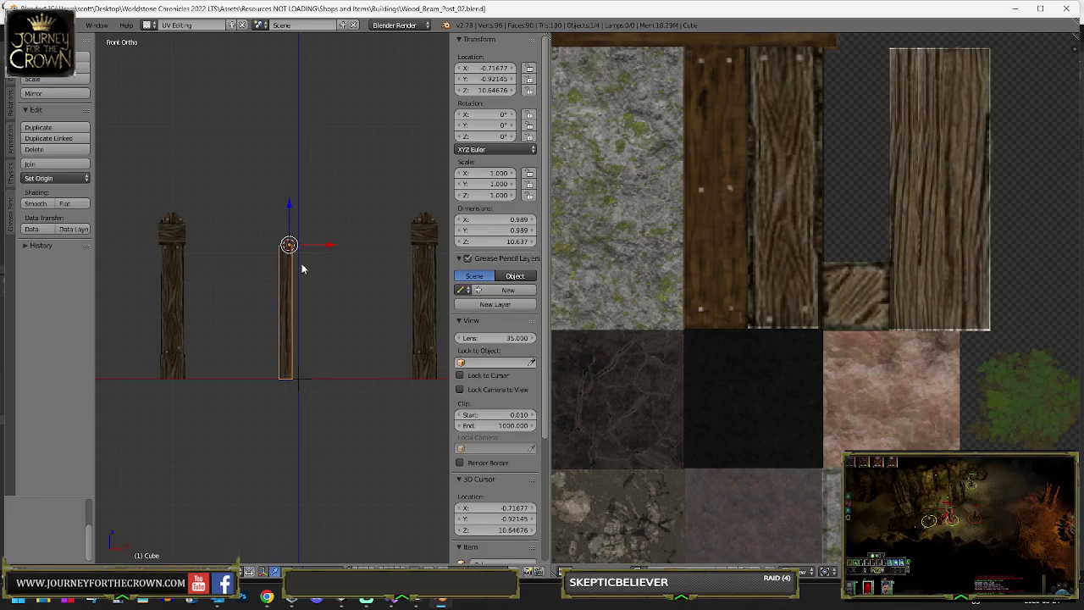
scroll(302, 265, up, 2)
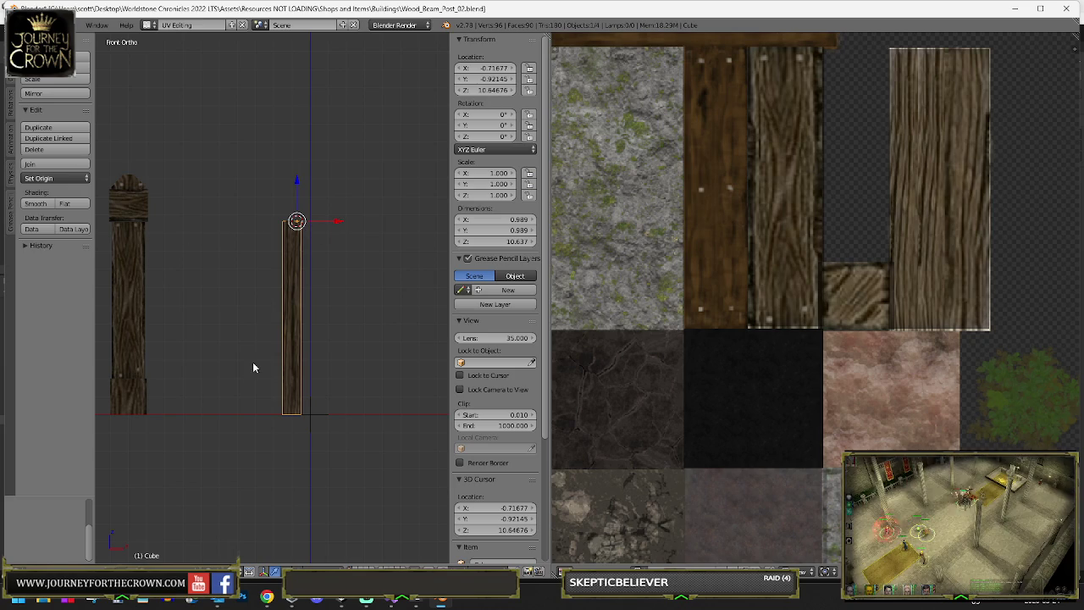
drag(337, 221, 305, 178)
- In Edit Mode, duplicate the plank and set the copy beside the original, checking from top view
key(Tab)
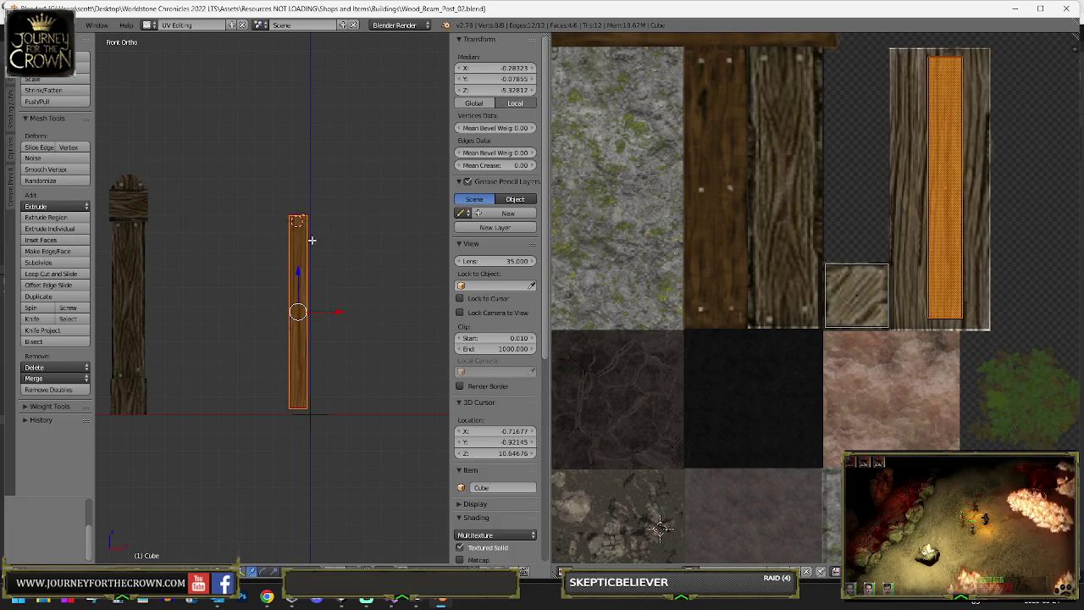
key(shift+d)
click(319, 301)
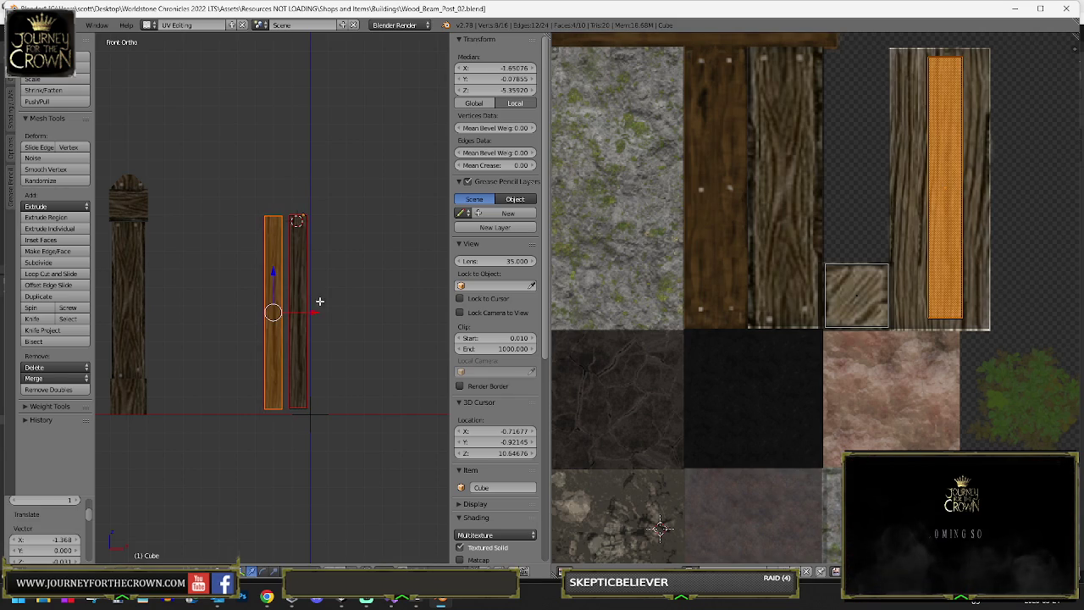
key(g)
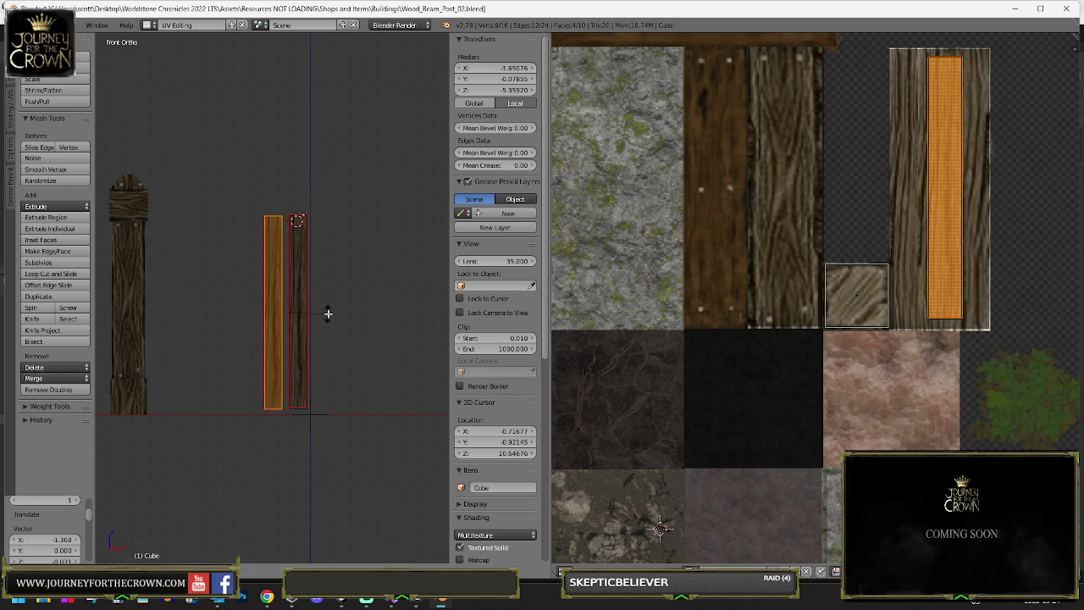
click(328, 313)
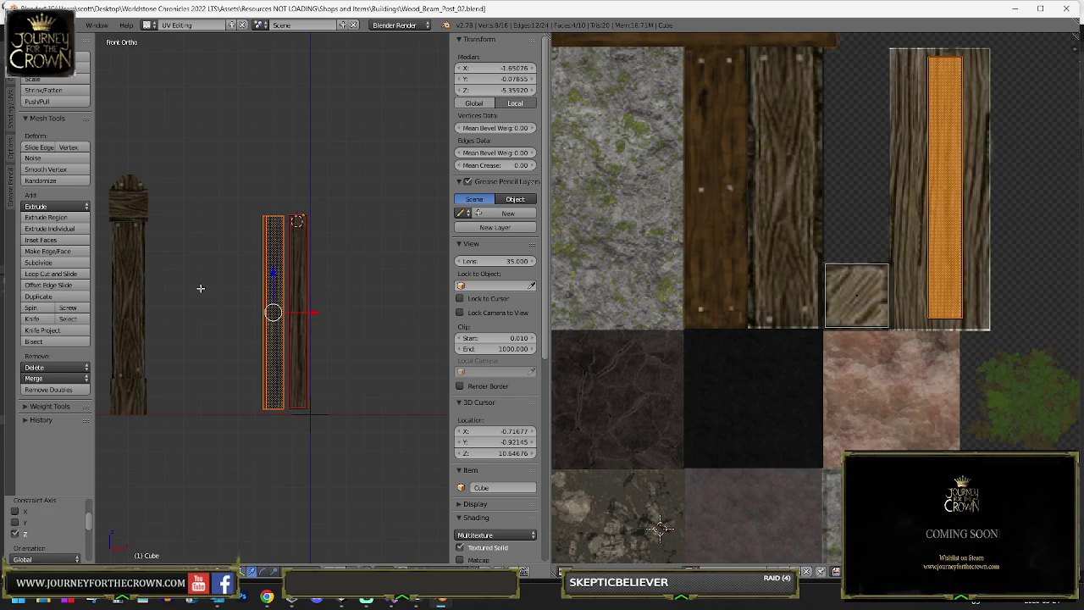
key(KP_7)
key(g)
click(332, 293)
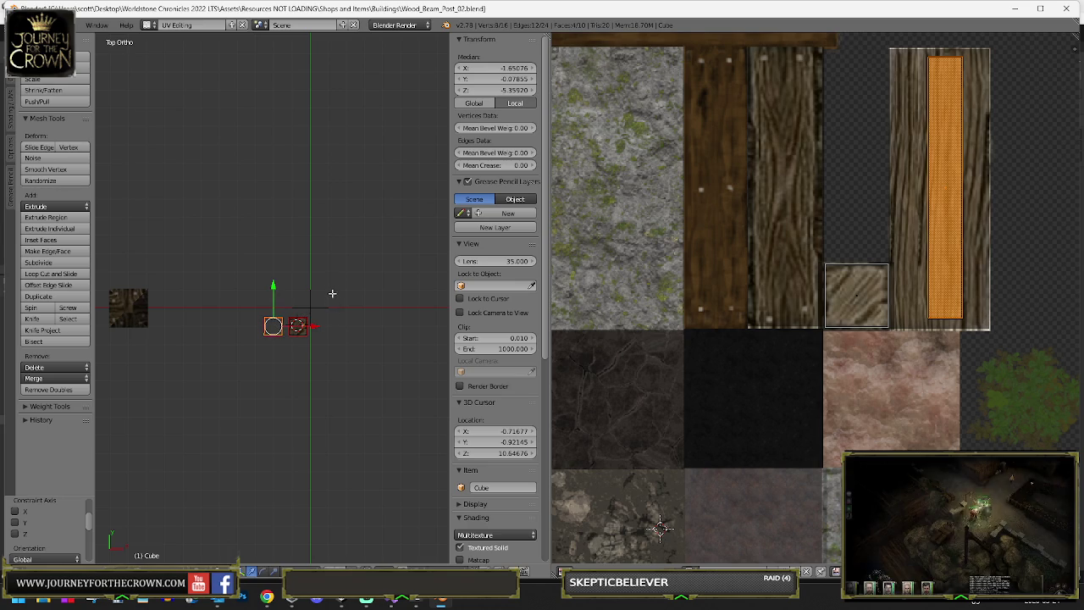
- Undo a stray rotated third plank copy and return to the front view
key(shift+d)
click(306, 277)
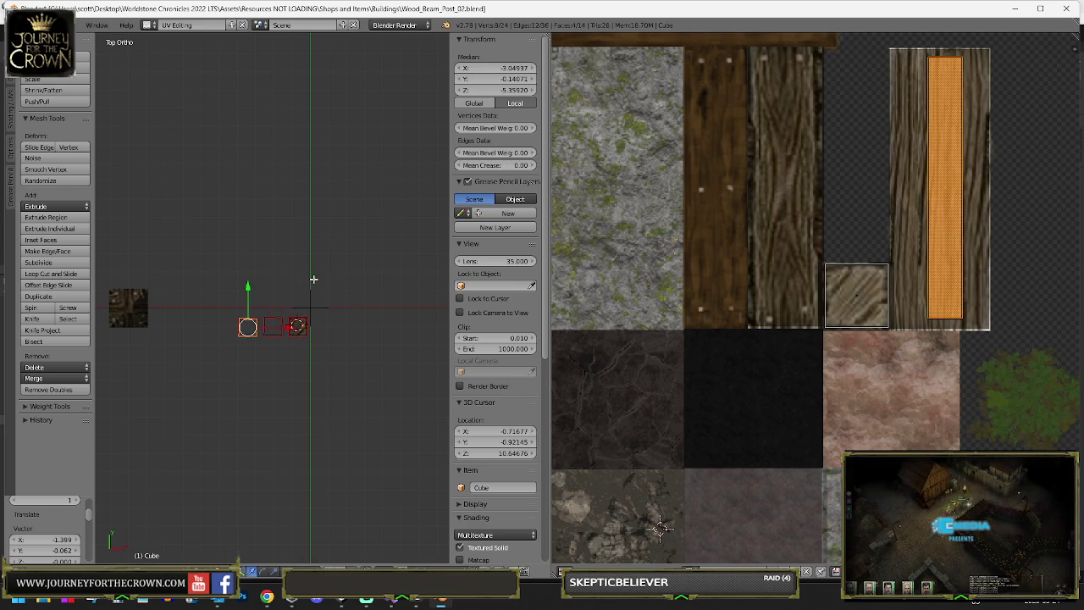
click(285, 366)
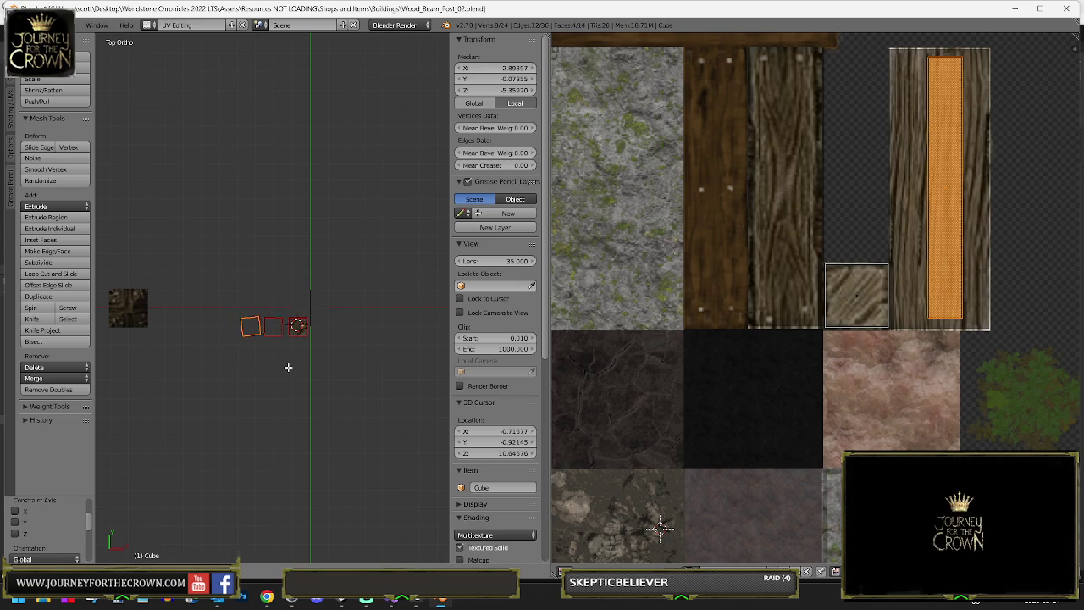
right_click(287, 367)
drag(301, 298, 304, 243)
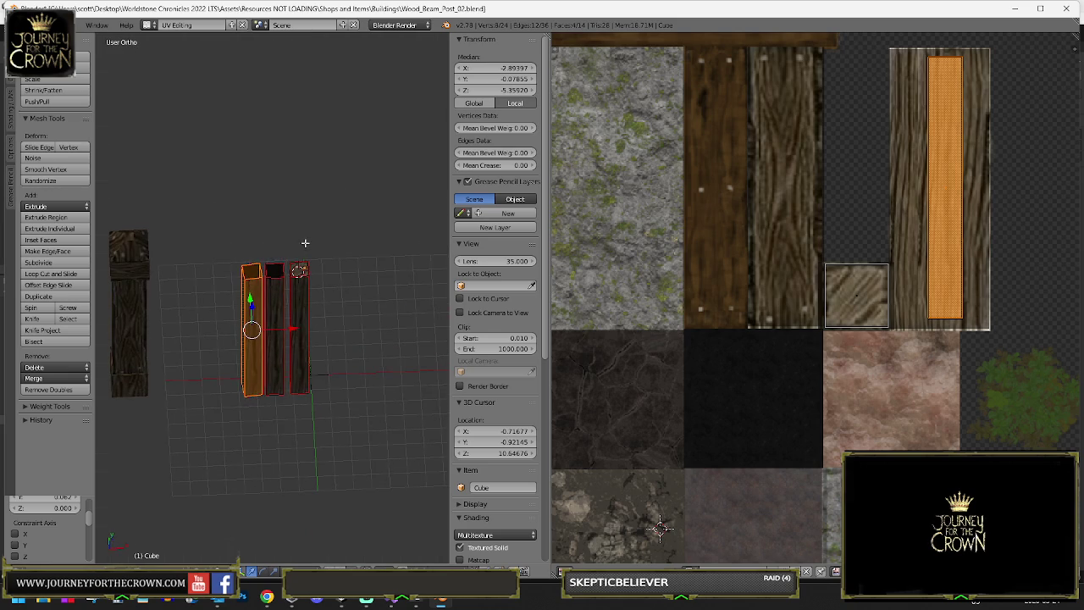
key(ctrl+z)
key(ctrl+z)
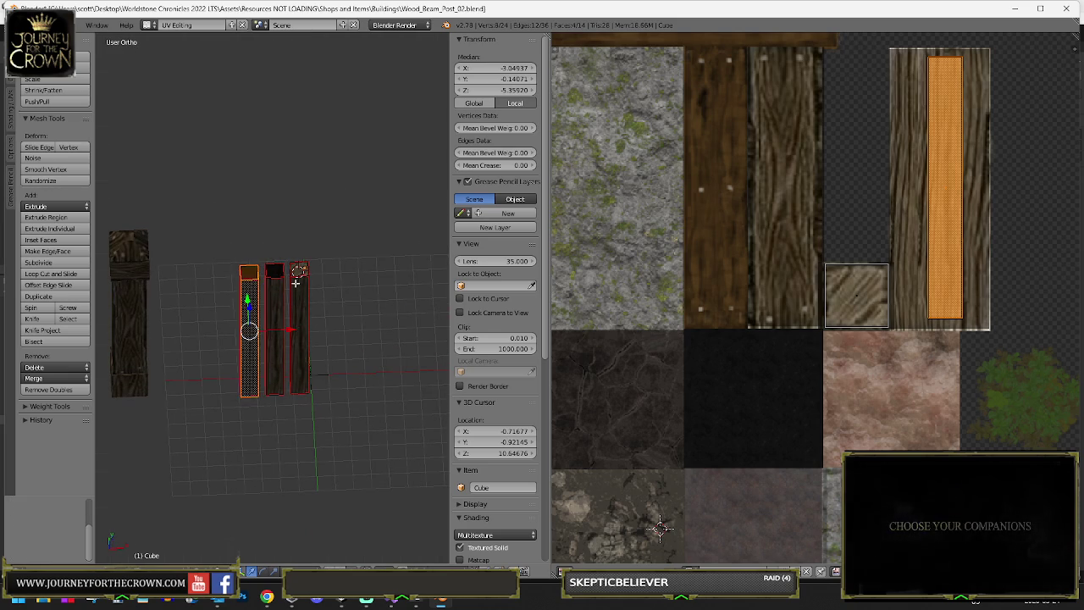
scroll(304, 244, up, 5)
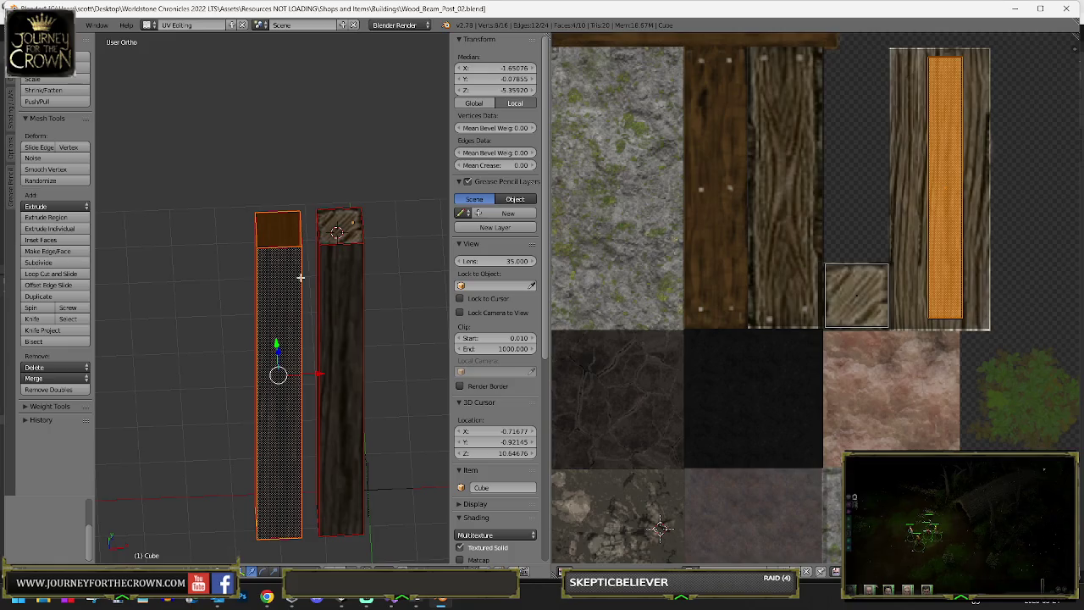
key(KP_1)
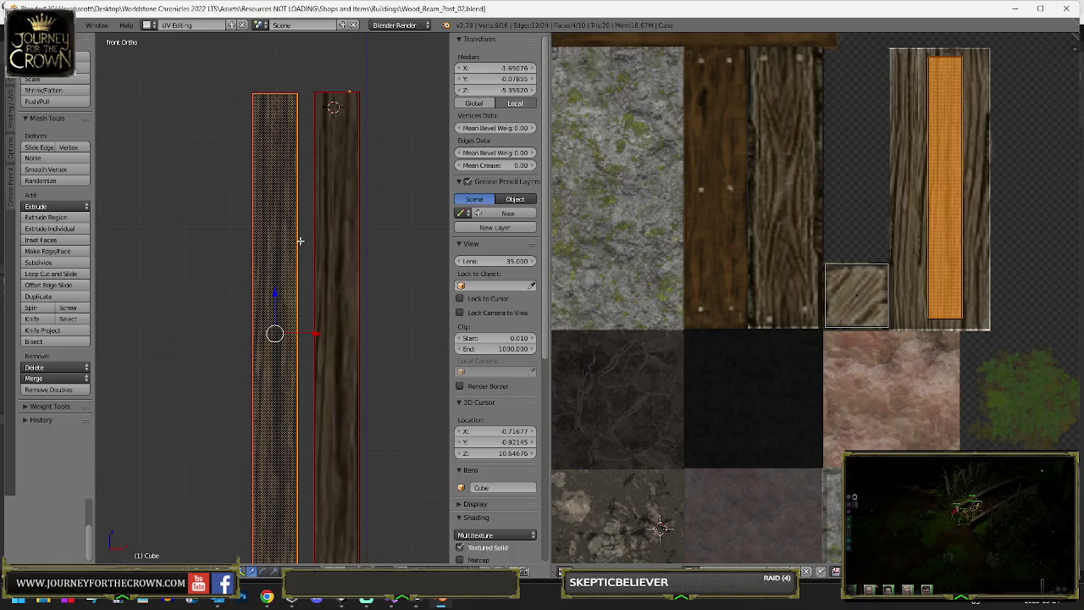
scroll(297, 237, down, 4)
- Duplicate the plank repeatedly along X to the left to complete the row of seven planks
key(shift+d)
key(x)
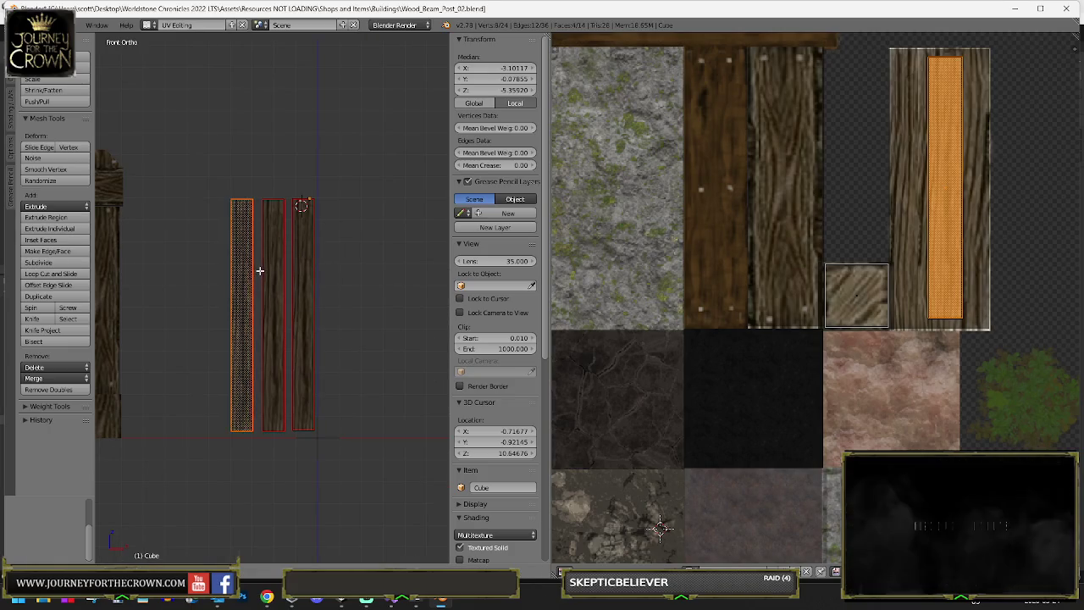
click(257, 271)
key(shift+d)
key(x)
click(229, 270)
key(shift+d)
key(x)
click(192, 270)
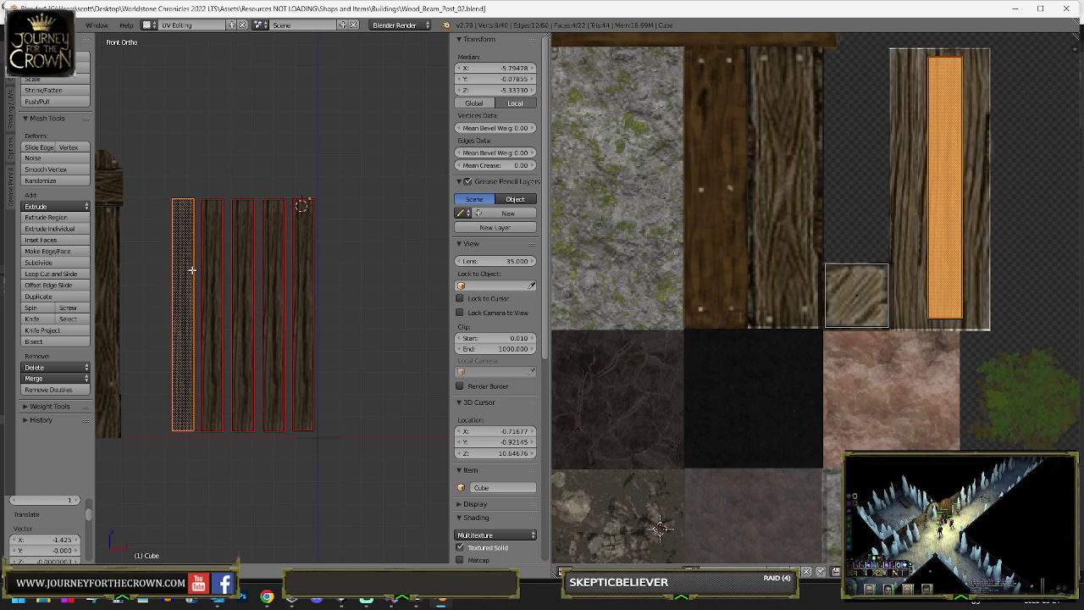
key(shift+d)
key(x)
click(162, 271)
key(ctrl+space)
drag(140, 274, 136, 275)
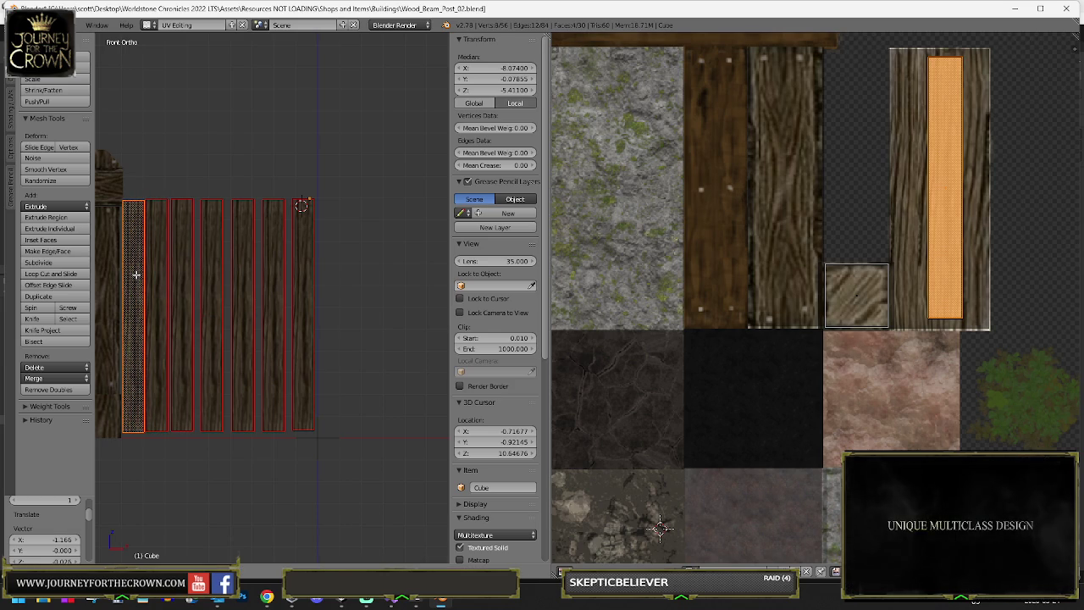
- Move the leftmost plank rightward along X in several increments
right_click(159, 287)
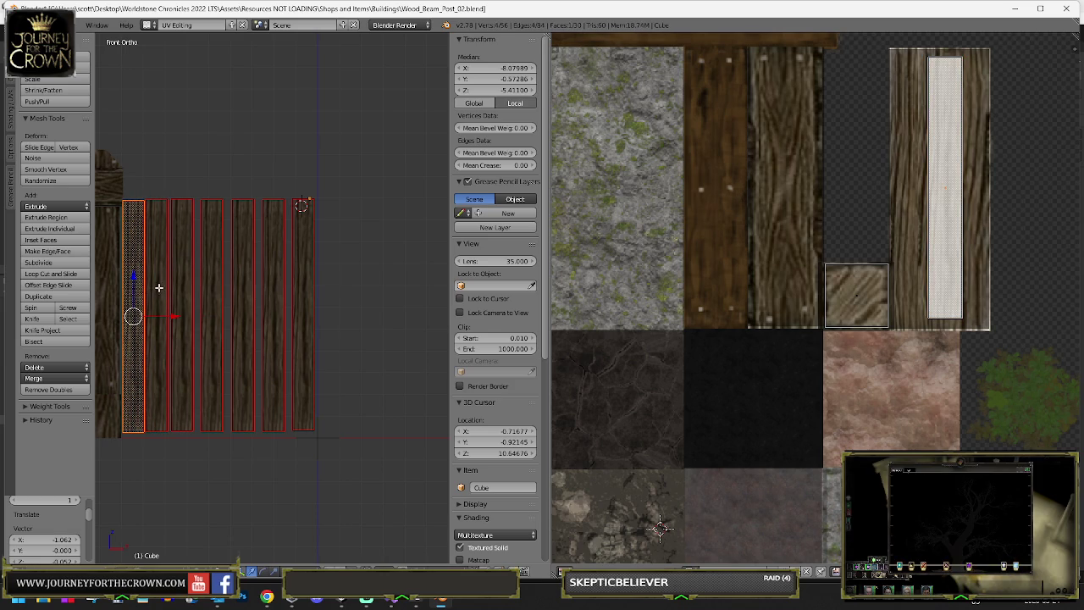
key(g)
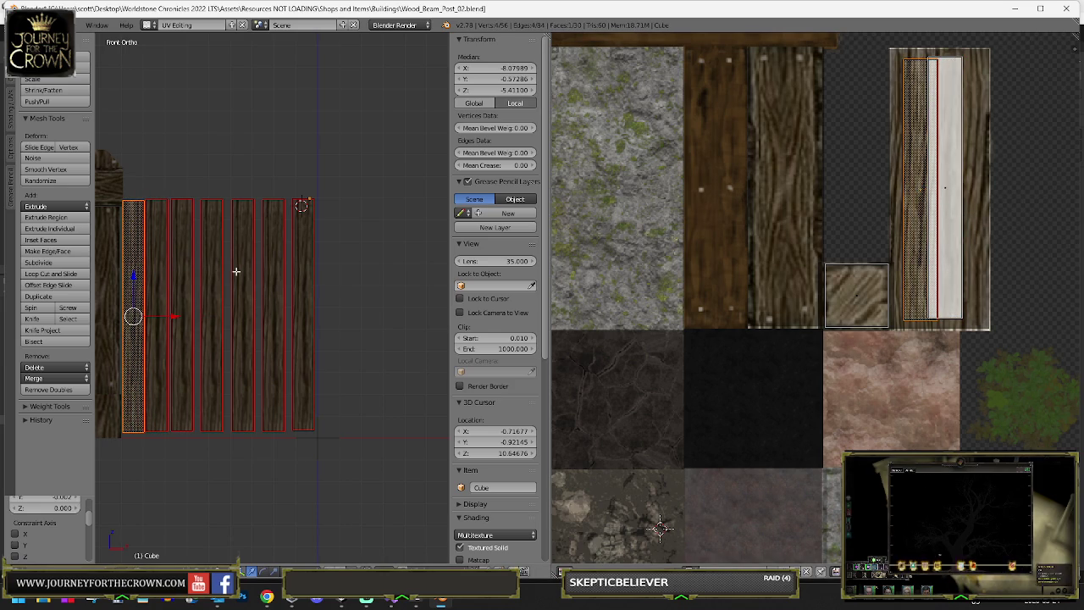
click(171, 289)
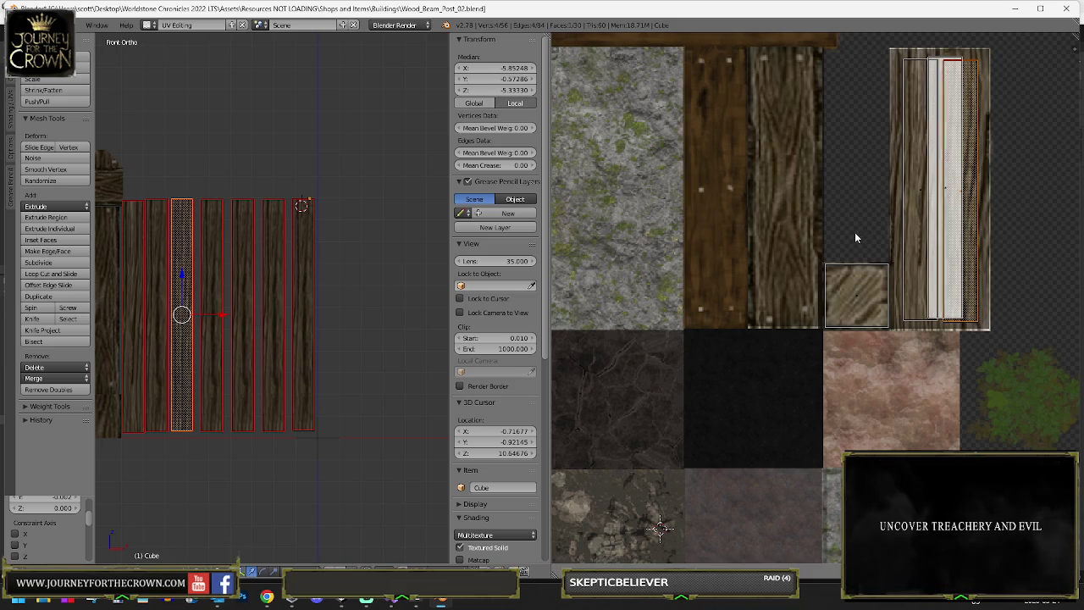
key(g)
click(217, 289)
key(g)
click(242, 287)
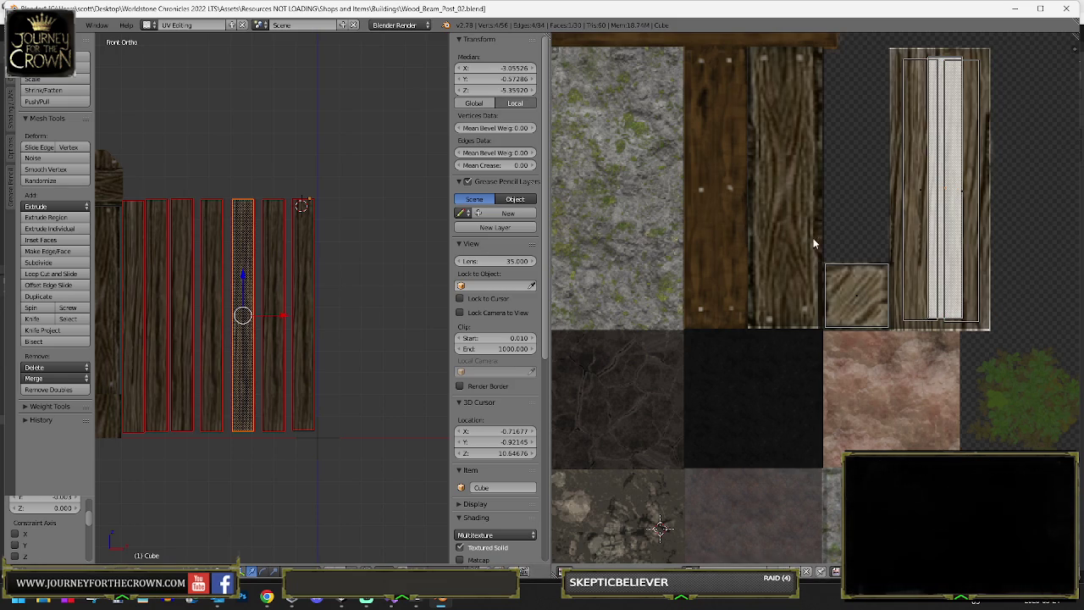
key(g)
click(276, 271)
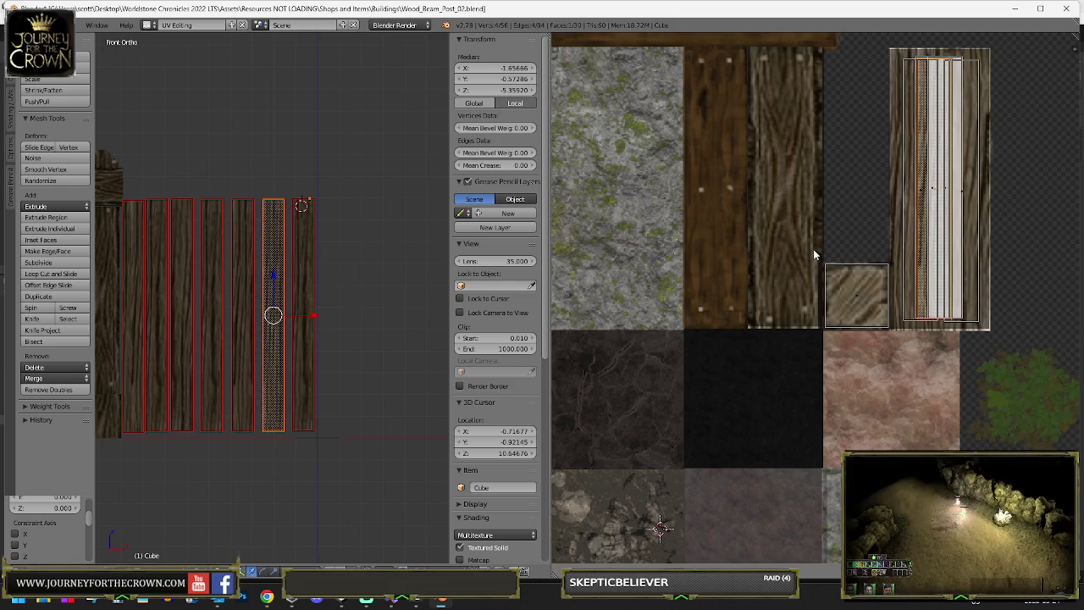
- Select the second, fifth and rightmost planks and view them from the front in wireframe
key(Tab)
key(Tab)
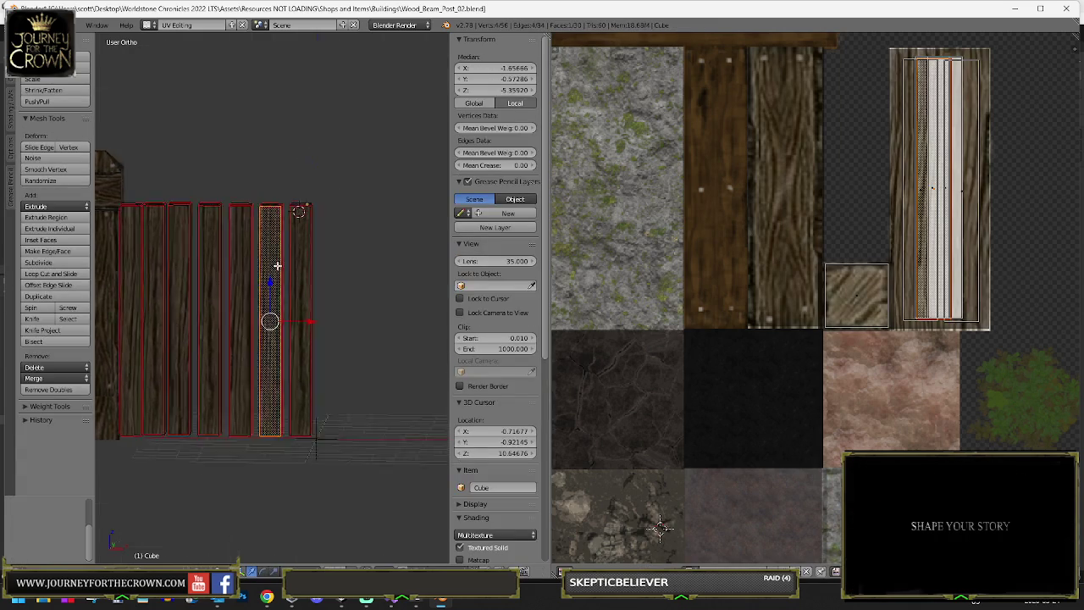
right_click(282, 262)
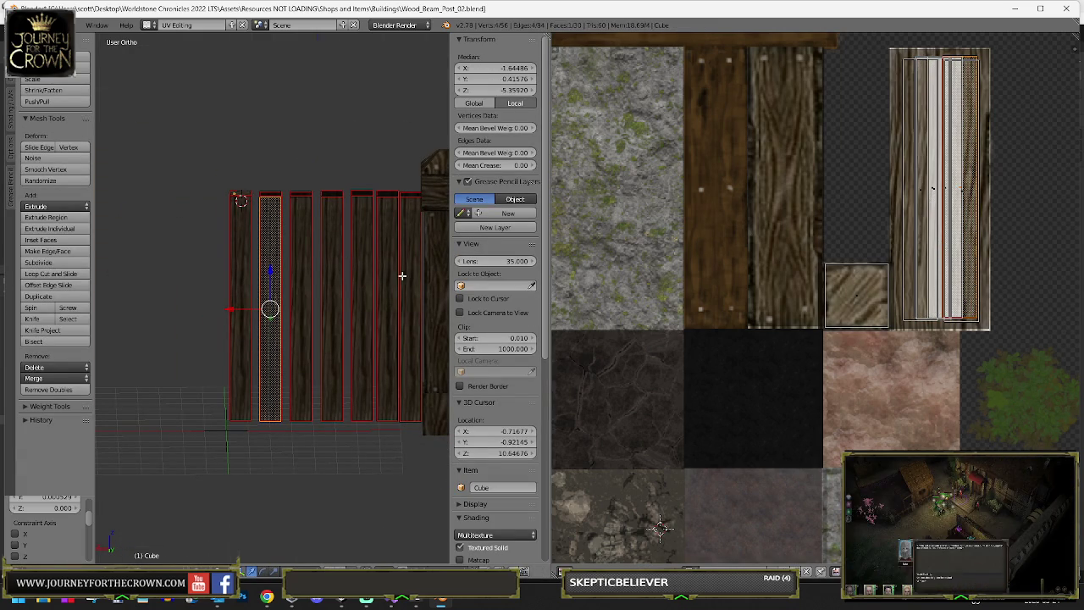
right_click(361, 279)
key(a)
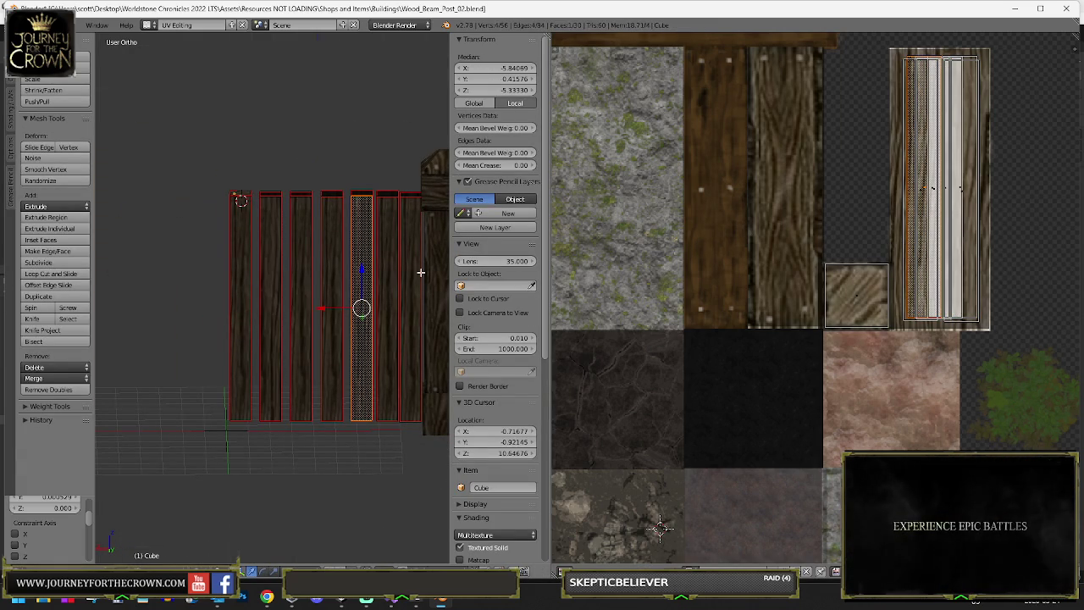
right_click(403, 276)
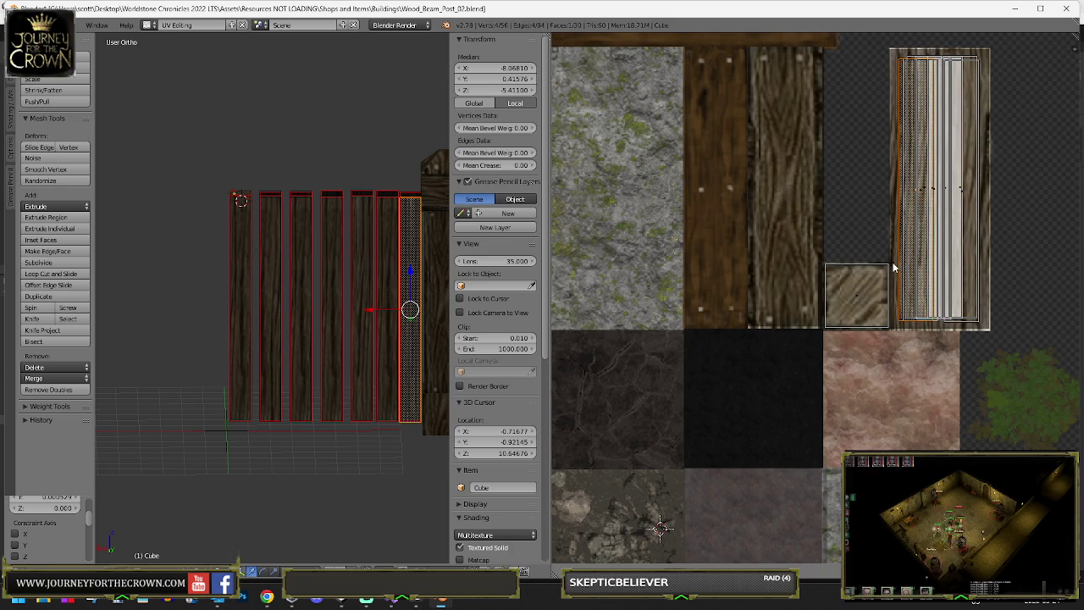
key(KP_1)
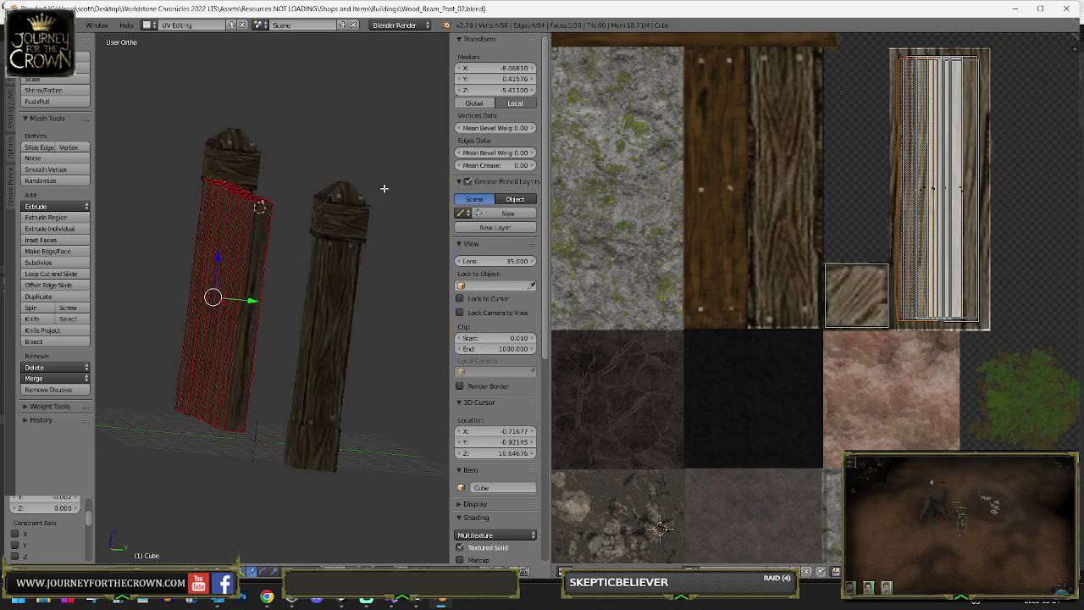
scroll(252, 235, up, 3)
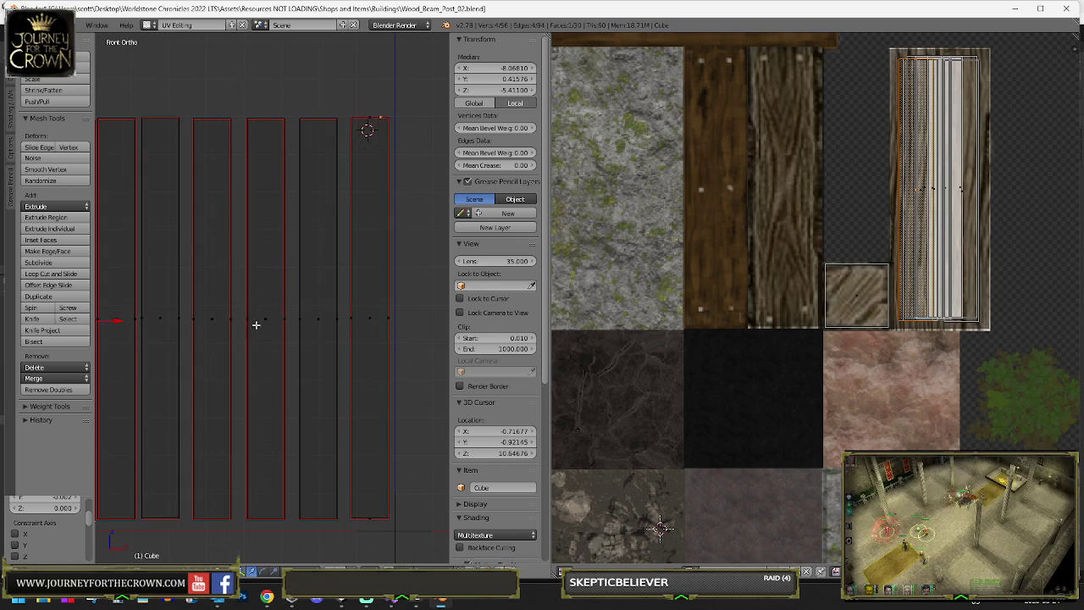
key(z)
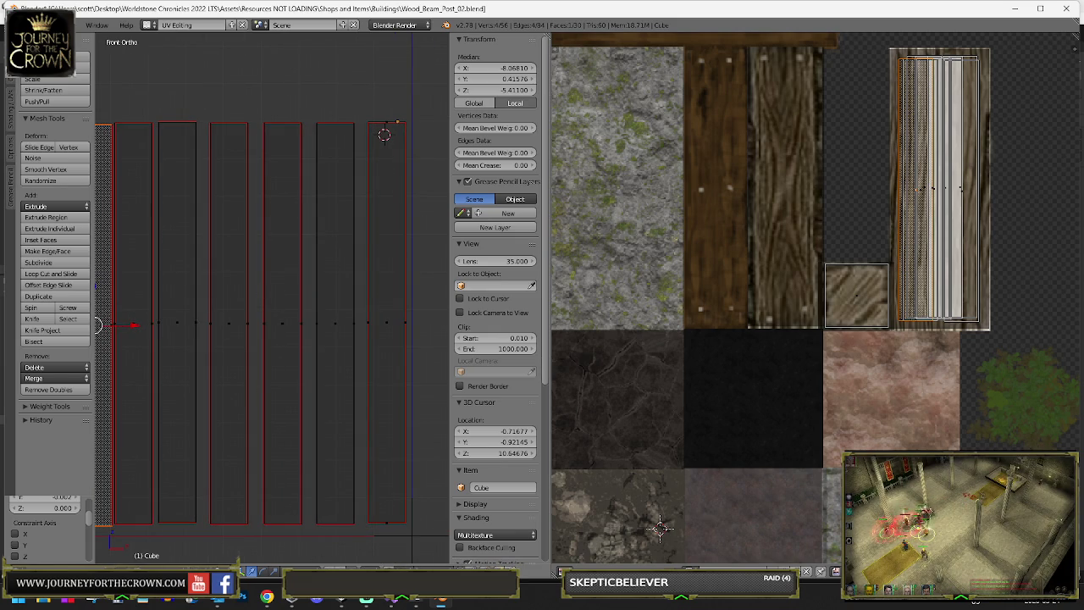
scroll(205, 300, left, 3)
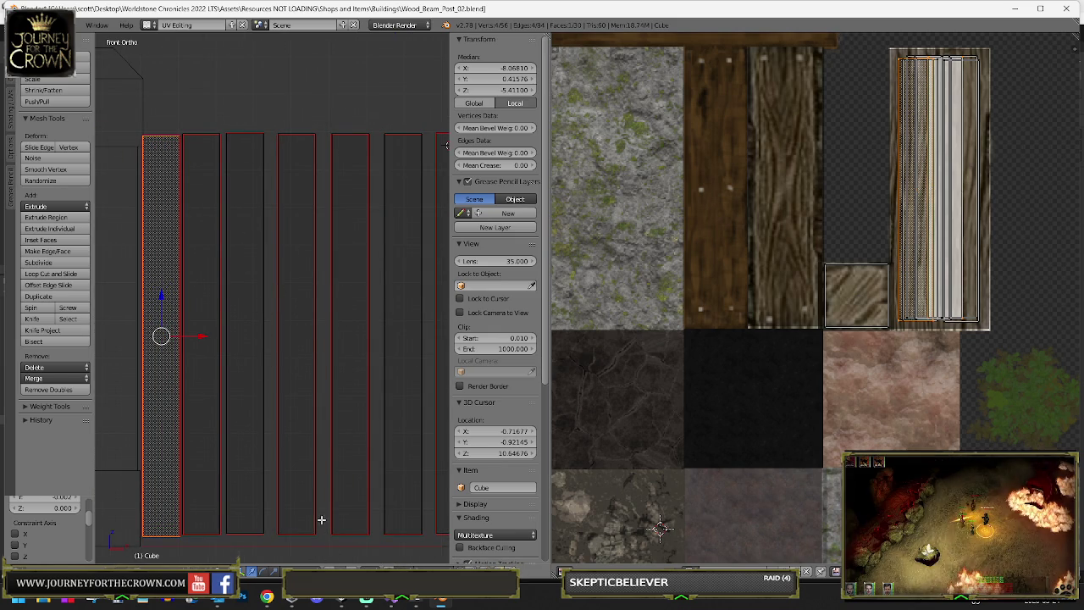
- Shift vertical edges between planks sideways so the strip widths vary, then orbit to check
key(3)
click(262, 332)
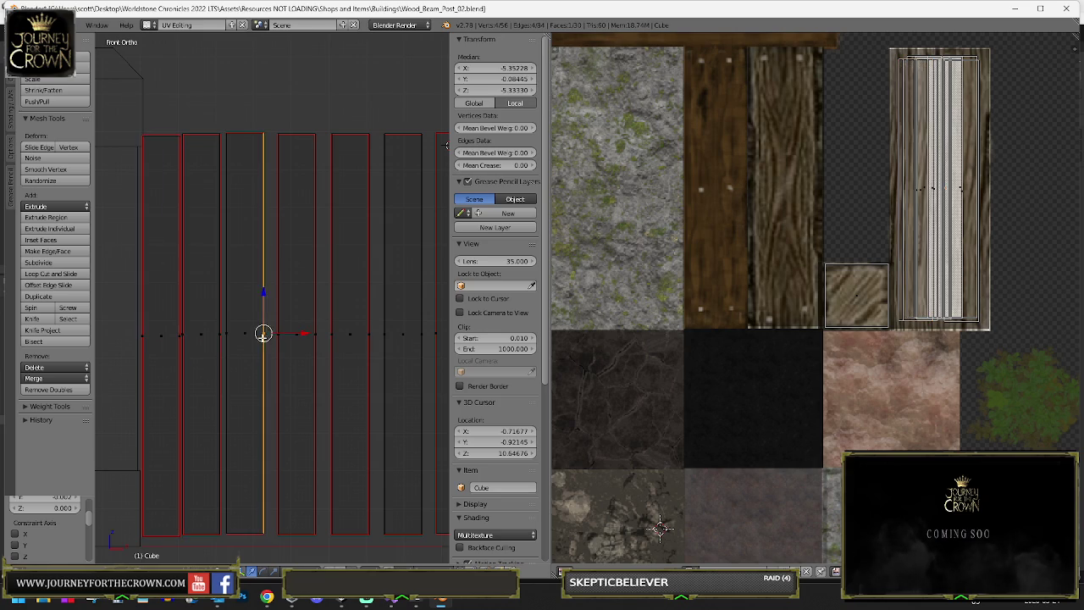
click(278, 337)
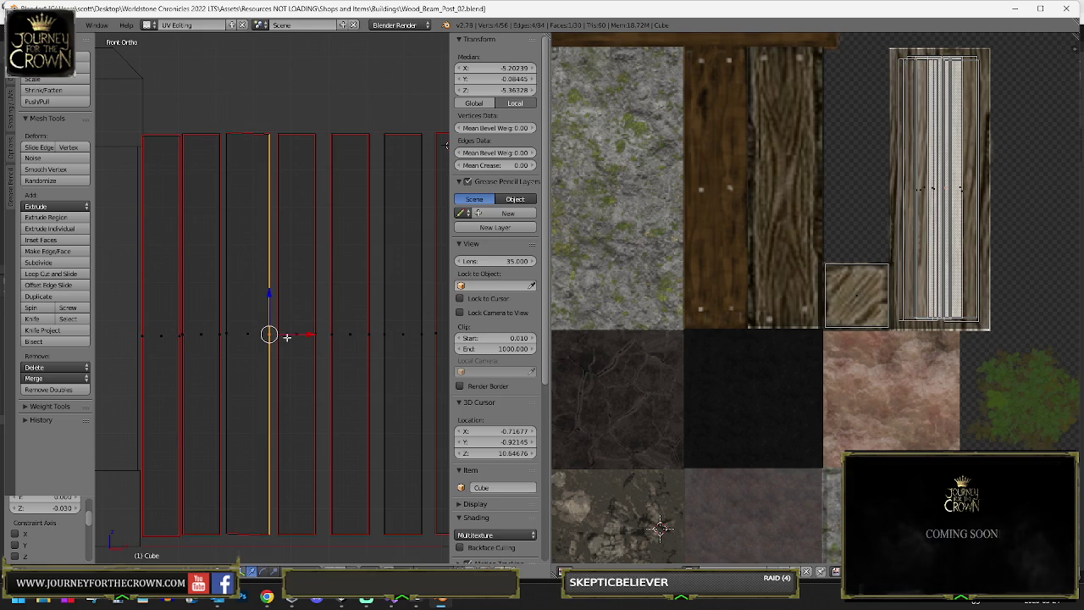
mouse_move(305, 335)
mouse_down()
mouse_move(437, 332)
mouse_move(428, 332)
mouse_up()
right_click(180, 333)
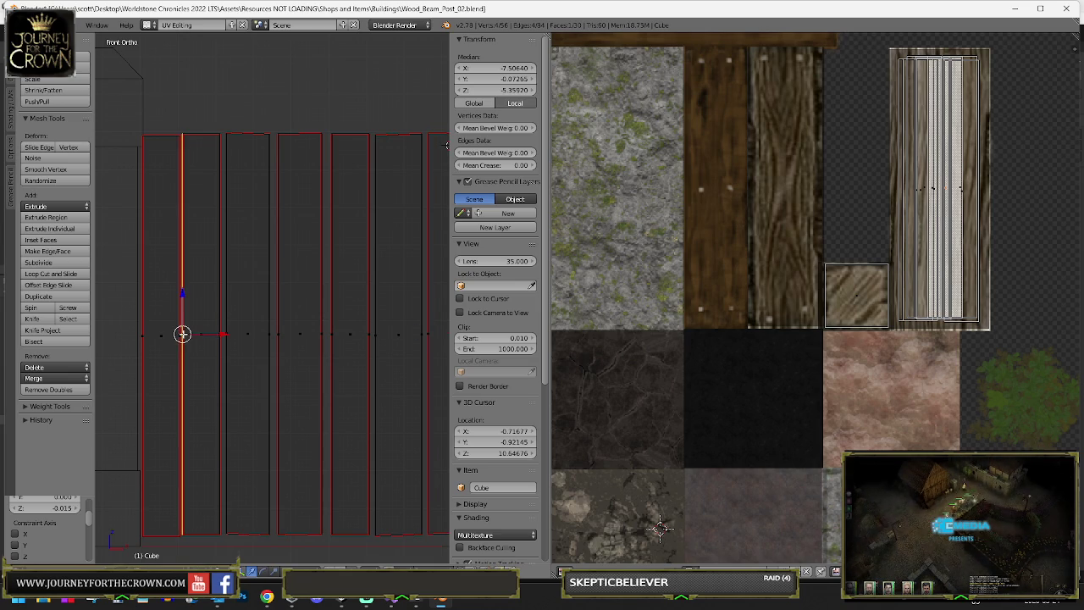
drag(180, 335, 182, 335)
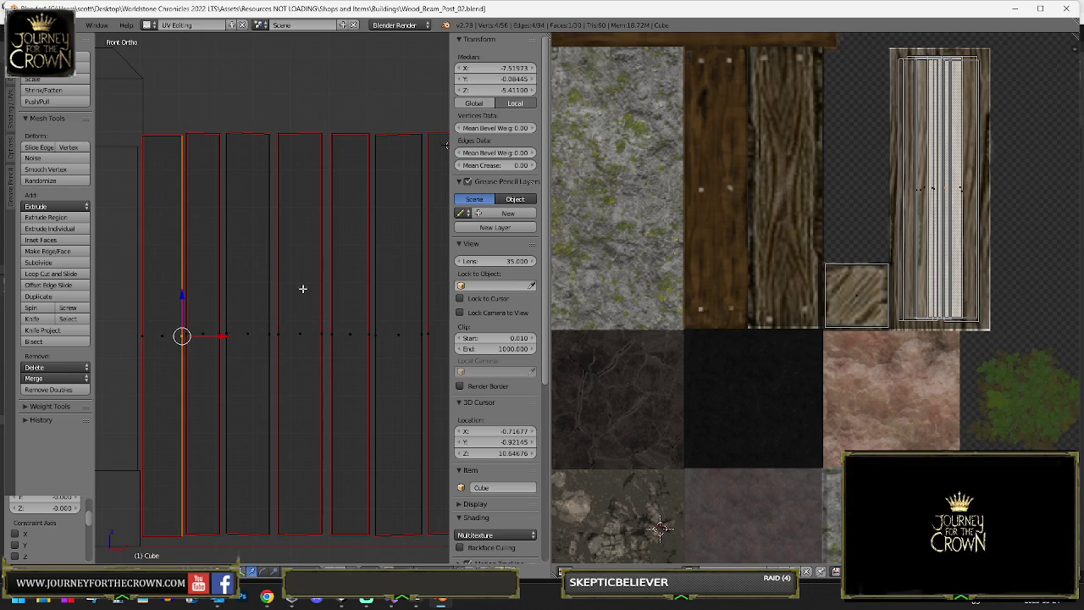
drag(319, 306, 307, 268)
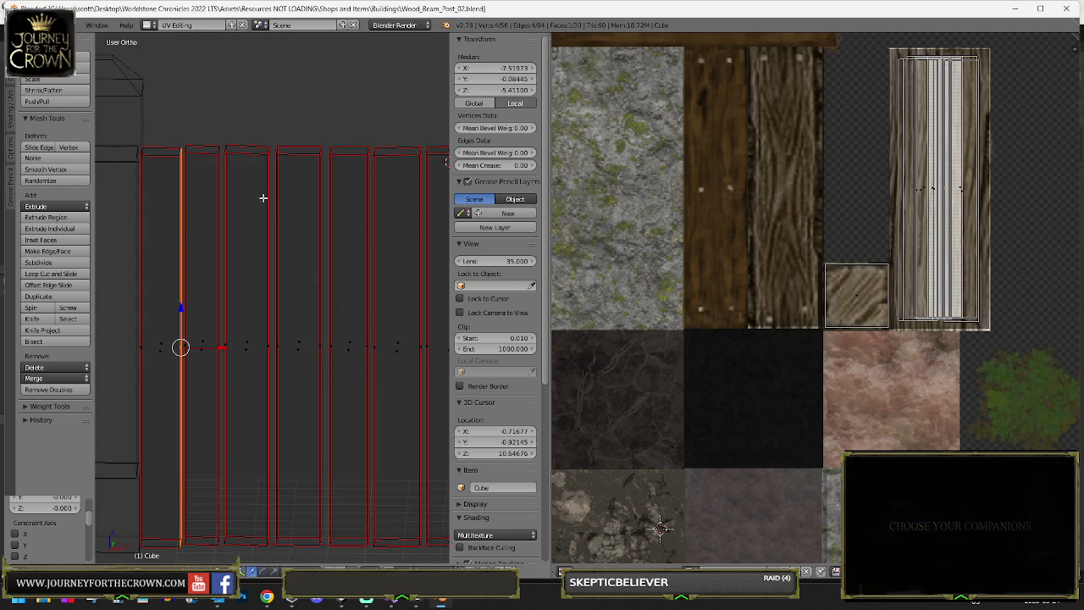
mouse_move(261, 325)
mouse_down()
mouse_move(245, 342)
mouse_move(293, 459)
mouse_up()
mouse_move(334, 153)
mouse_down()
mouse_move(381, 152)
mouse_move(361, 167)
mouse_move(392, 164)
mouse_up()
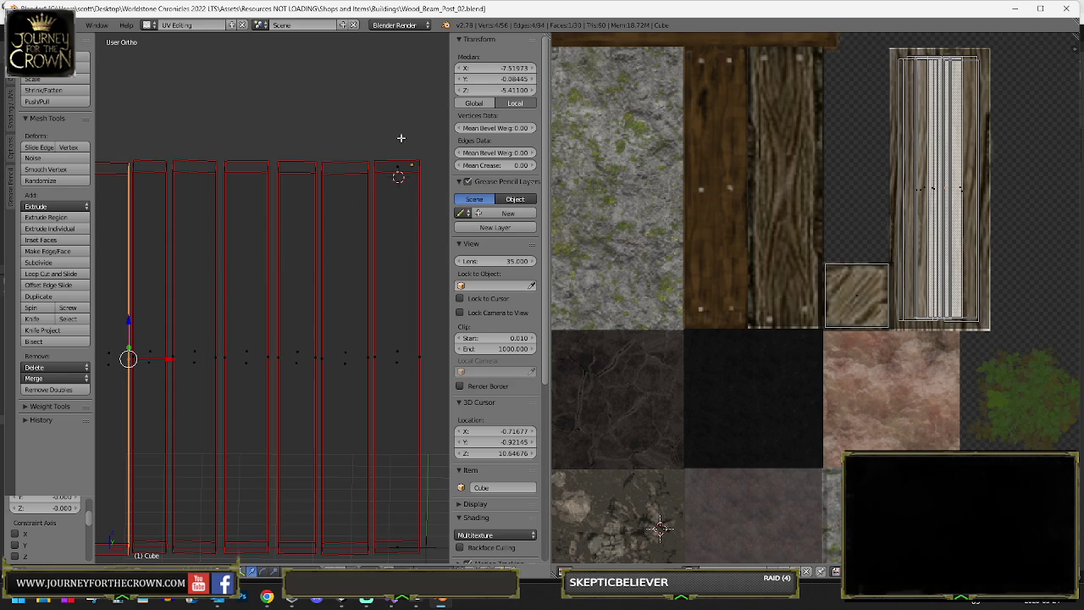
- Undo the stray duplicated top faces and circle-select the six left plank columns
key(shift+d)
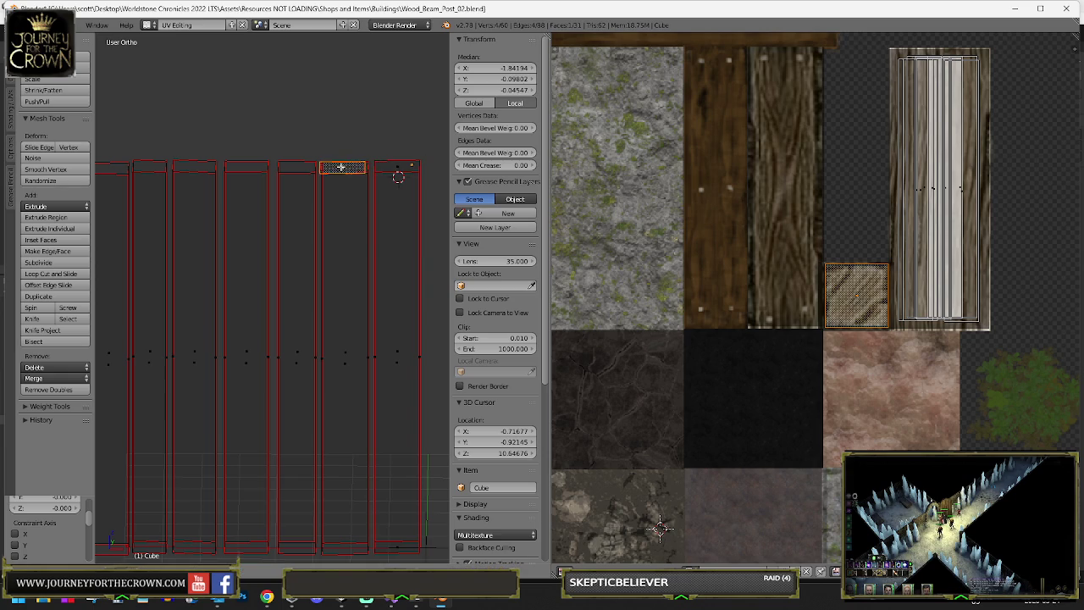
key(g)
click(402, 142)
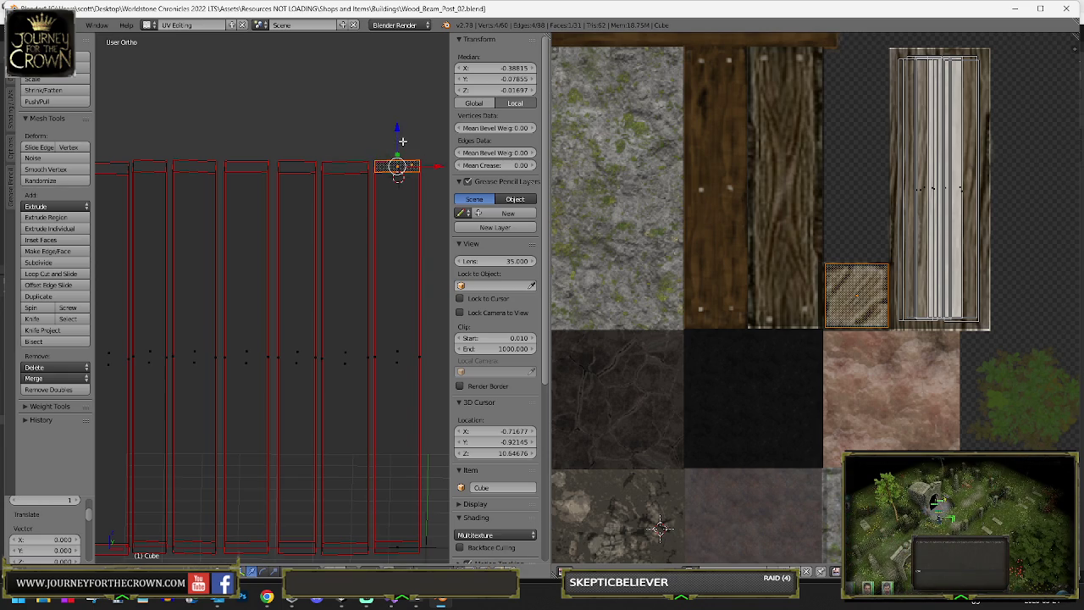
key(KP_7)
key(shift+d)
right_click(341, 327)
key(ctrl+z)
key(ctrl+z)
key(ctrl+z)
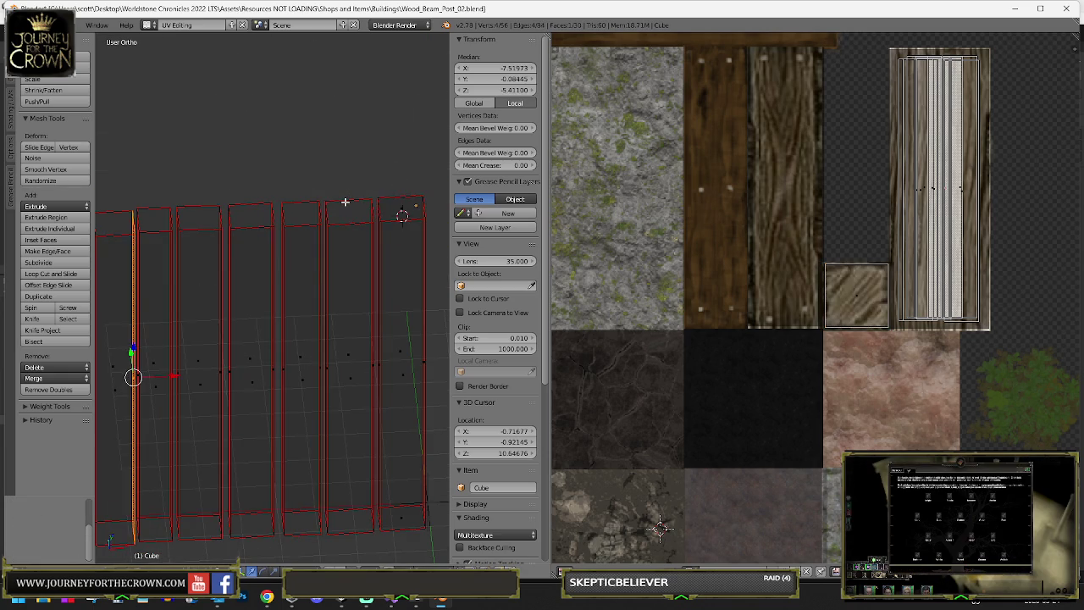
key(ctrl+z)
key(ctrl+z)
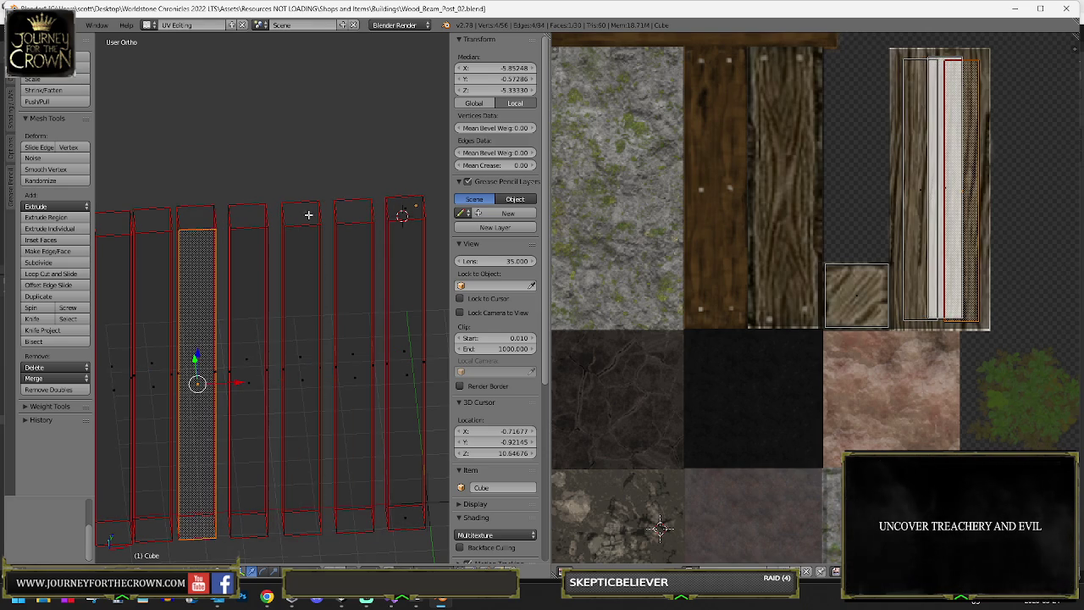
scroll(308, 215, down, 3)
mouse_move(289, 238)
mouse_down()
mouse_move(203, 338)
mouse_move(240, 403)
mouse_move(277, 366)
mouse_move(285, 251)
mouse_move(302, 242)
mouse_move(309, 443)
mouse_up()
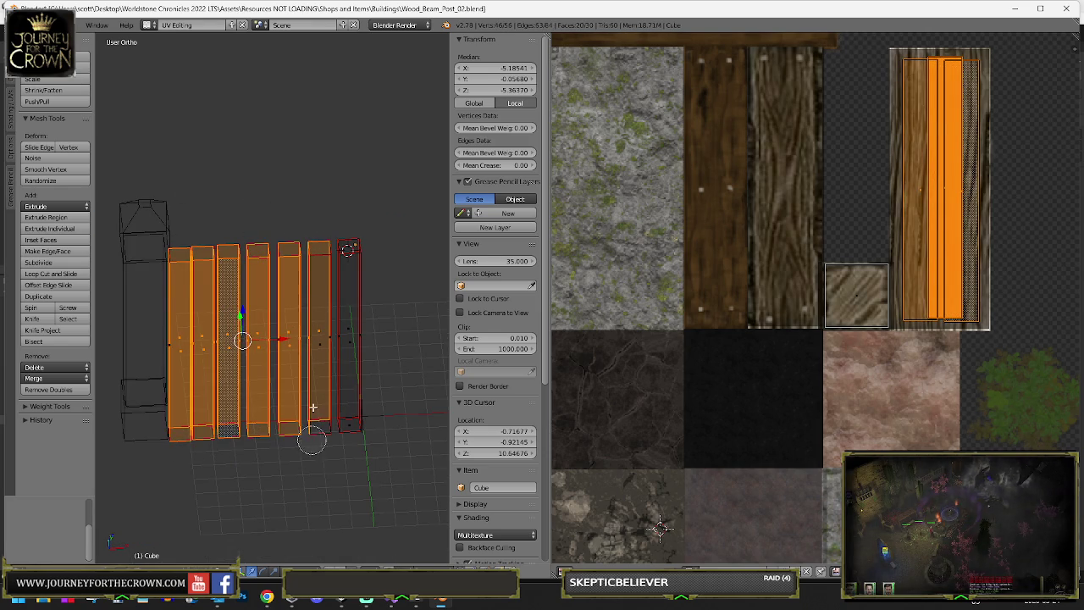
- Delete the six selected plank faces and select the single remaining plank in front view
key(x)
click(145, 354)
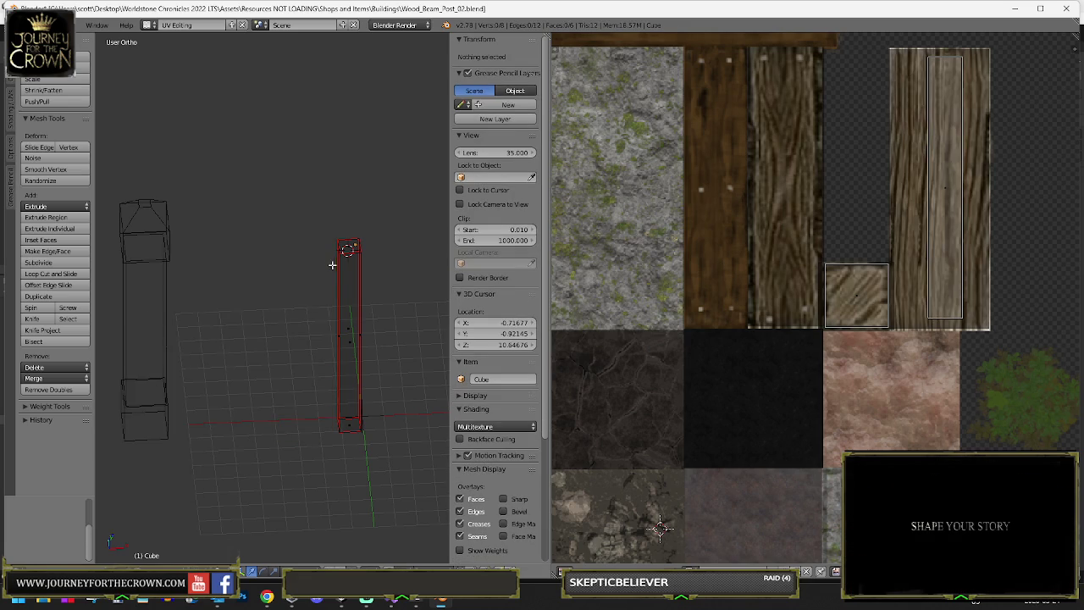
key(a)
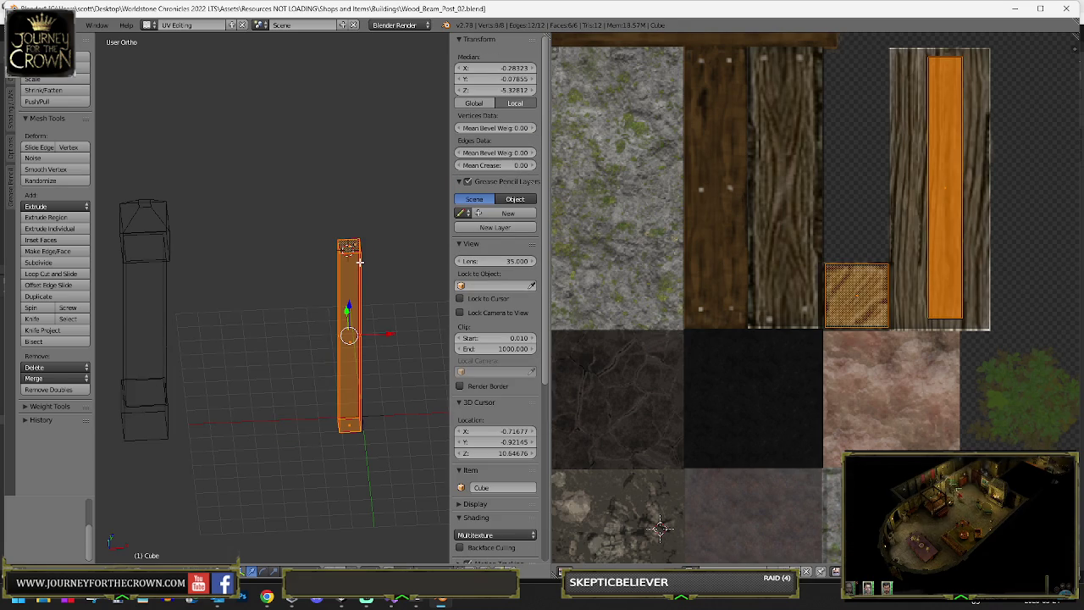
key(KP_3)
key(KP_1)
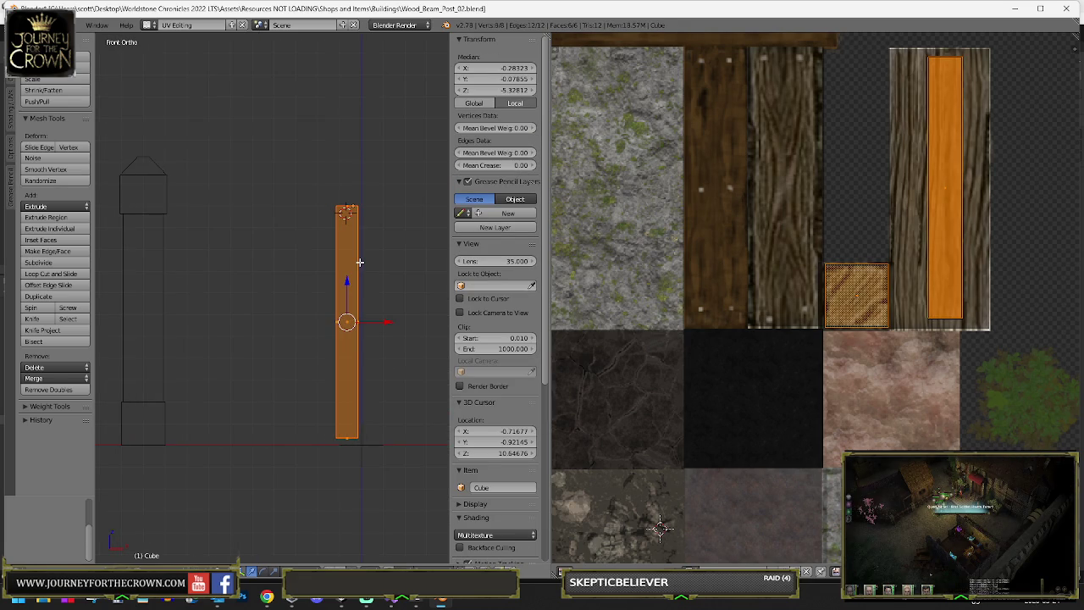
- Copy the plank six times leftward to rebuild the seven-plank row beside the post
key(shift+d)
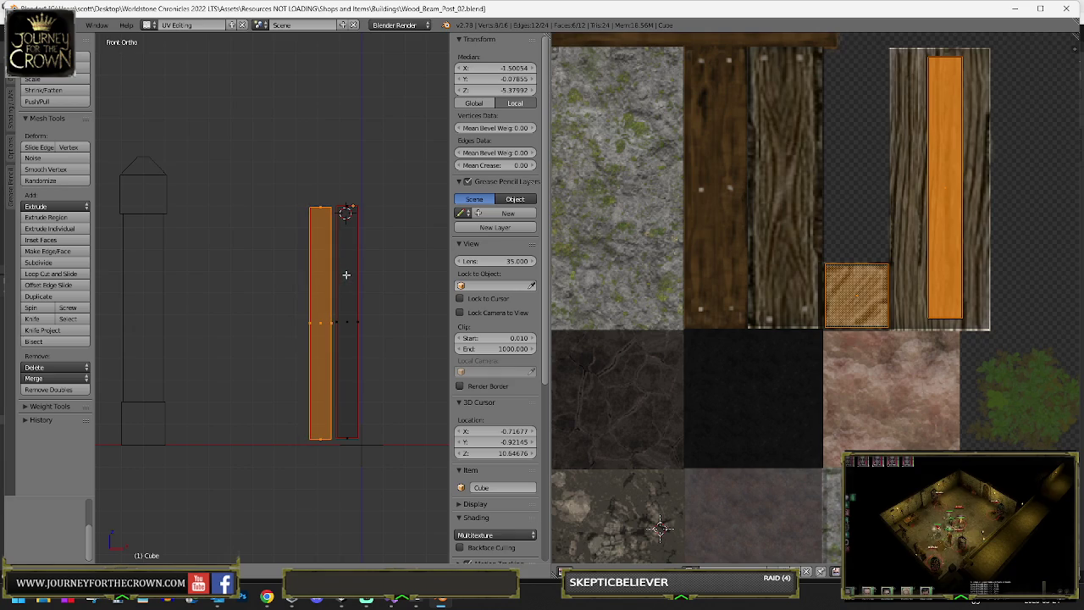
click(343, 274)
key(shift+d)
click(307, 275)
key(shift+d)
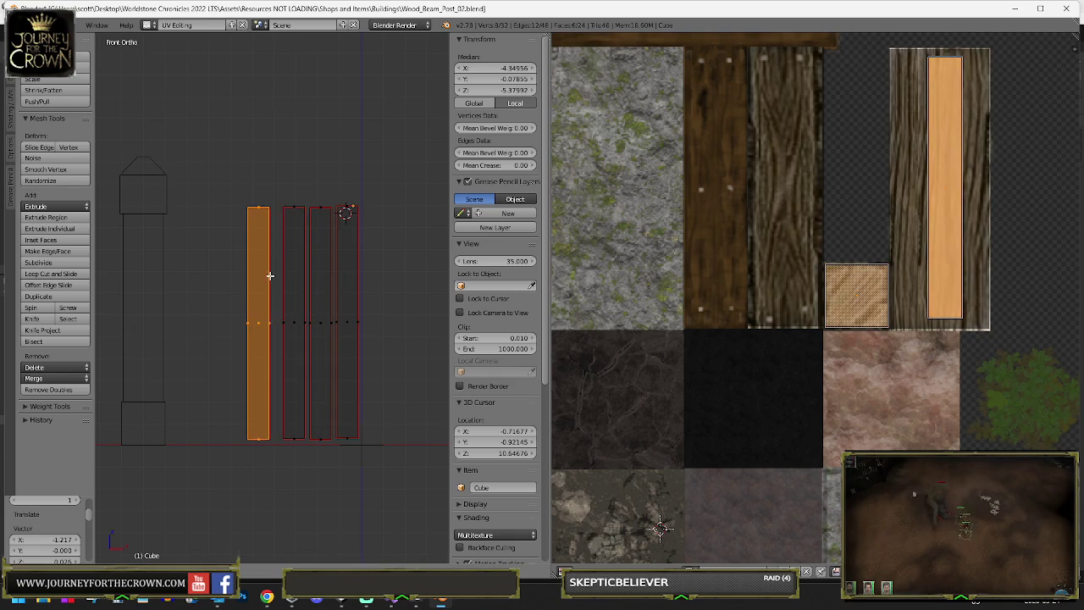
click(276, 275)
key(shift+d)
click(246, 276)
key(shift+d)
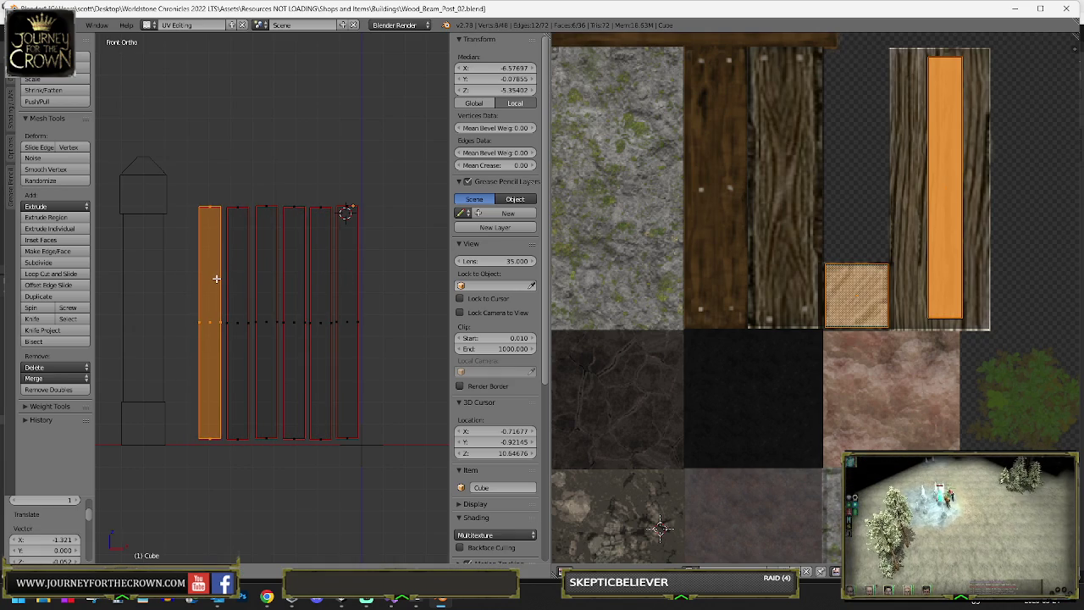
click(212, 279)
key(shift+d)
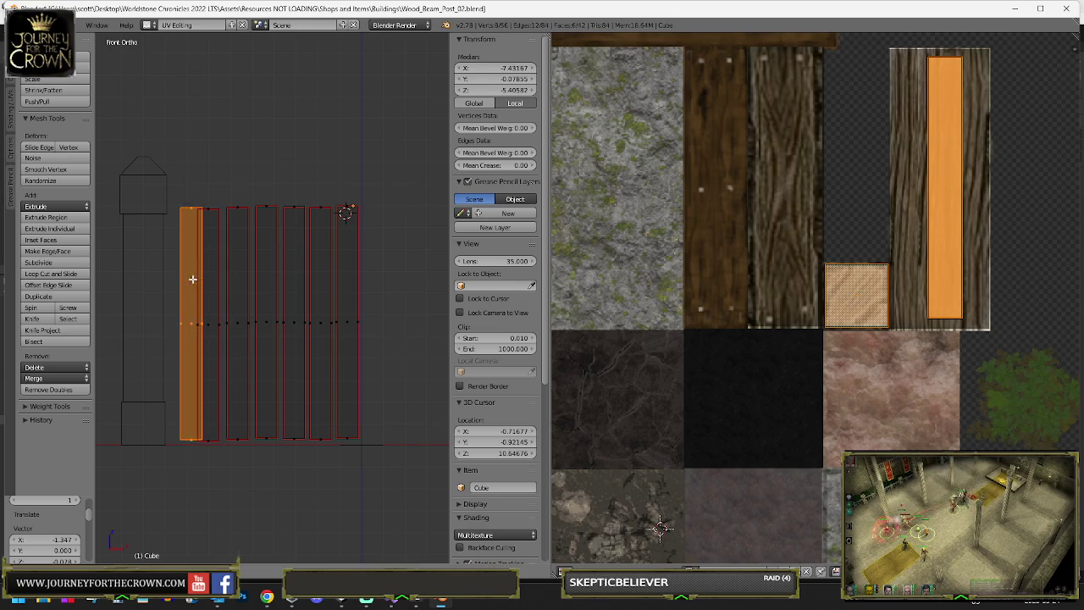
click(182, 322)
right_click(219, 325)
key(g)
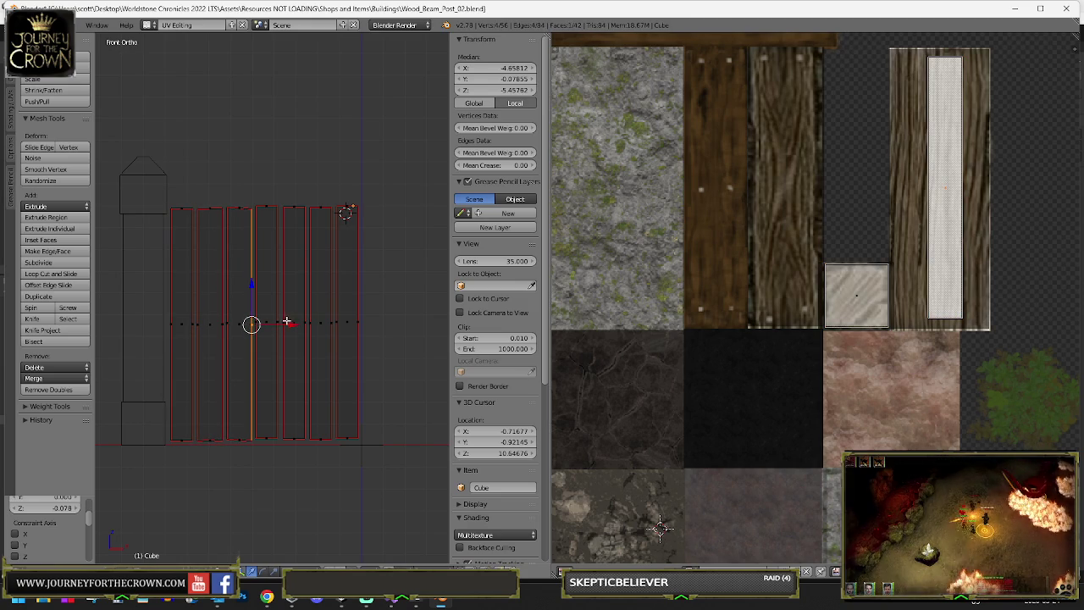
- Slide an edge between planks and a plank's top corner to the right
click(282, 323)
key(g)
click(305, 323)
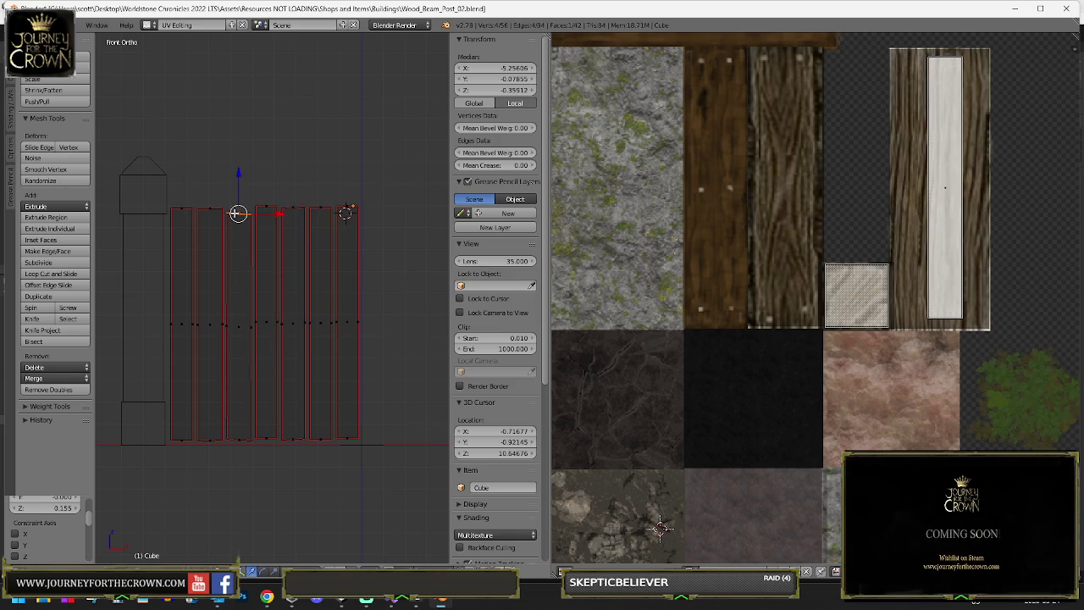
right_click(288, 207)
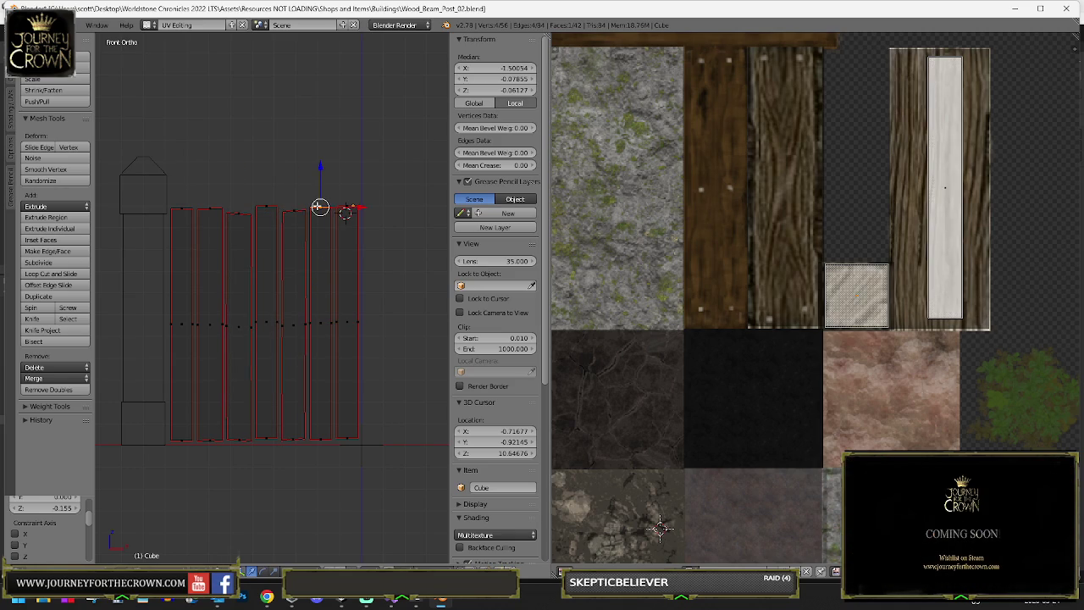
key(g)
click(344, 209)
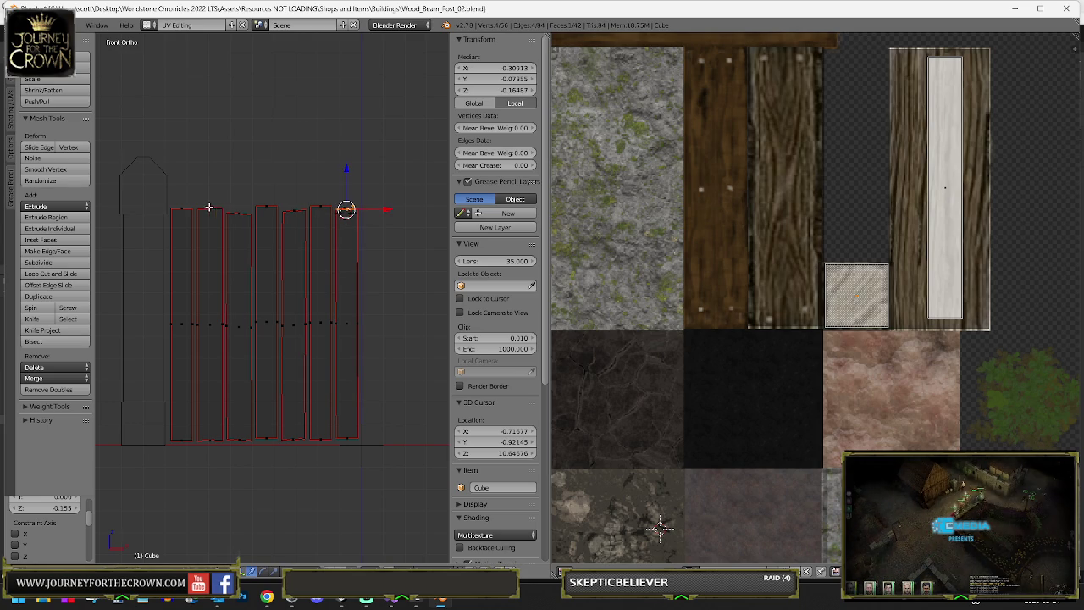
- Shift the bottom corners sideways, leave Edit Mode, and switch to textured shading showing the wood grain
right_click(181, 211)
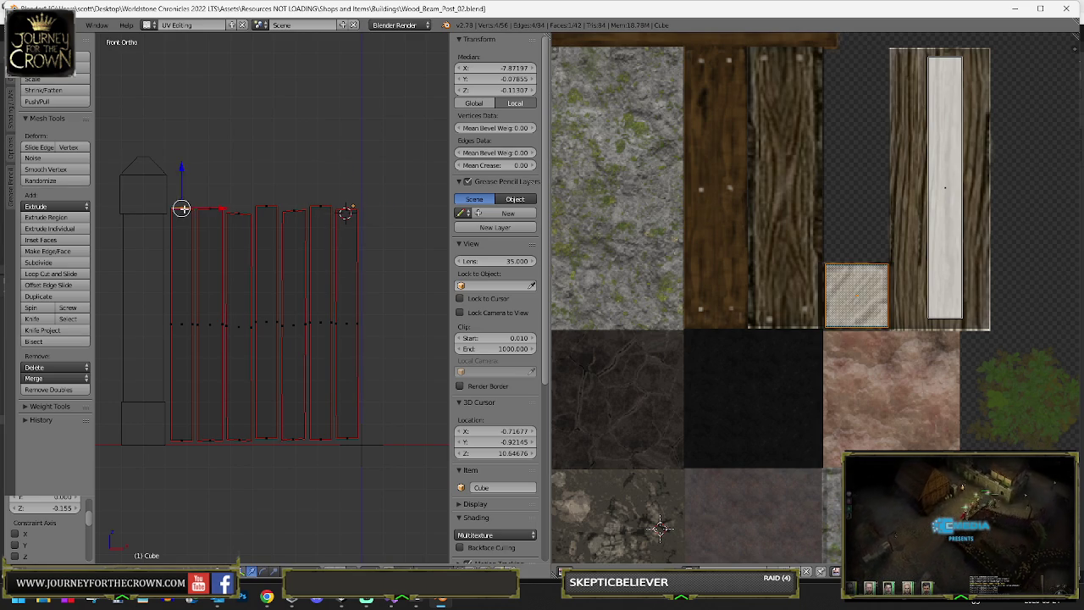
right_click(183, 440)
key(g)
key(g)
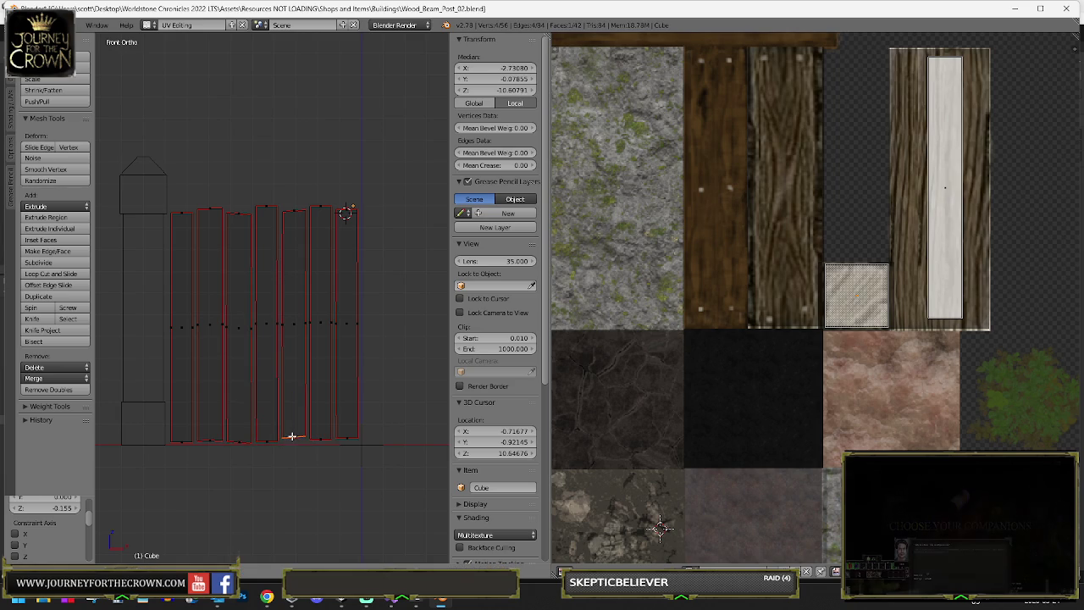
key(g)
drag(320, 441, 346, 441)
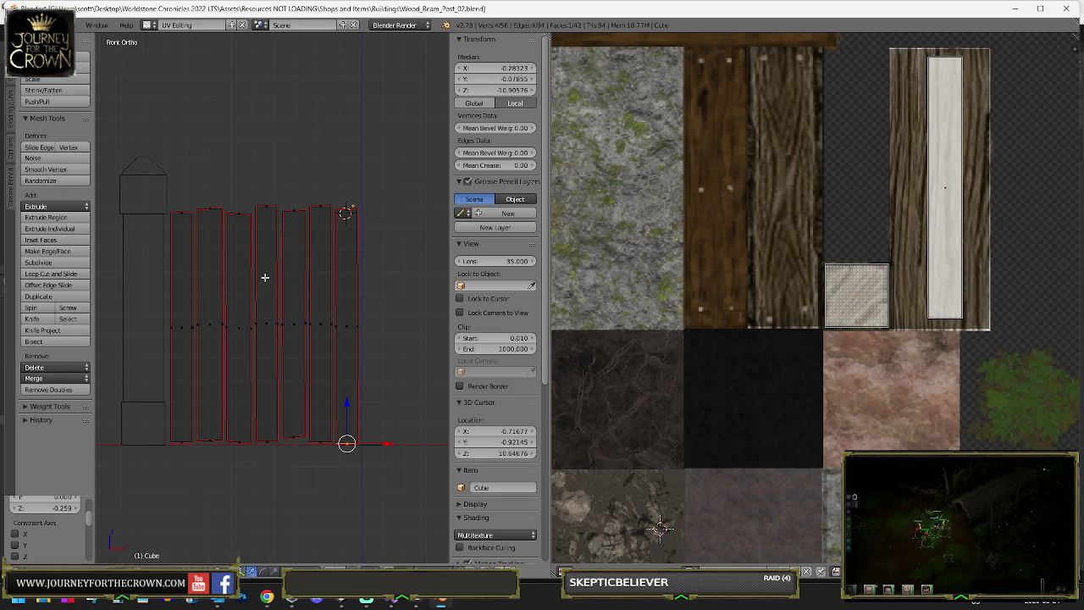
key(Tab)
key(Tab)
key(Tab)
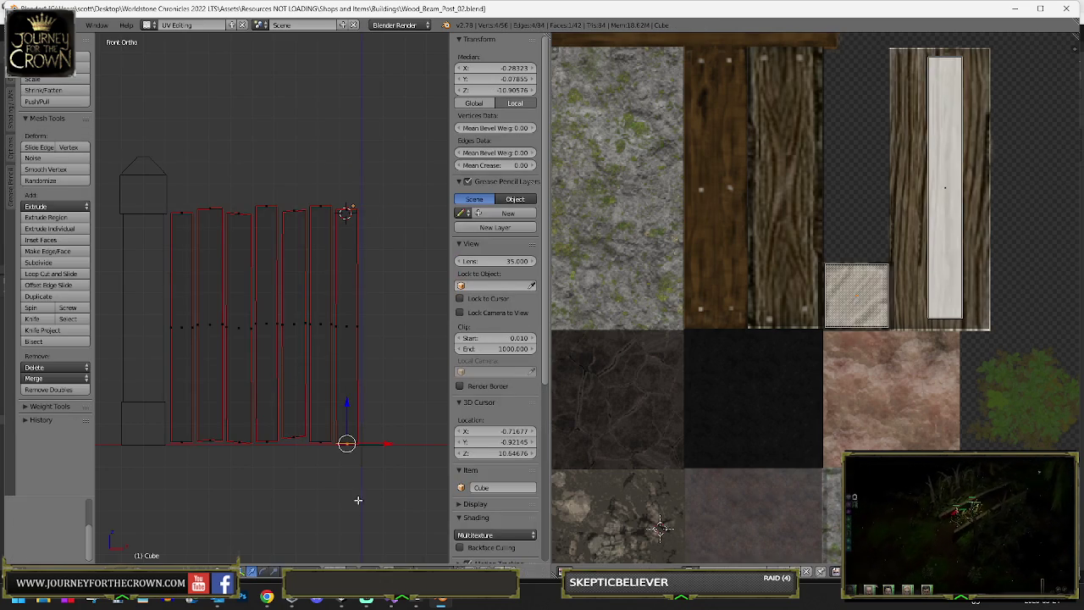
key(z)
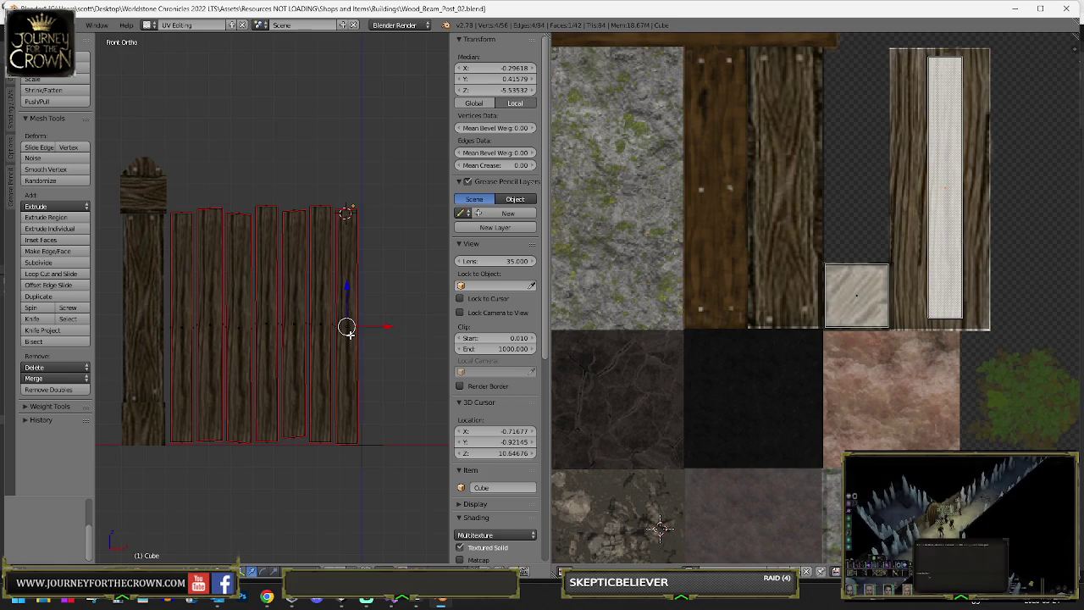
- Move the rightmost plank's UV island onto a darker wood area of the texture
right_click(347, 328)
key(z)
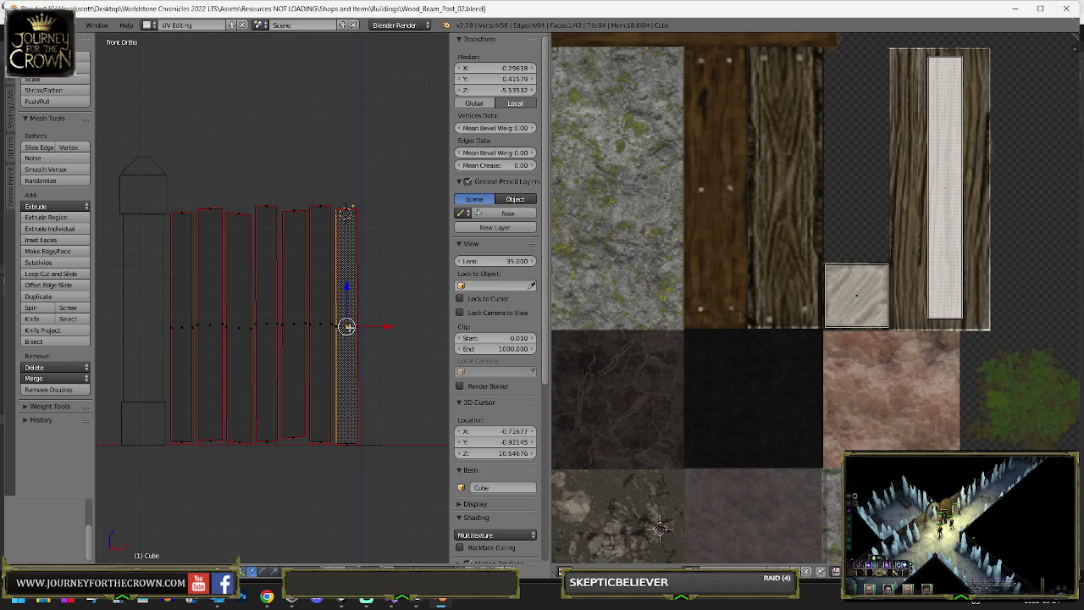
scroll(346, 327, up, 5)
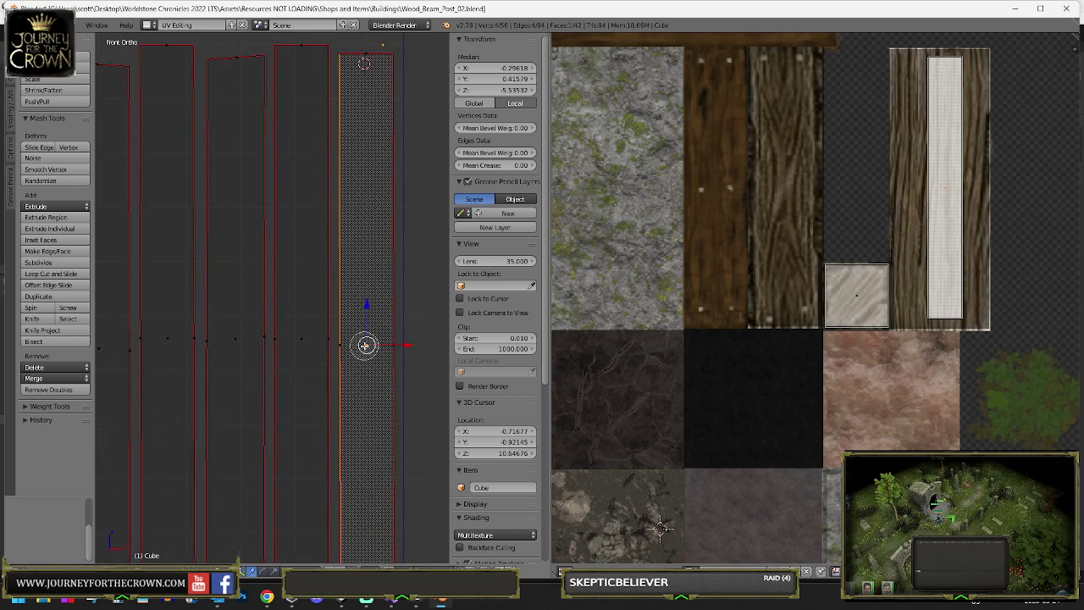
shift+right_click(366, 344)
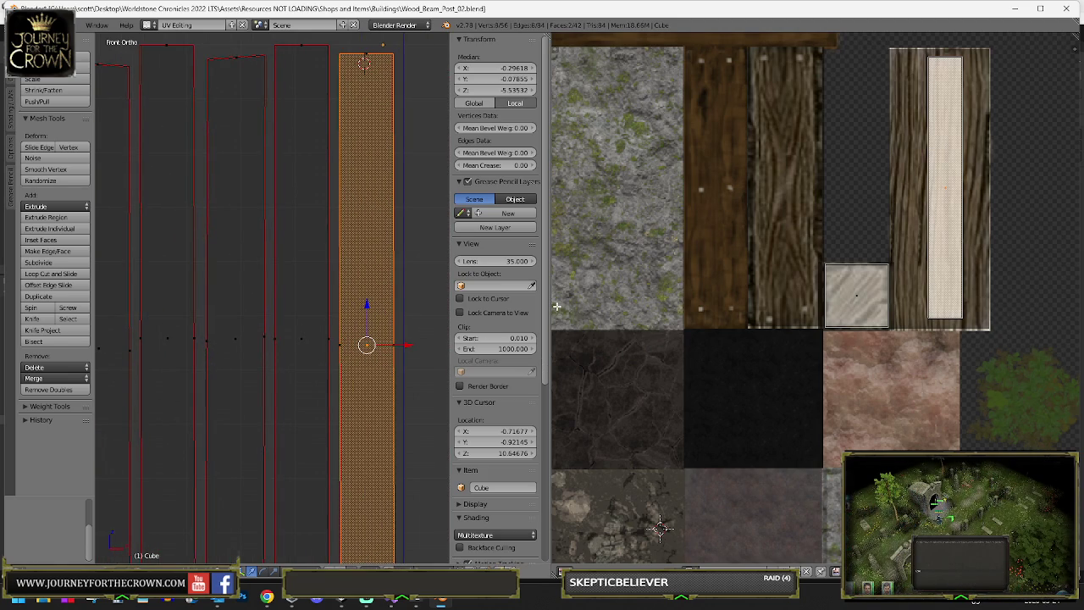
key(g)
click(900, 217)
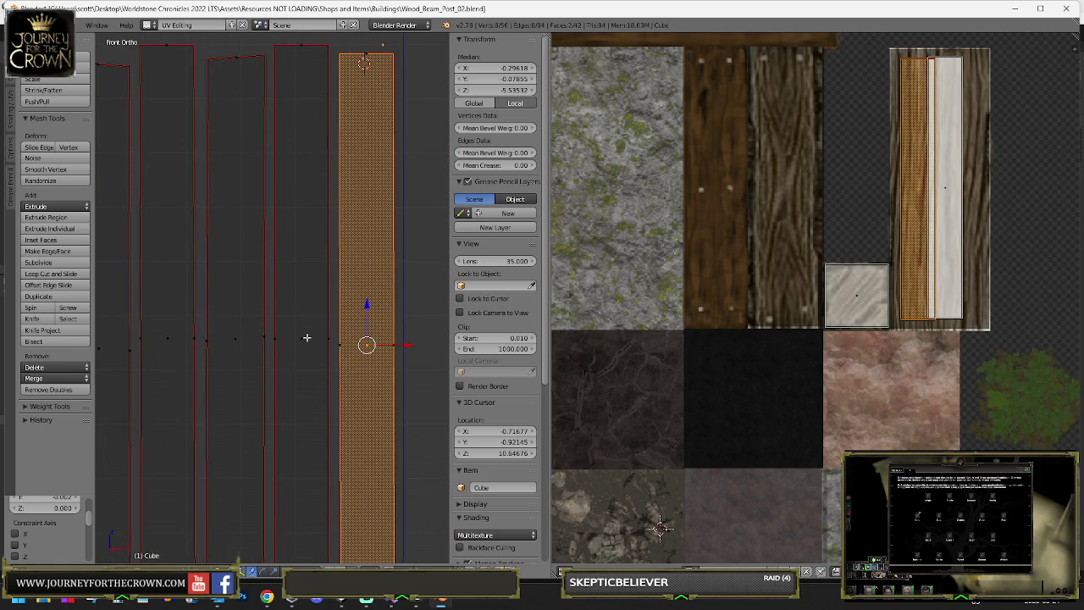
- Select further plank faces and shift the next plank's UV strip to the right
right_click(234, 338)
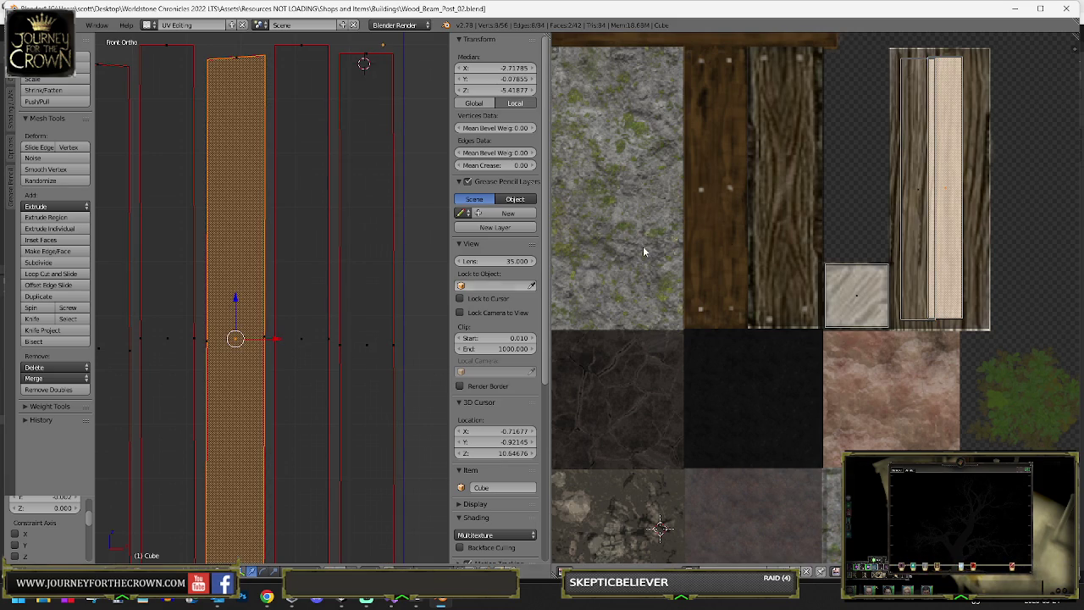
drag(305, 228, 463, 198)
right_click(167, 320)
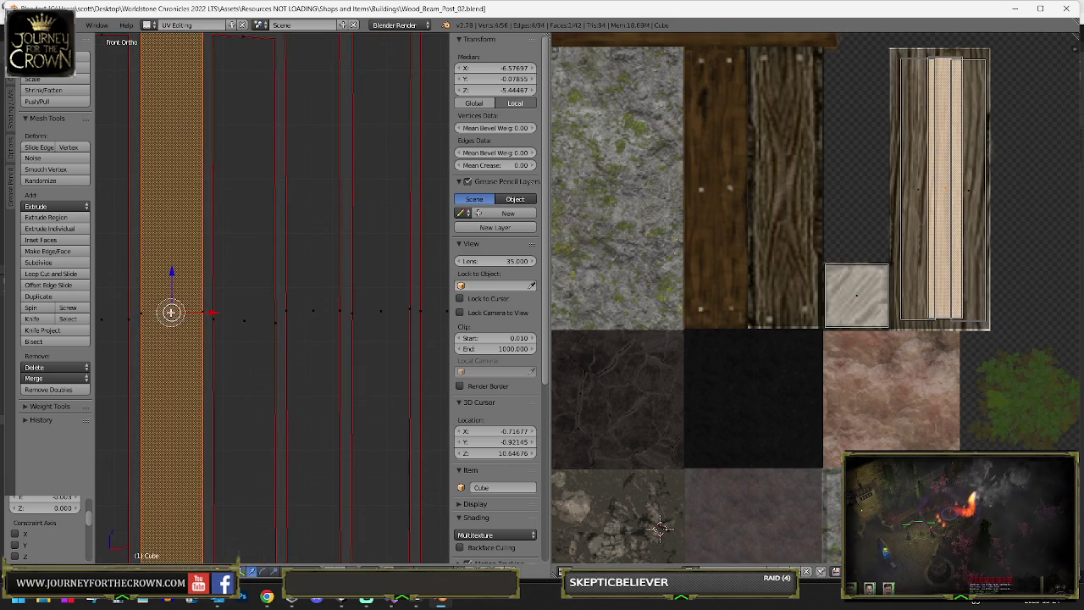
key(a)
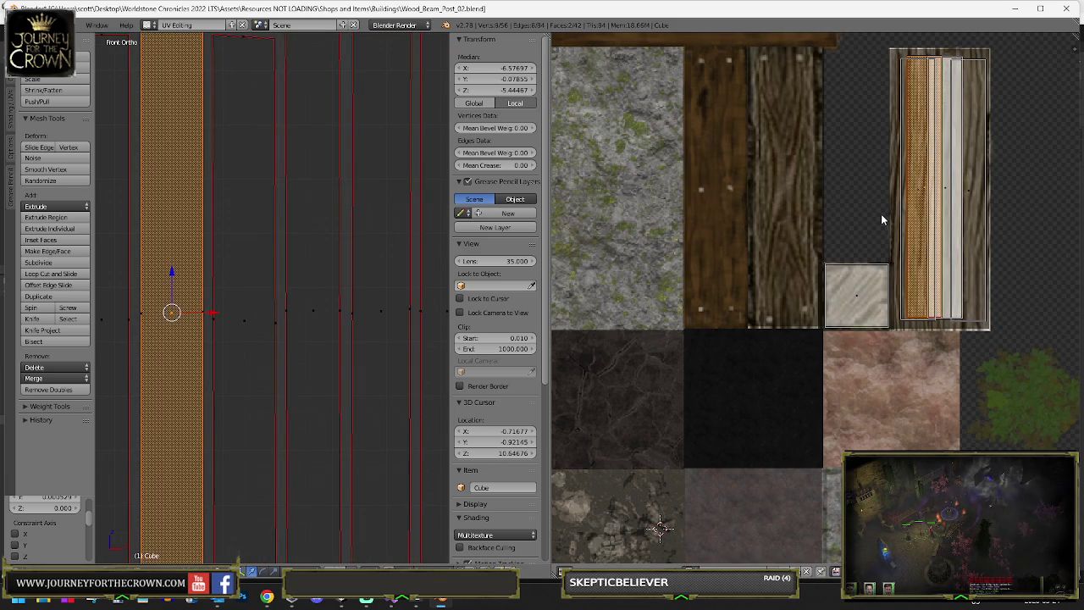
right_click(244, 322)
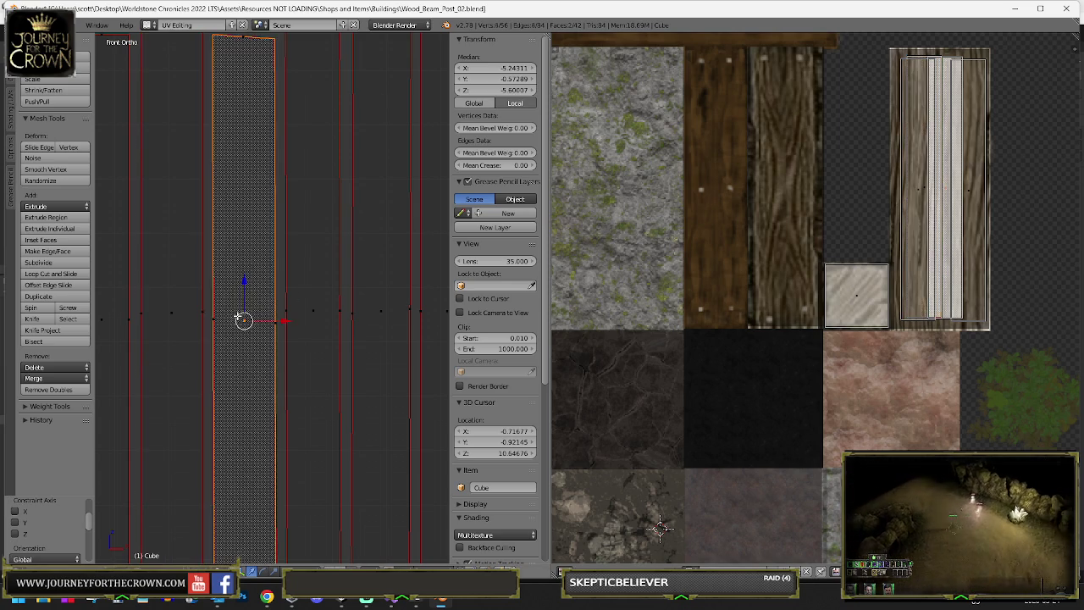
key(g)
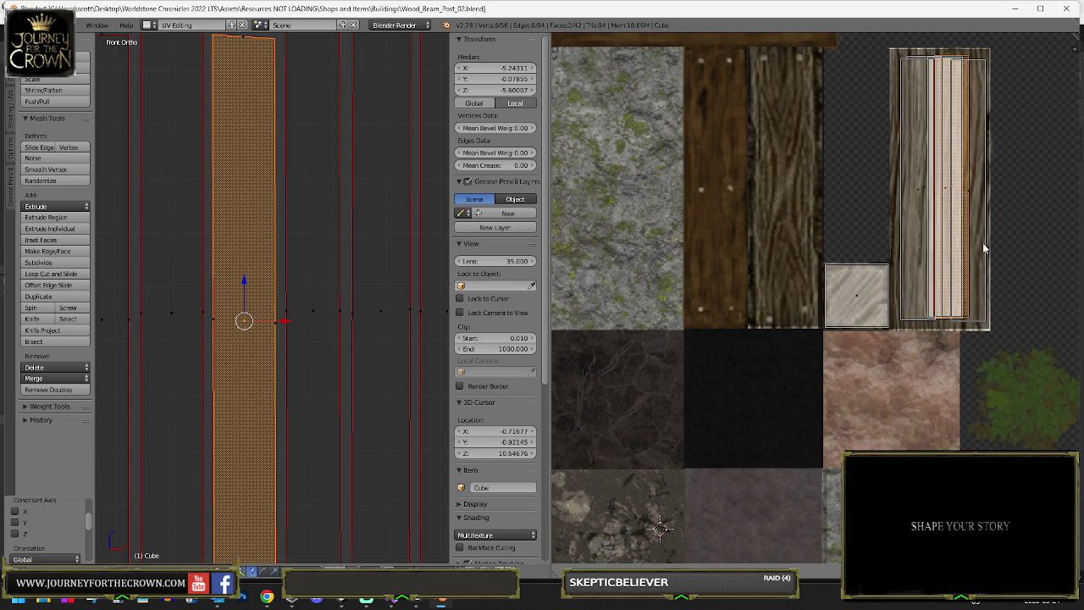
click(985, 246)
- Reposition the leftmost plank's UV strip, then check the textured gate in Object Mode
scroll(375, 294, down, 1)
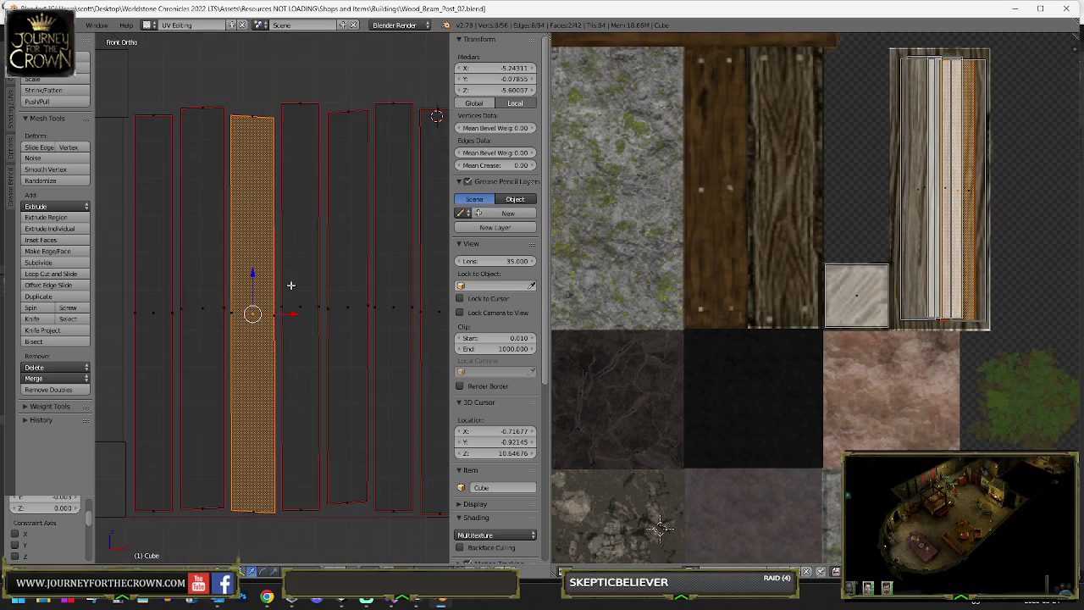
right_click(182, 309)
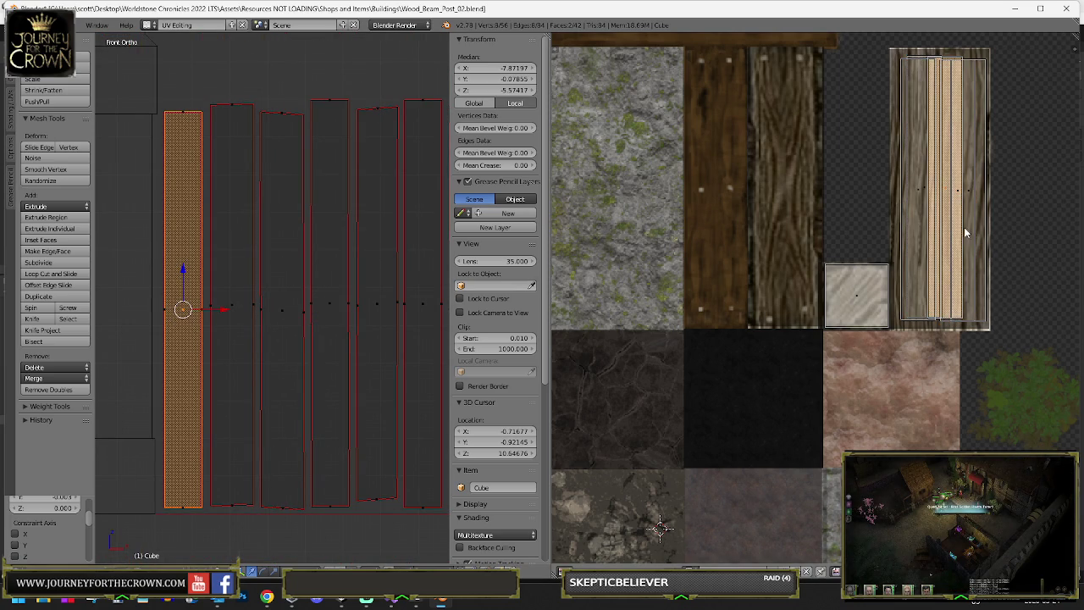
key(g)
click(936, 234)
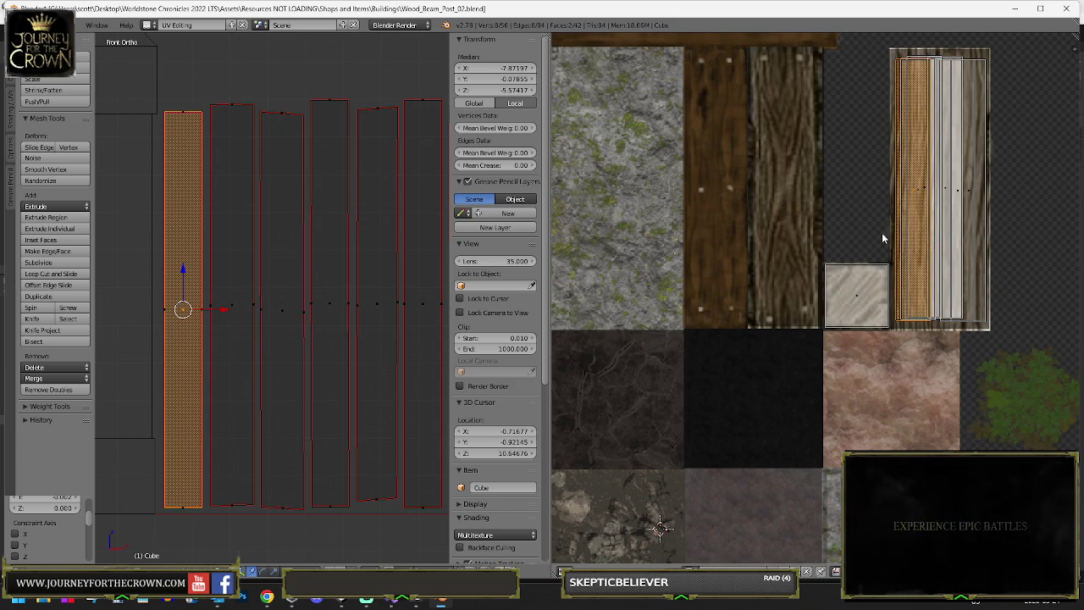
key(z)
scroll(273, 250, down, 3)
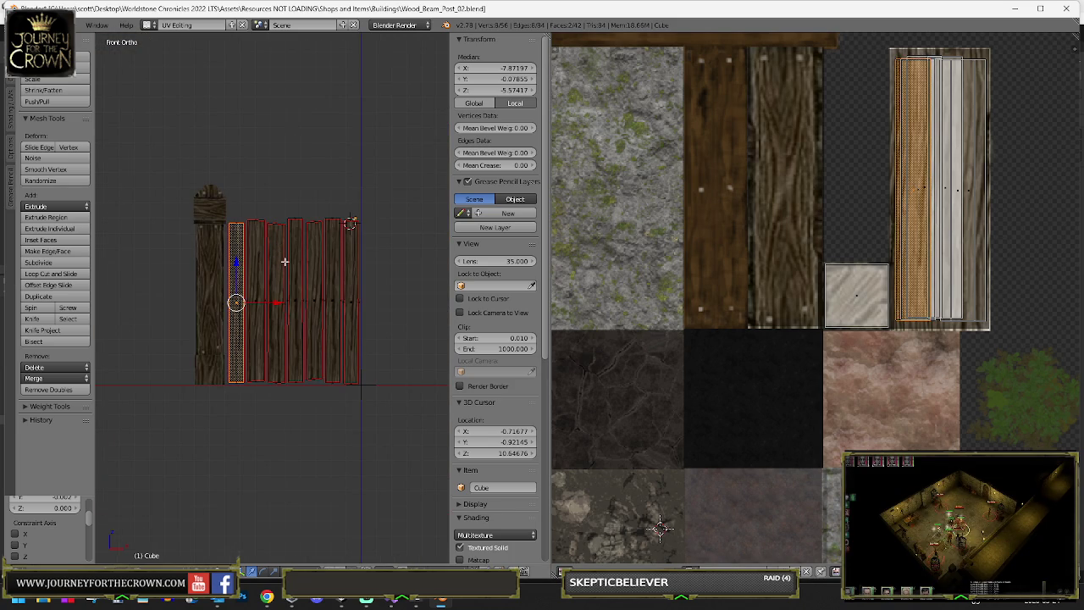
scroll(929, 216, up, 2)
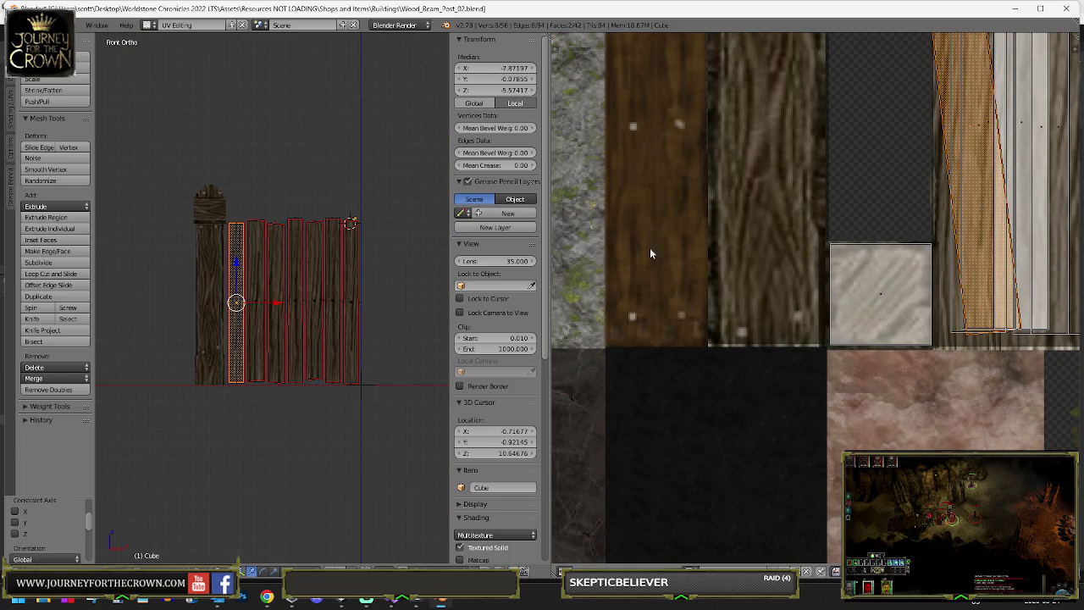
key(Tab)
key(Tab)
- Shift another plank's UV island to the left and review the textured result
right_click(275, 301)
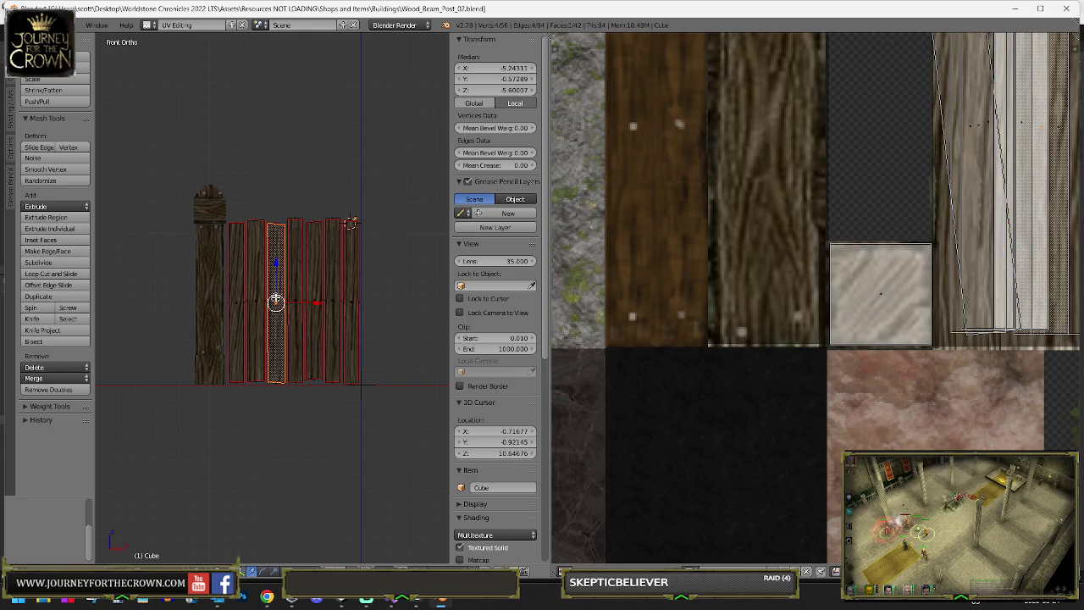
shift+right_click(276, 303)
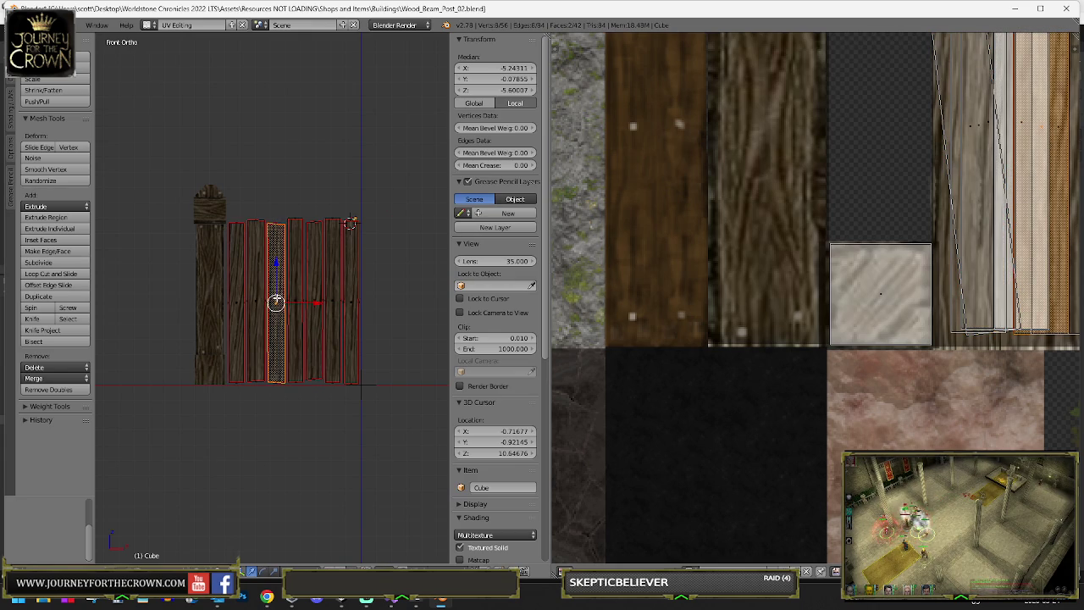
key(z)
key(a)
key(g)
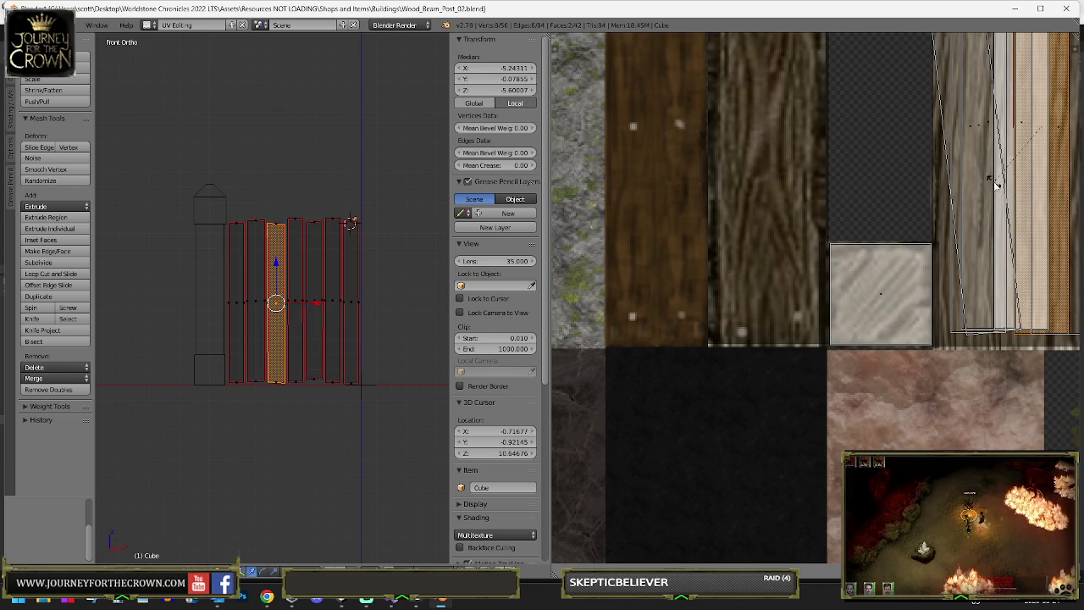
click(963, 188)
key(z)
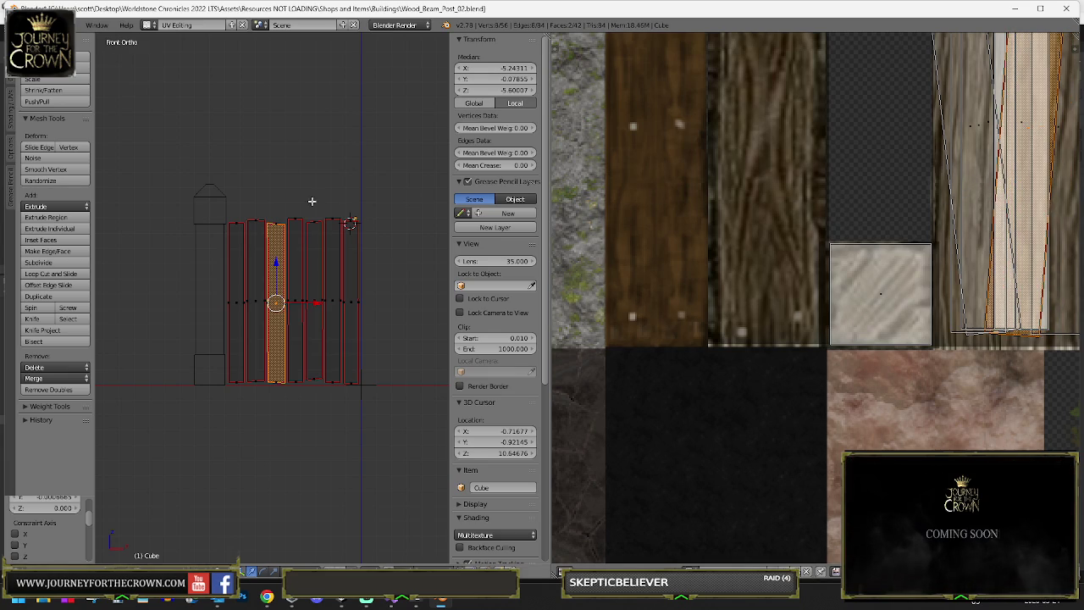
key(Tab)
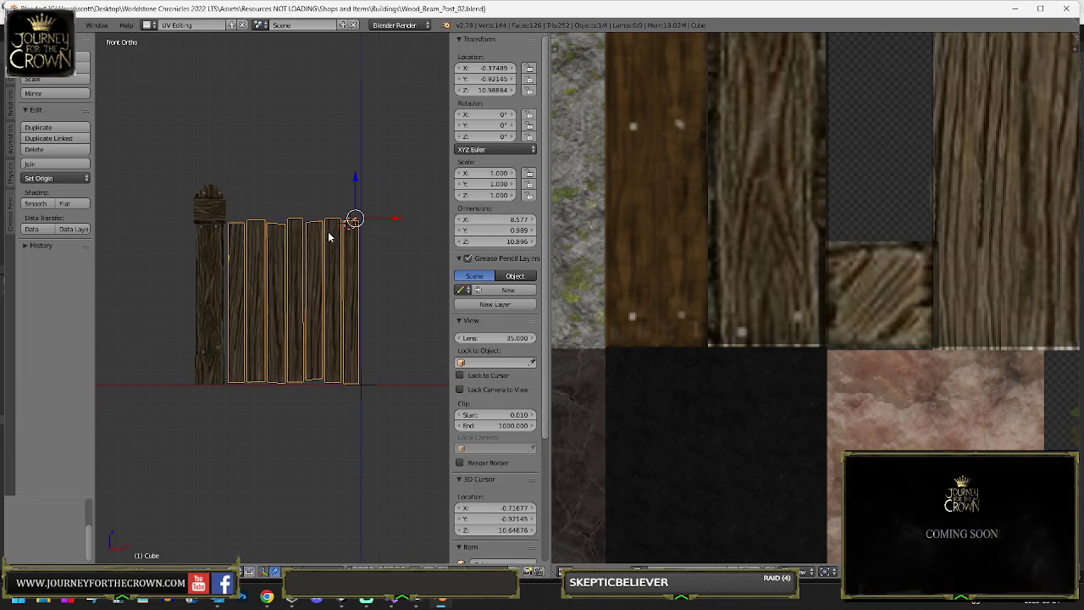
- Scale down that plank's UV island and inspect the updated grain
key(Tab)
scroll(894, 226, up, 3)
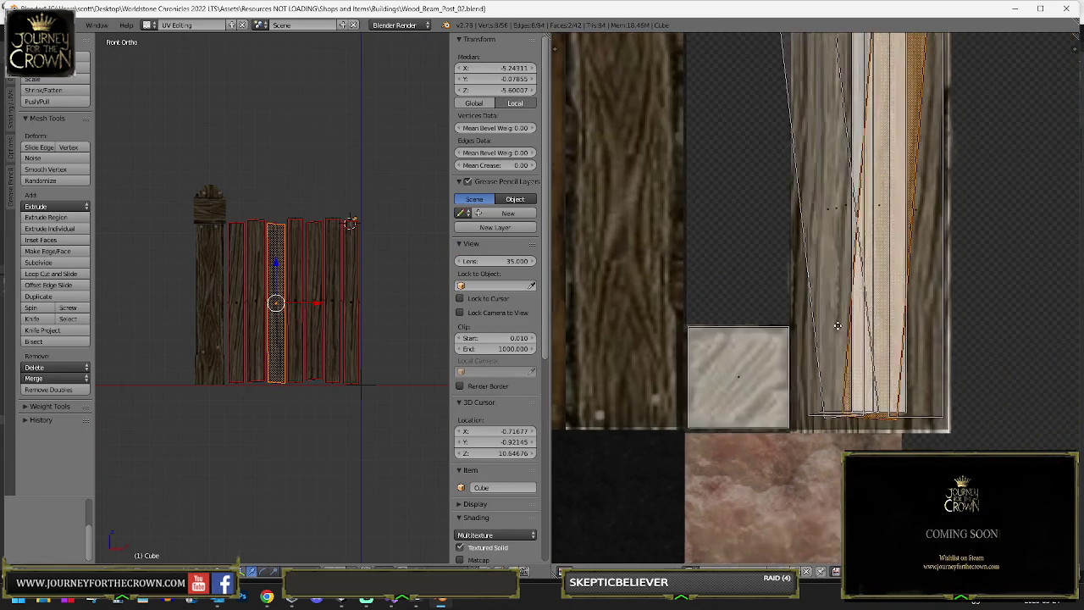
key(s)
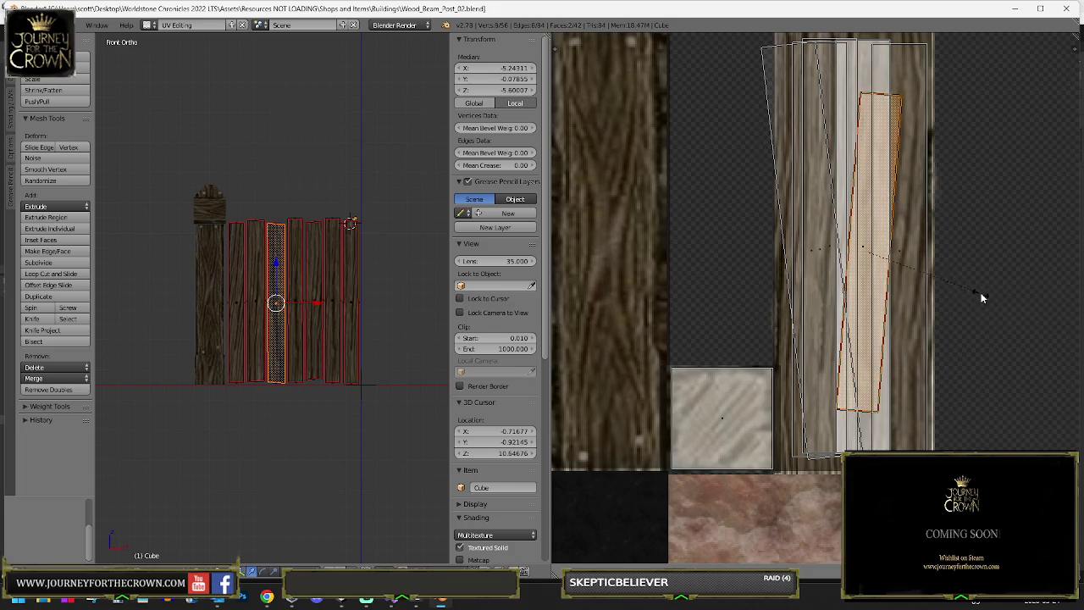
click(981, 297)
key(Tab)
scroll(313, 282, up, 3)
scroll(318, 276, down, 2)
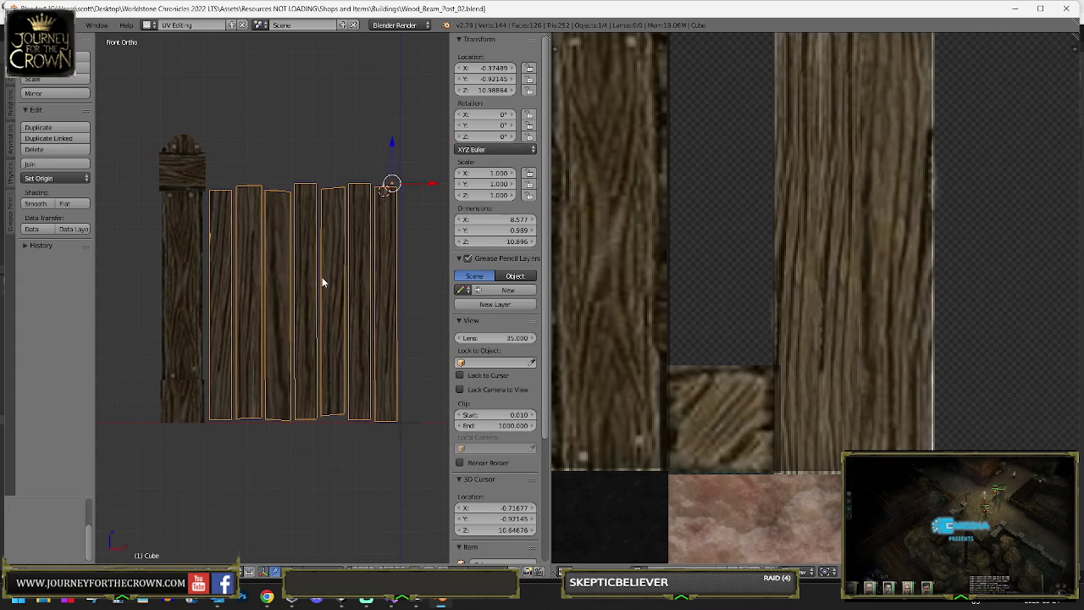
- Rotate the plank's UV strip, undoing an unwanted extra placement
key(Tab)
key(r)
click(855, 360)
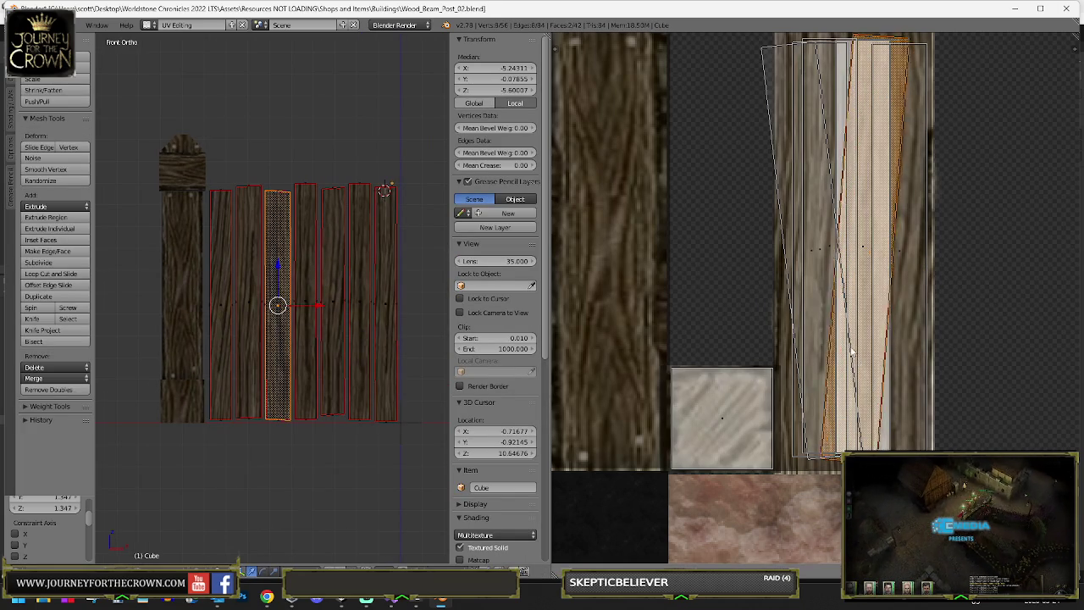
scroll(860, 396, up, 3)
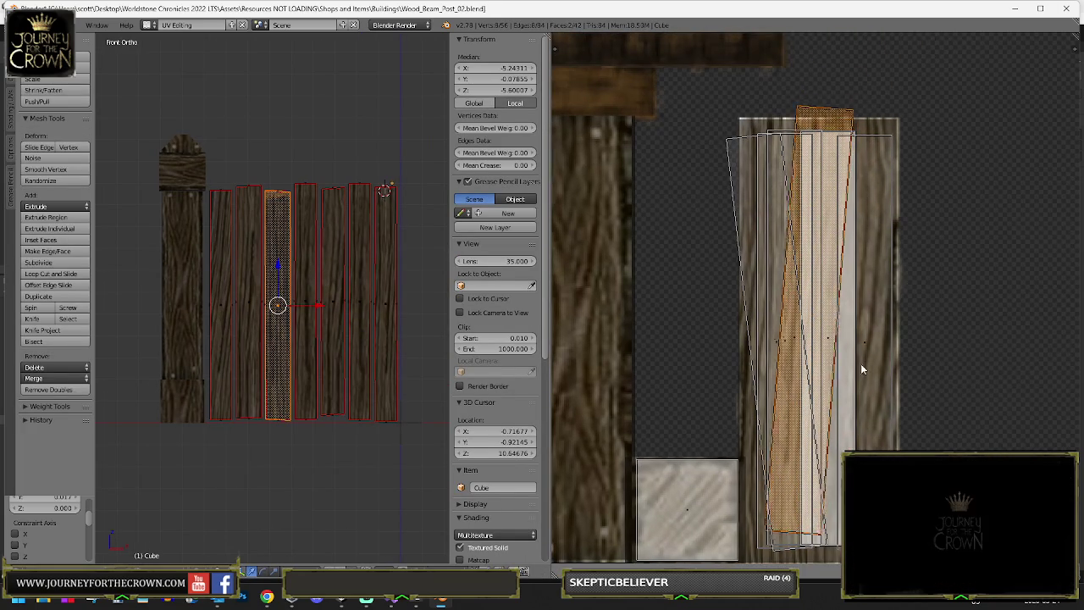
scroll(845, 379, down, 3)
click(770, 381)
key(ctrl+z)
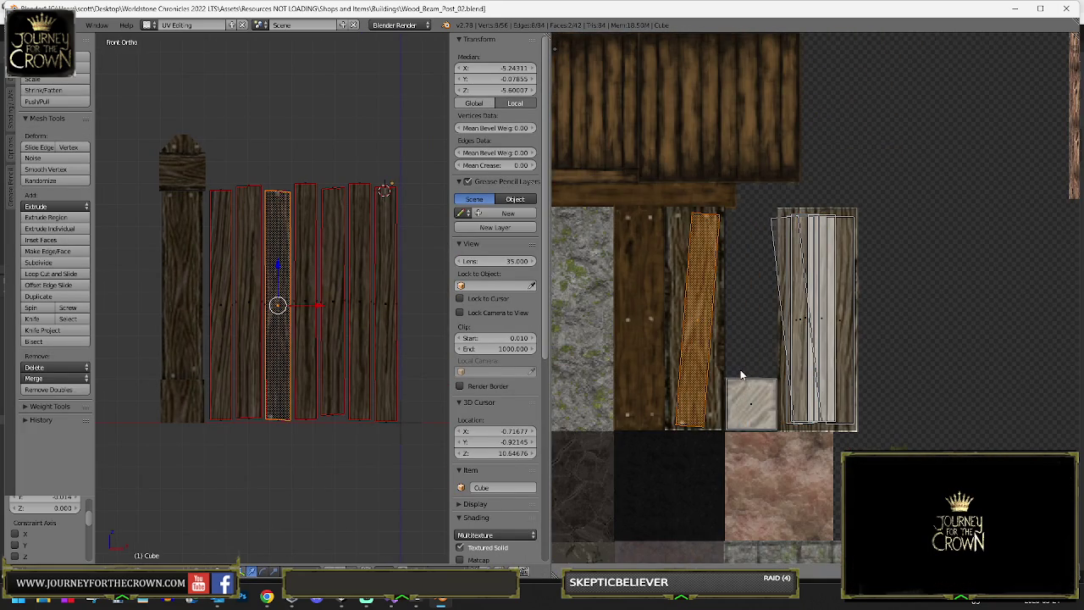
key(Tab)
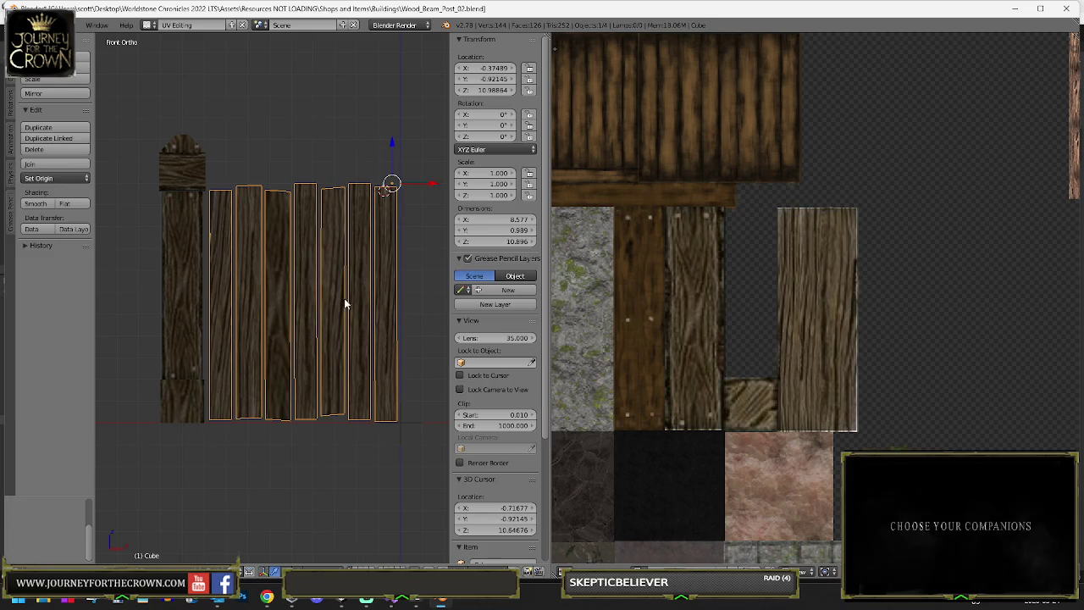
key(Tab)
key(Tab)
key(Tab)
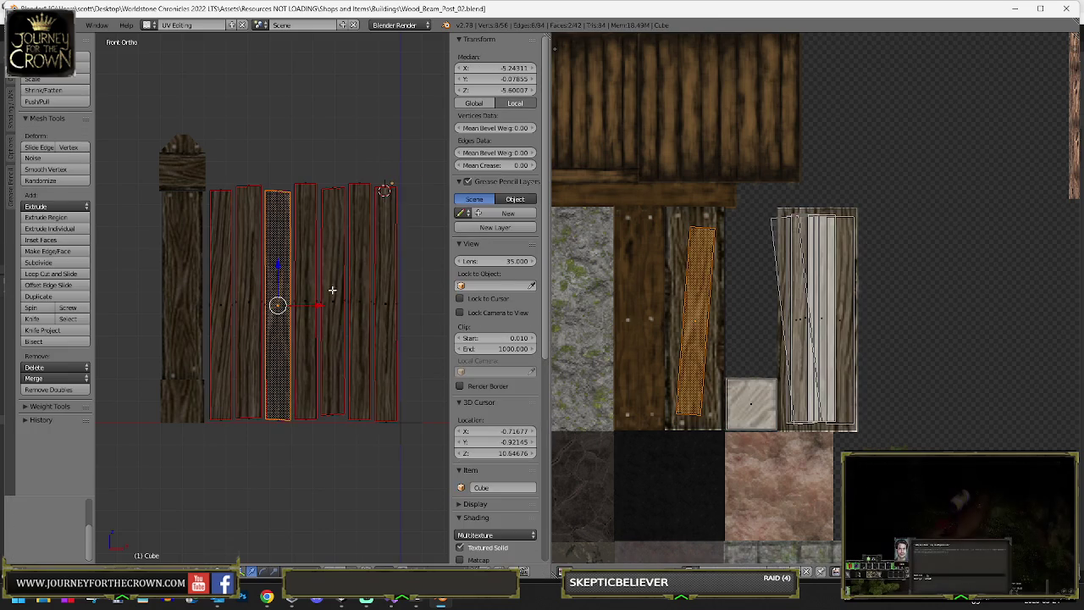
- Move the fifth plank's UV onto the middle wood strip, rotated slightly
key(z)
shift+right_click(332, 300)
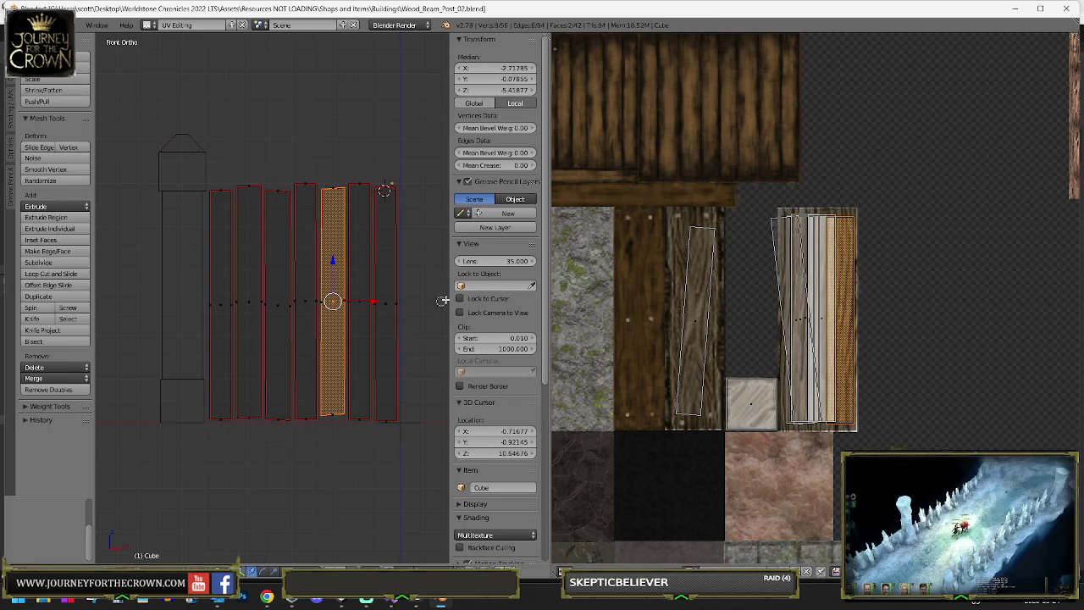
key(g)
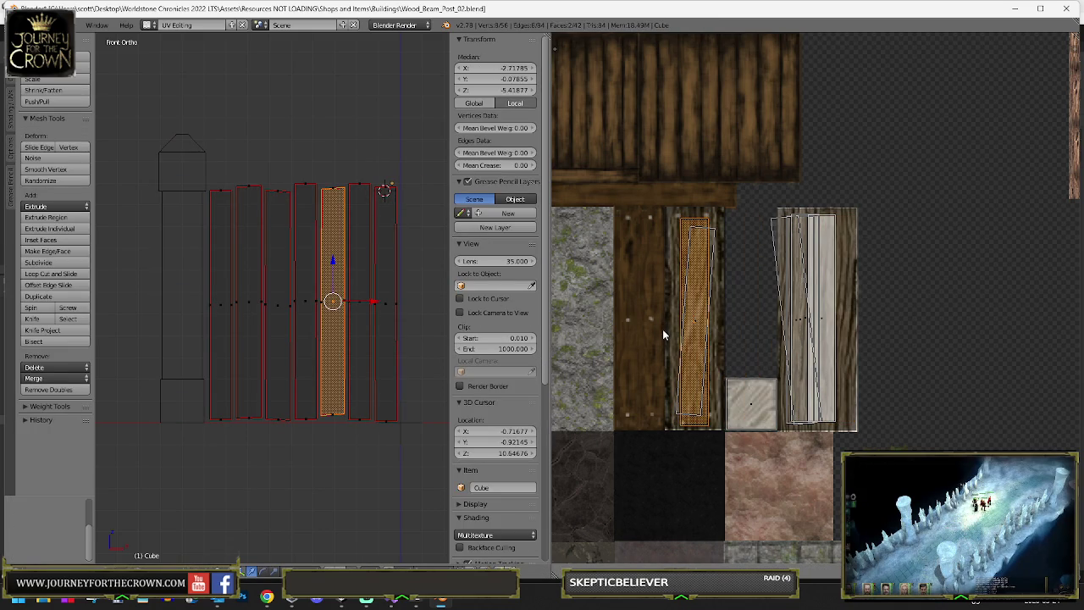
click(663, 329)
key(r)
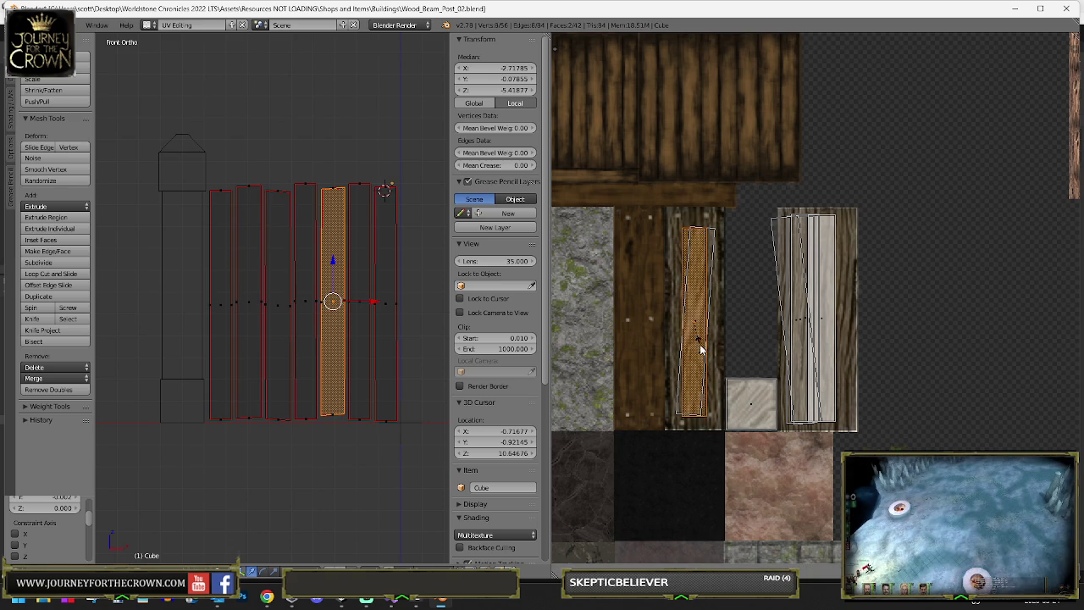
click(701, 349)
key(Tab)
key(alt+z)
- Add a mesh cube at the 3D cursor, discarding an accidentally added plane
mouse_move(376, 296)
mouse_down()
mouse_move(313, 333)
mouse_move(273, 333)
mouse_move(398, 332)
mouse_move(331, 310)
mouse_up()
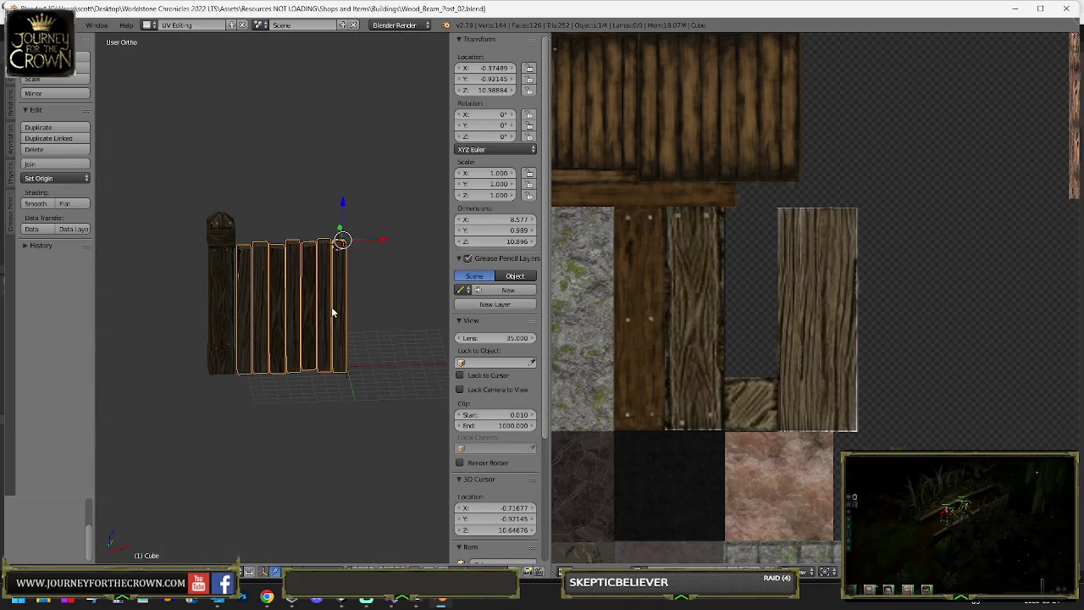
key(shift+a)
mouse_move(356, 297)
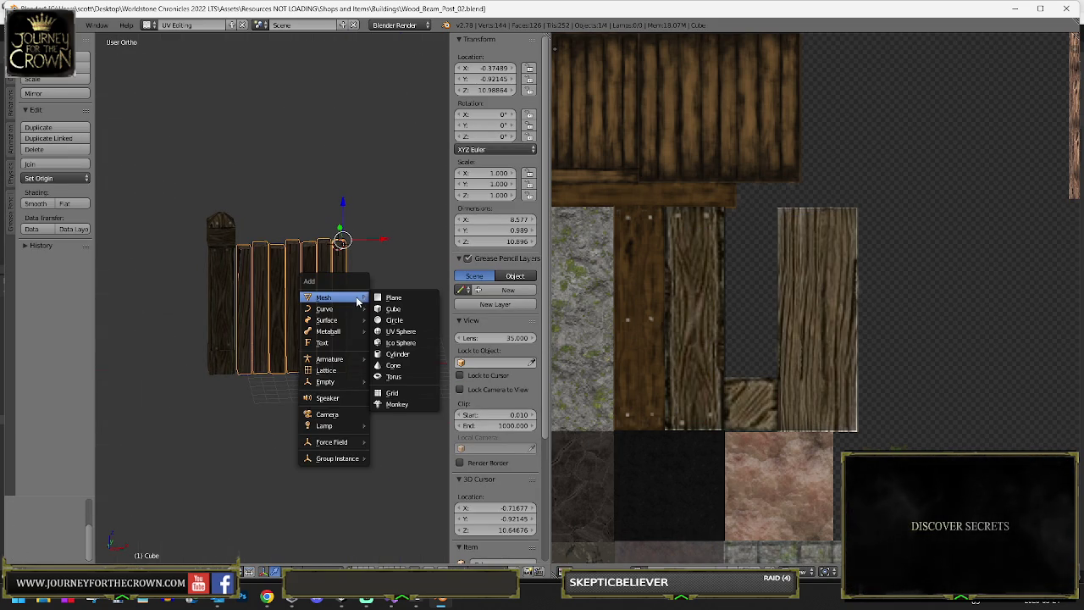
click(390, 298)
drag(363, 304, 347, 268)
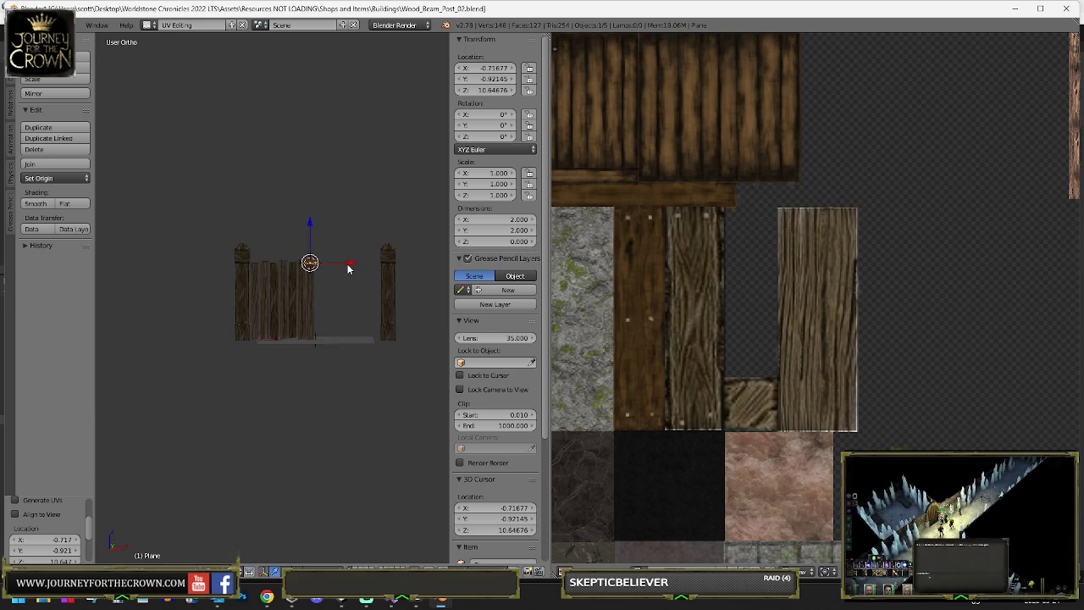
key(ctrl+z)
key(shift+a)
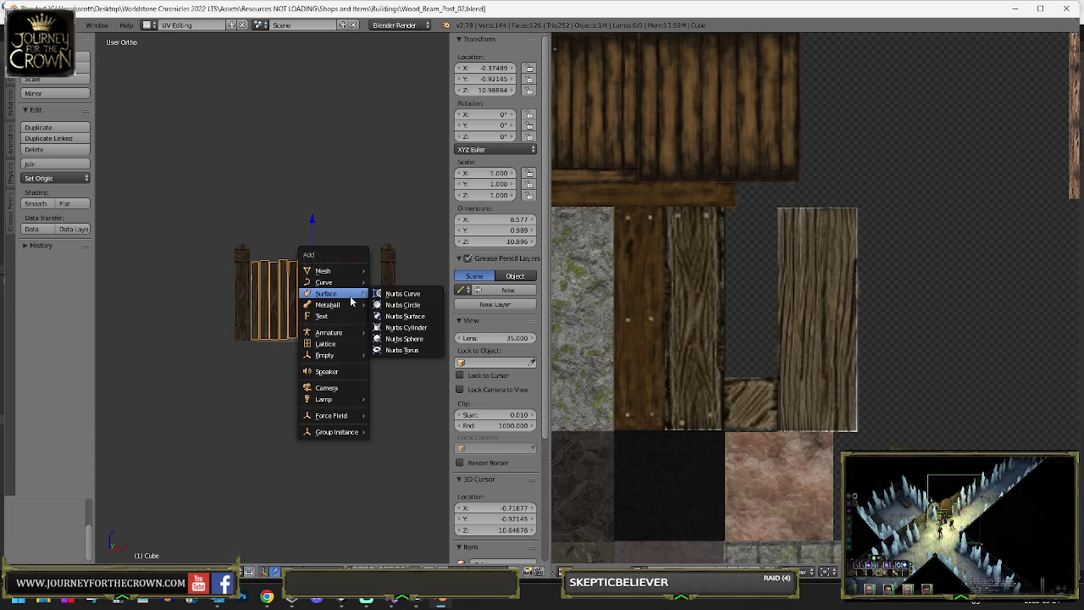
mouse_move(351, 271)
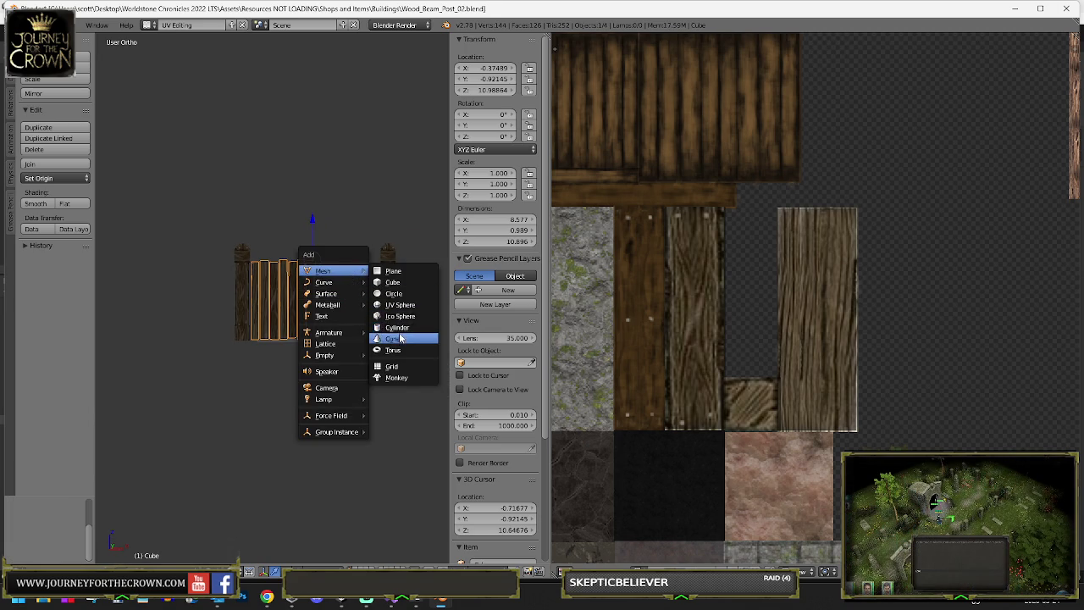
click(392, 283)
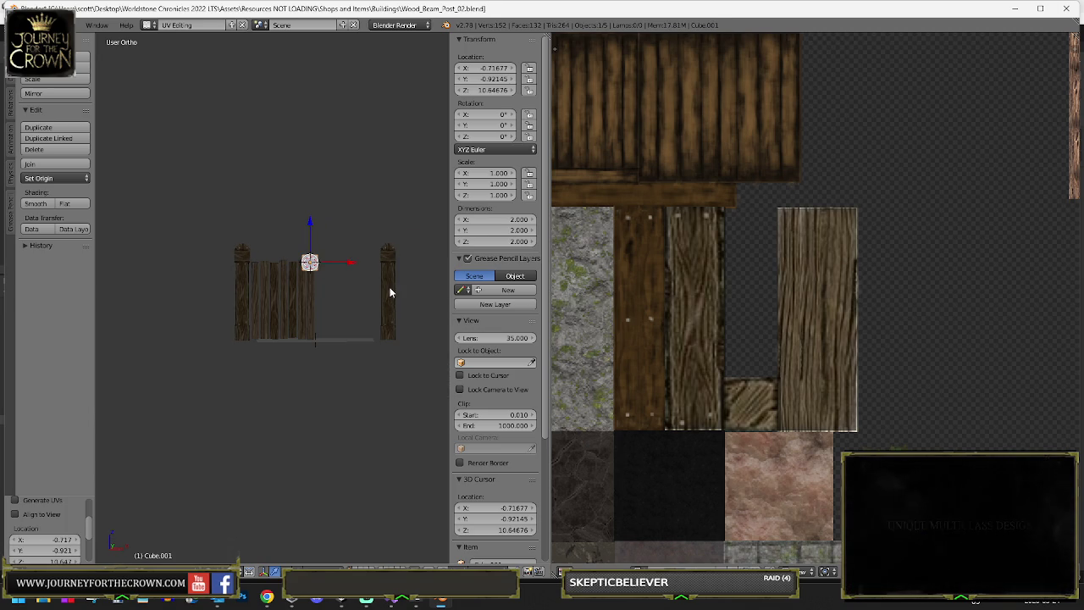
- In front view, move the cube beside the fence post partway down
key(KP_3)
key(KP_1)
key(g)
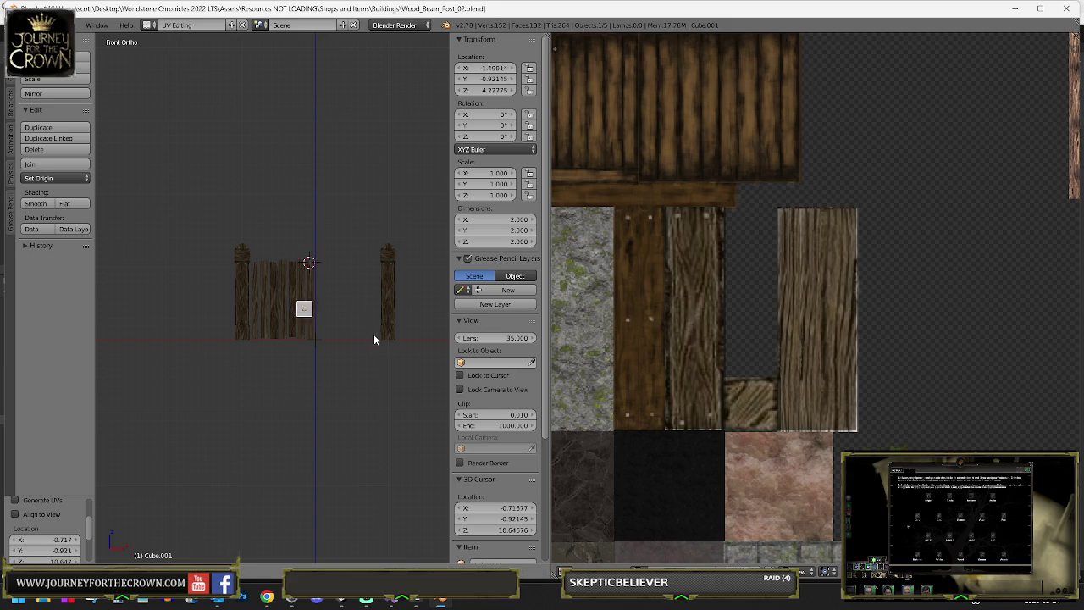
click(343, 300)
scroll(394, 296, up, 2)
mouse_move(394, 295)
mouse_down()
mouse_move(288, 313)
mouse_move(227, 307)
mouse_move(284, 362)
mouse_up()
- Nudge the cube into place and squash it thinner along Y in Edit Mode
key(g)
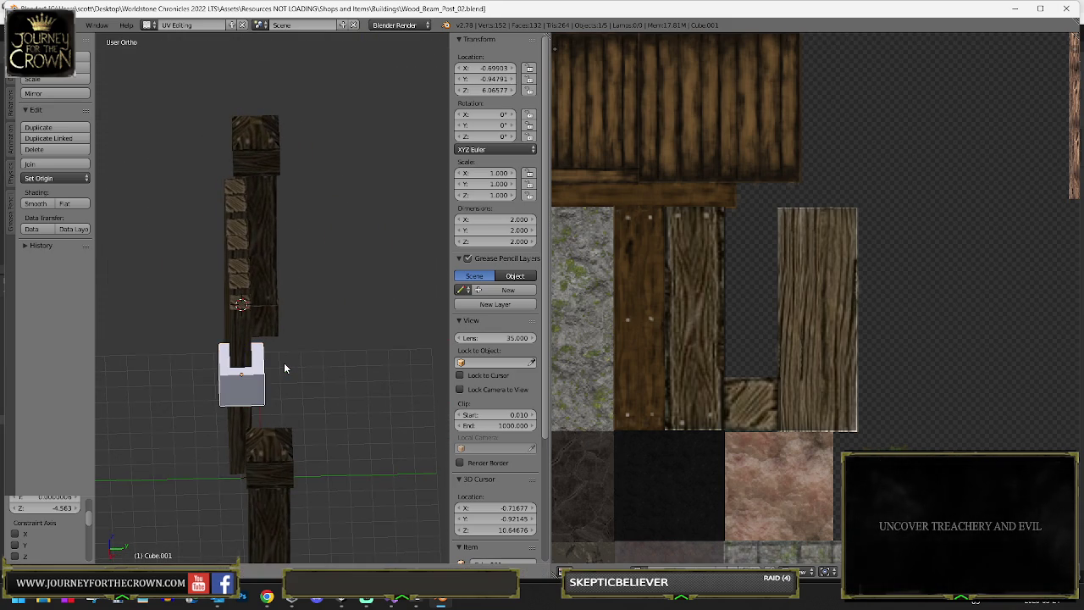
click(282, 362)
key(Tab)
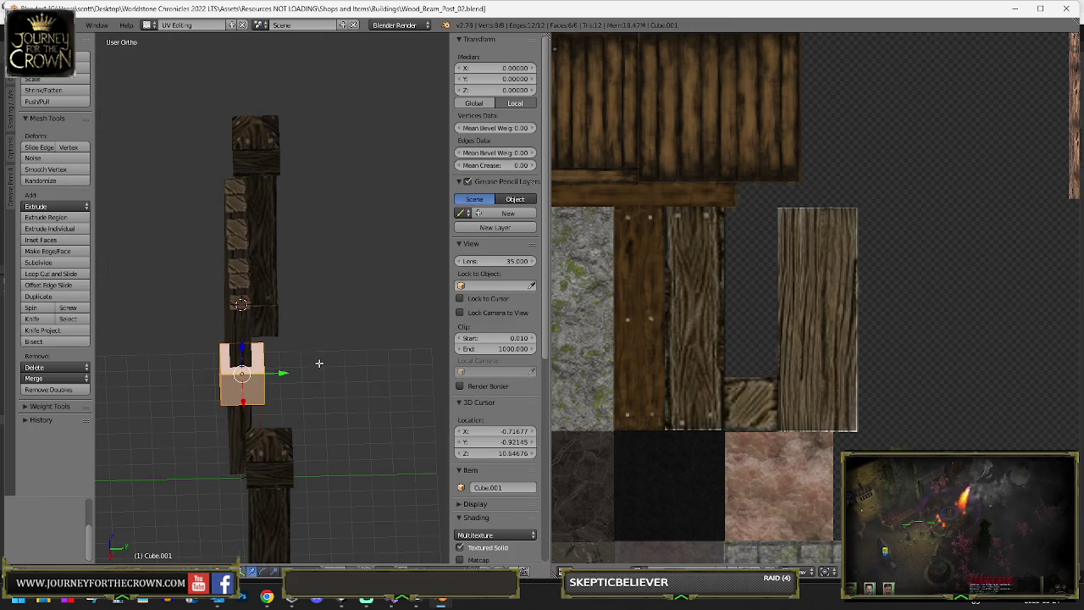
key(y)
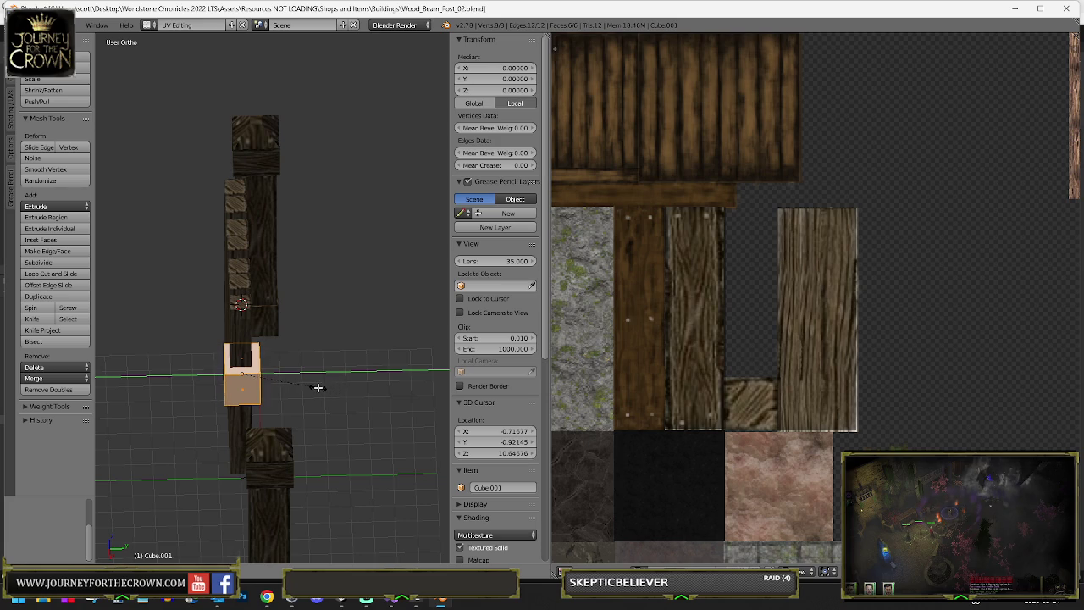
click(313, 382)
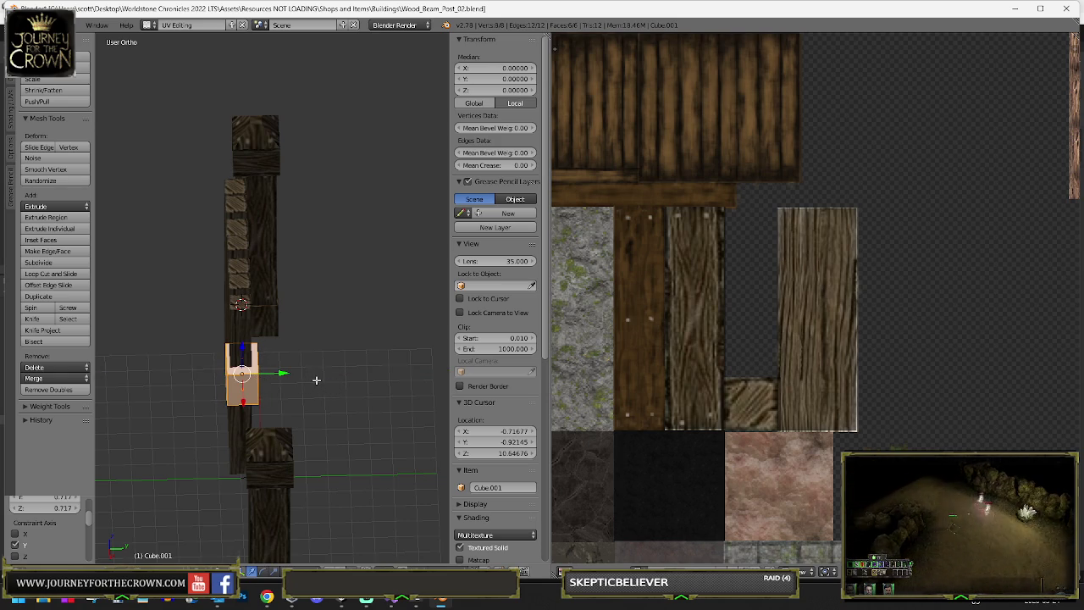
key(g)
right_click(315, 380)
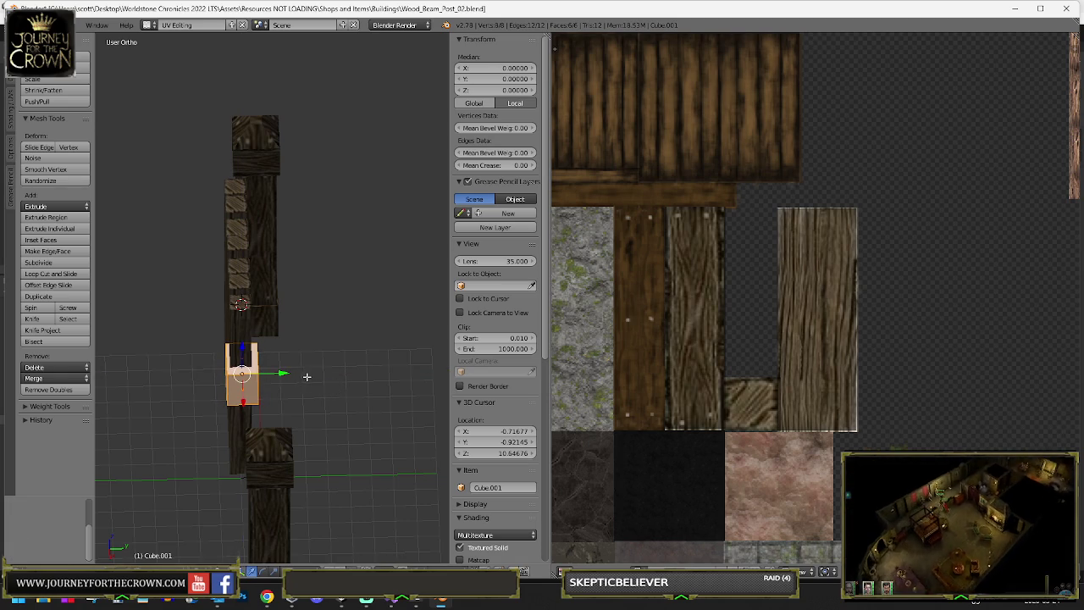
- Push one face inward to thin the block further, then select the whole mesh
right_click(297, 374)
drag(298, 373, 292, 374)
key(KP_Decimal)
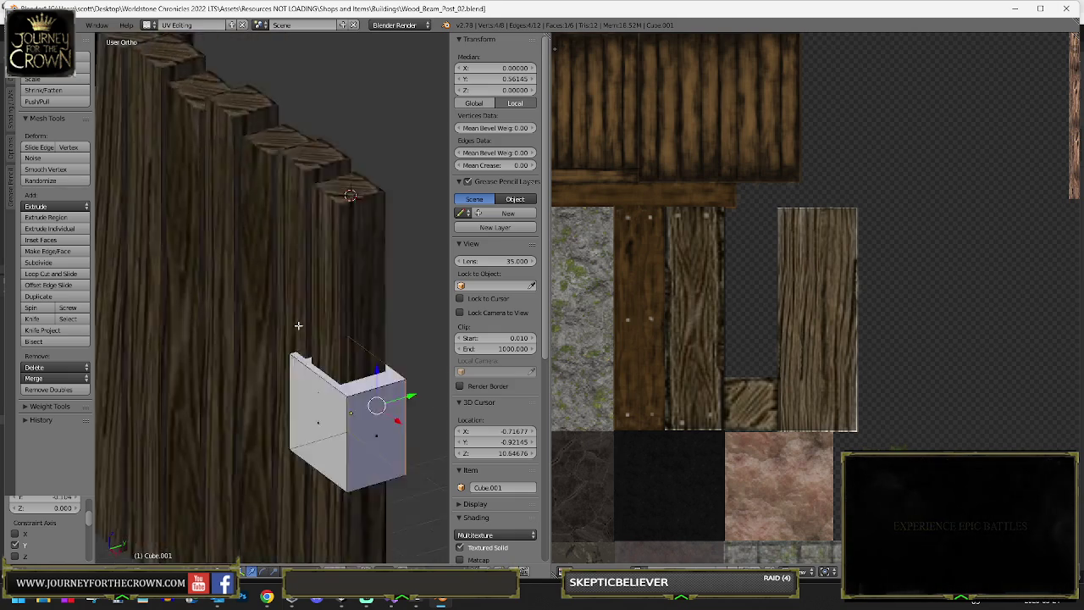
key(a)
key(a)
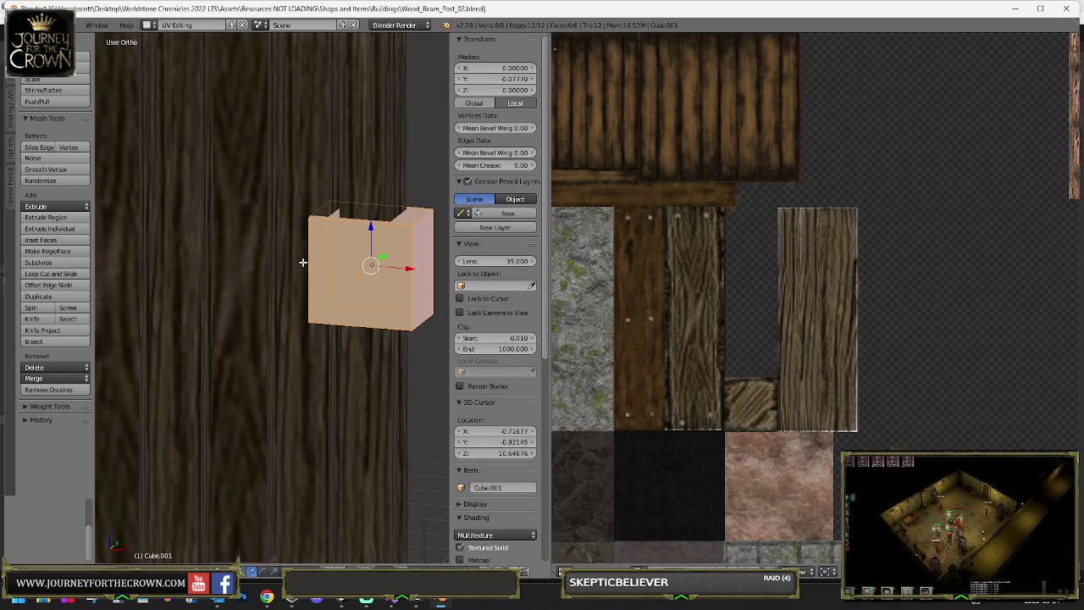
key(w)
click(297, 260)
drag(297, 261, 263, 244)
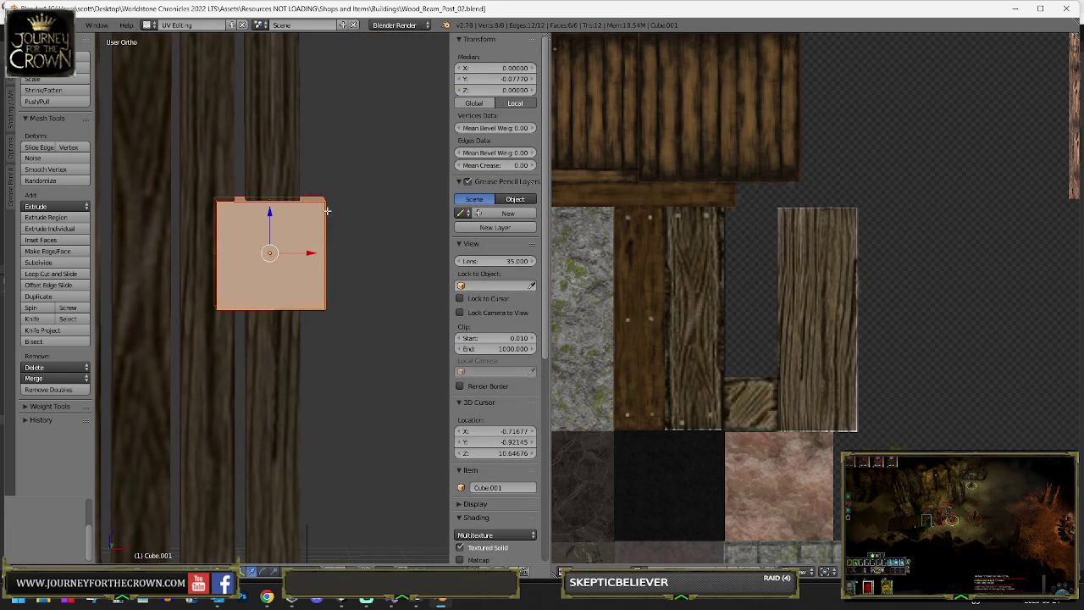
key(ctrl+r)
scroll(310, 207, up, 3)
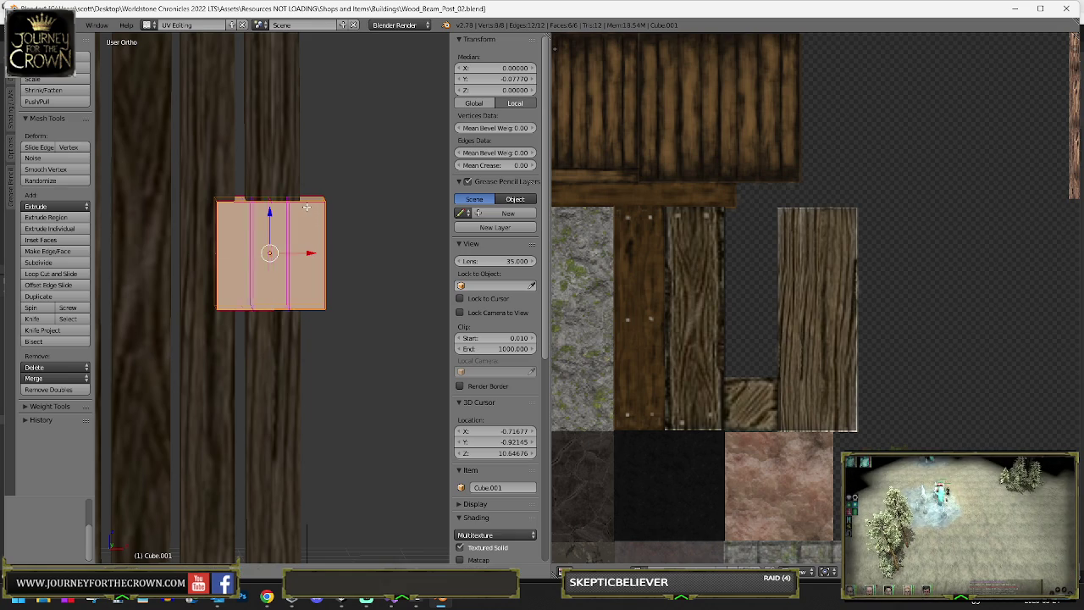
key(Escape)
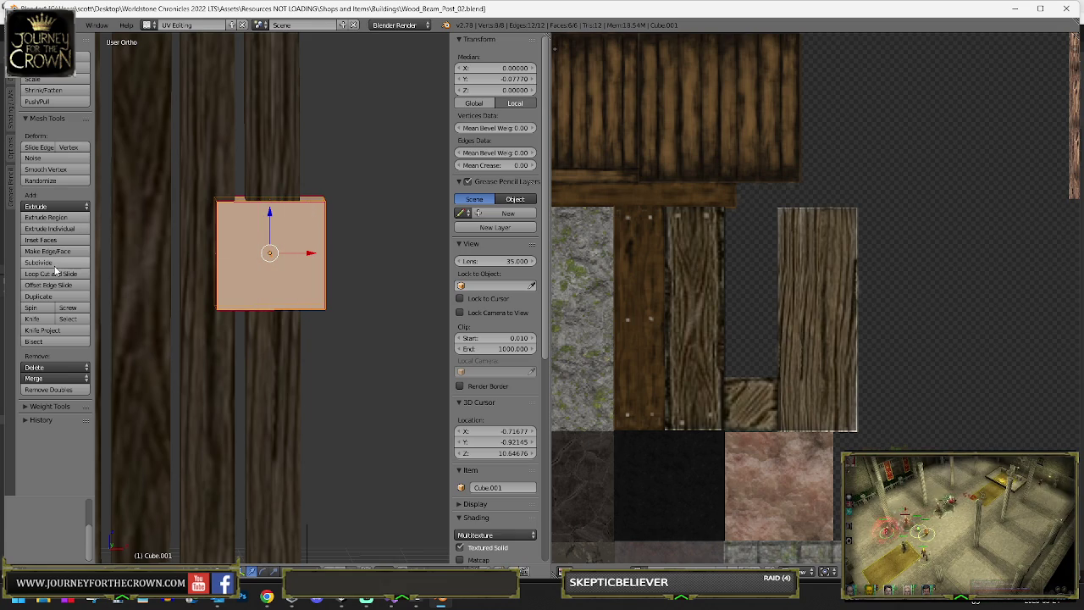
- Subdivide the plate twice and dissolve the vertical centre edge loop
click(38, 262)
click(51, 263)
alt+right_click(266, 232)
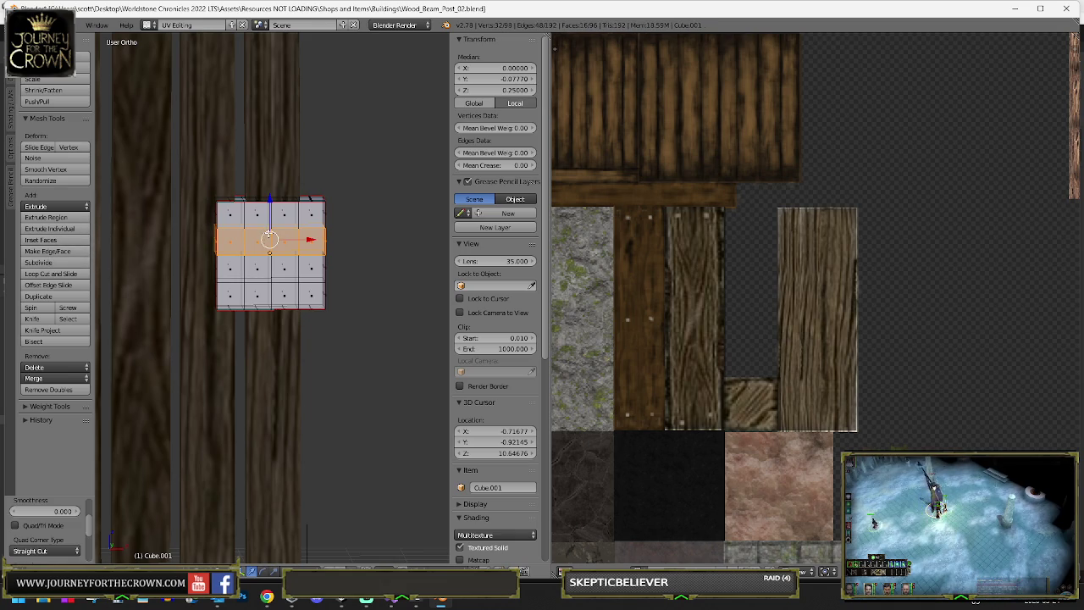
alt+right_click(270, 218)
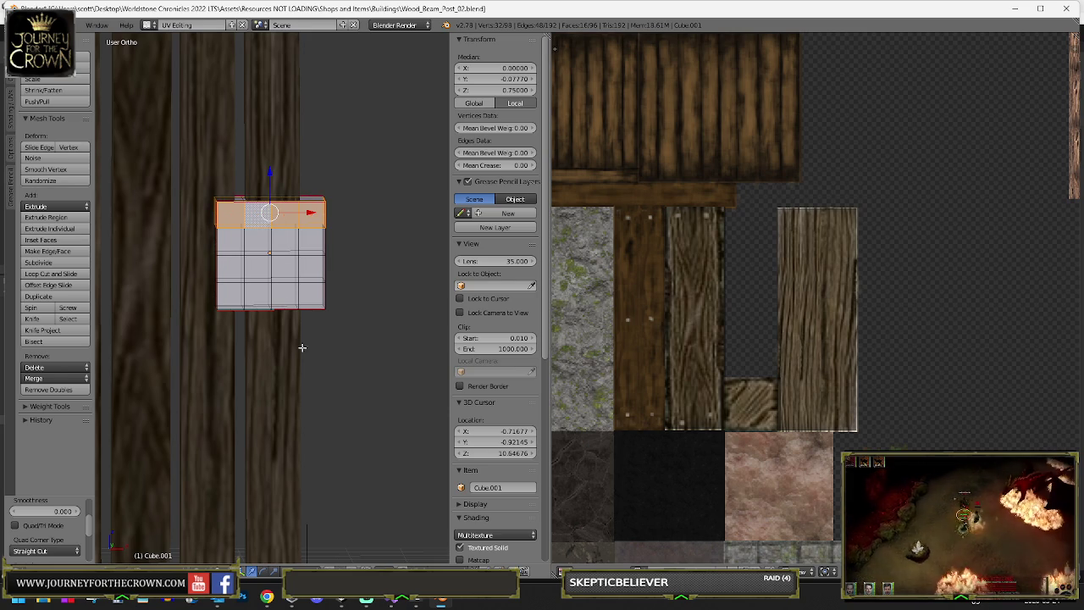
alt+right_click(270, 244)
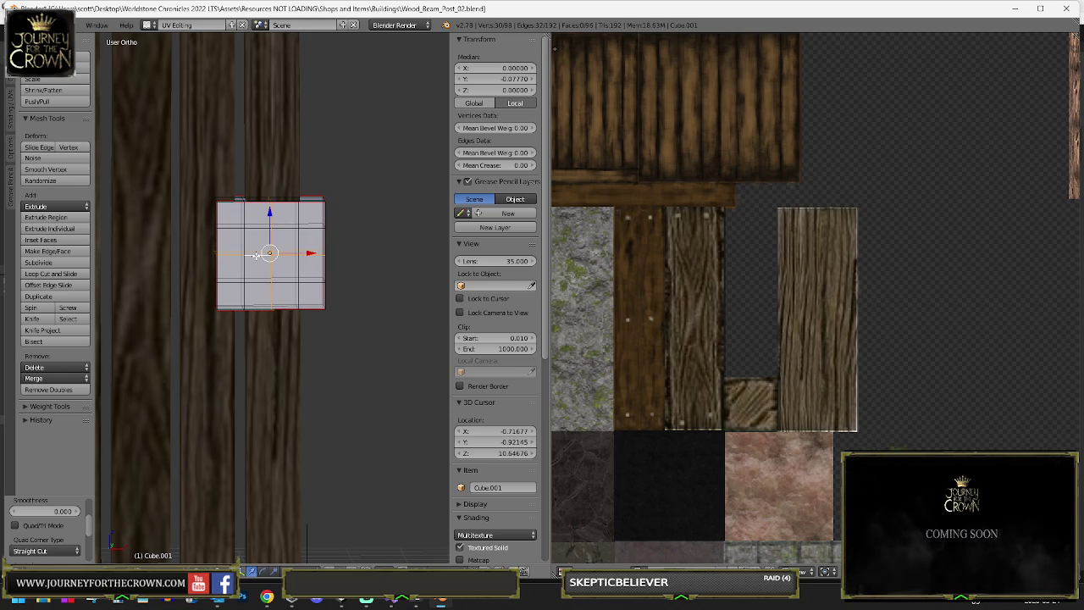
key(x)
click(245, 334)
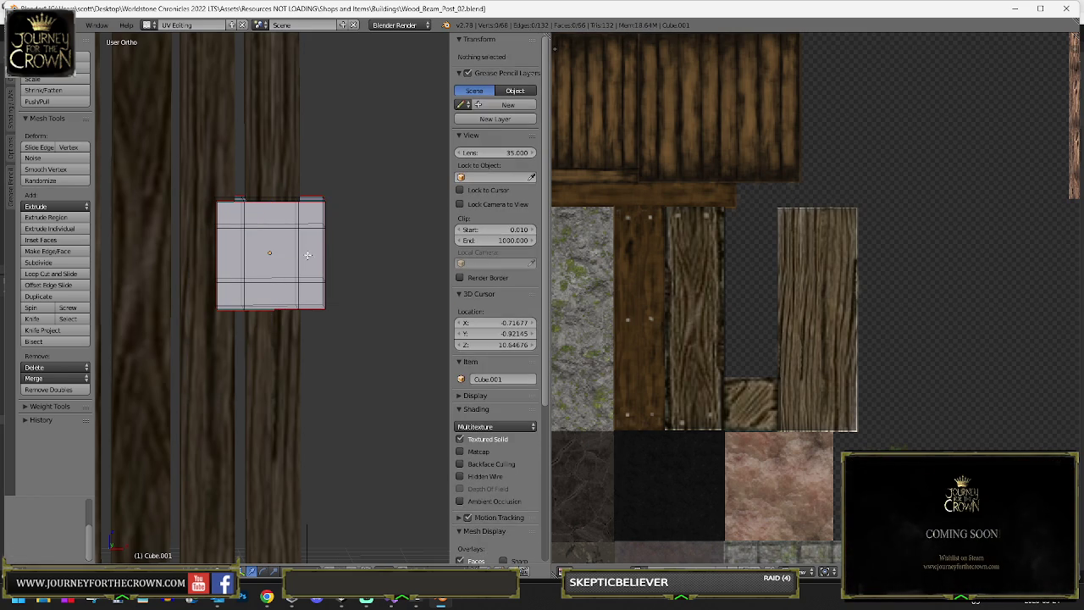
- Dissolve the remaining middle edges to leave a 3×3 face grid
right_click(322, 202)
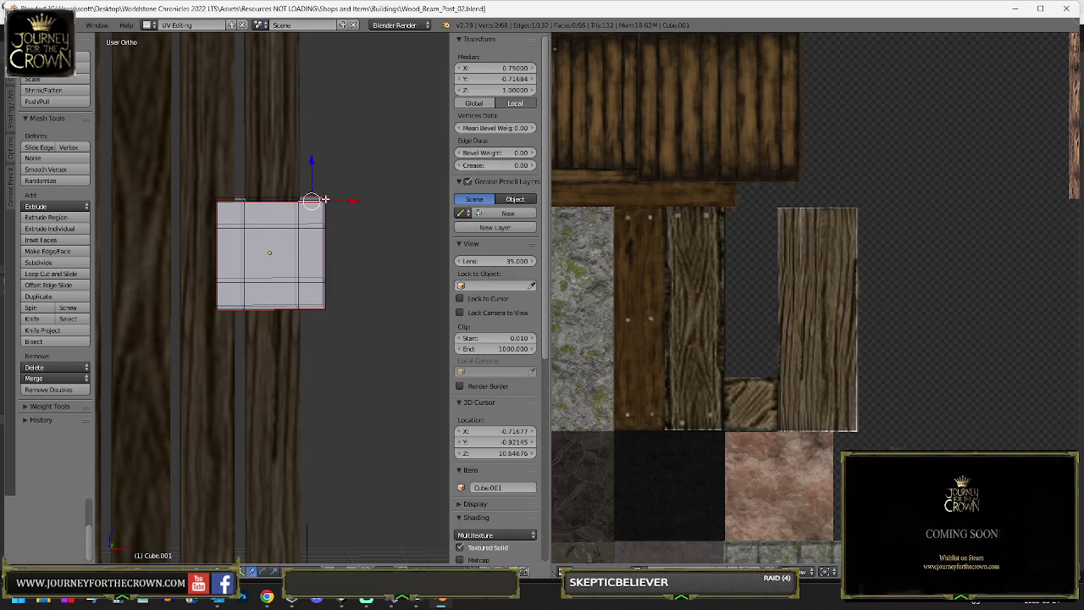
drag(324, 198, 288, 266)
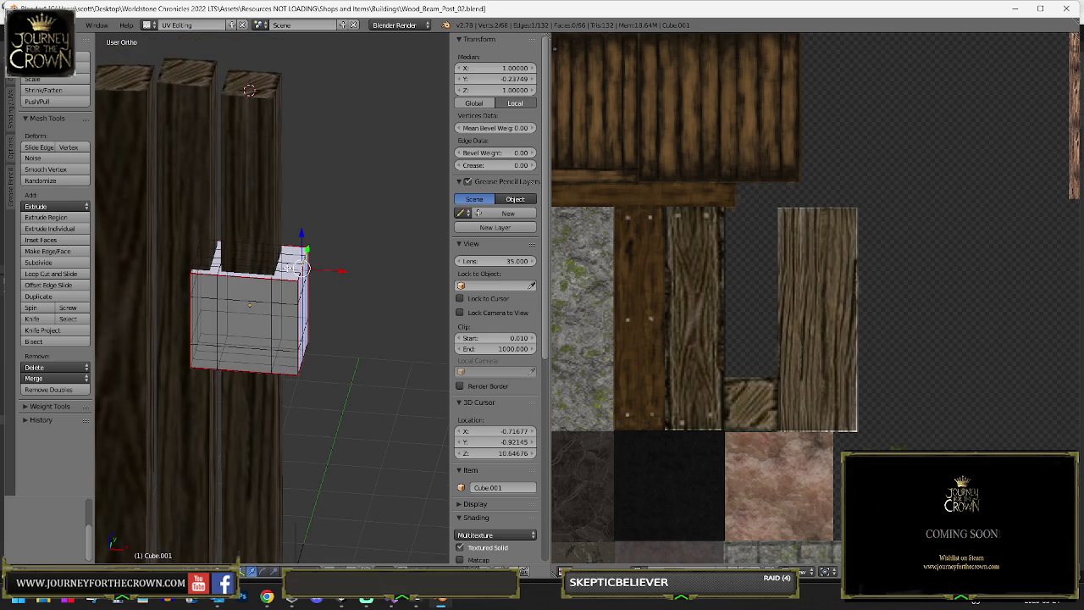
alt+right_click(276, 309)
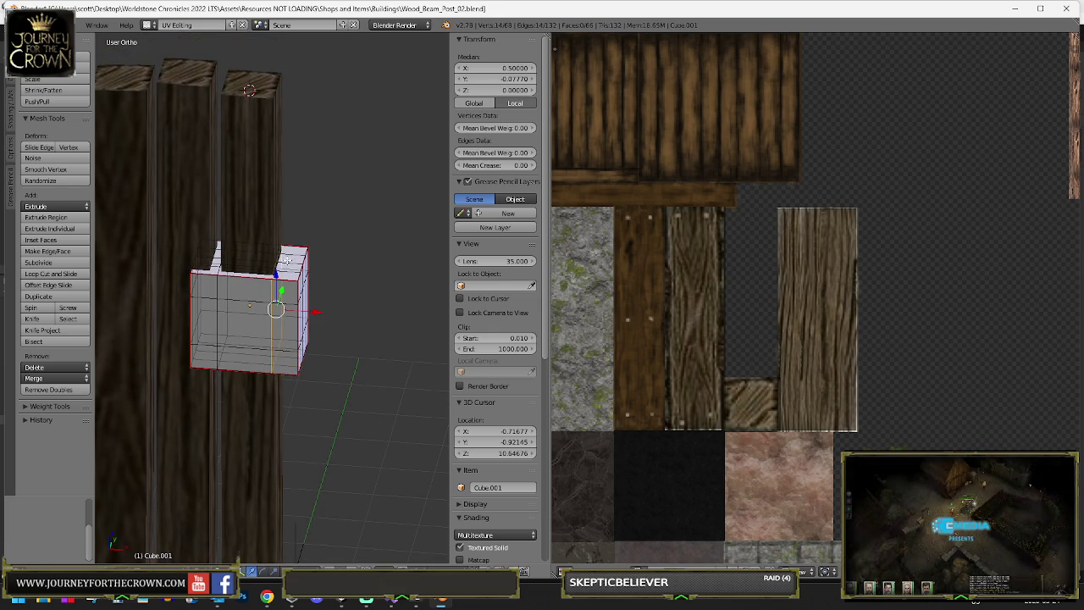
alt+shift+right_click(289, 277)
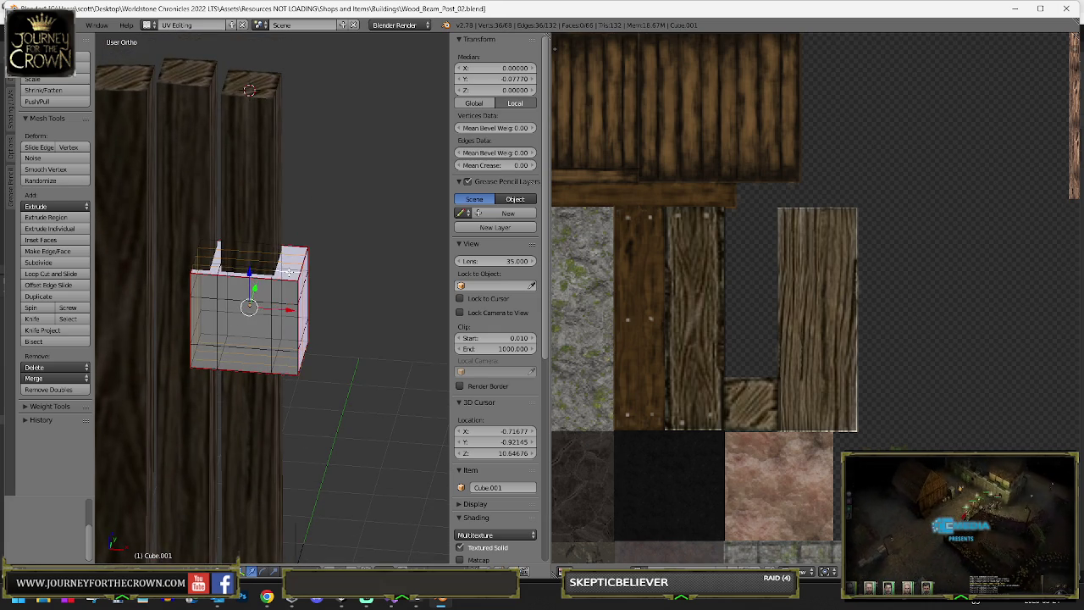
key(x)
click(289, 272)
- Chamfer the plate's top-right edge with a bevel in front view
key(KP_1)
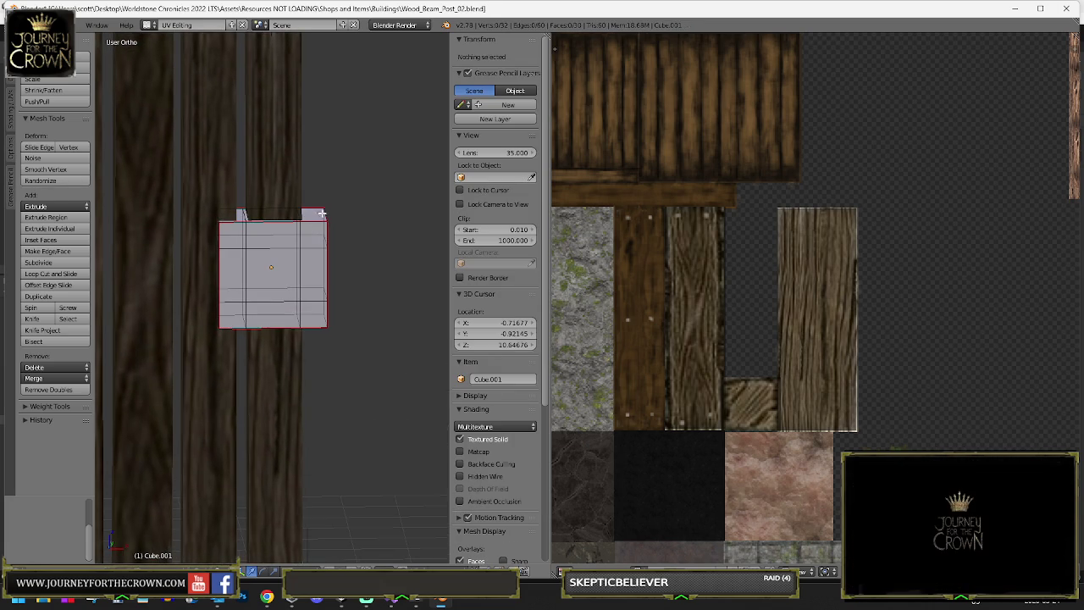
right_click(330, 212)
key(KP_1)
key(ctrl+b)
click(329, 211)
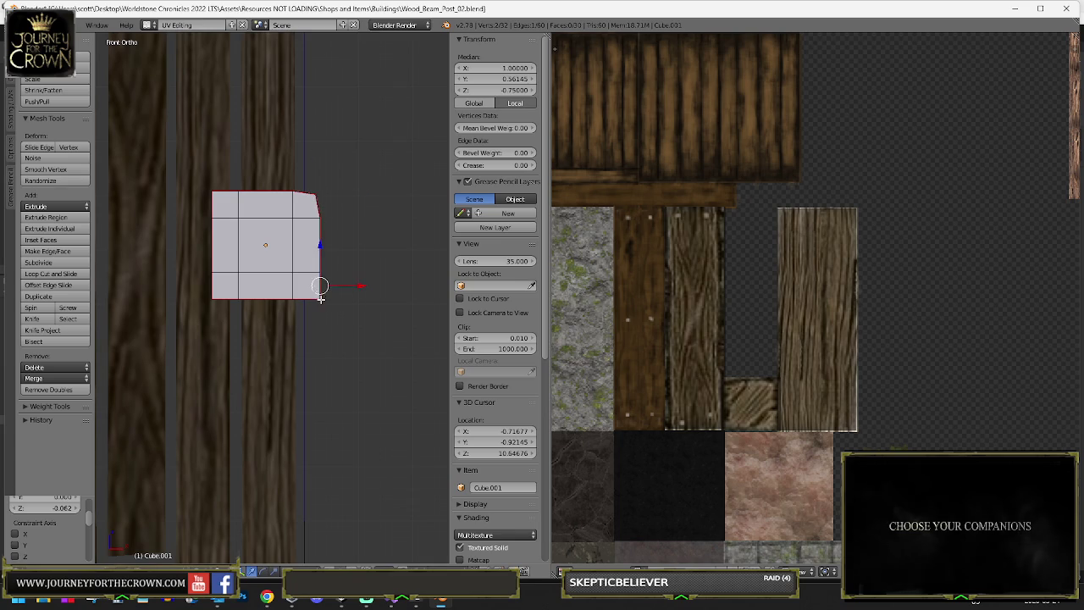
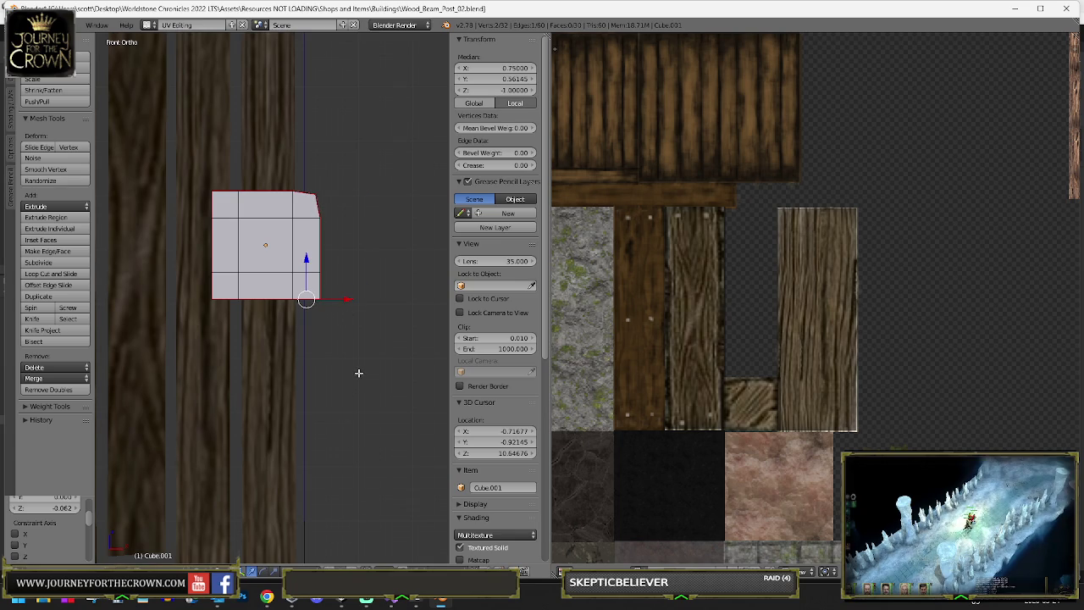
- Show the beam-end block as wireframe in Front Ortho and pick its corner vertices and top edge
key(z)
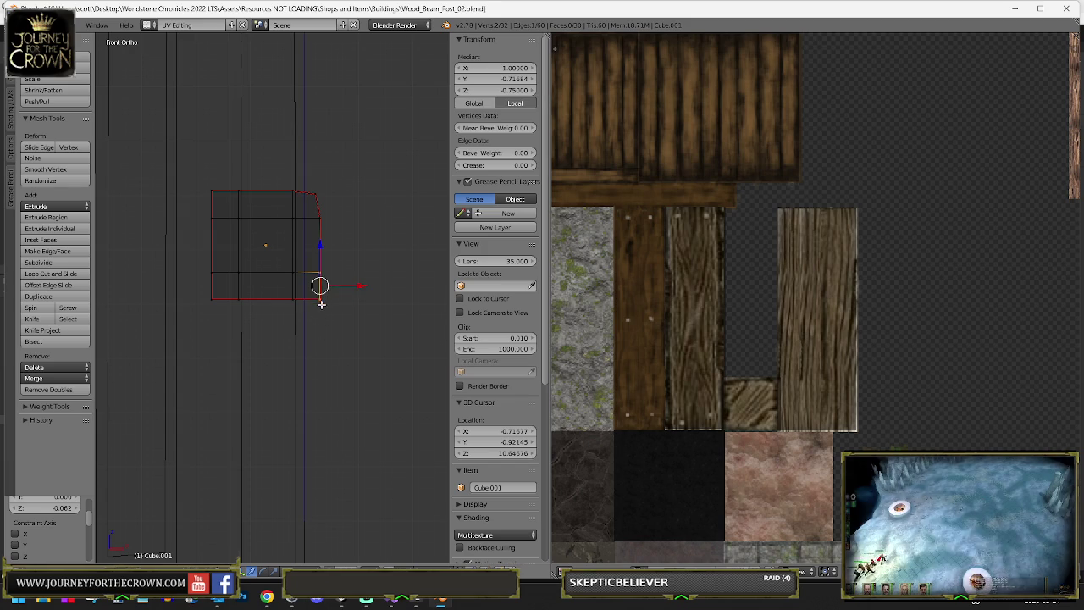
right_click(320, 301)
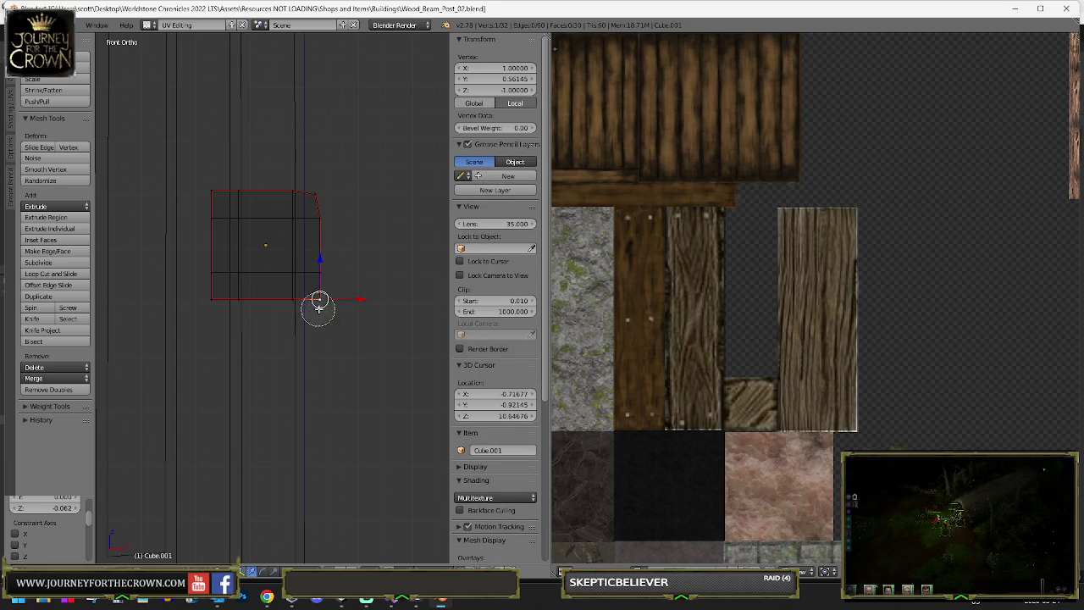
shift+right_click(320, 304)
right_click(207, 298)
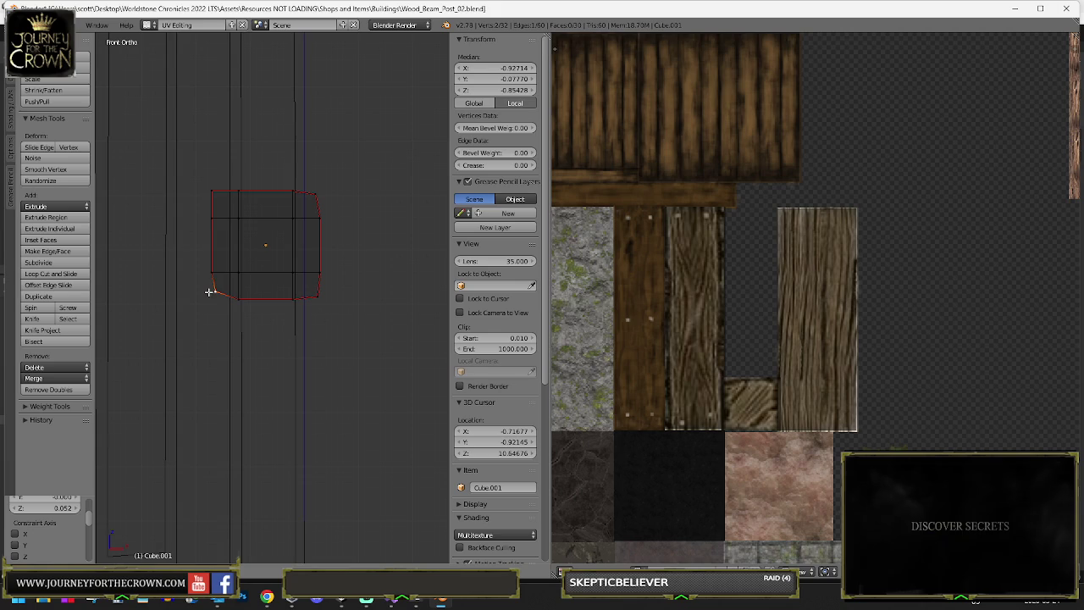
right_click(212, 187)
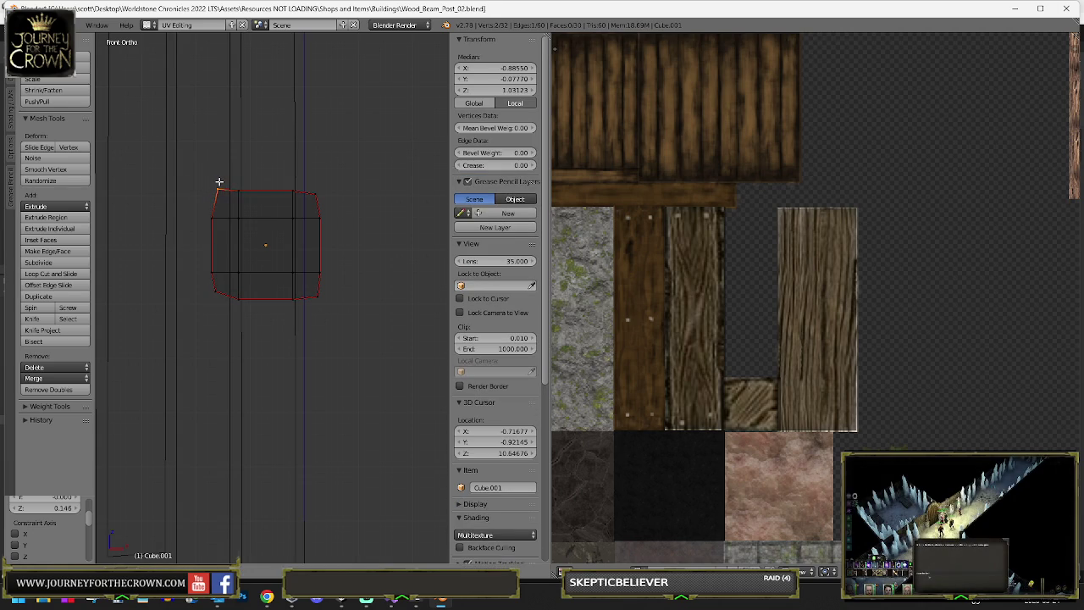
key(Tab)
- Return to textured shading, angle the view, and unwrap the whole block mesh
key(alt+z)
mouse_move(229, 190)
mouse_down()
mouse_move(251, 212)
mouse_move(246, 237)
mouse_up()
key(Tab)
key(a)
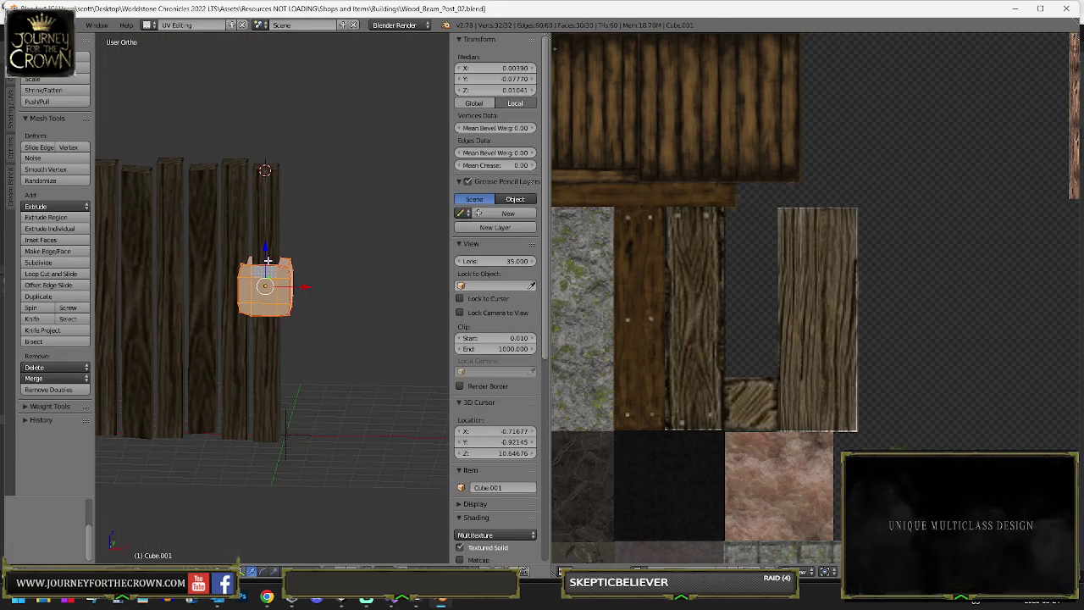
key(u)
click(267, 260)
- Shrink the UV island to 0.680 scale and move it onto the atlas's dark plate tile
scroll(610, 263, down, 3)
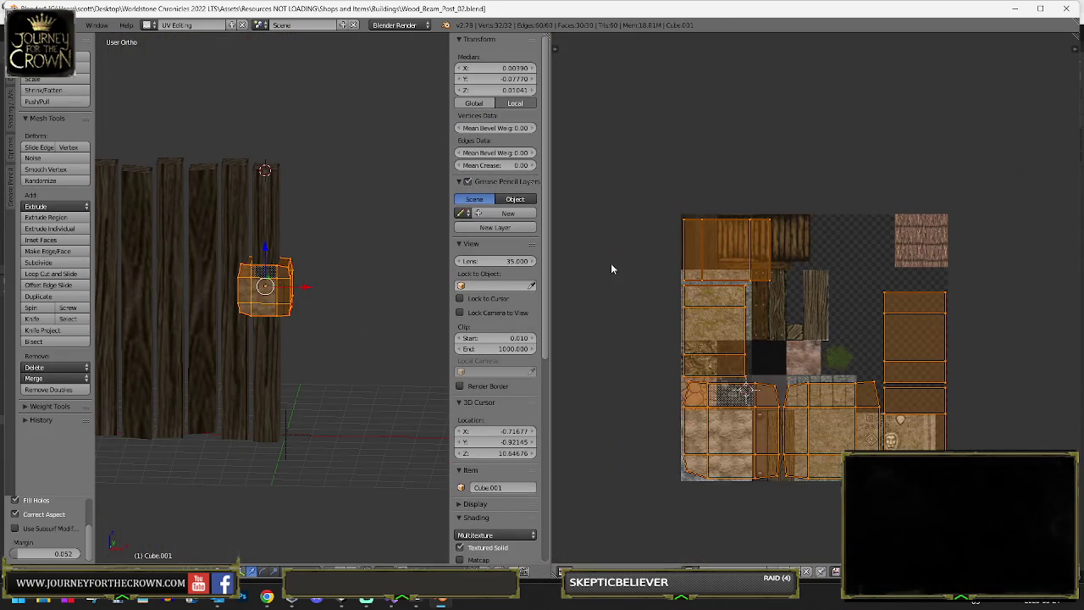
key(s)
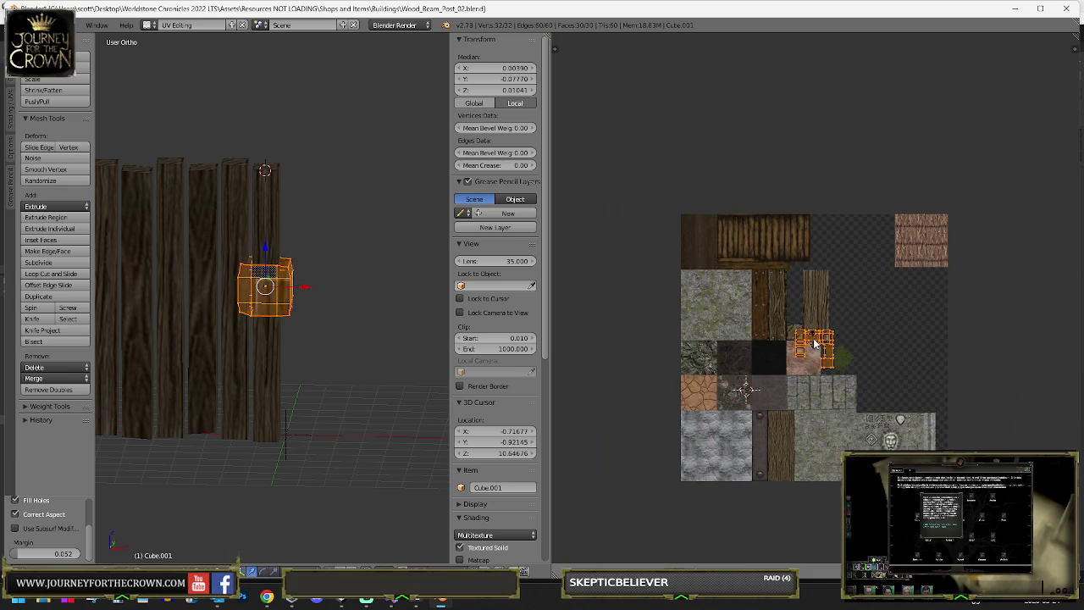
click(811, 343)
scroll(872, 389, down, 5)
key(g)
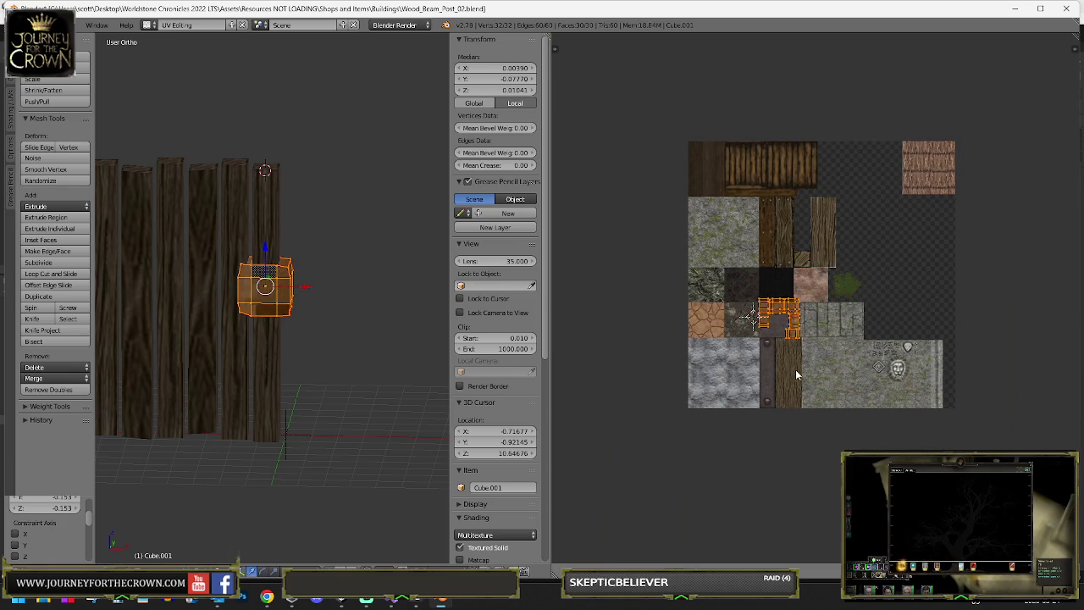
scroll(795, 369, up, 3)
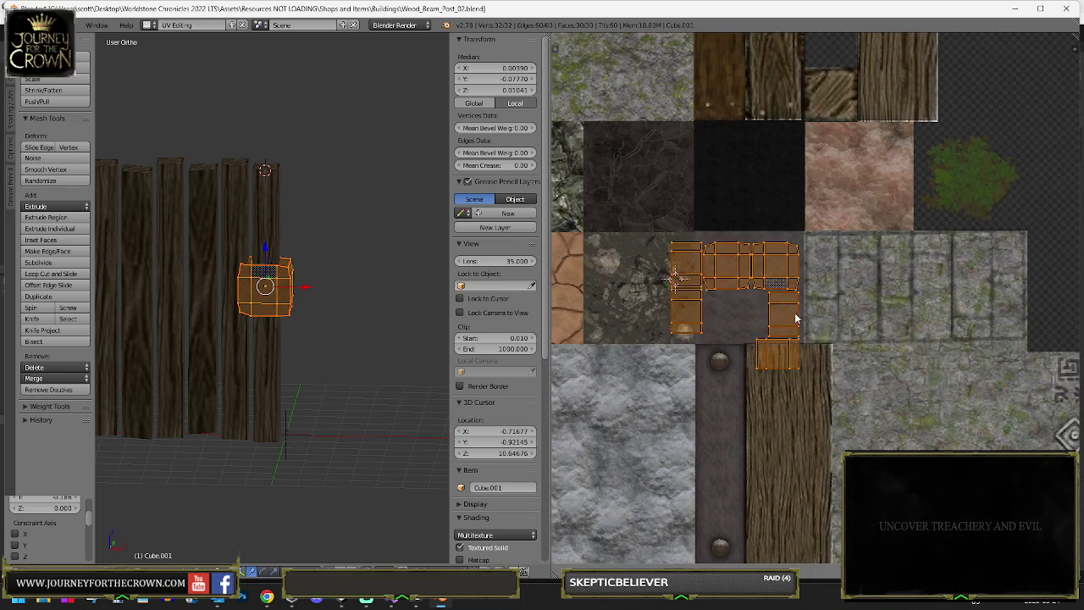
key(s)
click(798, 286)
key(Tab)
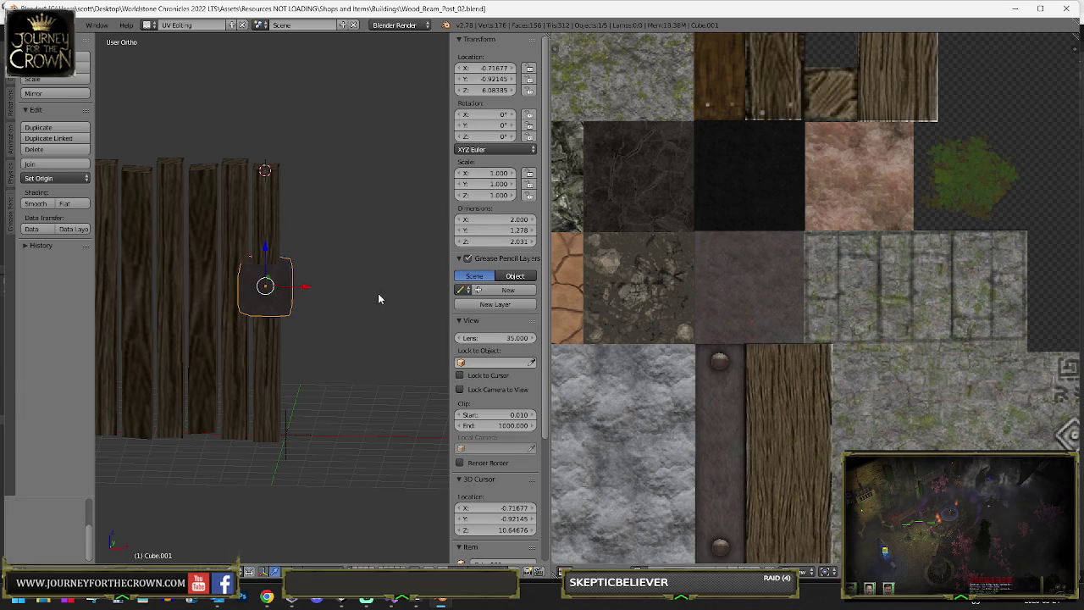
scroll(379, 298, up, 4)
key(Tab)
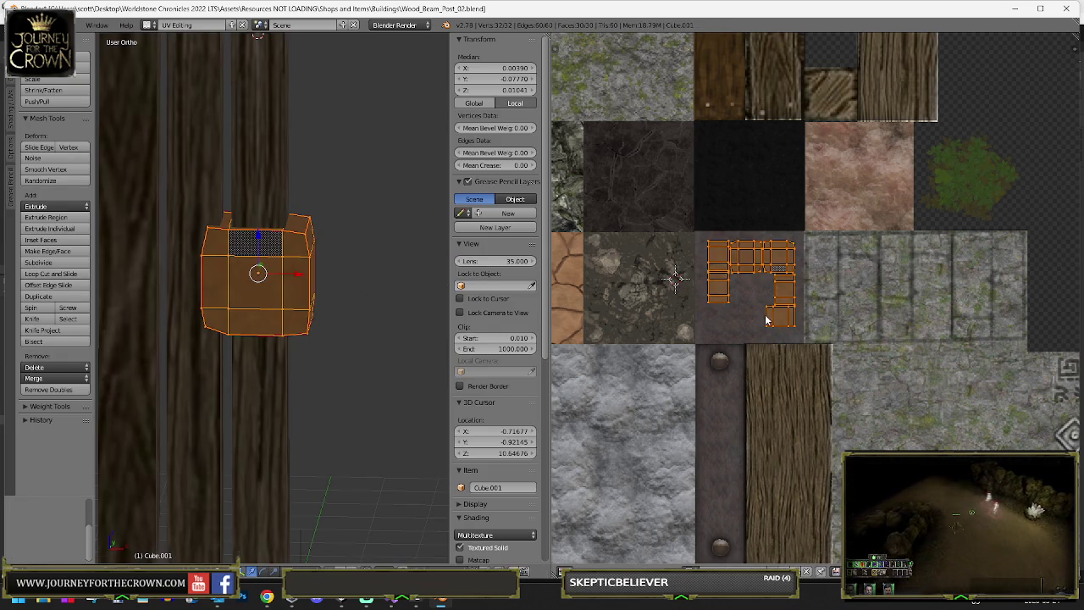
- Select the block's corner-face UVs in the UV editor
click(767, 223)
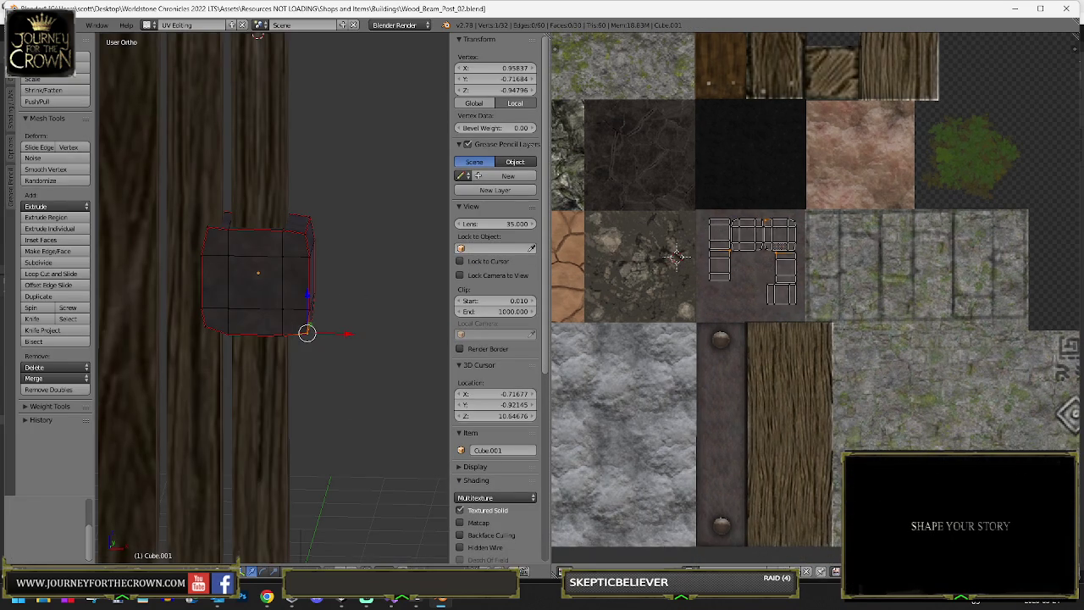
key(a)
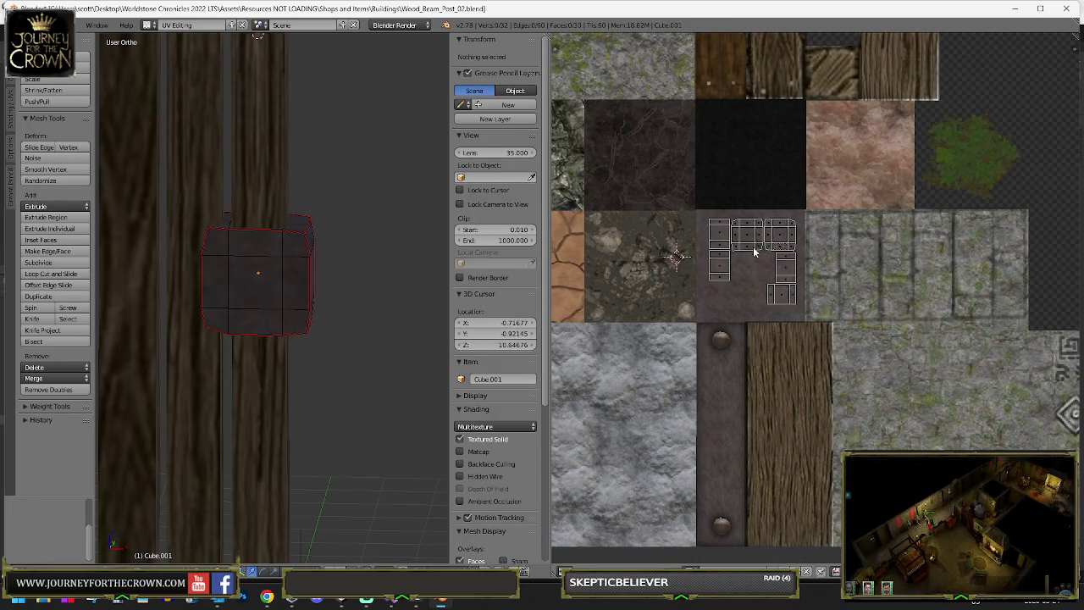
key(a)
click(775, 233)
click(773, 232)
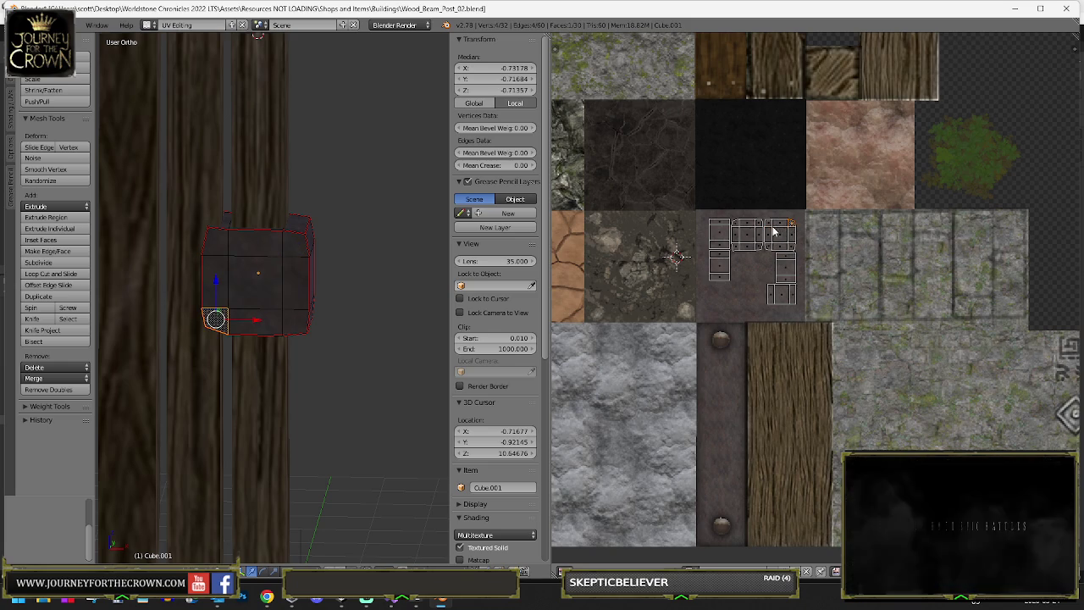
shift+click(769, 233)
shift+click(789, 247)
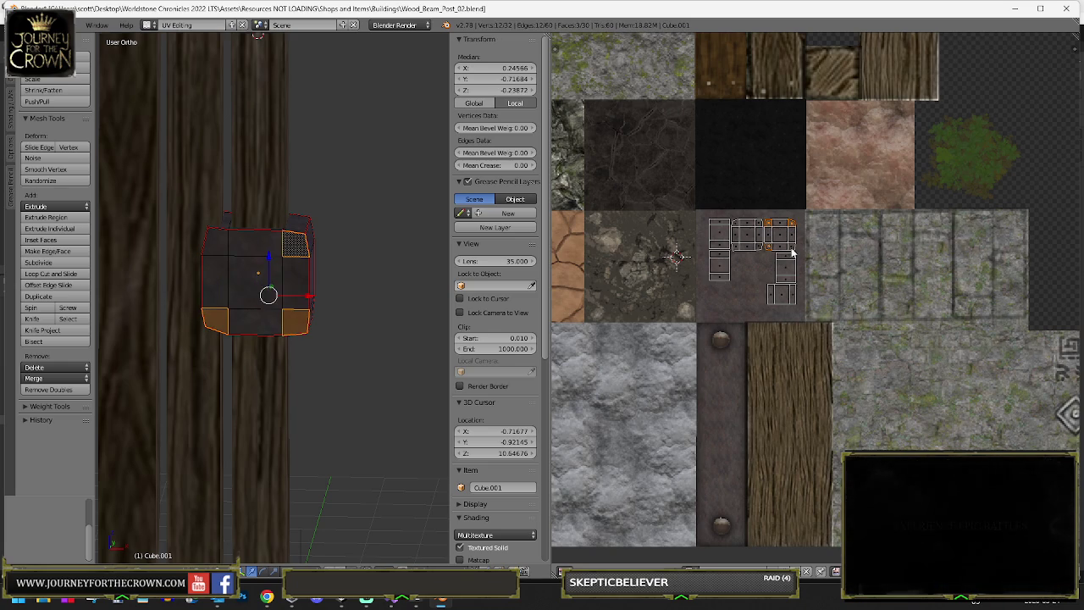
shift+click(770, 244)
shift+click(759, 252)
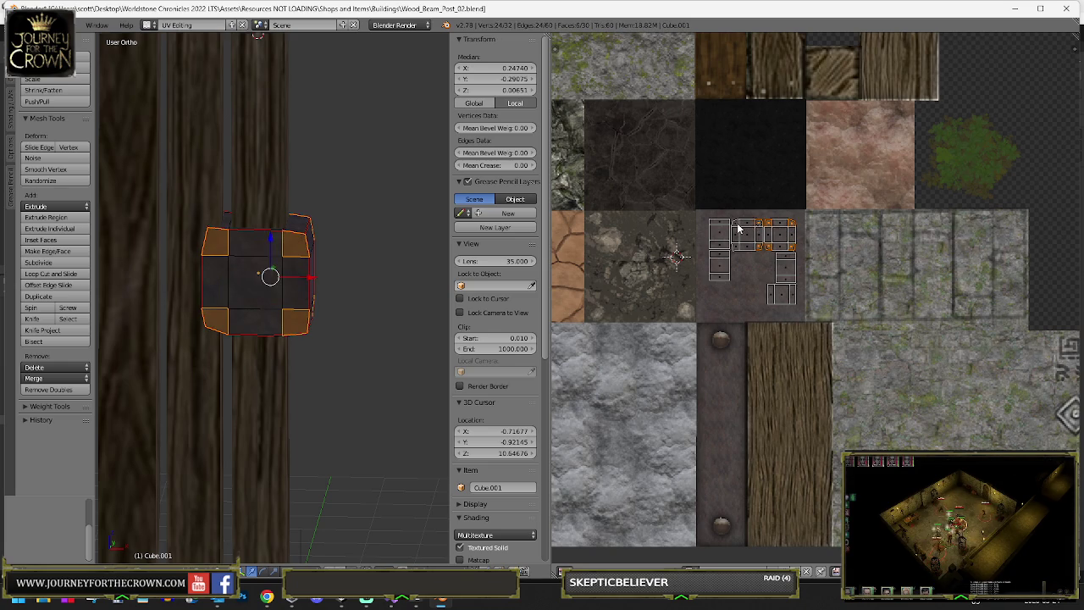
shift+click(736, 225)
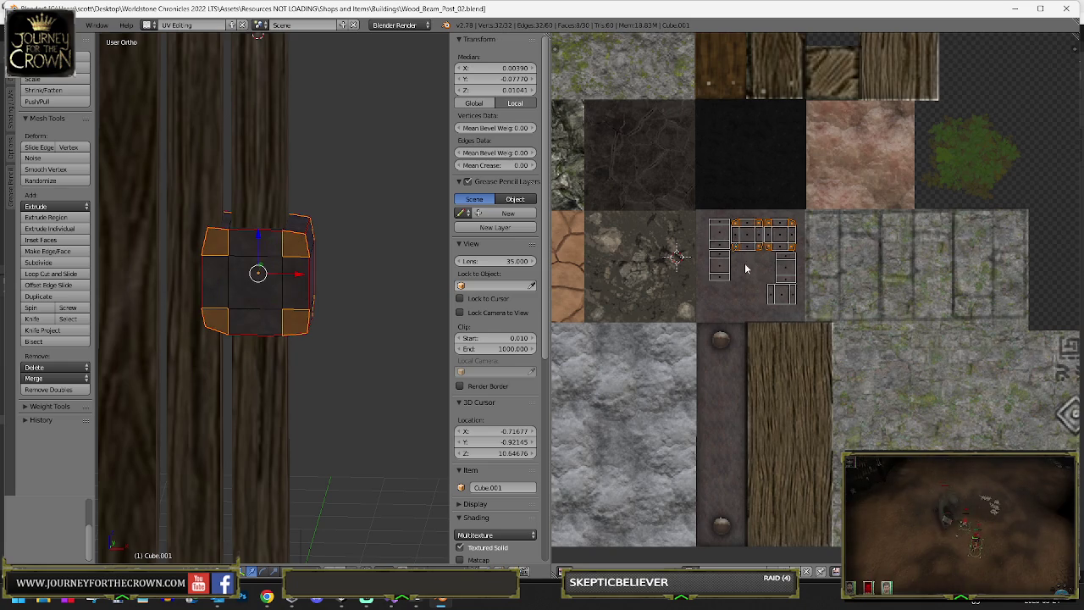
- Move the corner UVs onto the grey stone texture and enlarge them
key(g)
click(640, 413)
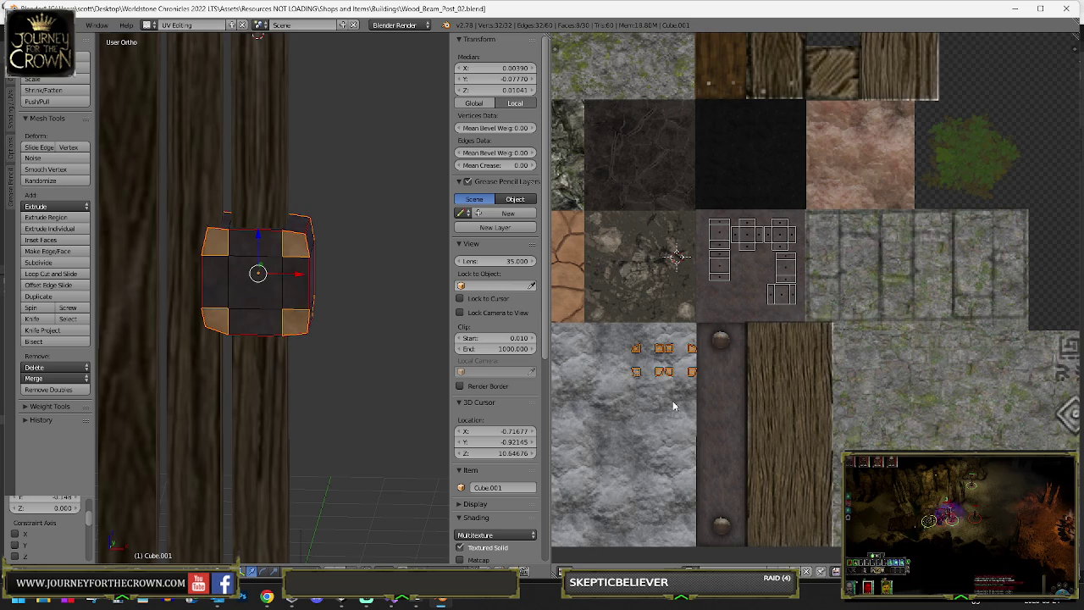
key(s)
click(751, 318)
- Move and enlarge one lower corner face's UV over the round metal stud
click(752, 318)
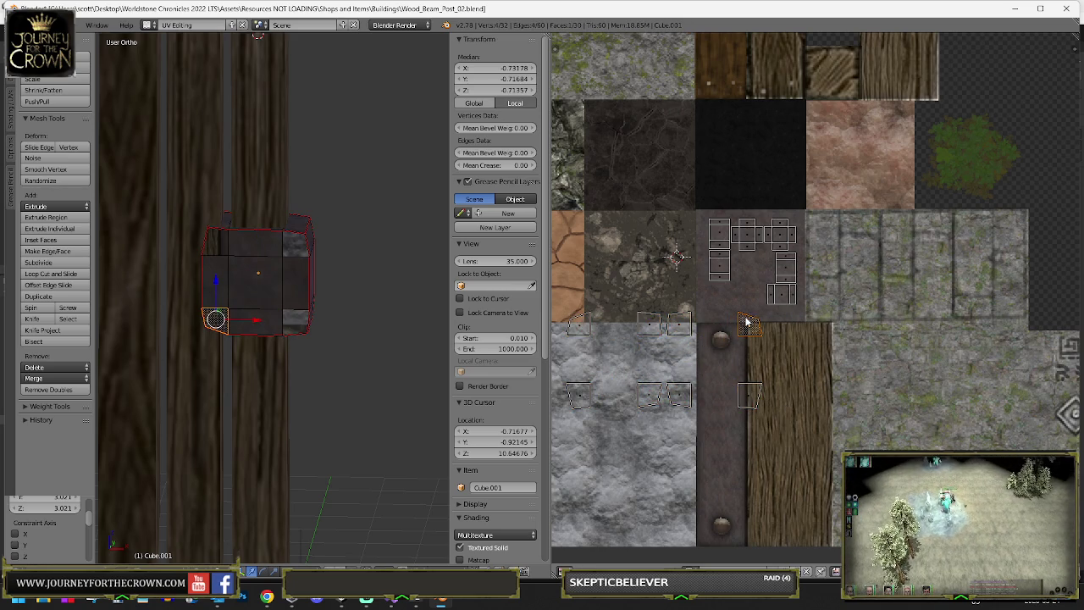
key(g)
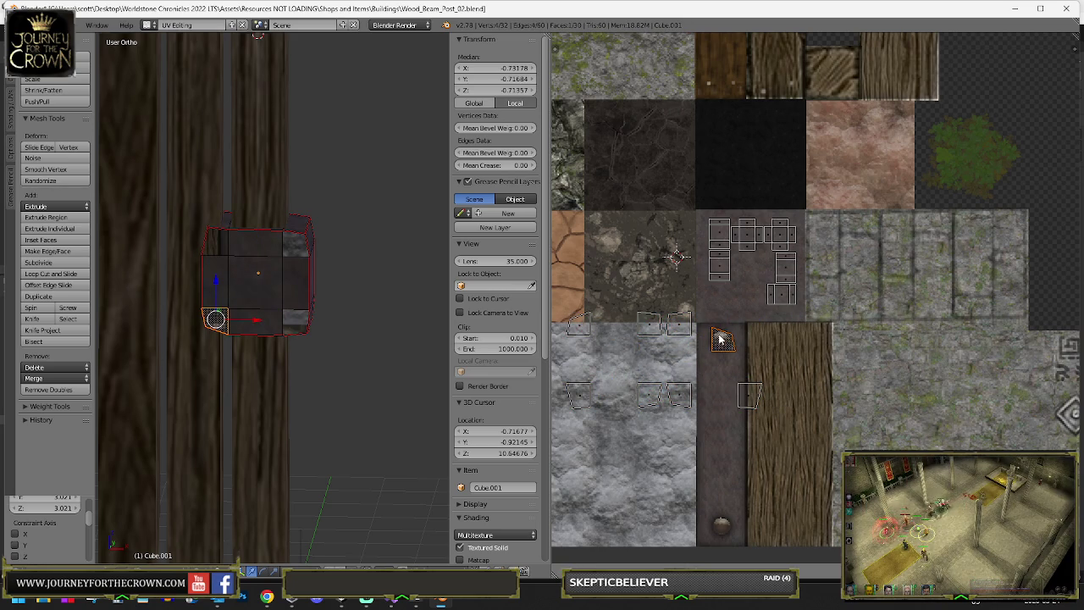
click(721, 339)
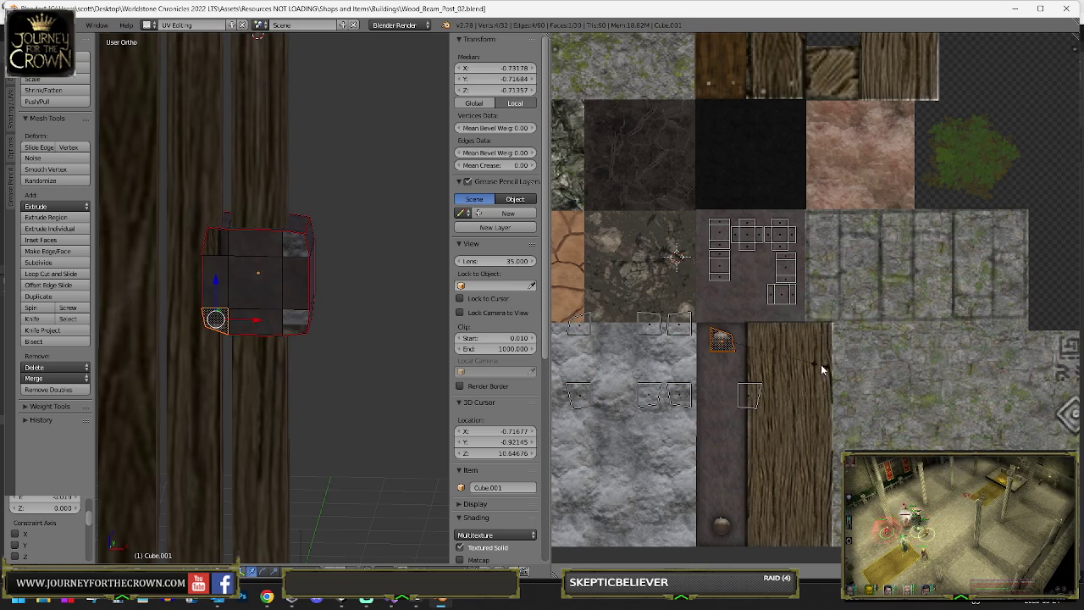
key(s)
click(848, 310)
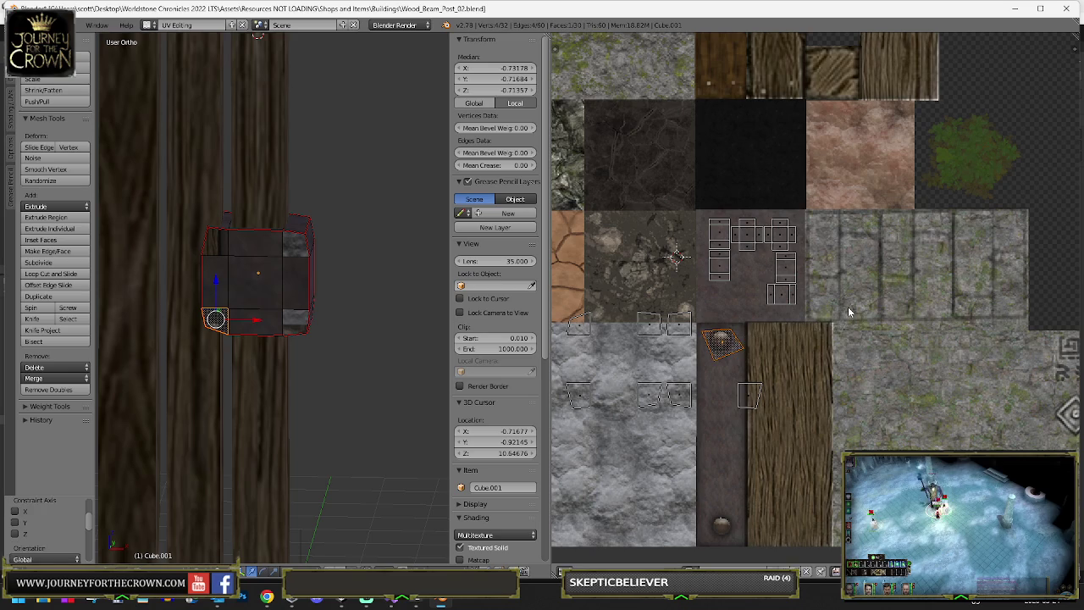
key(Tab)
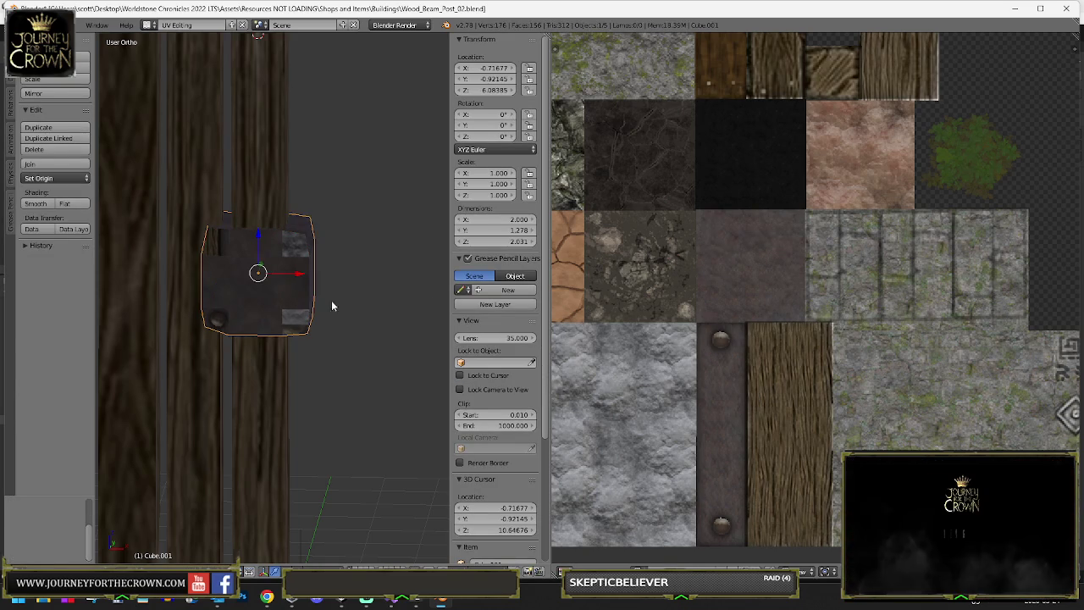
key(Tab)
- Move the lower-right corner face's UV onto a rivet stud
scroll(219, 310, up, 5)
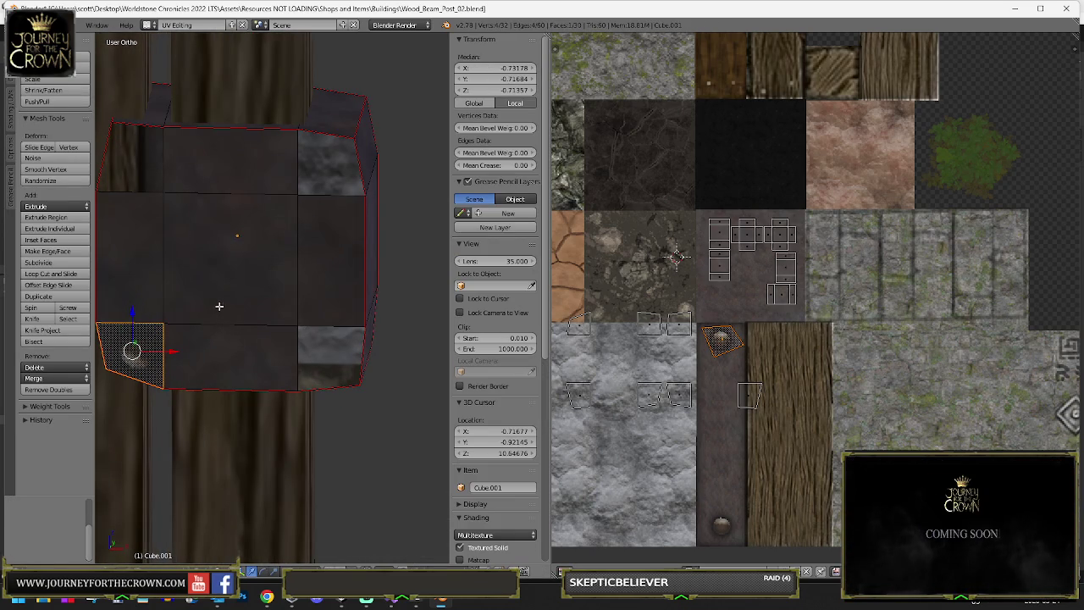
key(Tab)
key(Tab)
click(678, 324)
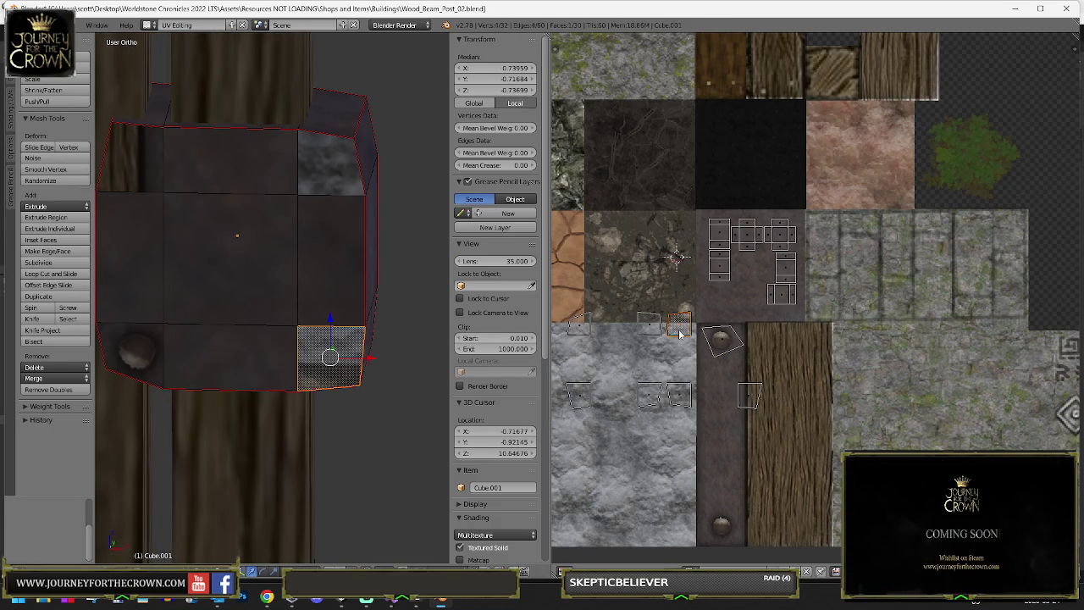
key(Tab)
key(Tab)
drag(679, 335, 748, 356)
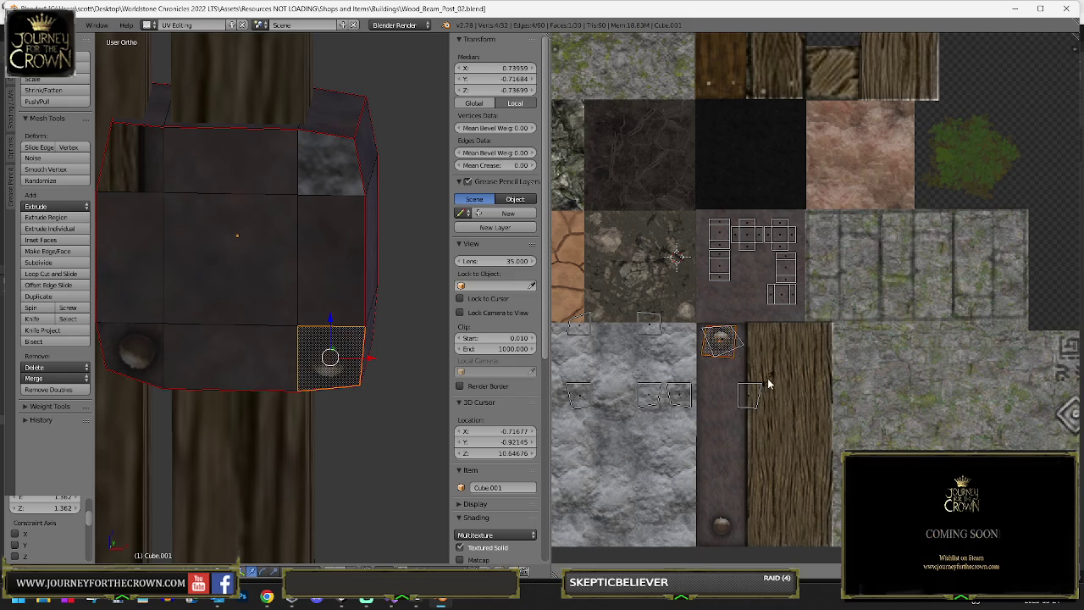
- Place the top-left corner face's UV over the lower stud and enlarge it to fit
click(747, 392)
key(g)
click(715, 530)
key(s)
click(811, 508)
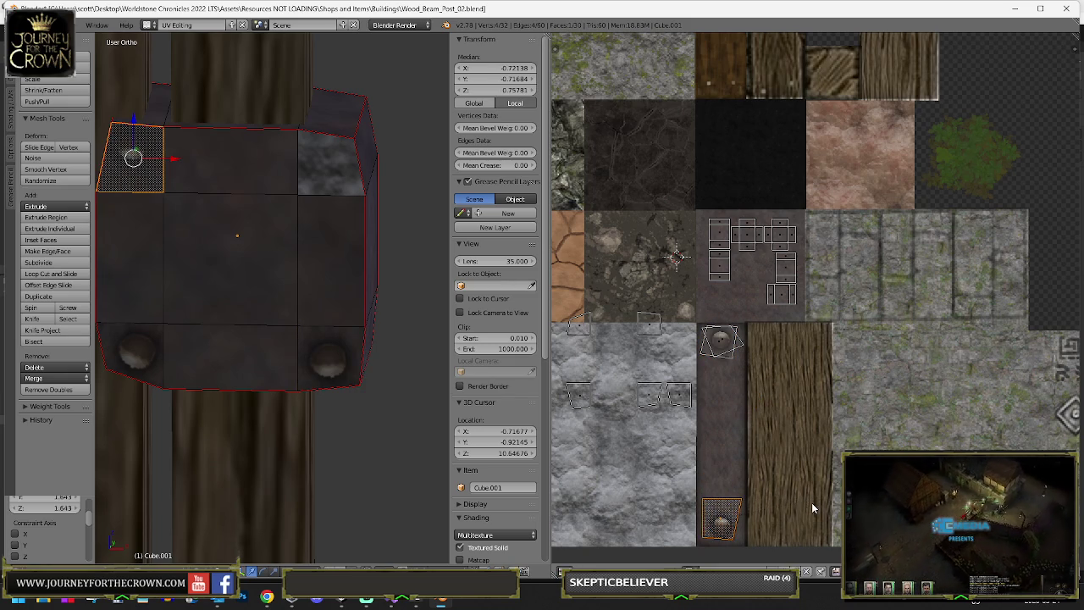
- Move the small remaining stud island onto a rivet of the metal strap
click(725, 344)
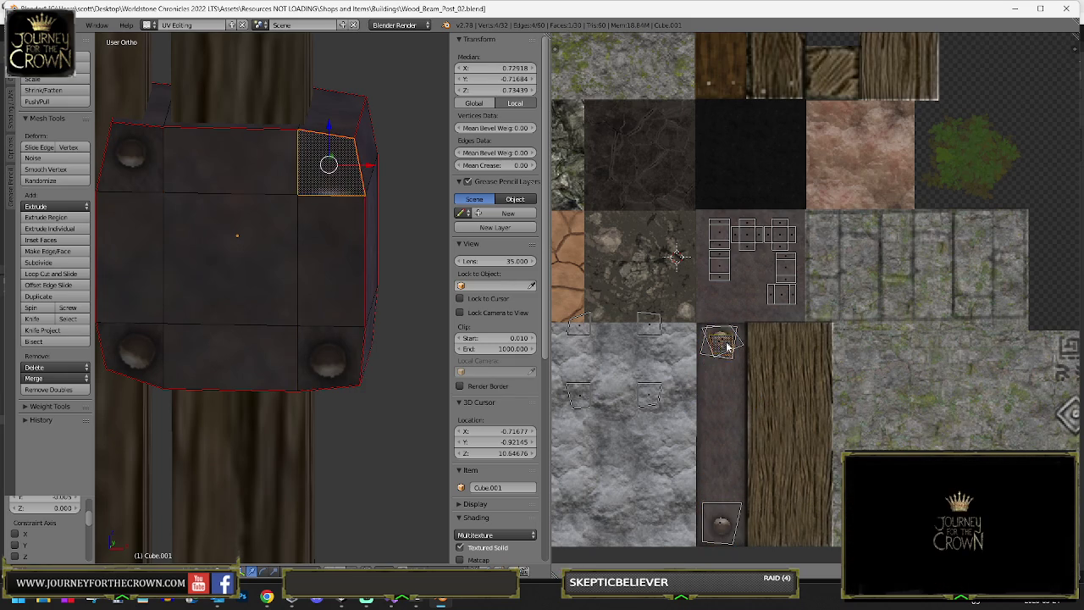
click(646, 327)
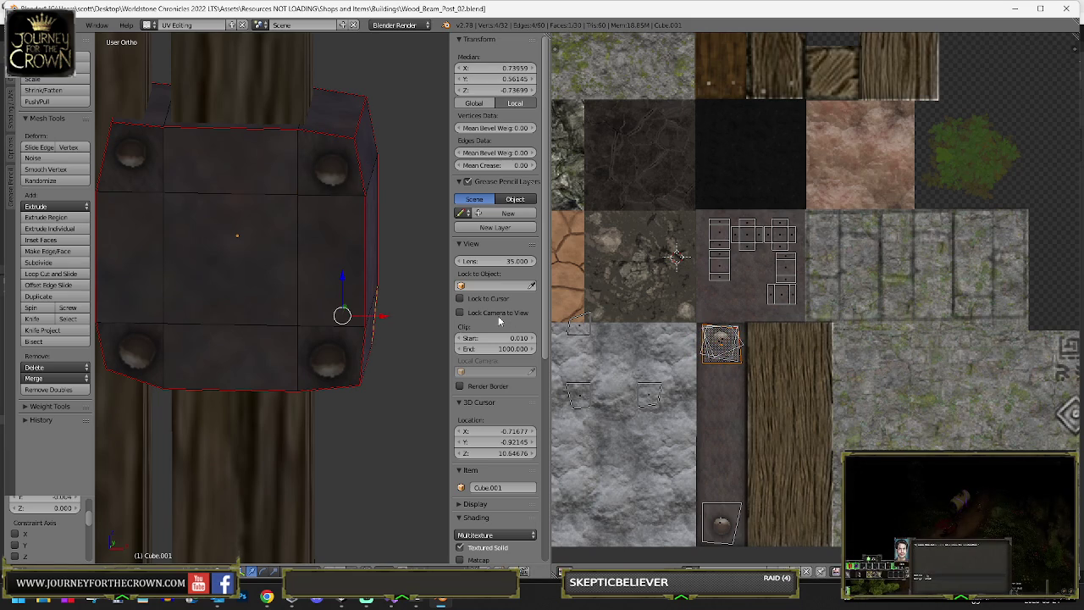
scroll(592, 334, down, 1)
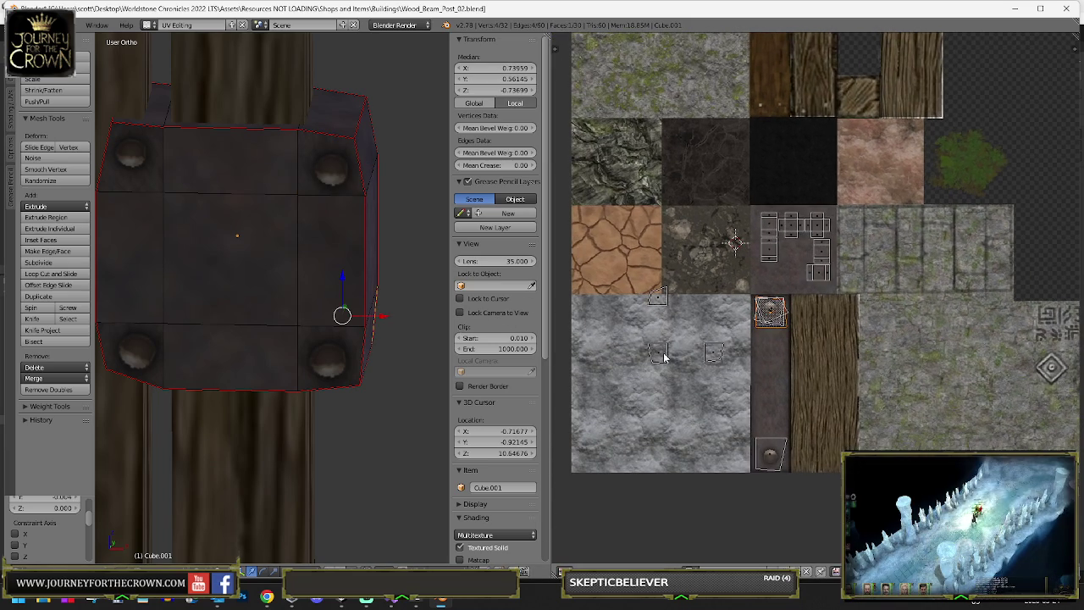
click(727, 398)
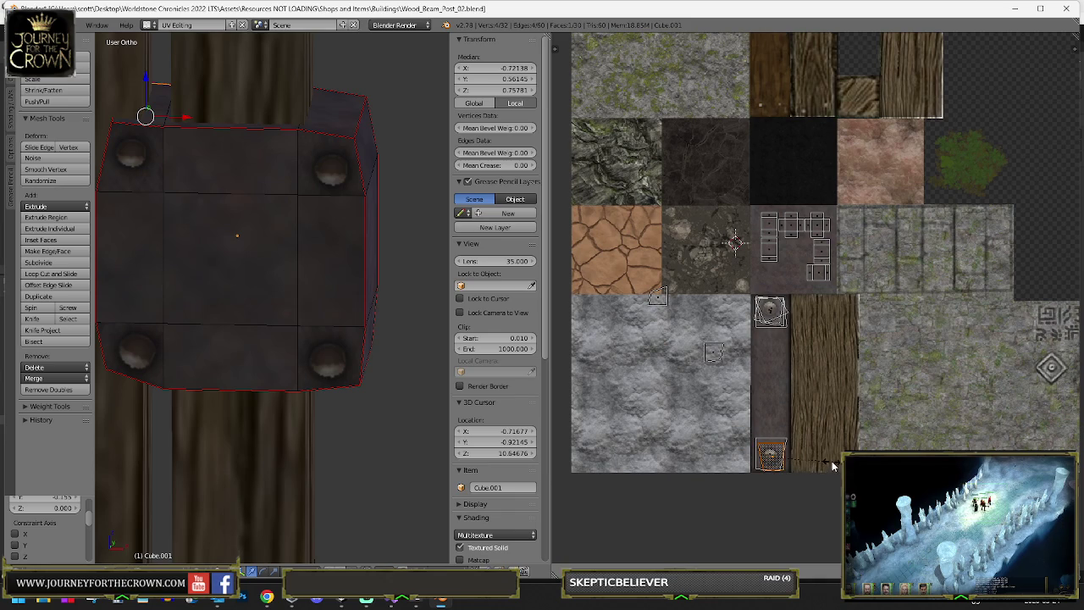
drag(718, 346, 730, 365)
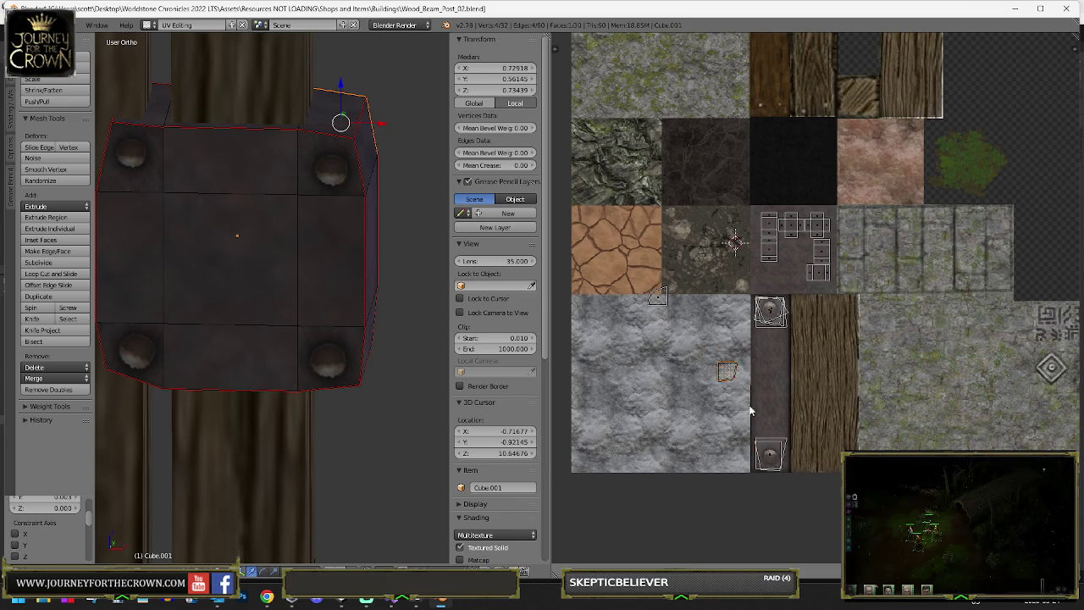
- Rotate the top stud island into line with the rivets and reposition it
click(800, 479)
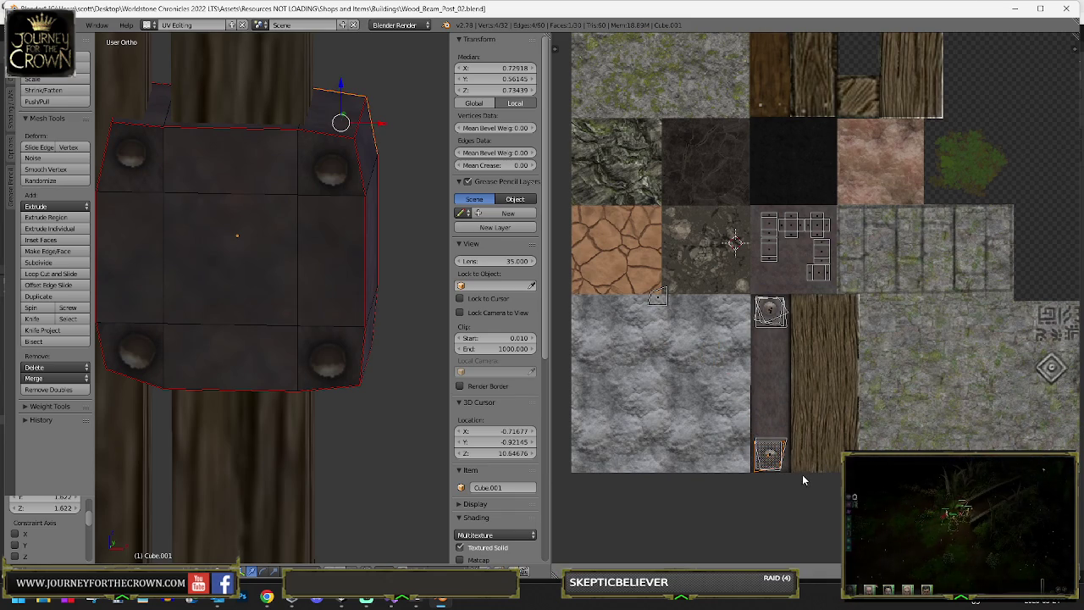
click(770, 313)
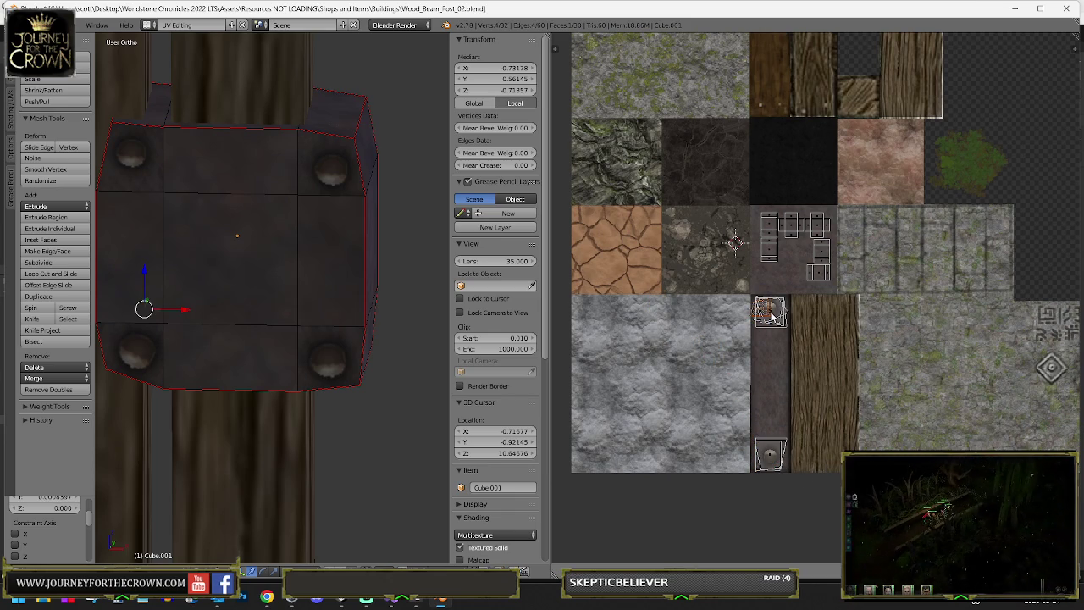
key(r)
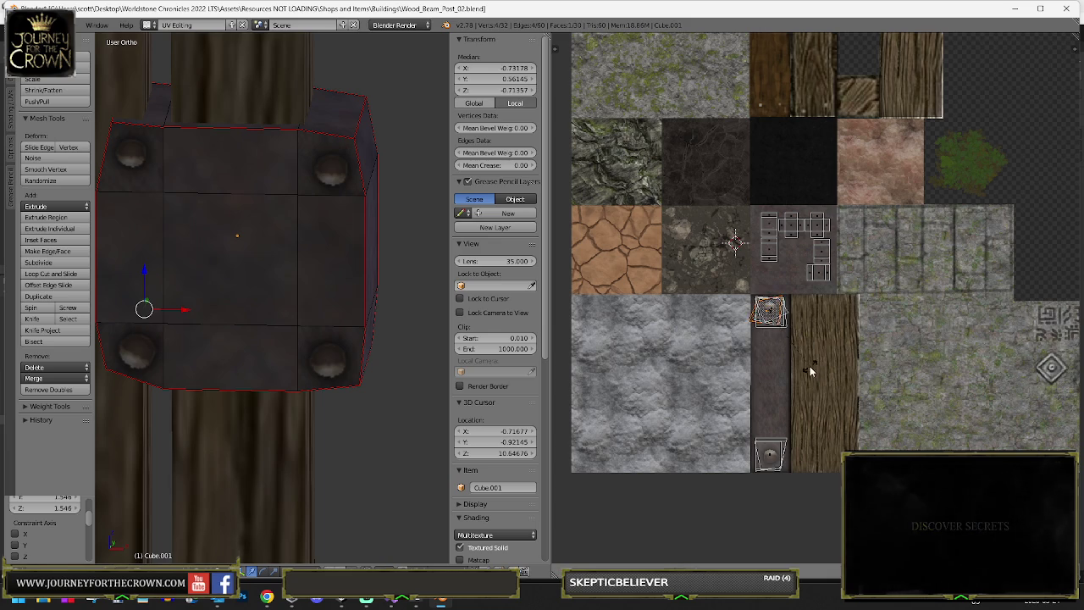
click(797, 366)
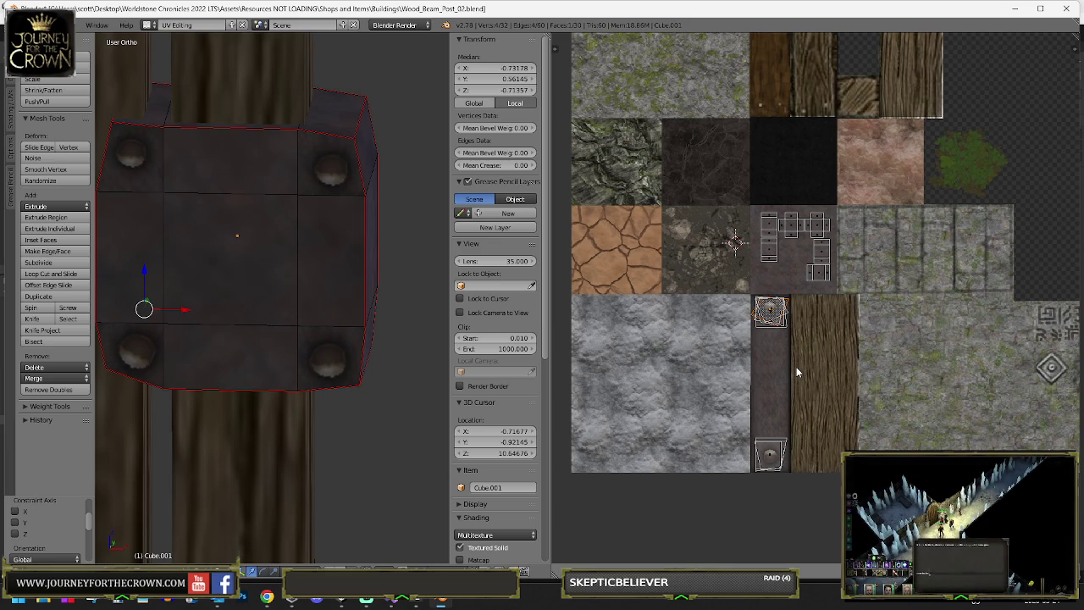
key(g)
click(657, 332)
right_click(774, 218)
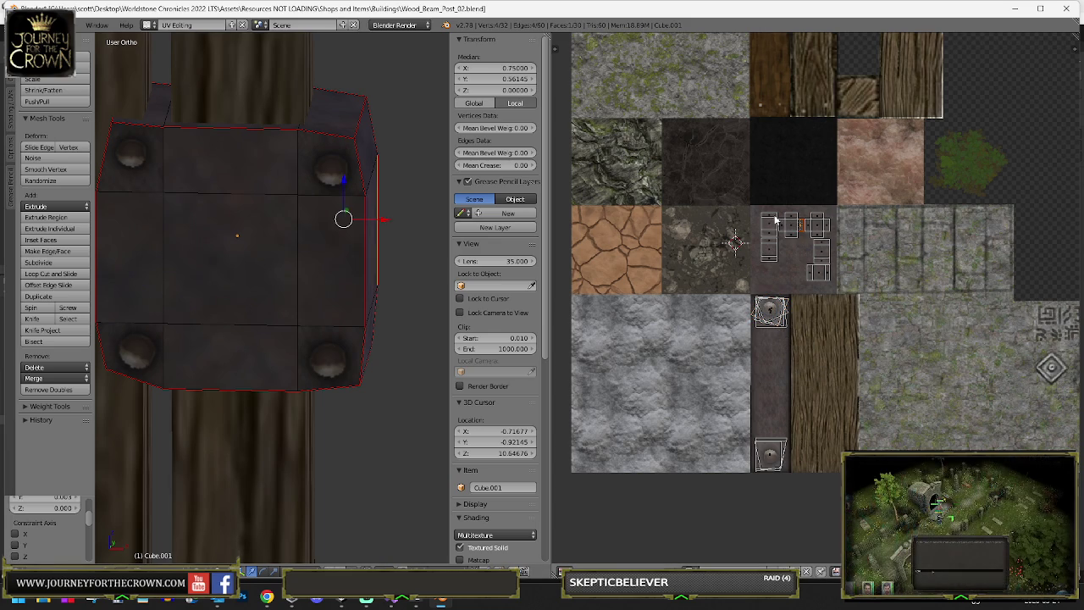
- Select the plate's linked side faces and rotate the upper rim face's mapping 90 degrees
right_click(787, 247)
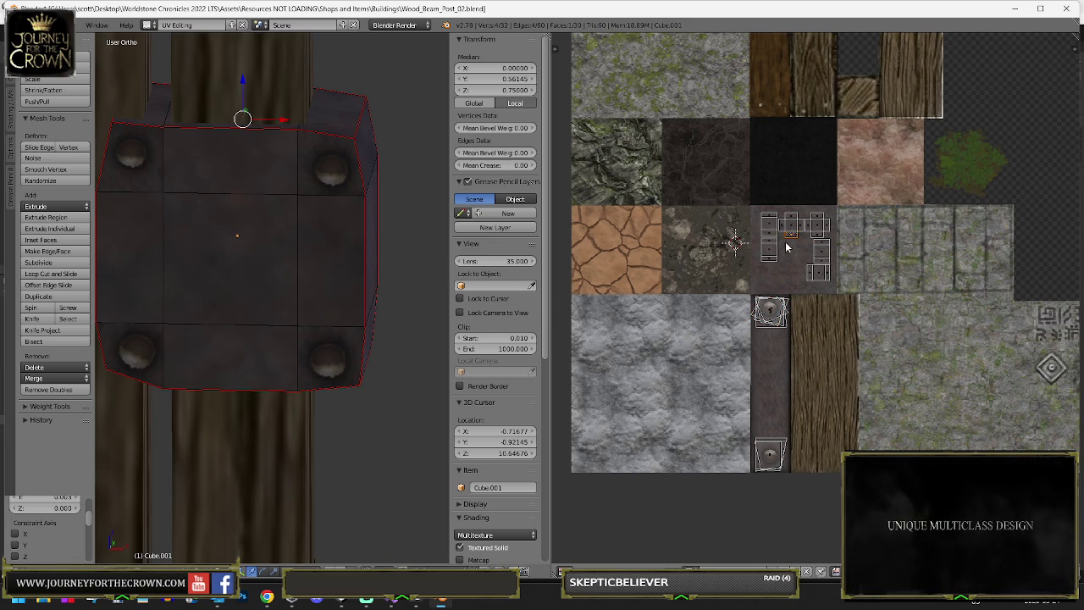
right_click(791, 227)
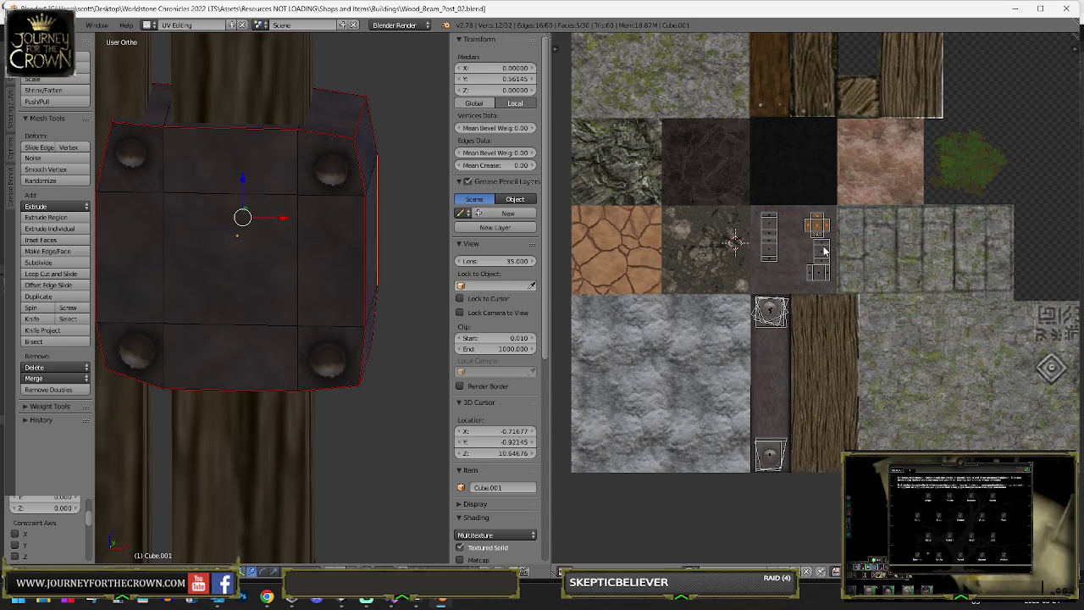
right_click(824, 251)
shift+right_click(824, 255)
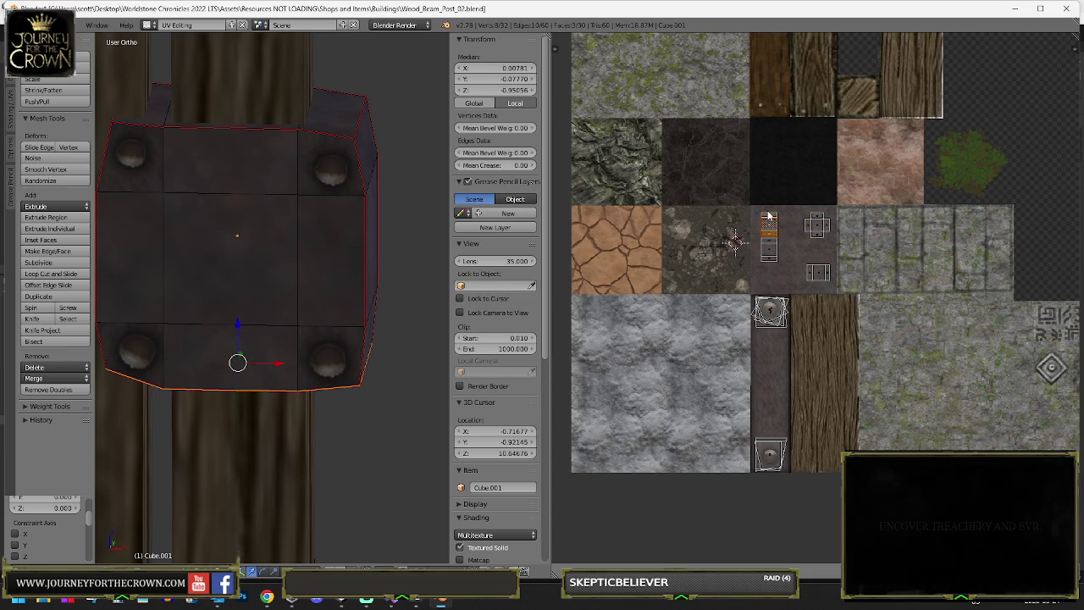
right_click(770, 249)
key(l)
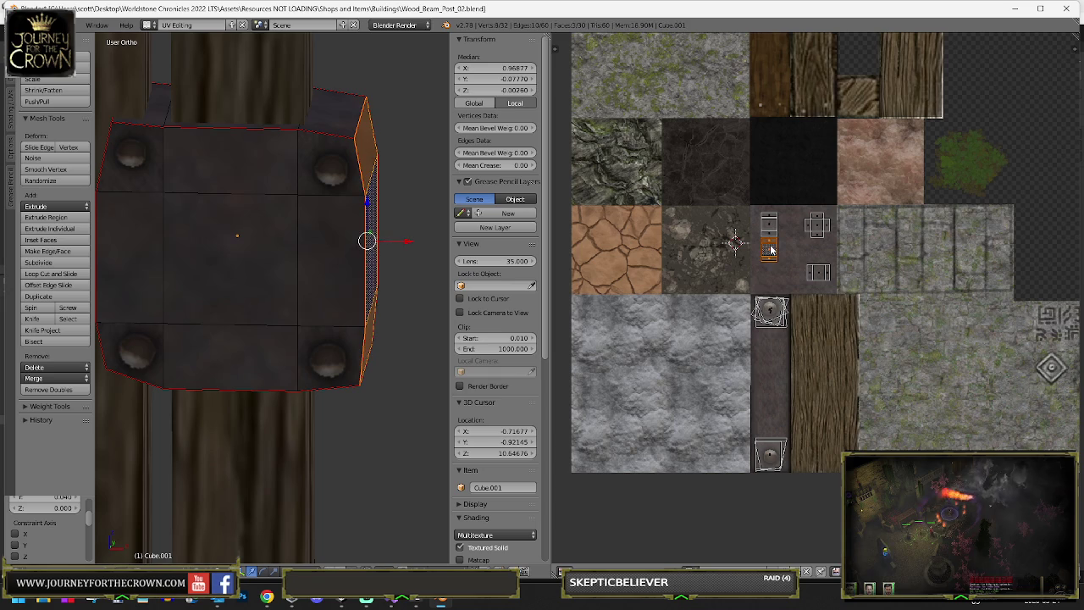
right_click(806, 271)
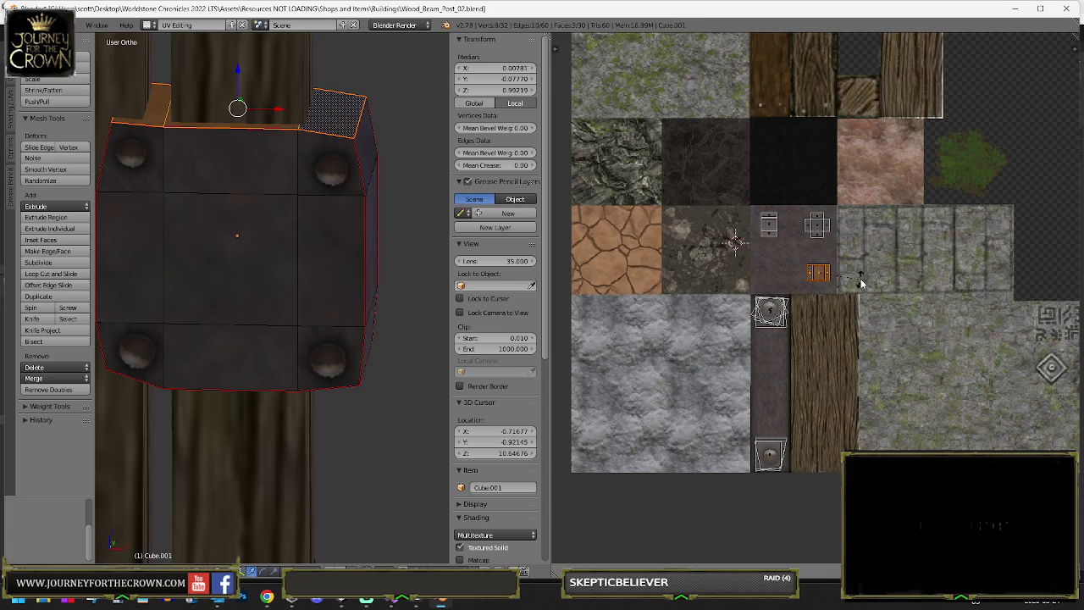
text(r90)
key(Return)
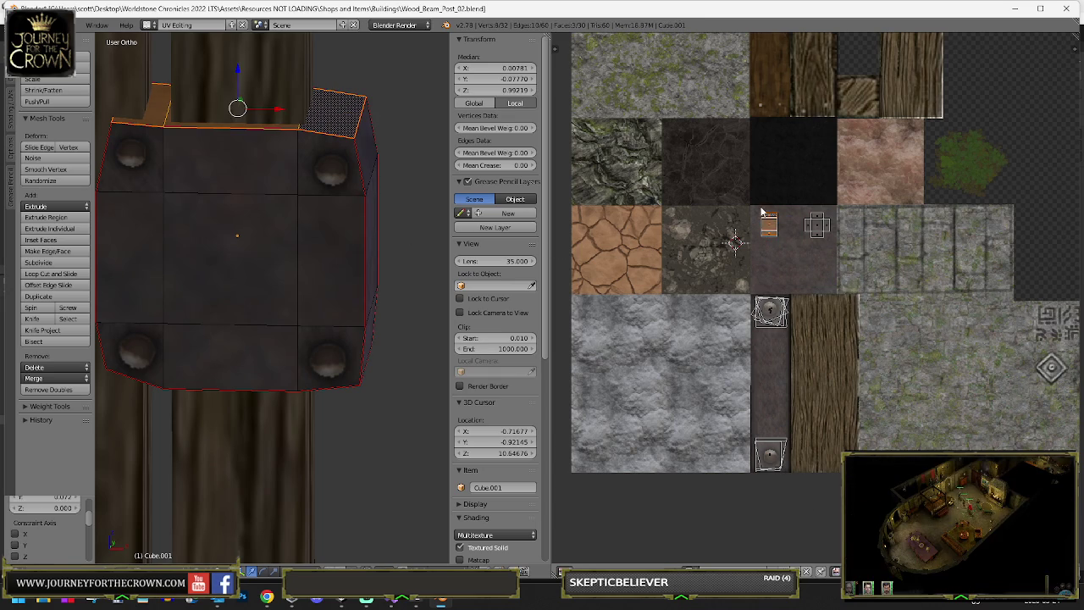
- Shrink the linked face island to a strip and fit the cross island onto the grey metal area
key(l)
key(s)
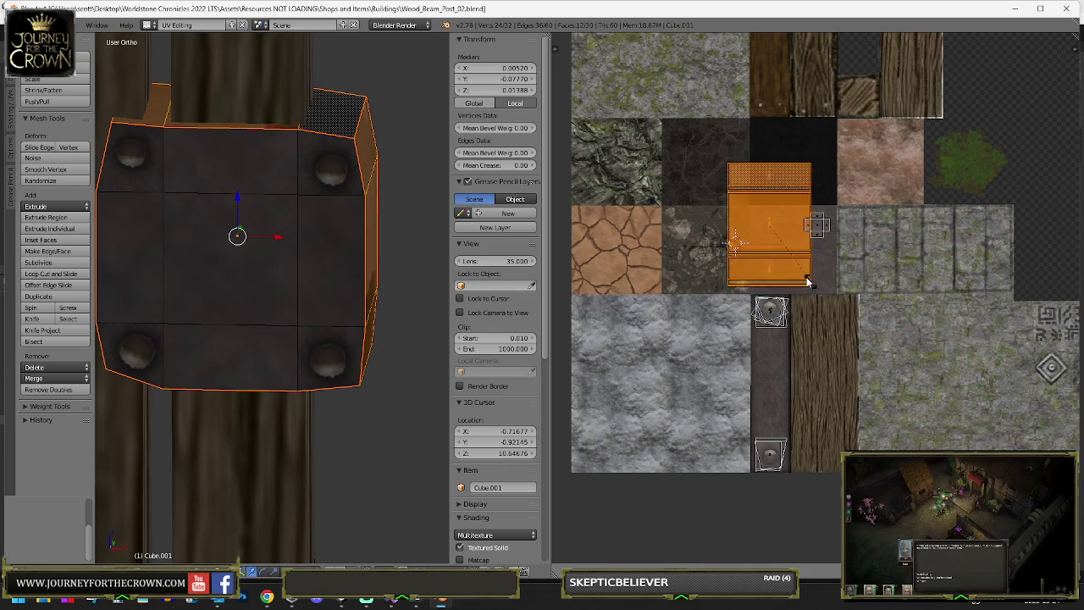
click(790, 257)
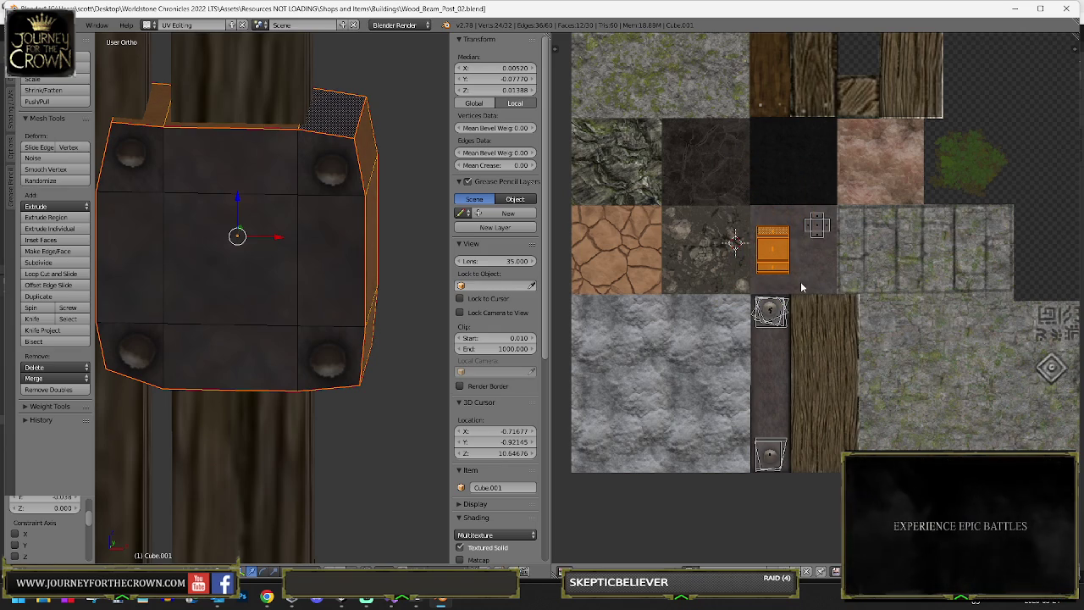
right_click(818, 237)
key(l)
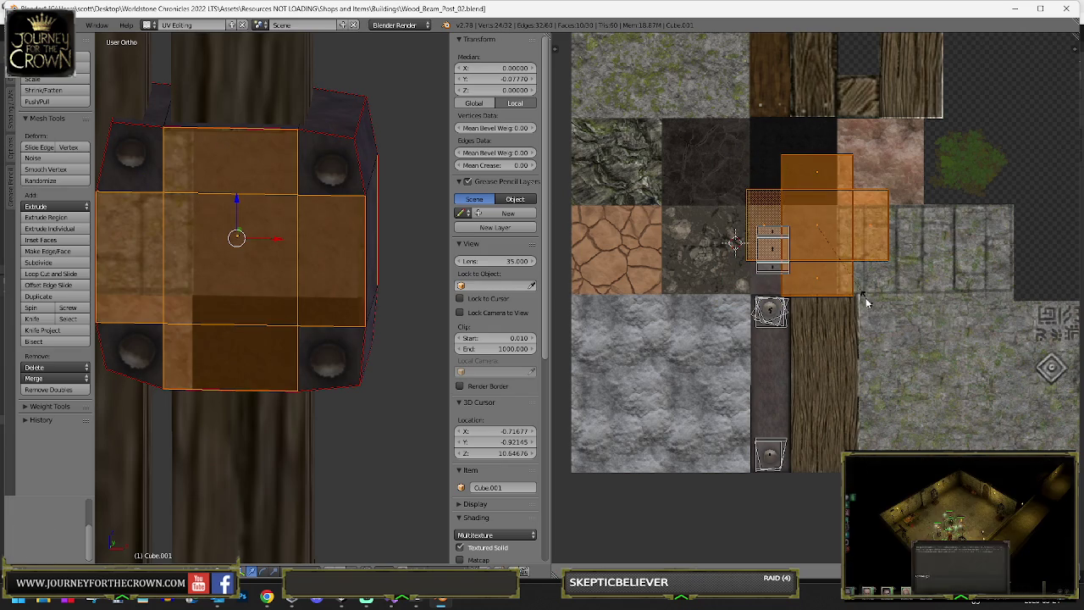
key(s)
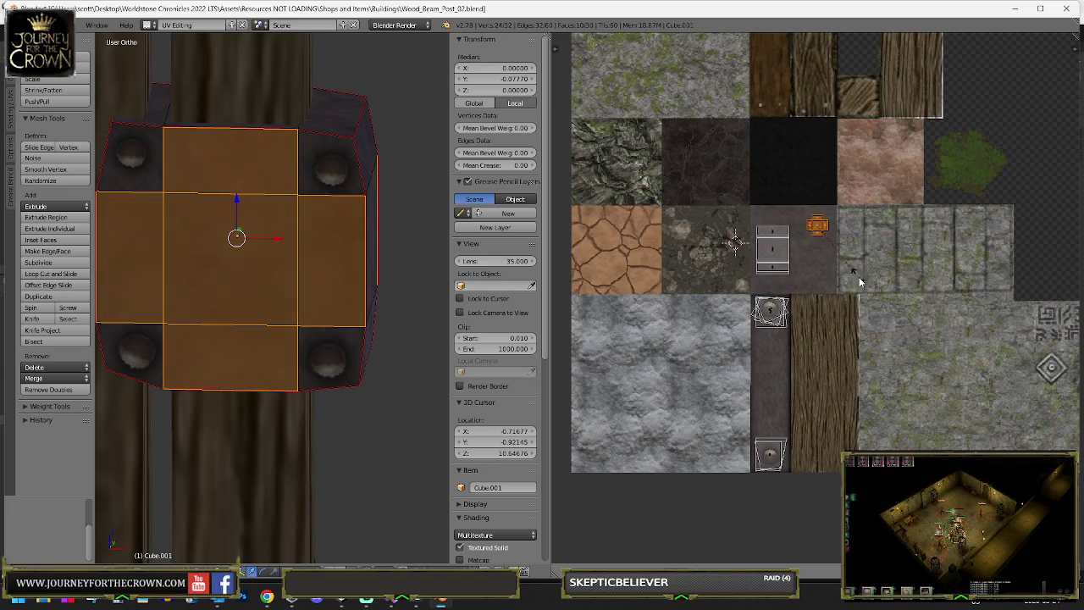
click(898, 313)
key(g)
click(854, 330)
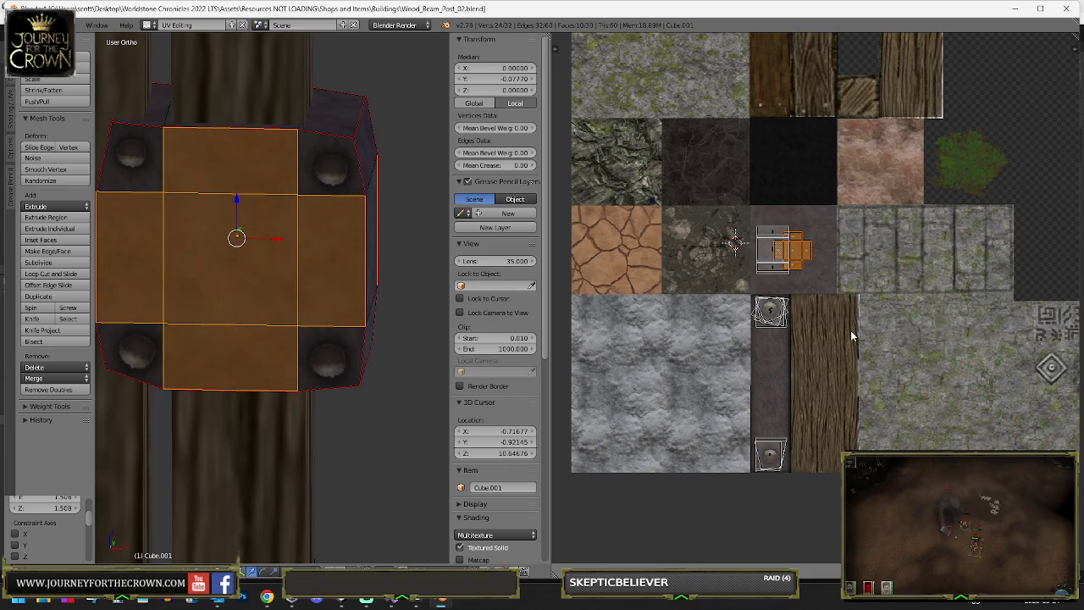
key(s)
click(979, 363)
key(Tab)
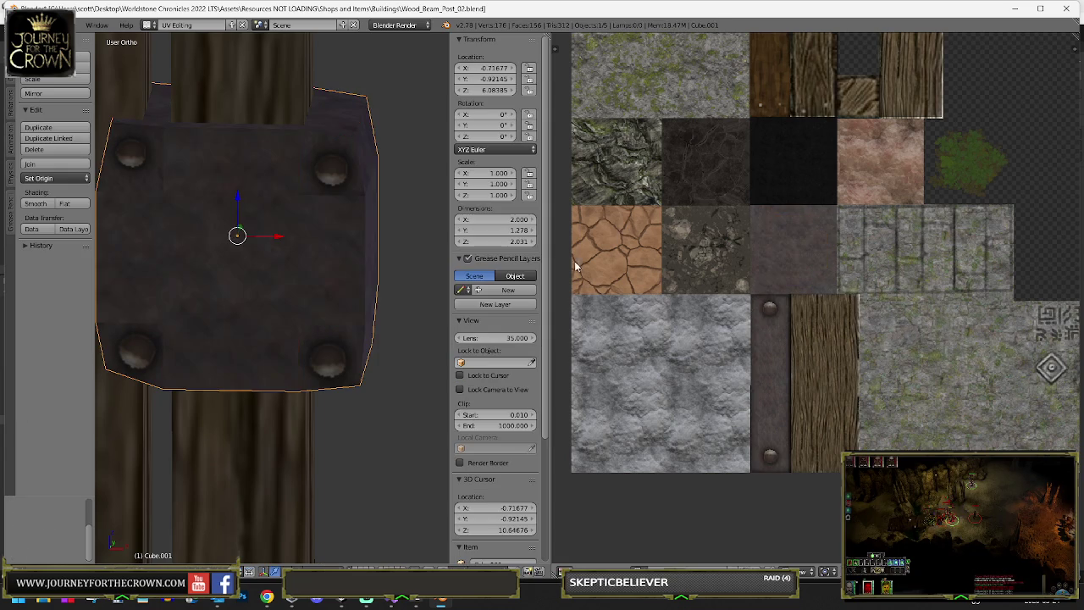
- Select the plate's top-right corner face and rotate its UV island across the rivet stud
scroll(385, 215, down, 2)
drag(377, 216, 254, 191)
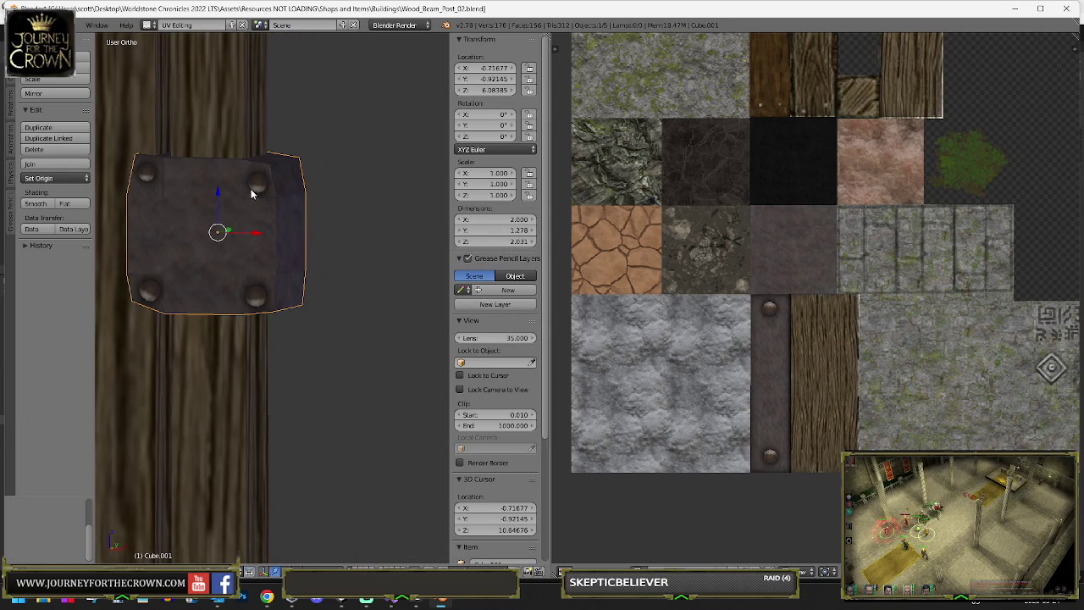
scroll(254, 191, up, 2)
drag(323, 194, 336, 160)
key(Tab)
right_click(325, 151)
scroll(785, 328, up, 5)
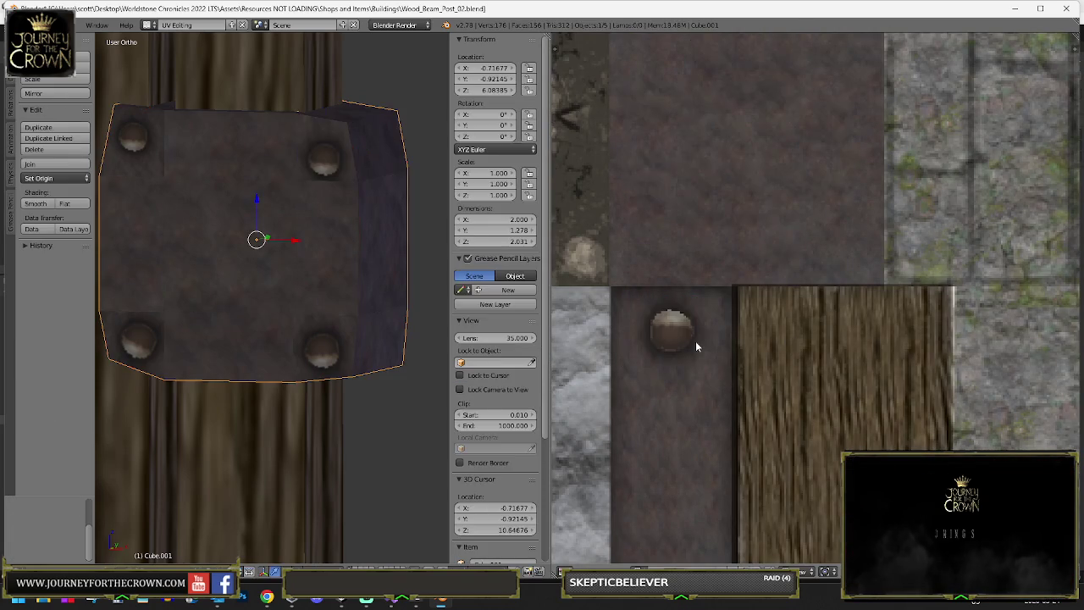
click(742, 381)
key(Tab)
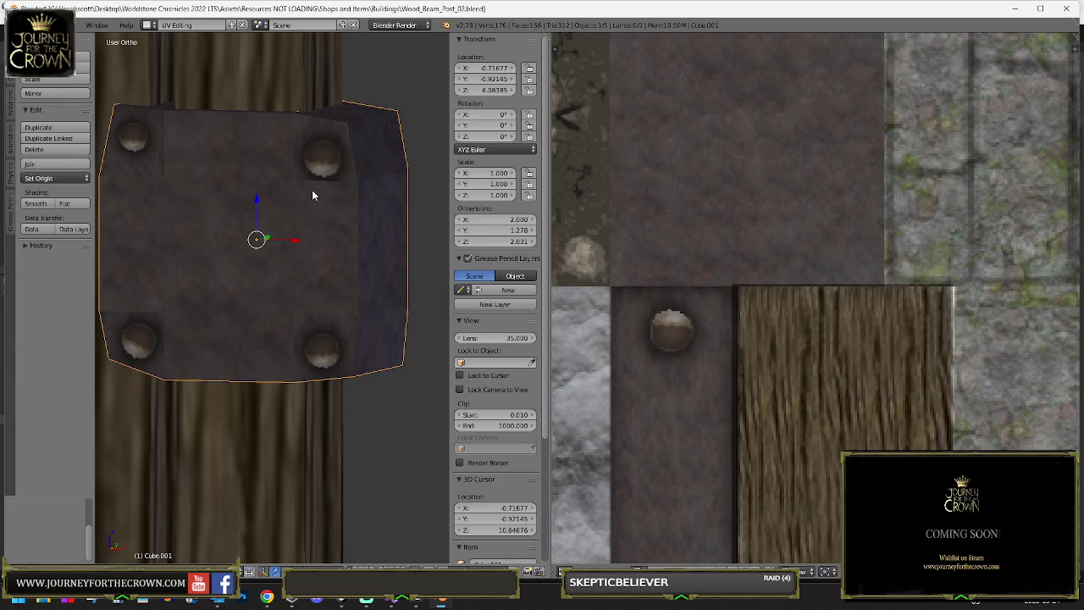
key(Tab)
- Move the corner's stud island down the metal strip
key(a)
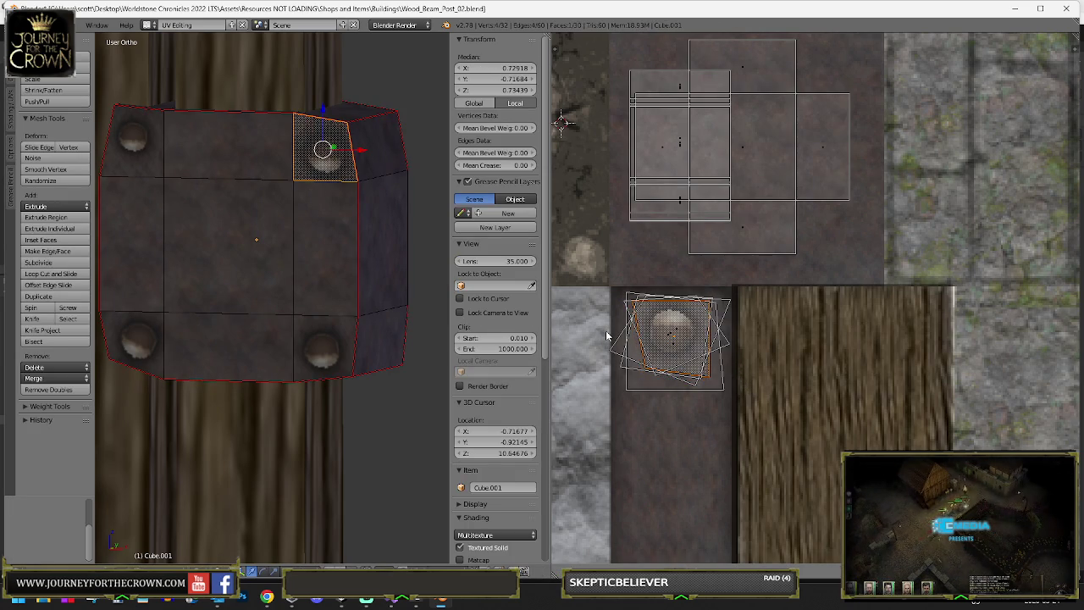
scroll(606, 336, down, 3)
key(g)
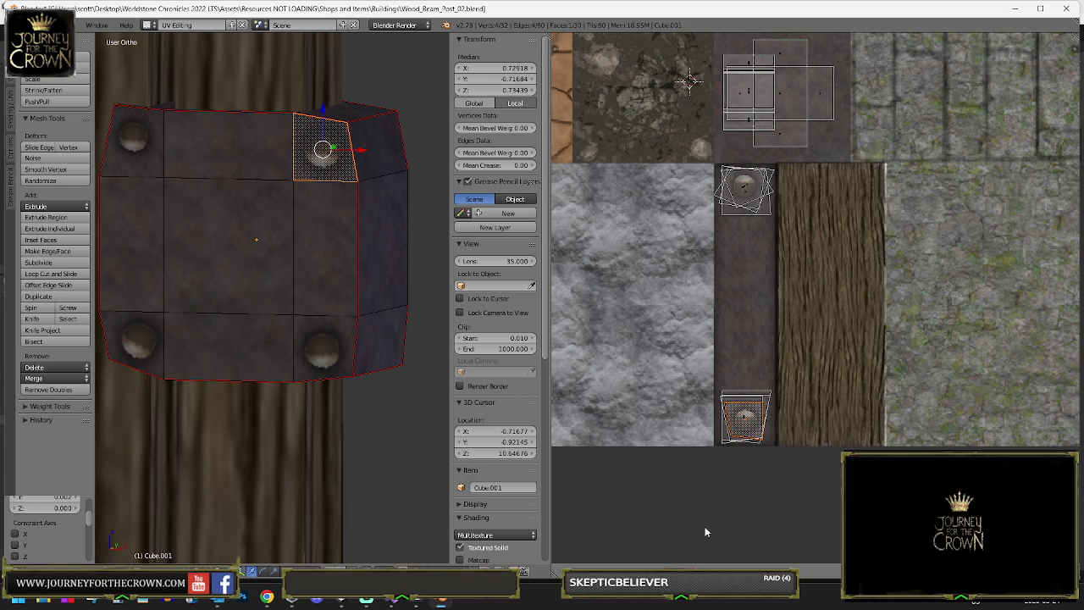
key(Tab)
key(Tab)
key(Tab)
key(Tab)
- Scale the top-left corner's stud island to 0.862, then move and rotate it onto its rivet
right_click(152, 142)
key(s)
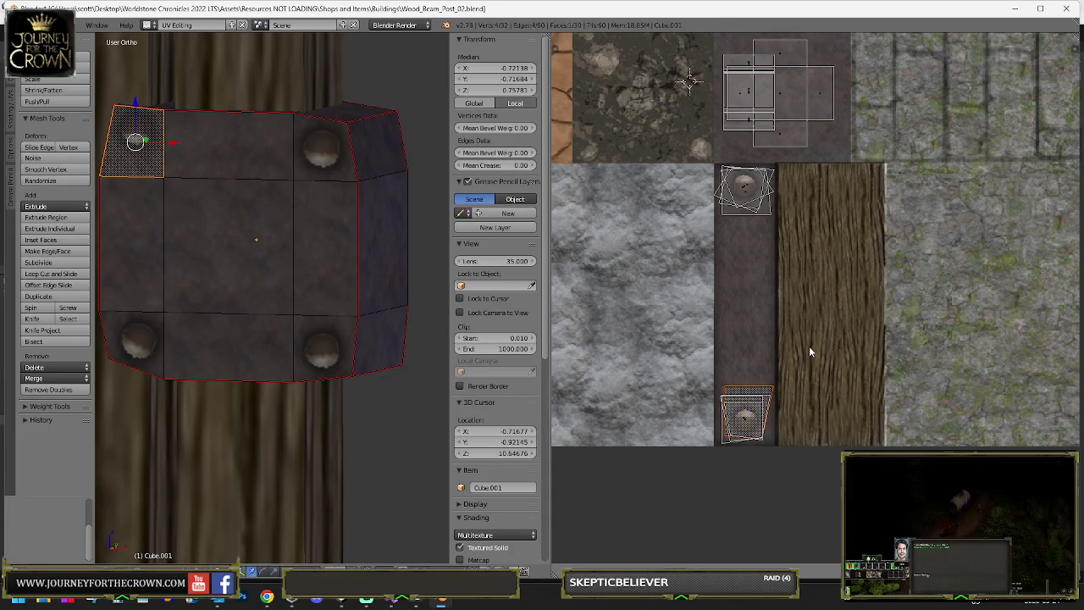
click(808, 345)
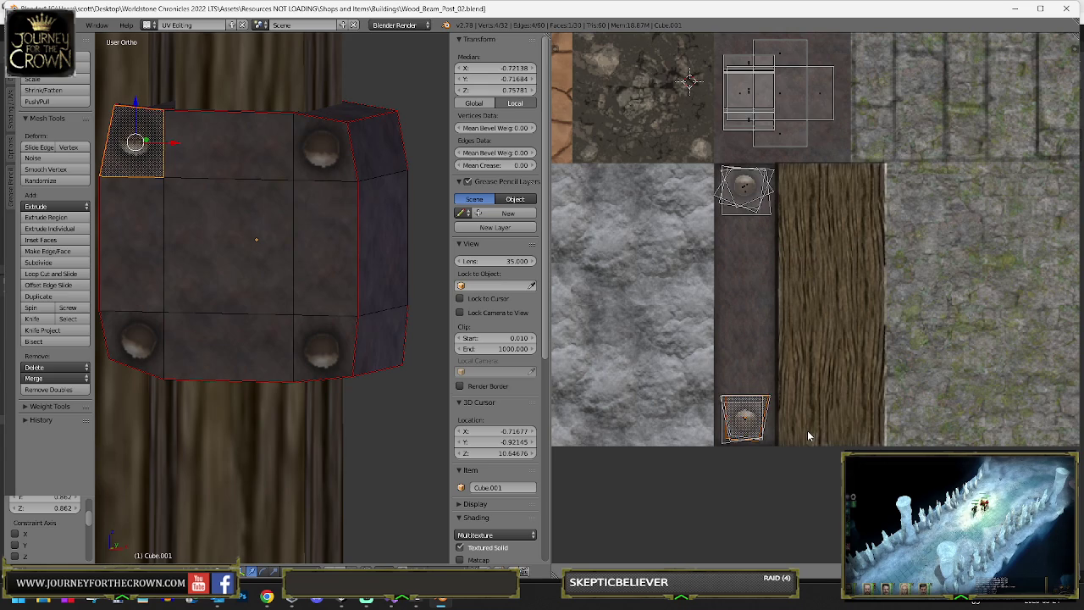
key(g)
click(743, 464)
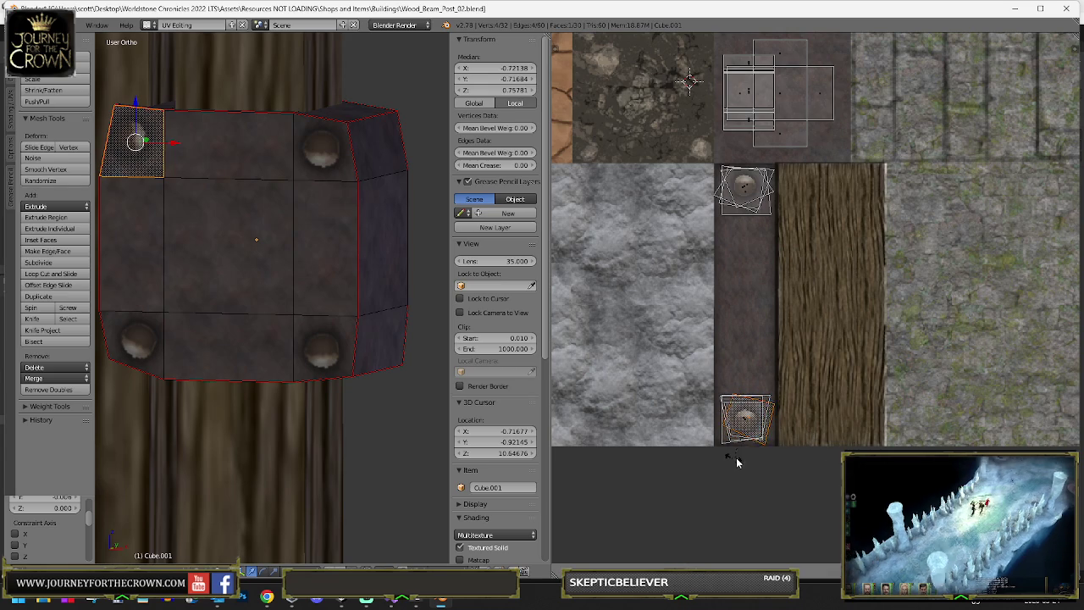
key(r)
click(749, 453)
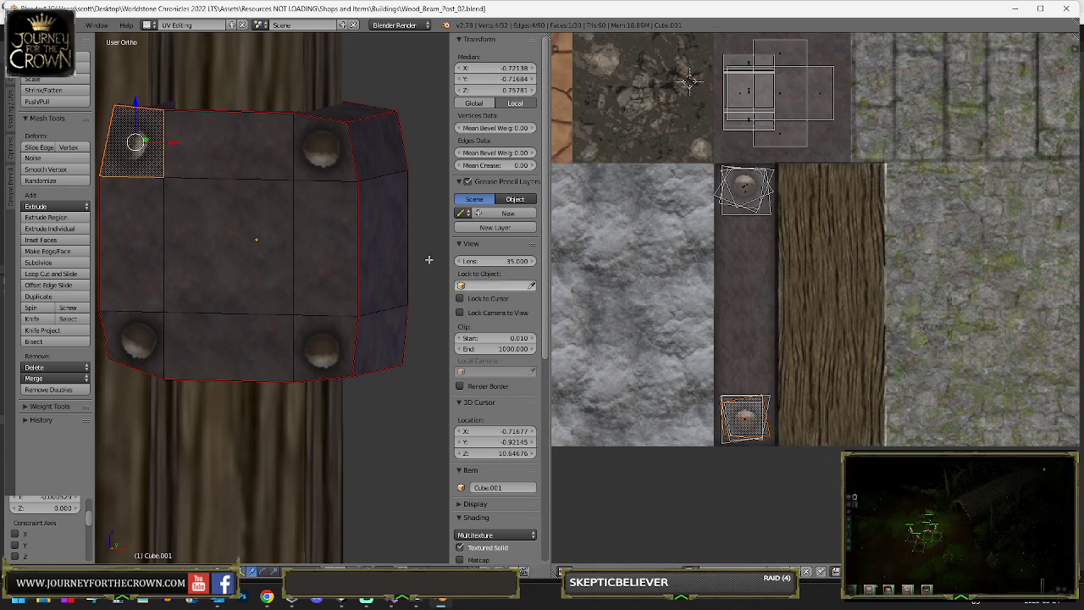
key(Tab)
scroll(302, 206, down, 4)
scroll(416, 189, down, 3)
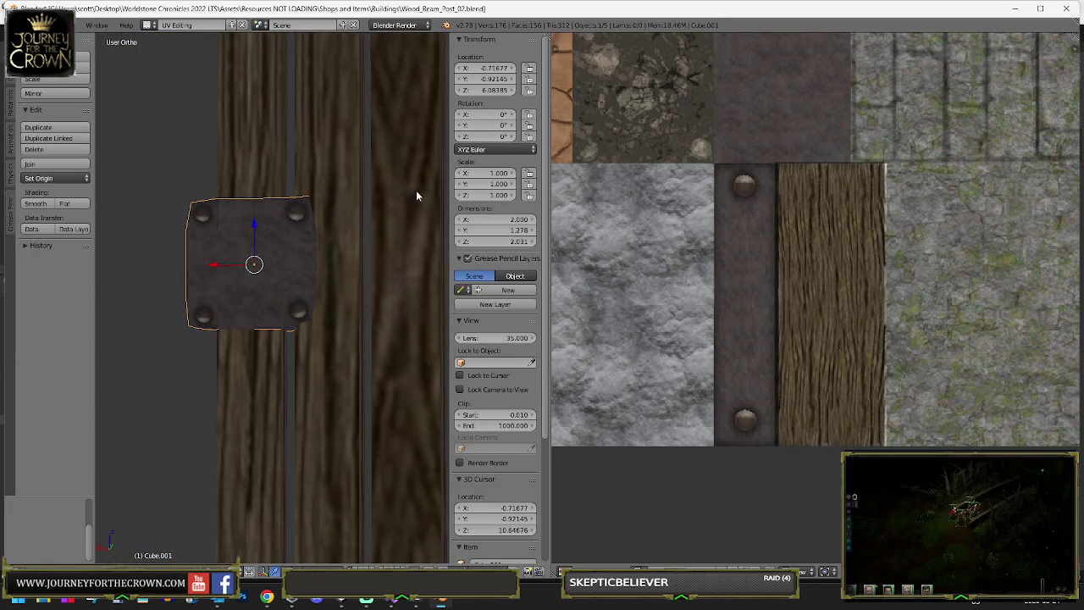
- Rotate the metal plate face's UV island slightly on the texture, refining its angle twice
key(Tab)
right_click(243, 197)
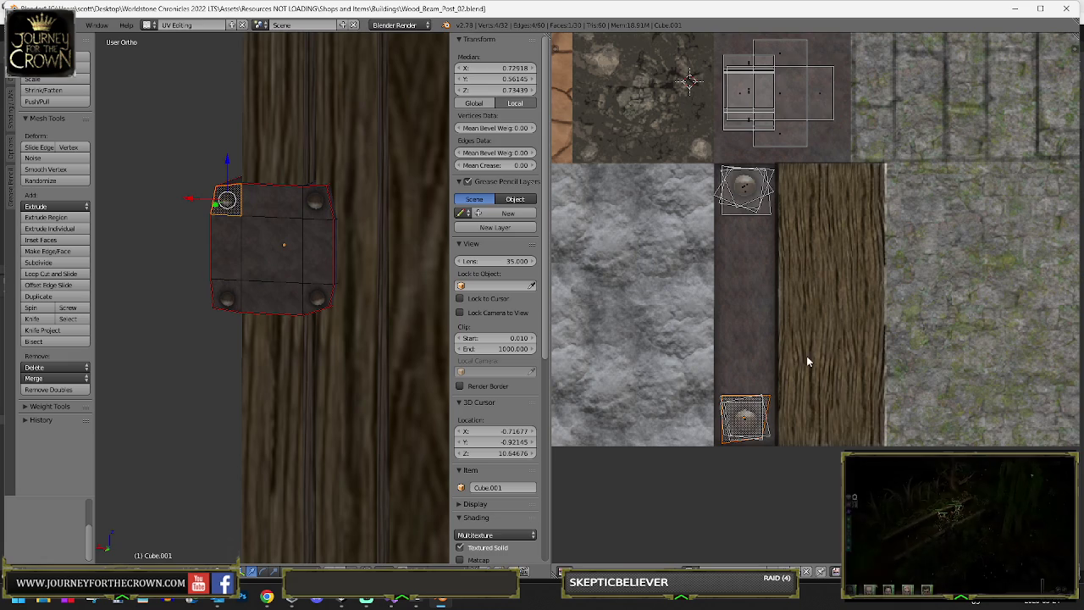
key(r)
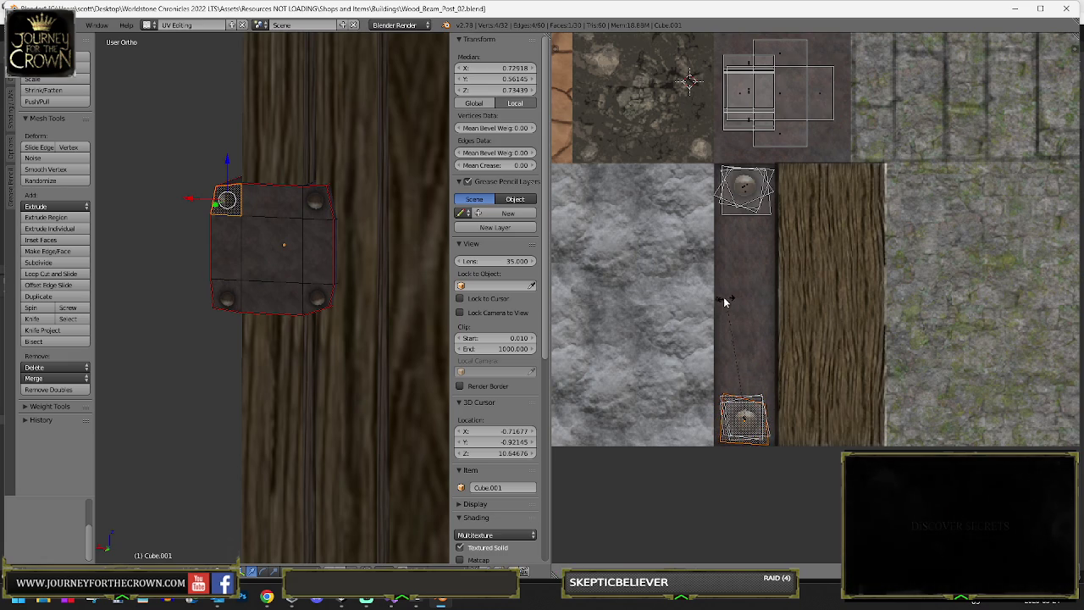
click(717, 288)
key(Tab)
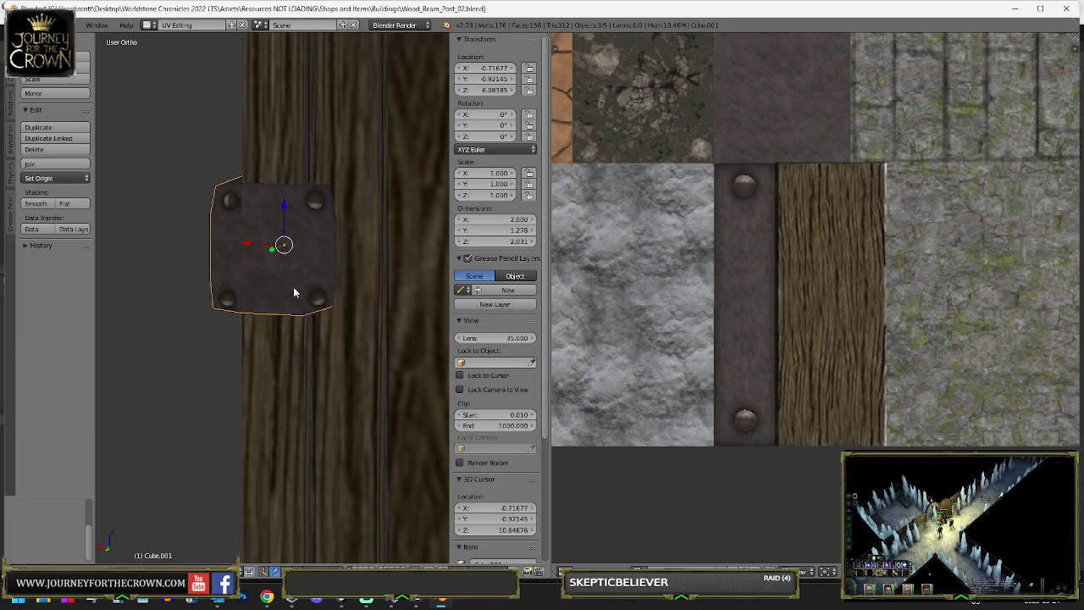
key(Tab)
key(r)
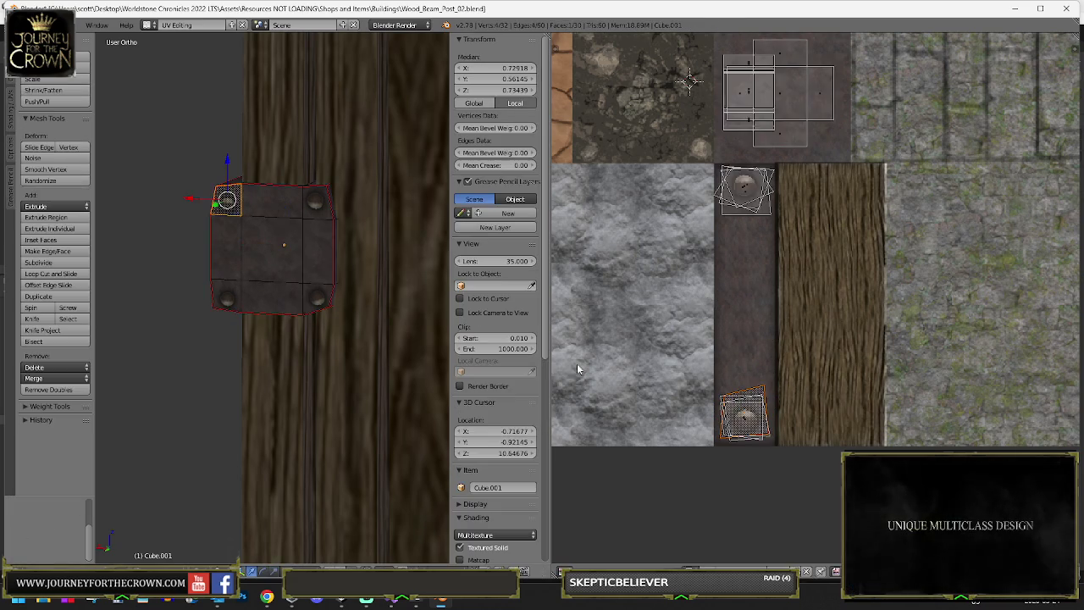
click(840, 404)
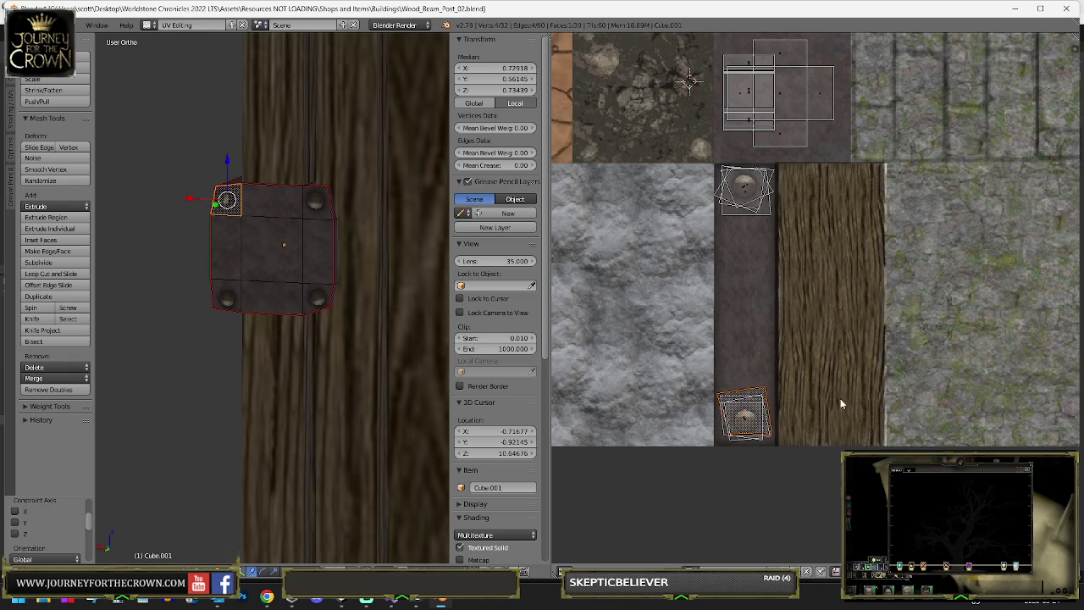
click(831, 425)
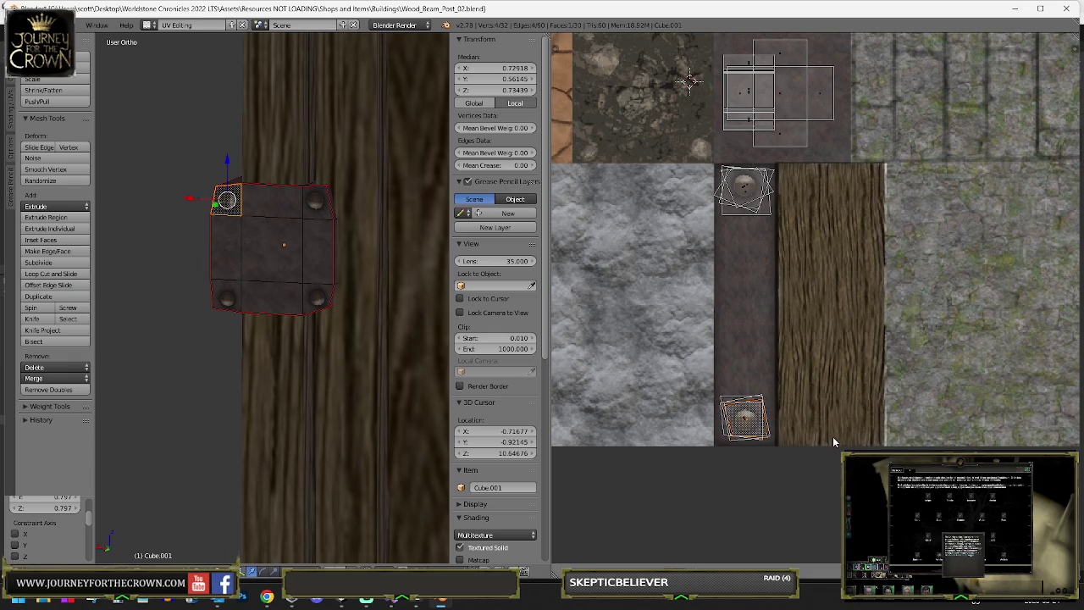
- Return to Object Mode and orbit to face the plate and wooden planks head-on
key(Tab)
scroll(286, 232, down, 3)
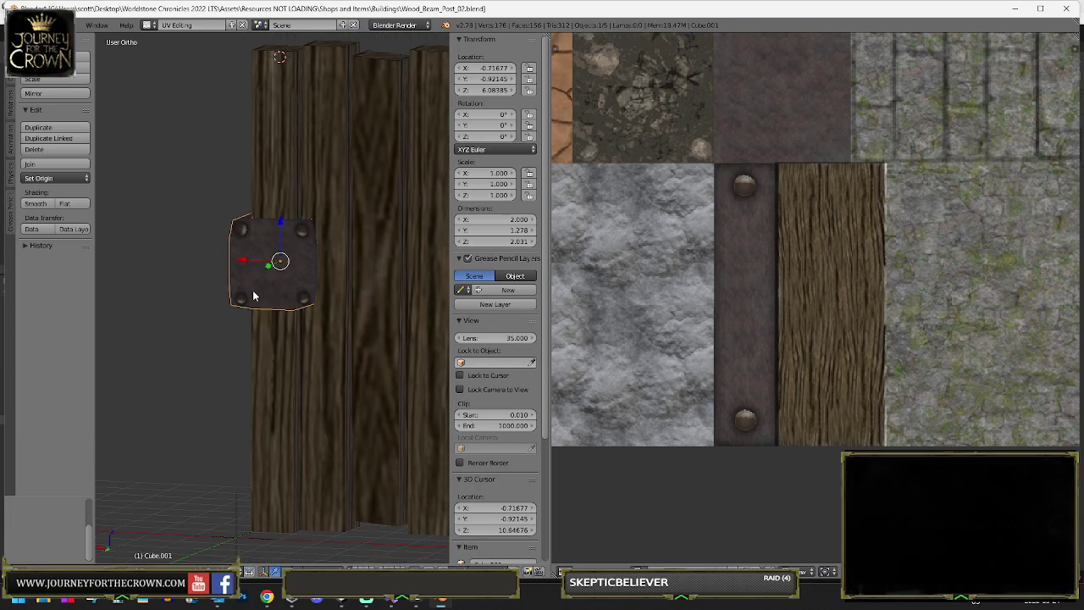
drag(217, 270, 286, 277)
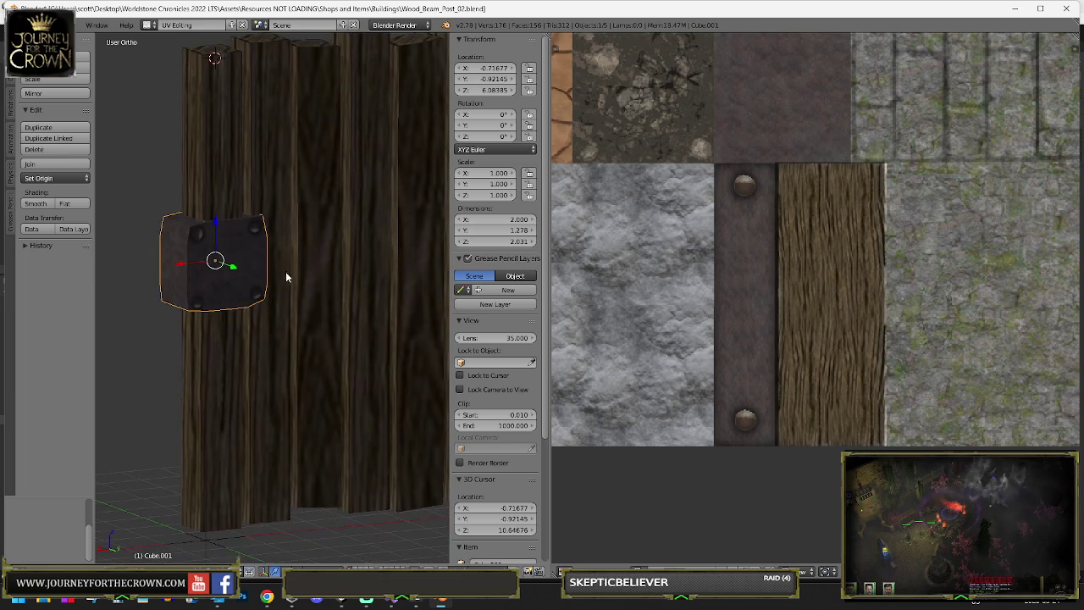
mouse_move(235, 246)
mouse_down()
mouse_move(259, 276)
mouse_move(223, 271)
mouse_move(245, 261)
mouse_up()
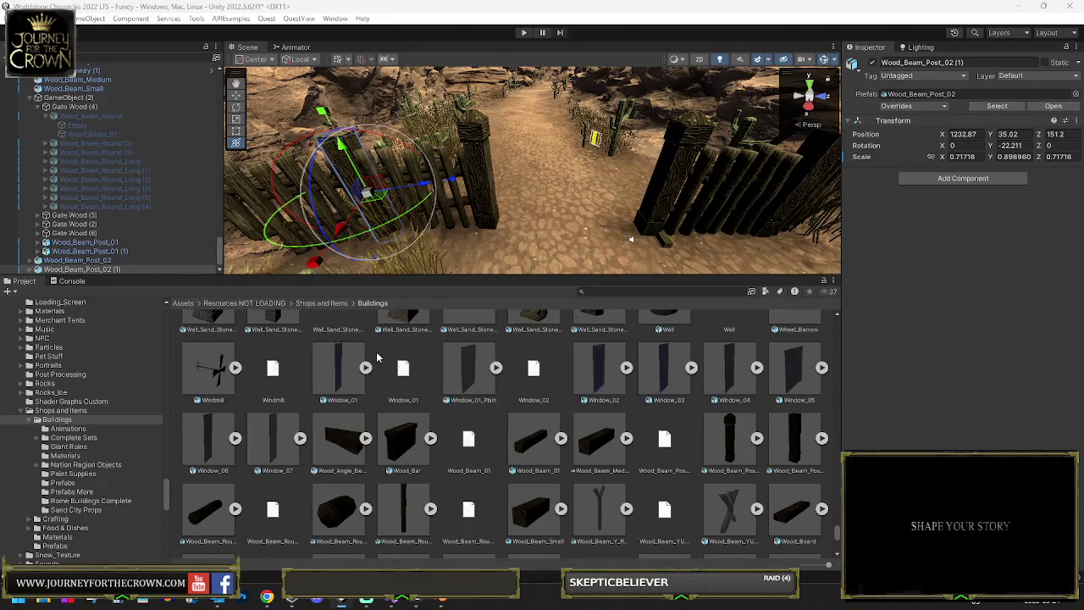
- Search the Project for 'chain' and inspect Necro_Jail_Chain1, Key_Chain and Jail_Chain1
scroll(629, 395, up, 2)
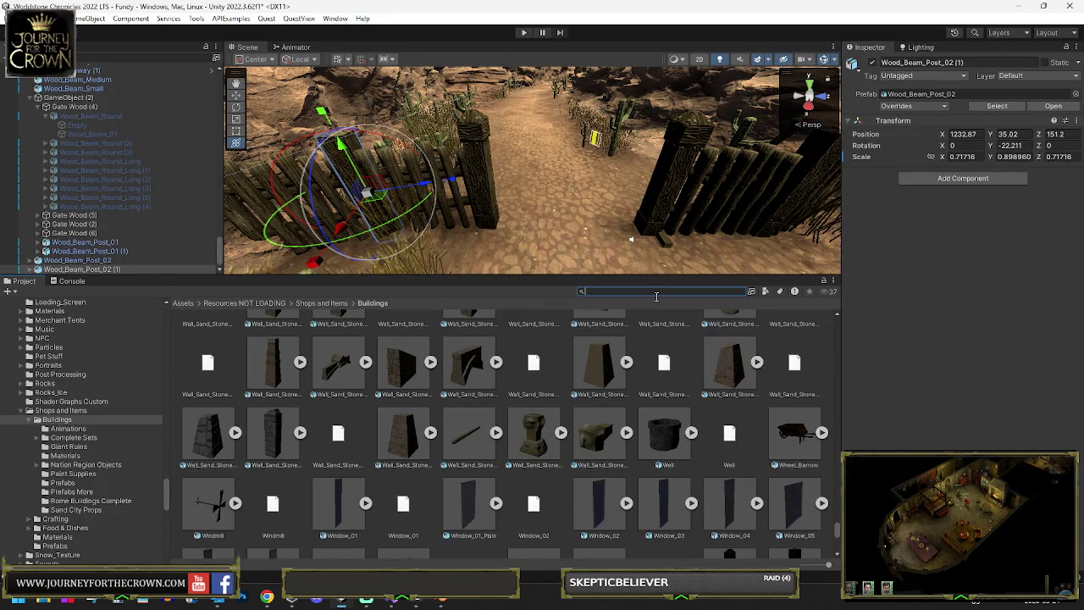
click(656, 291)
text(chain)
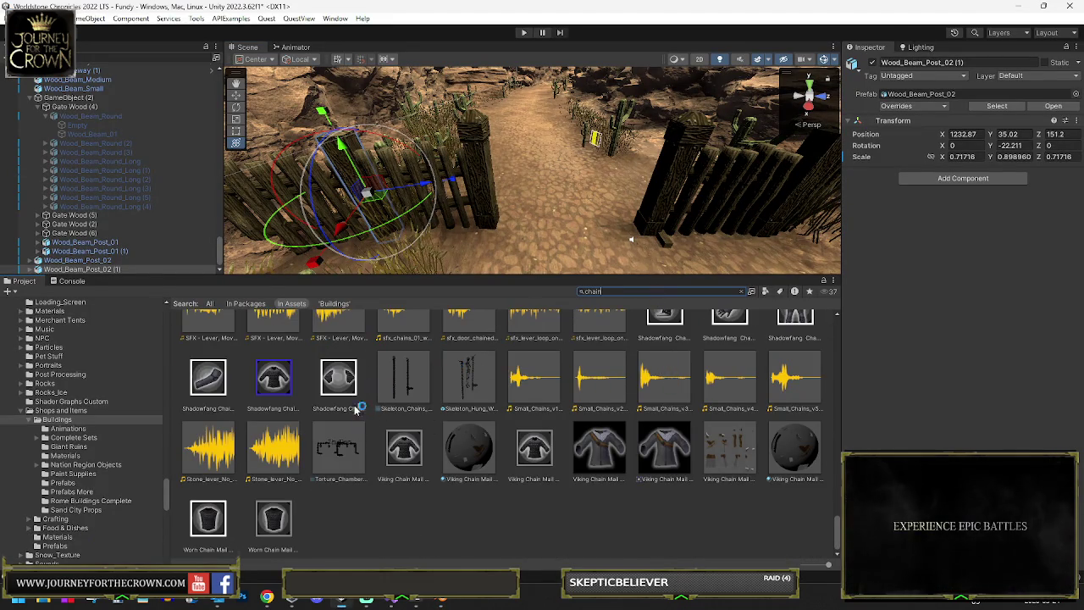
scroll(381, 398, up, 5)
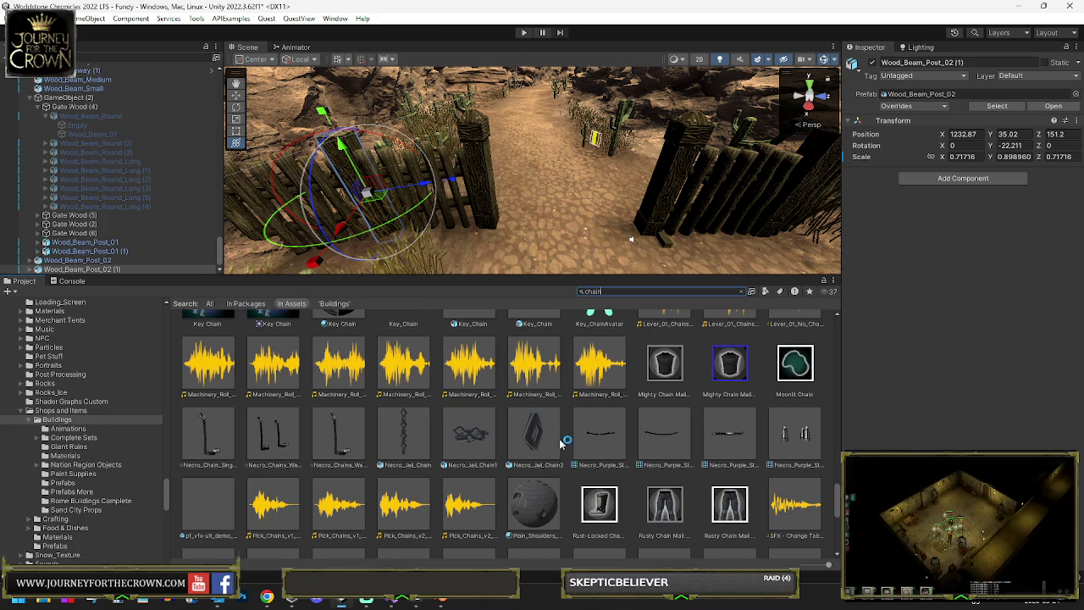
click(473, 432)
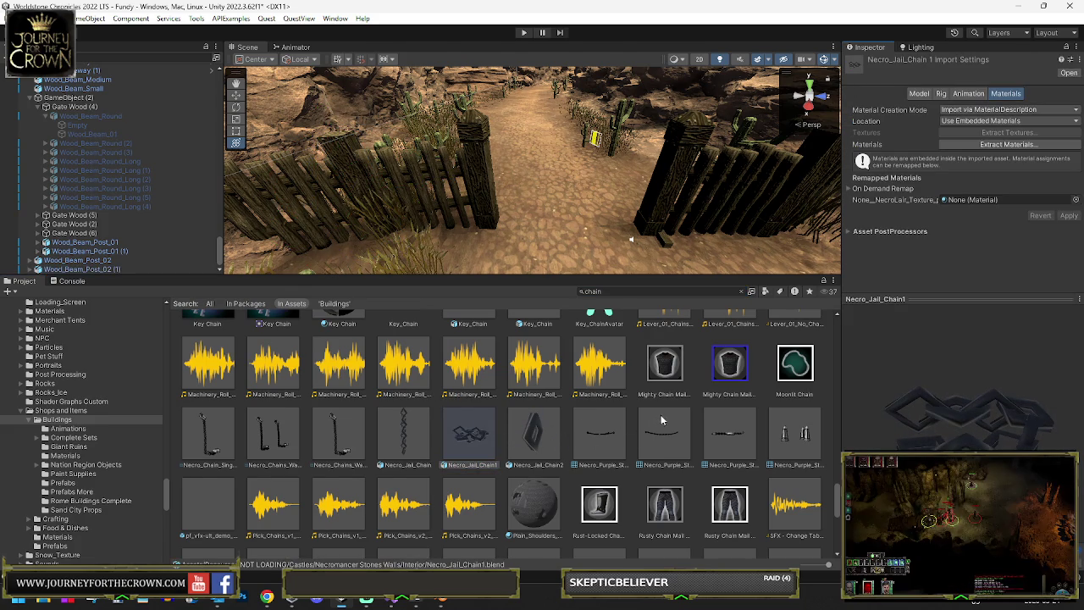
scroll(656, 419, up, 3)
click(528, 427)
scroll(684, 400, up, 5)
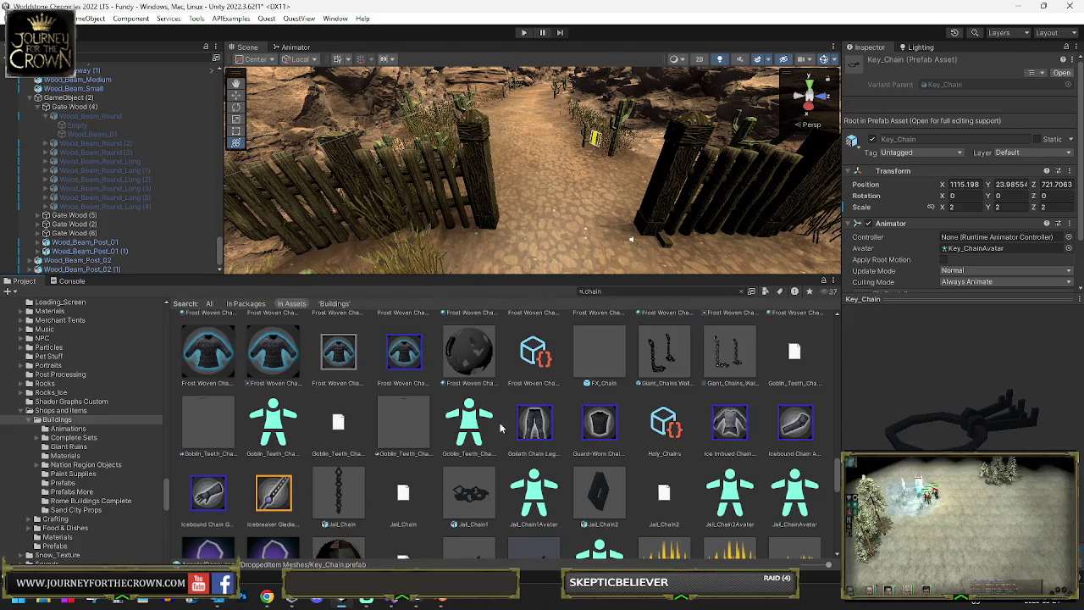
scroll(684, 400, up, 10)
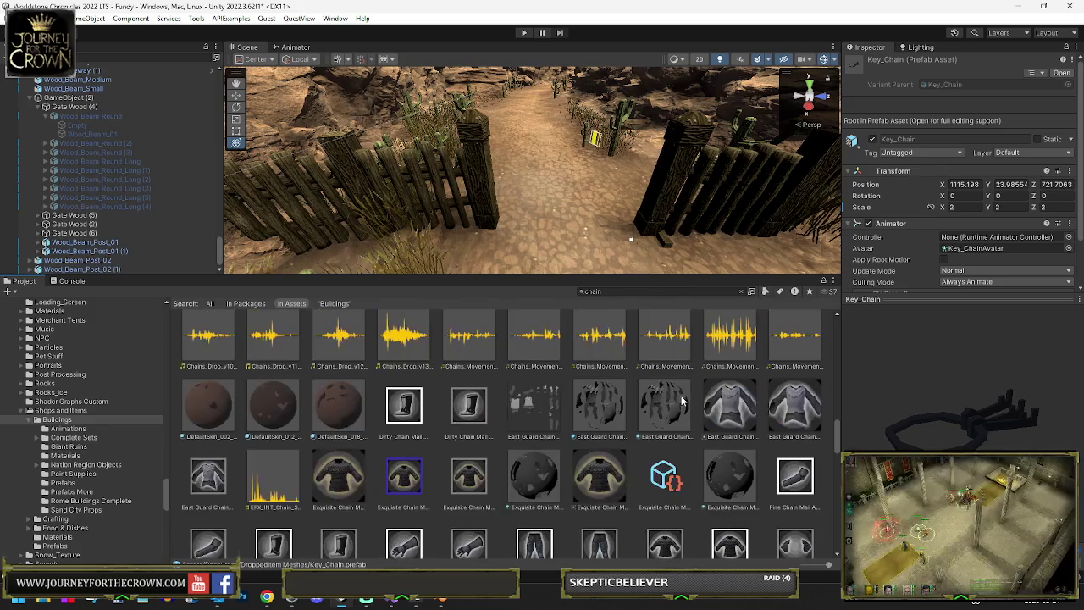
scroll(554, 422, down, 10)
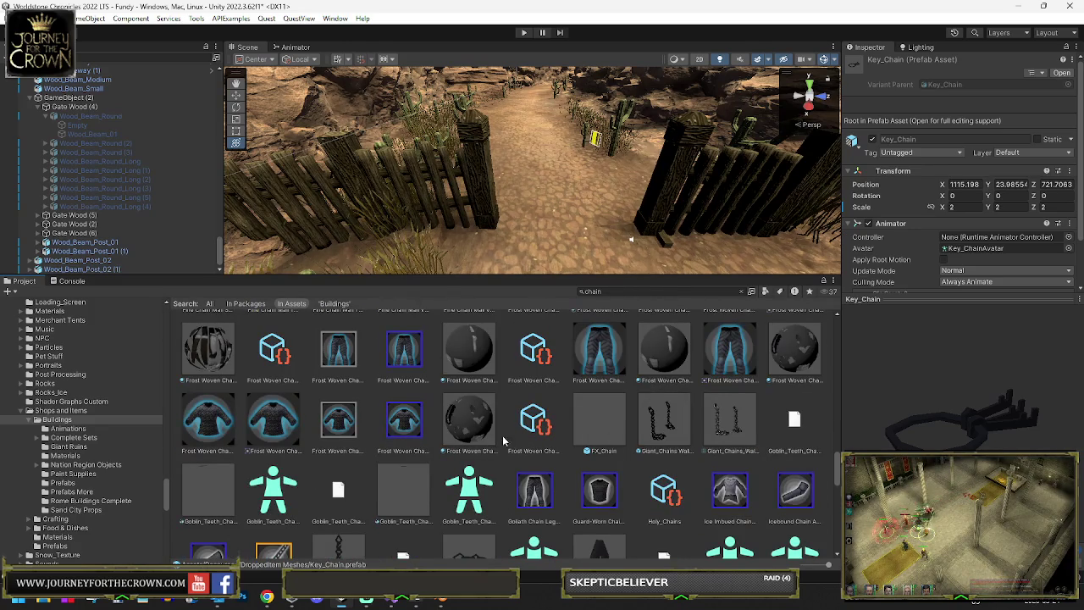
scroll(525, 419, down, 2)
click(472, 459)
- Clear the search and open the Jail_Hoop model in Blender
click(739, 290)
scroll(600, 430, down, 2)
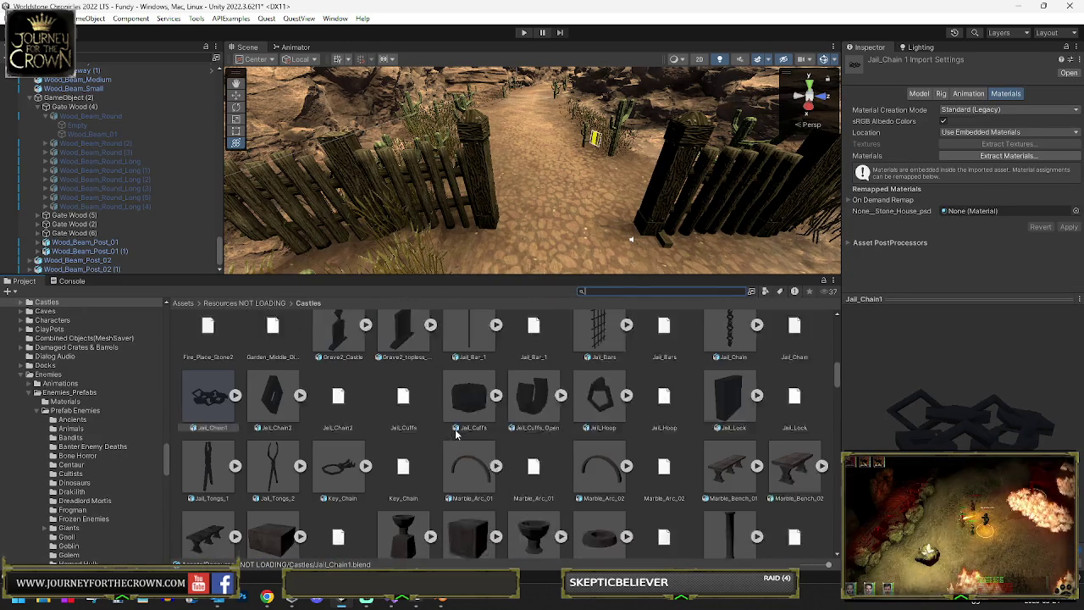
scroll(600, 430, up, 2)
click(602, 431)
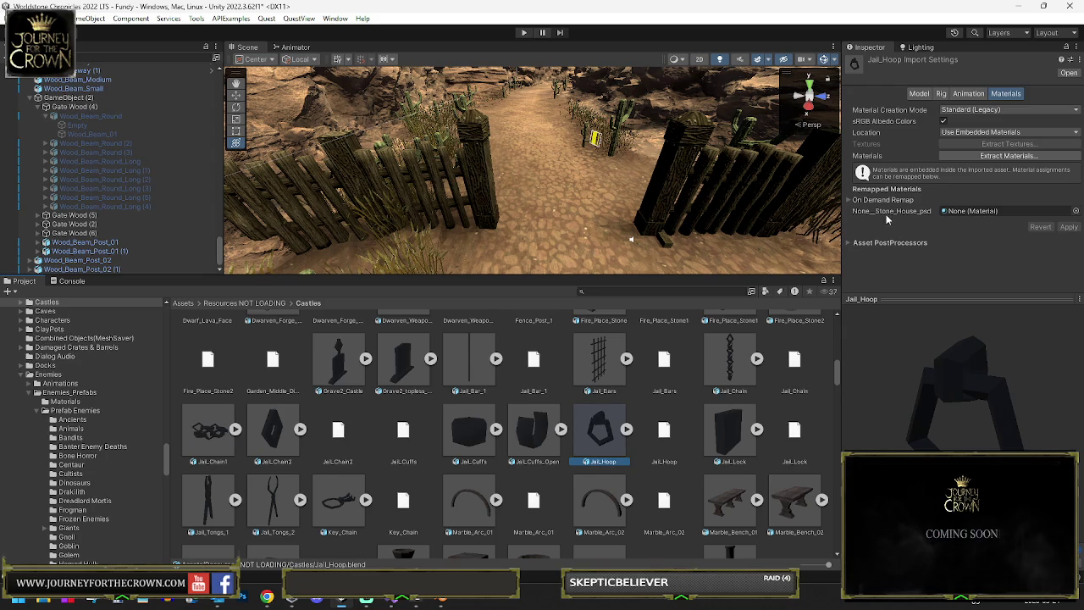
double_click(607, 434)
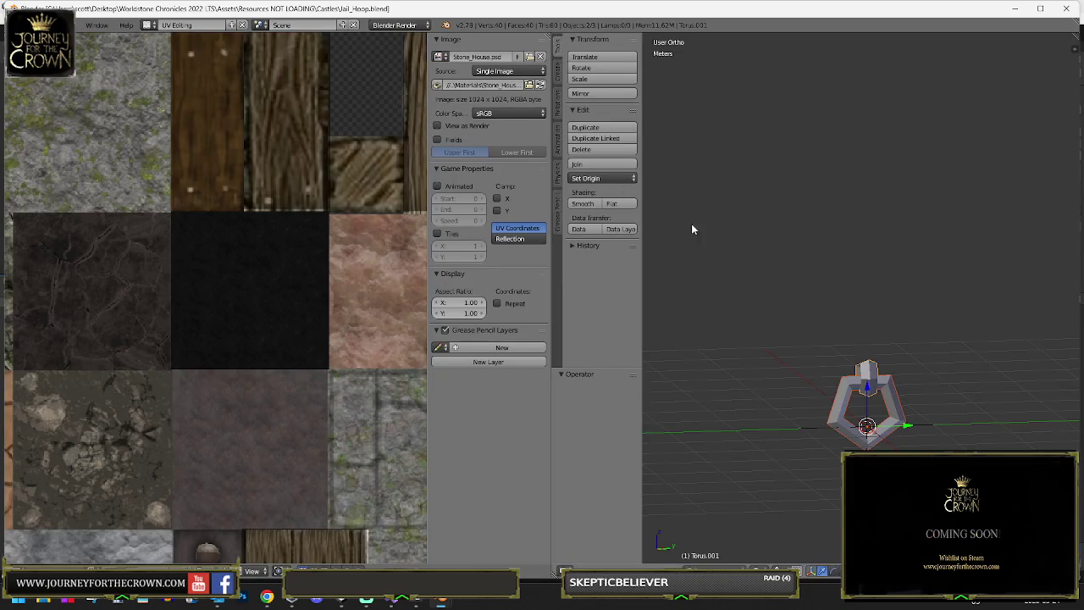
- Check the hoop's UVs with the whole mesh selected, then return to Object Mode and minimise Blender
key(Tab)
scroll(218, 320, down, 2)
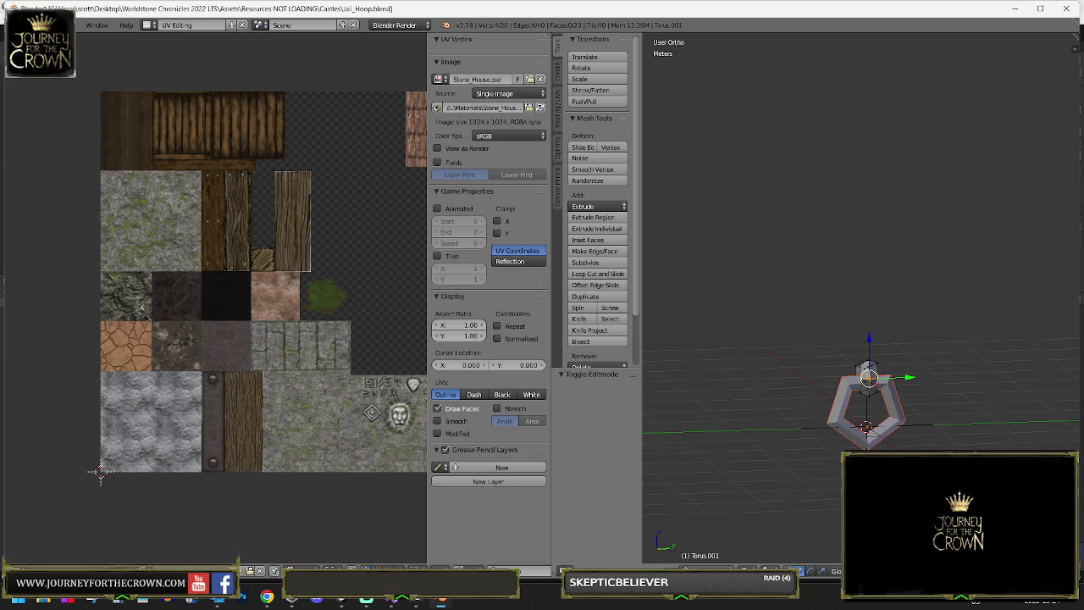
key(a)
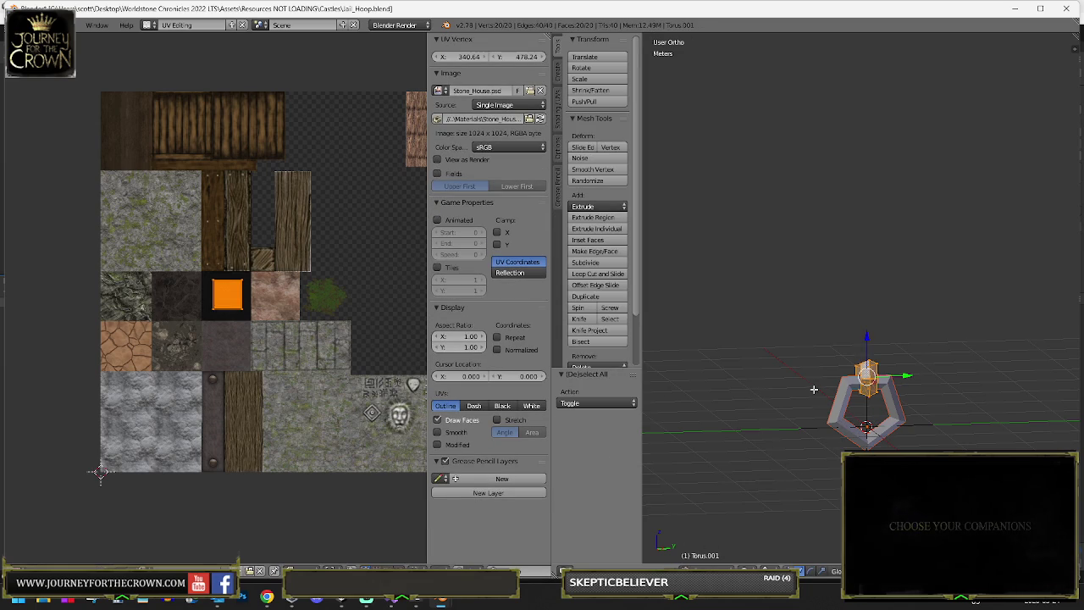
key(Tab)
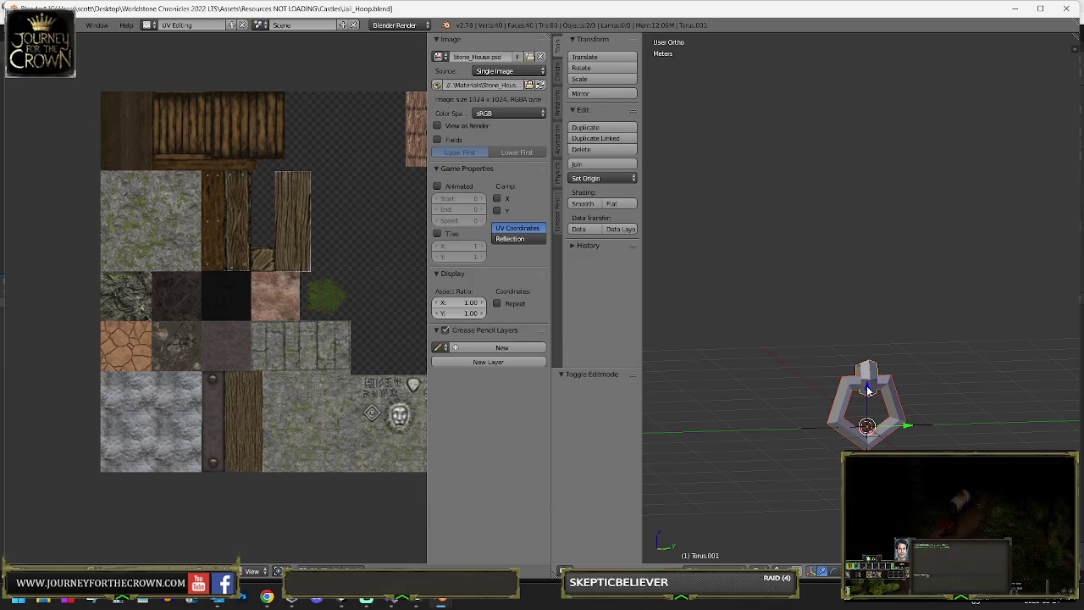
click(1015, 8)
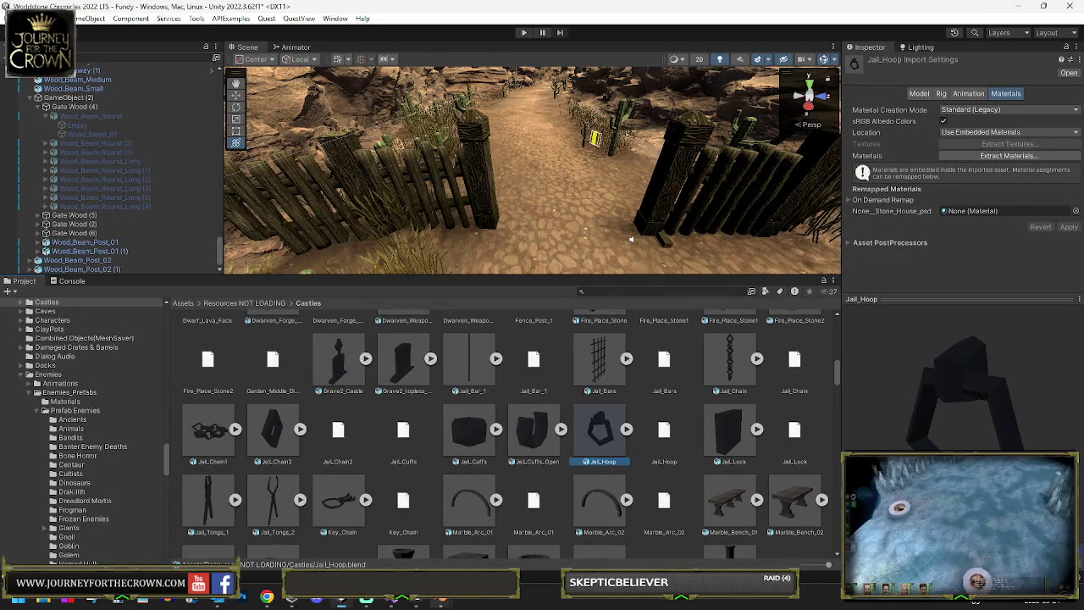
- Delete the right and left Wood_Beam_01 posts, then select the remaining plank gate
mouse_move(441, 599)
click(399, 515)
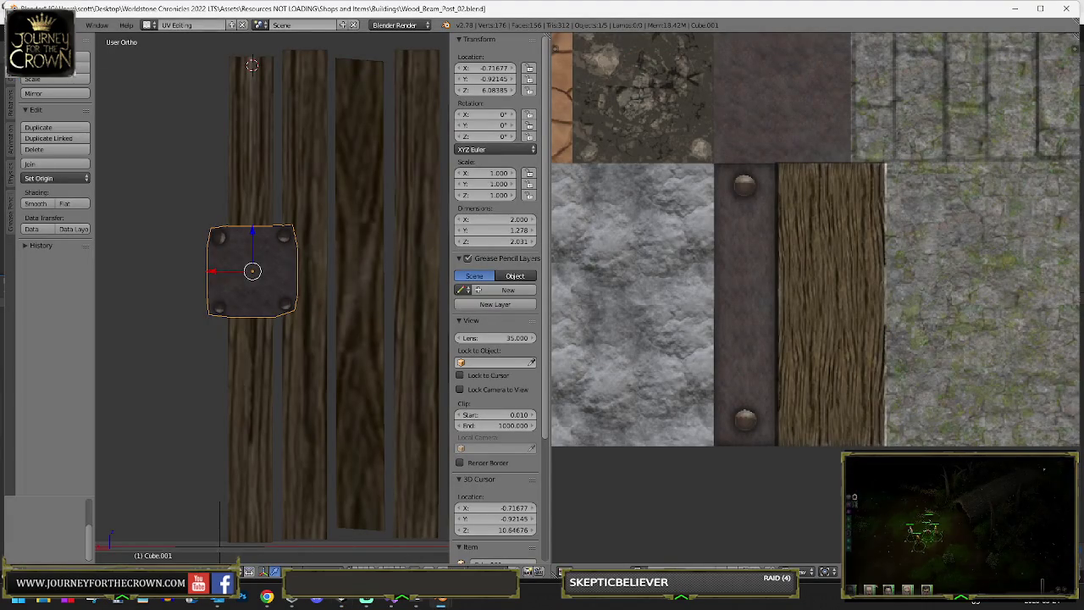
scroll(286, 123, down, 5)
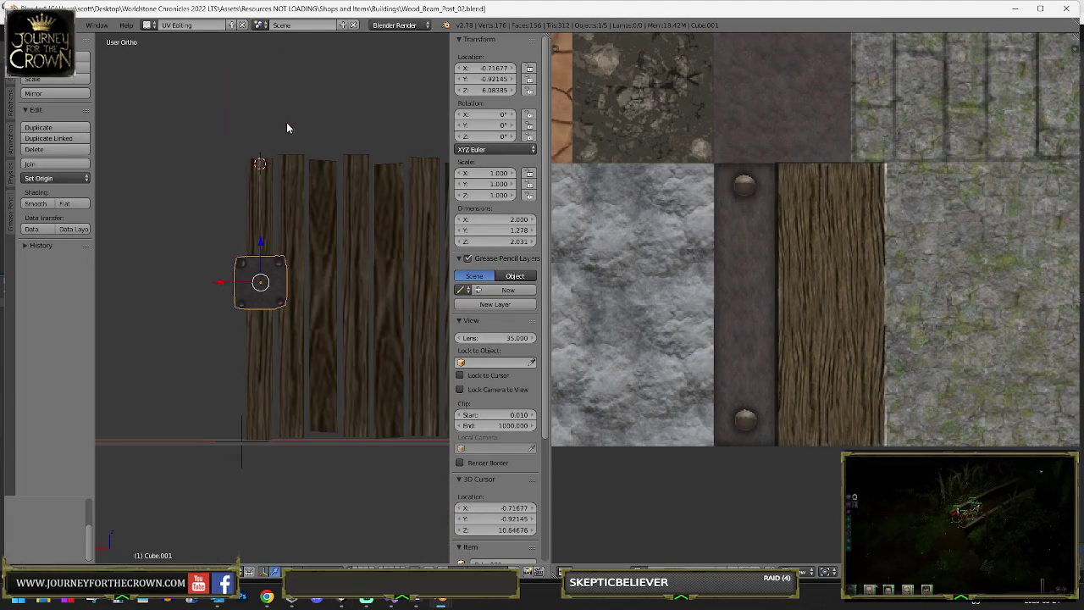
right_click(377, 219)
key(x)
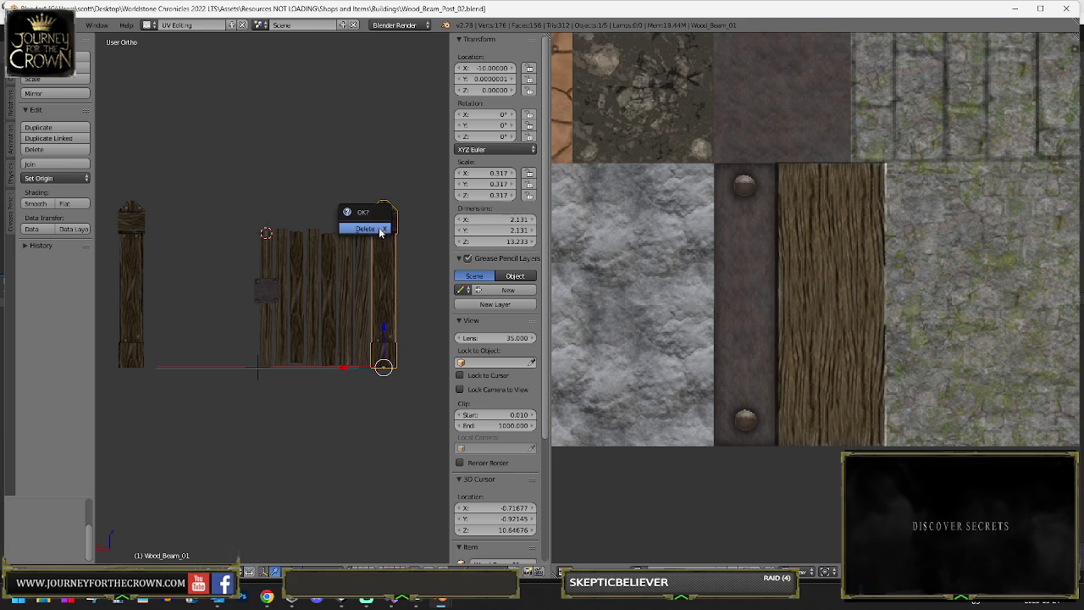
click(380, 231)
right_click(137, 219)
key(x)
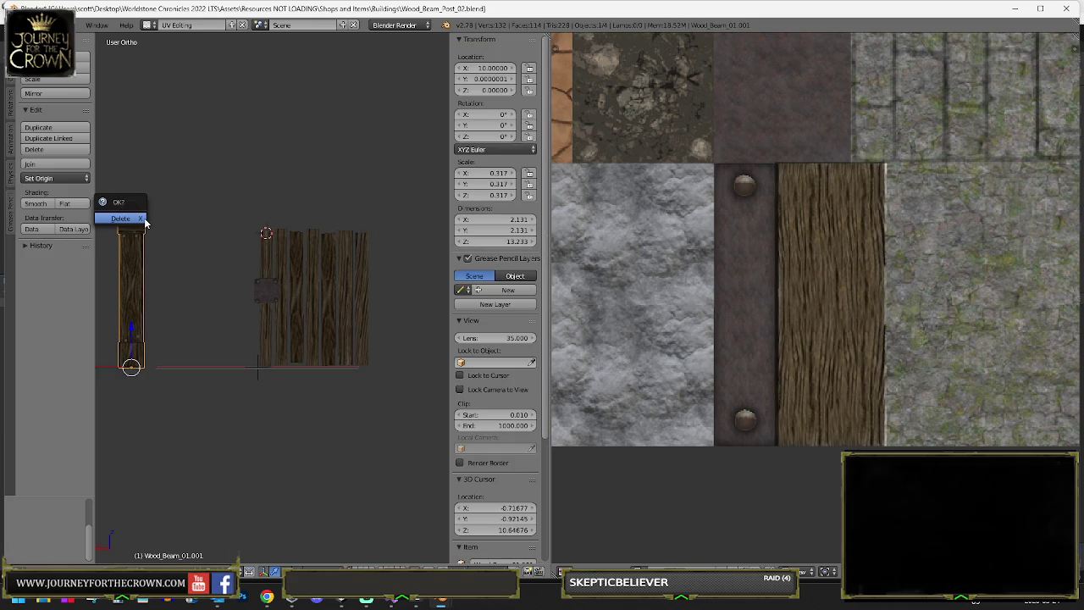
click(144, 221)
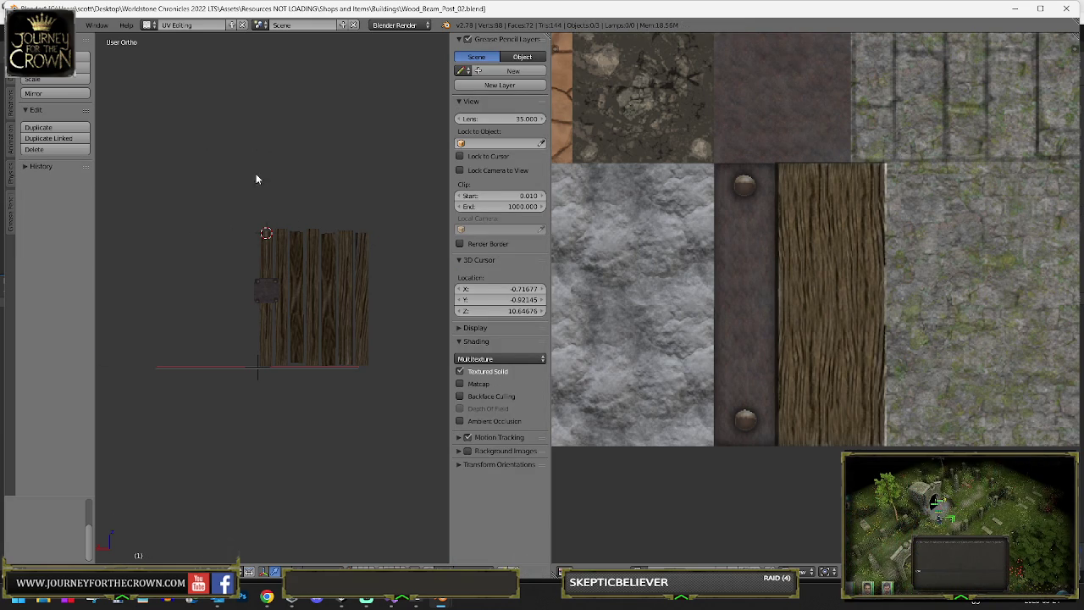
scroll(288, 260, up, 3)
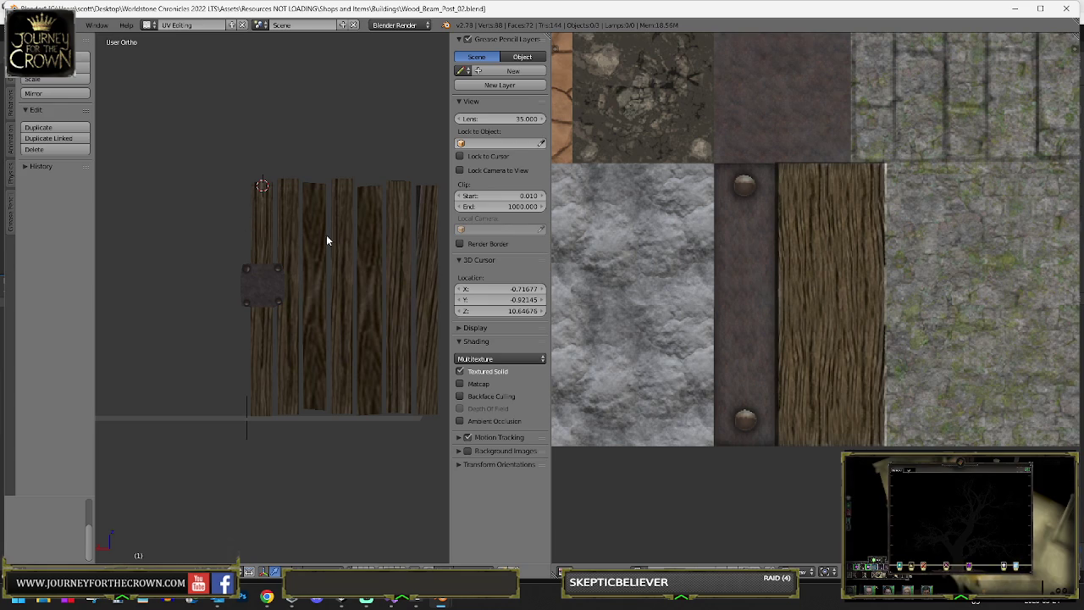
right_click(360, 223)
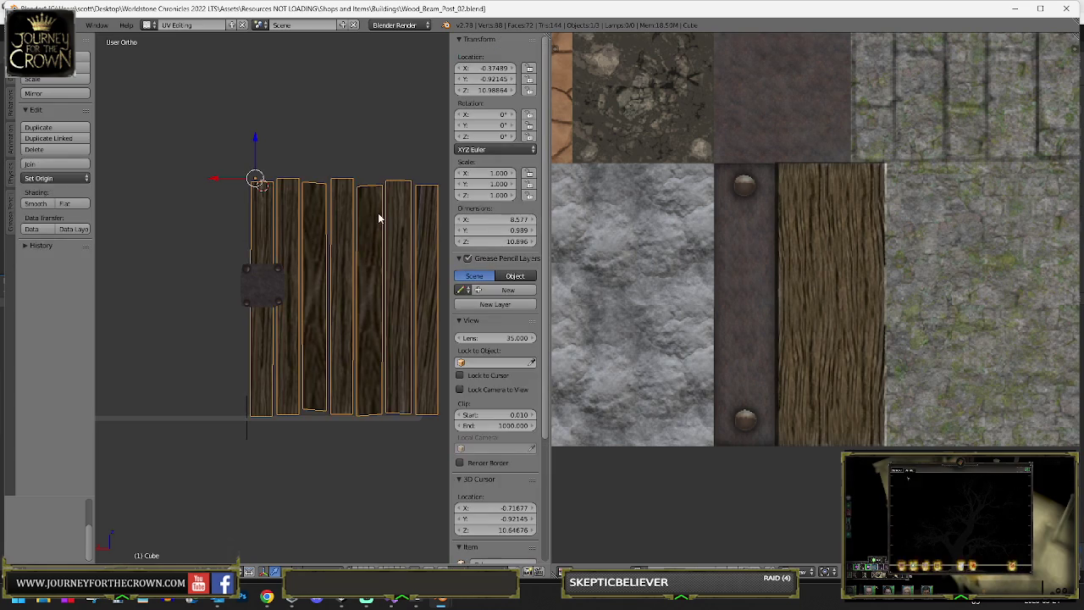
- Select one whole plank in Edit Mode, try raising it, then undo back to the selection
key(Tab)
right_click(375, 222)
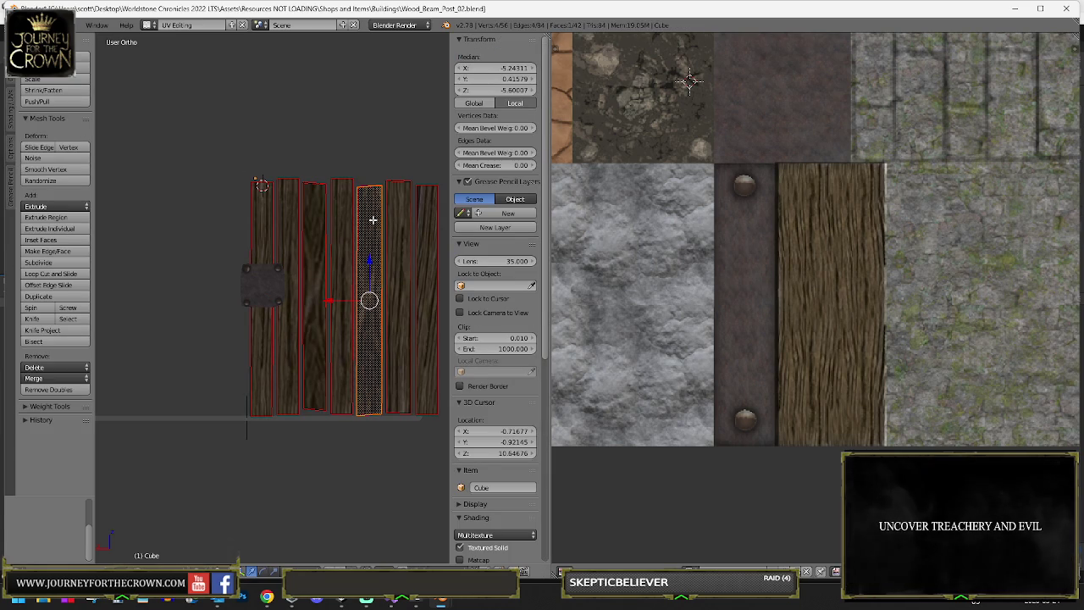
key(ctrl+l)
key(g)
click(365, 152)
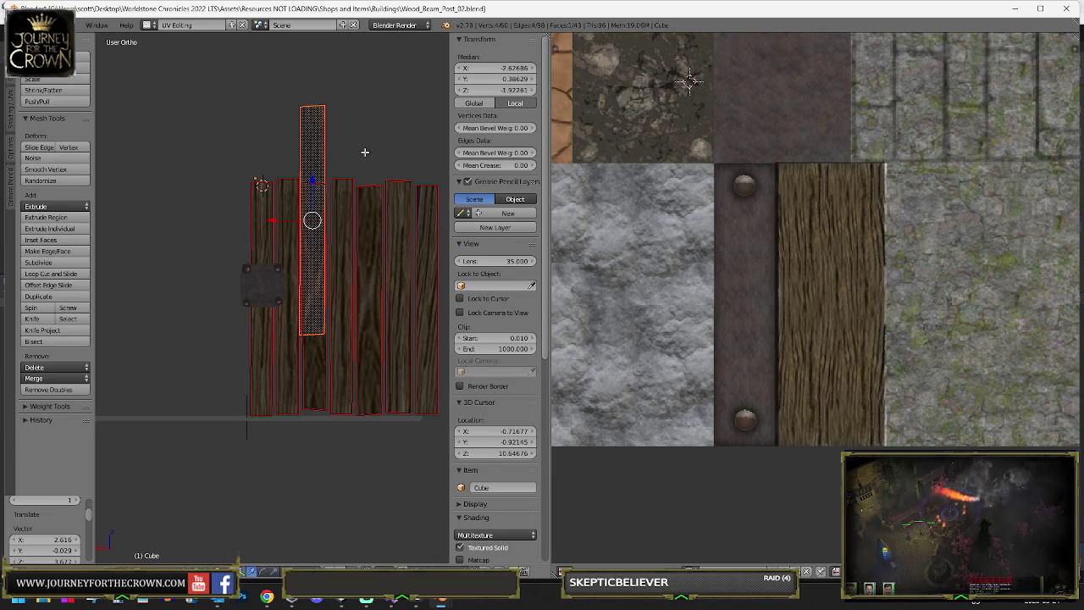
key(e)
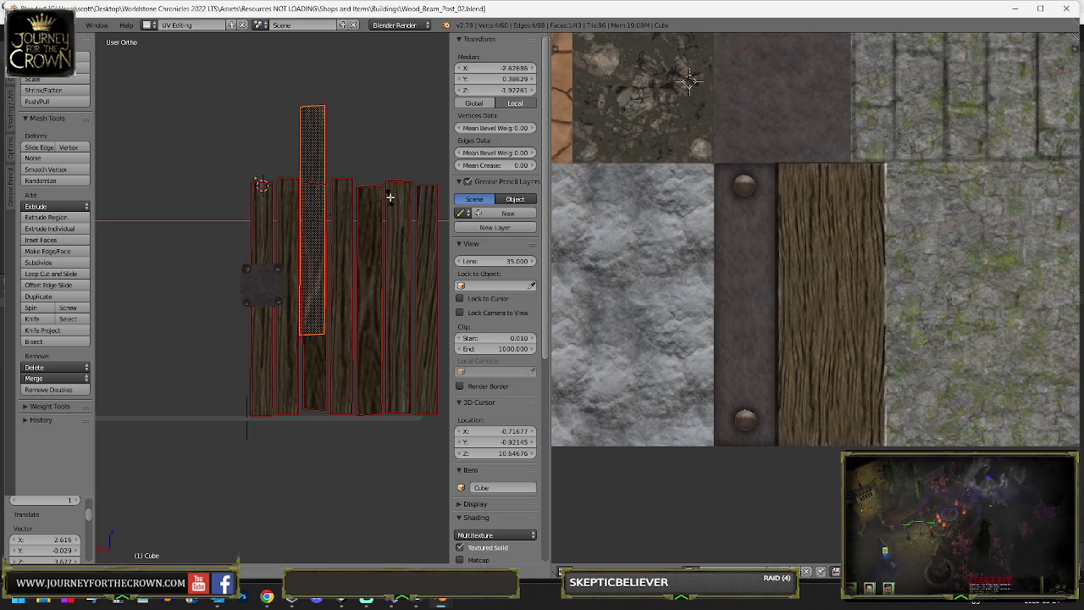
key(ctrl+z)
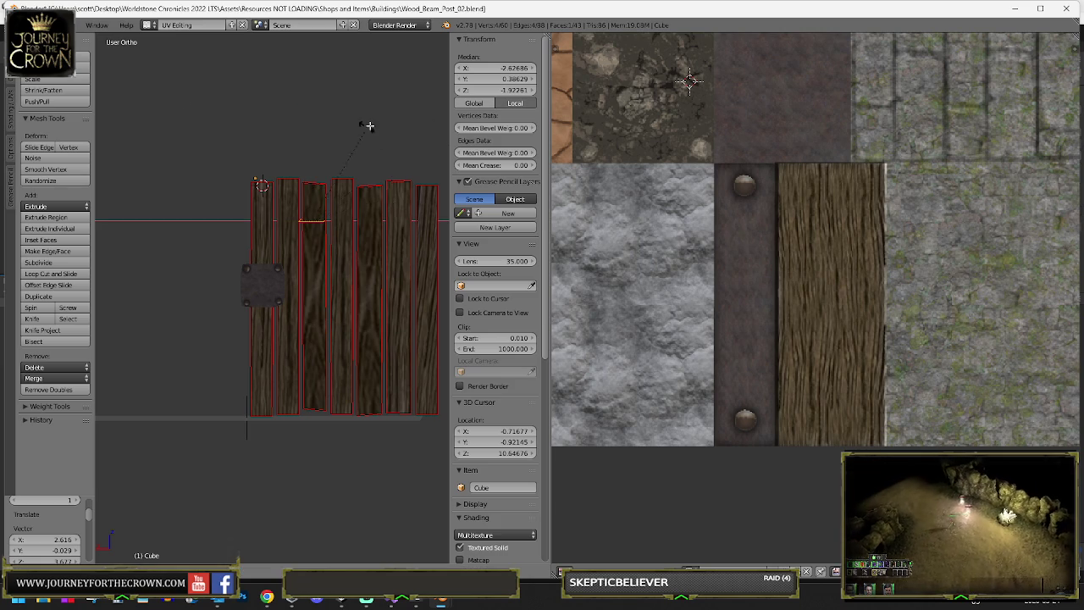
key(ctrl+z)
key(ctrl+z)
- Set linked selection to stop at seams, select the middle plank in wireframe, and switch to Front Ortho
mouse_move(240, 198)
mouse_down()
mouse_move(316, 225)
mouse_move(336, 249)
mouse_up()
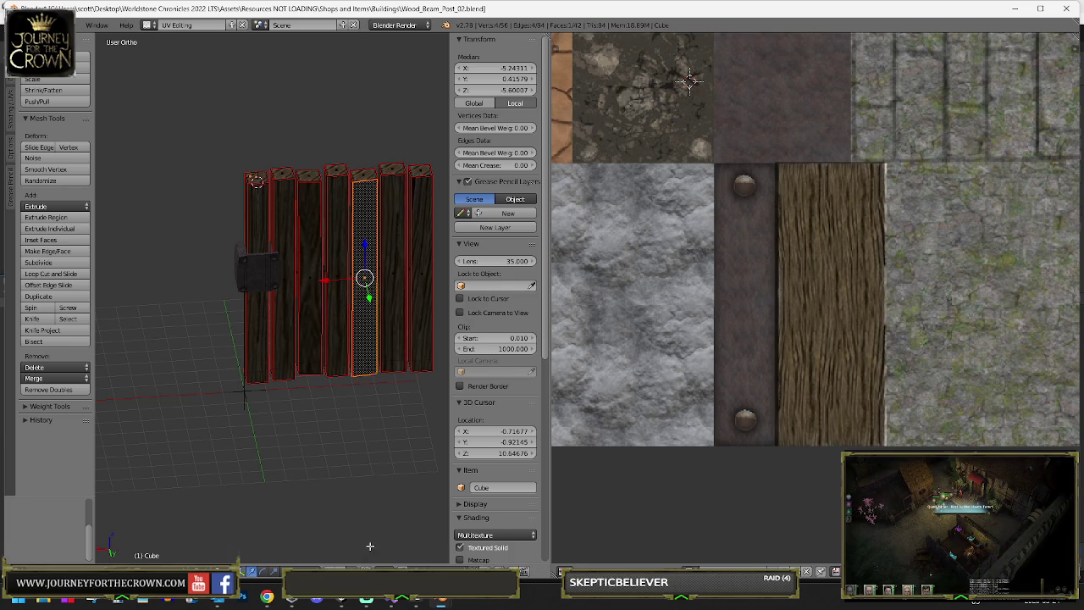
right_click(365, 175)
click(43, 521)
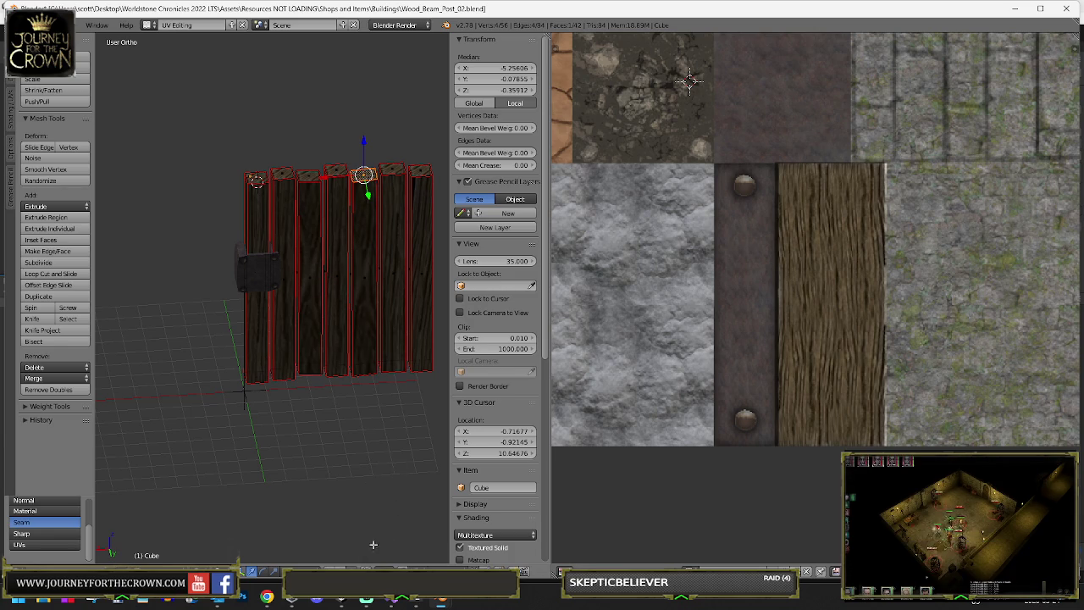
key(z)
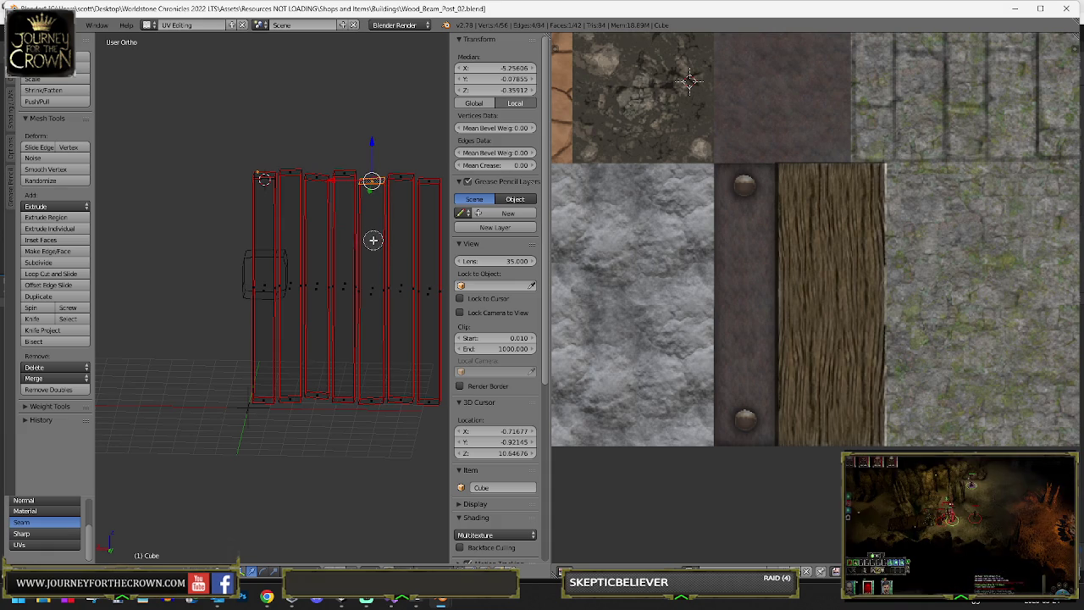
ctrl+right_click(372, 279)
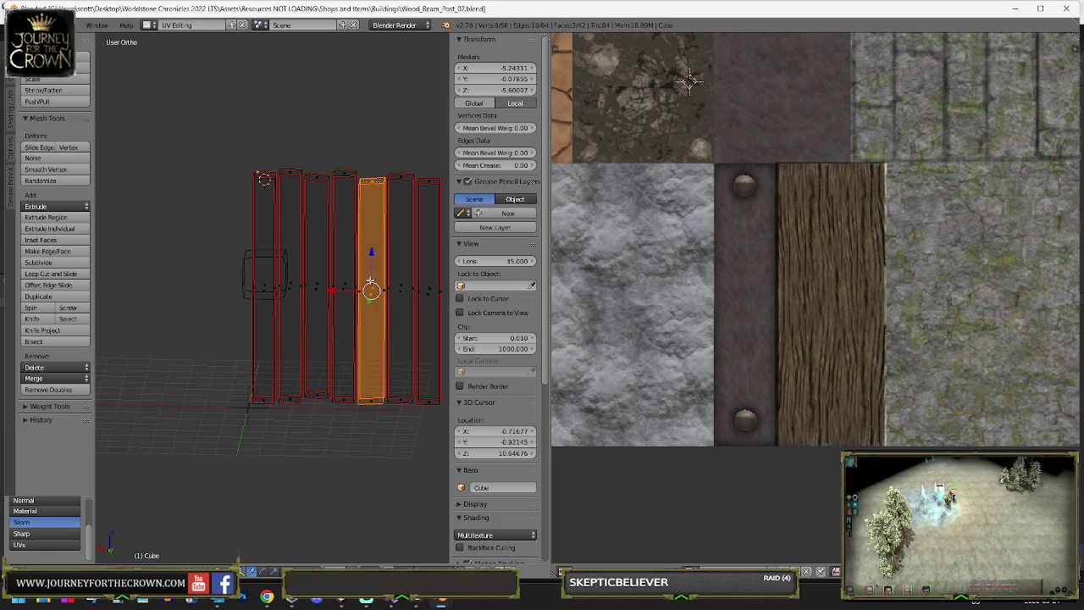
scroll(370, 256, up, 4)
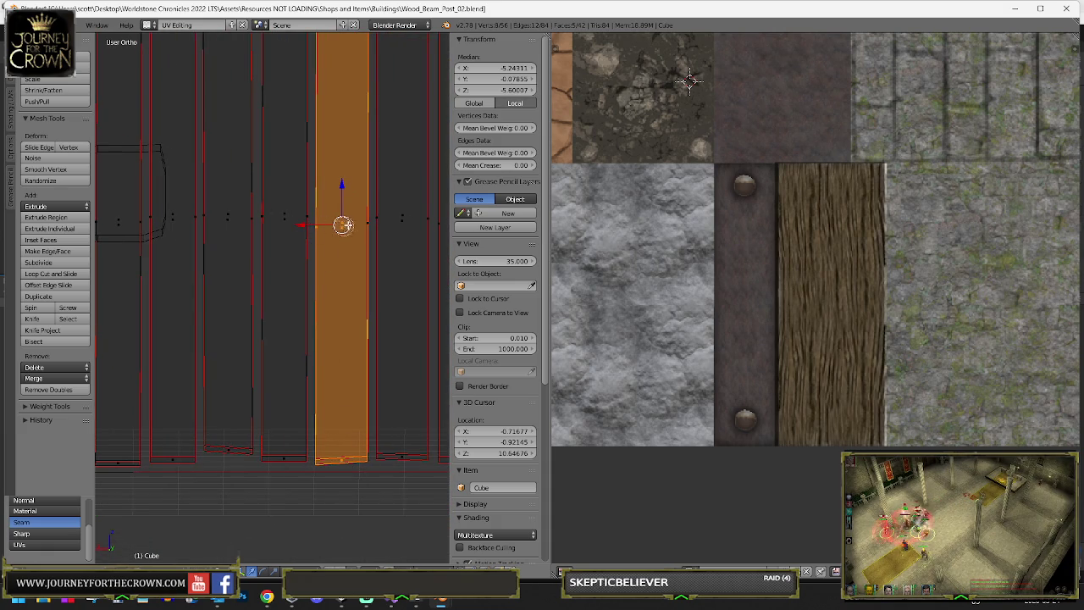
key(ctrl+KP_1)
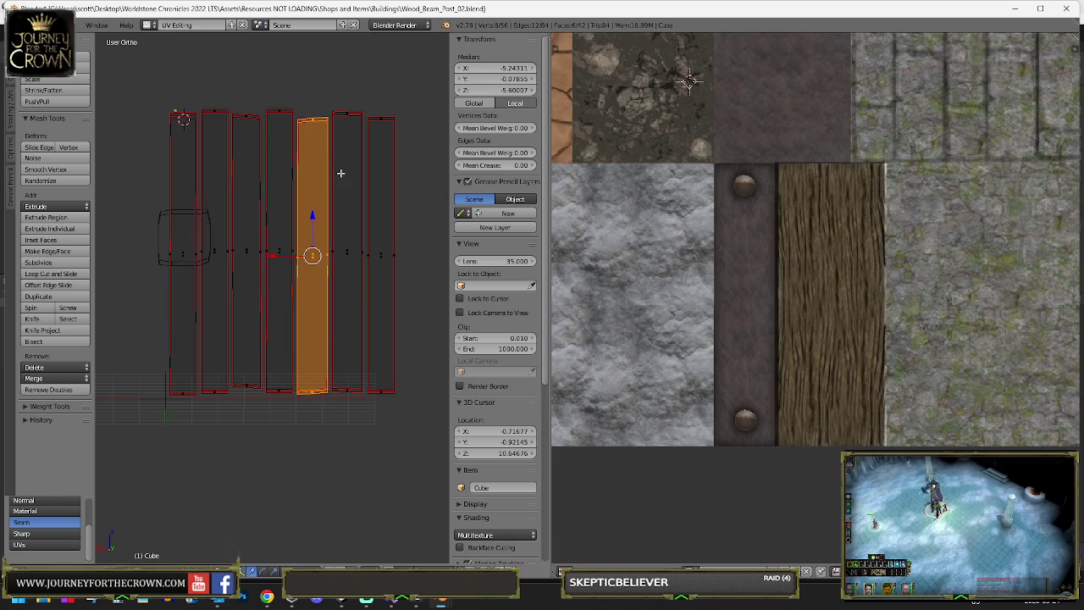
key(KP_1)
- Copy the plank, rotate it 90° on Y, and lay it across the plank tops
key(g)
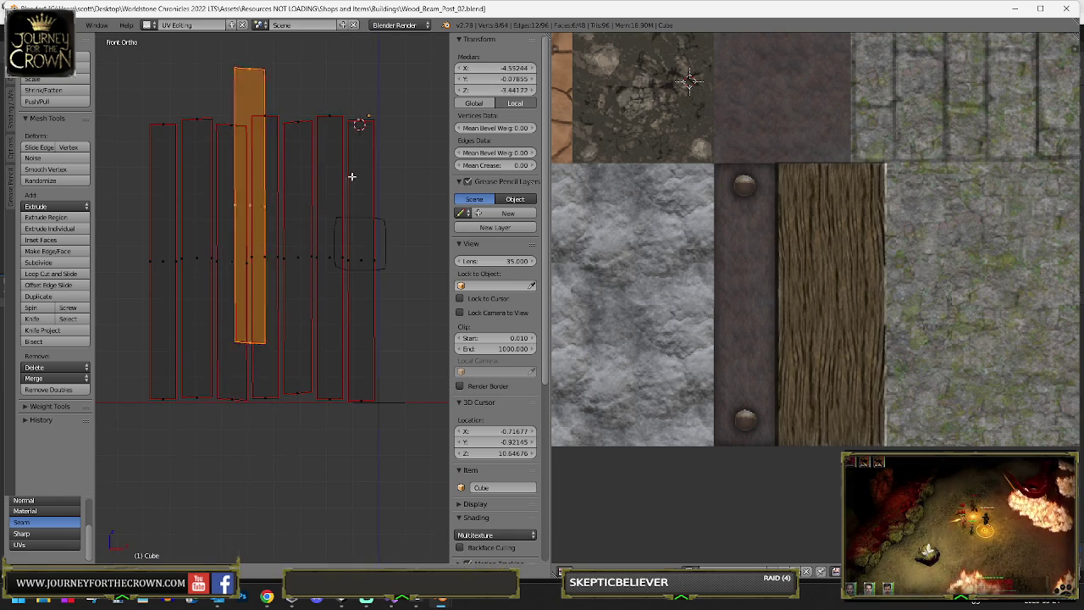
click(364, 173)
text(s)
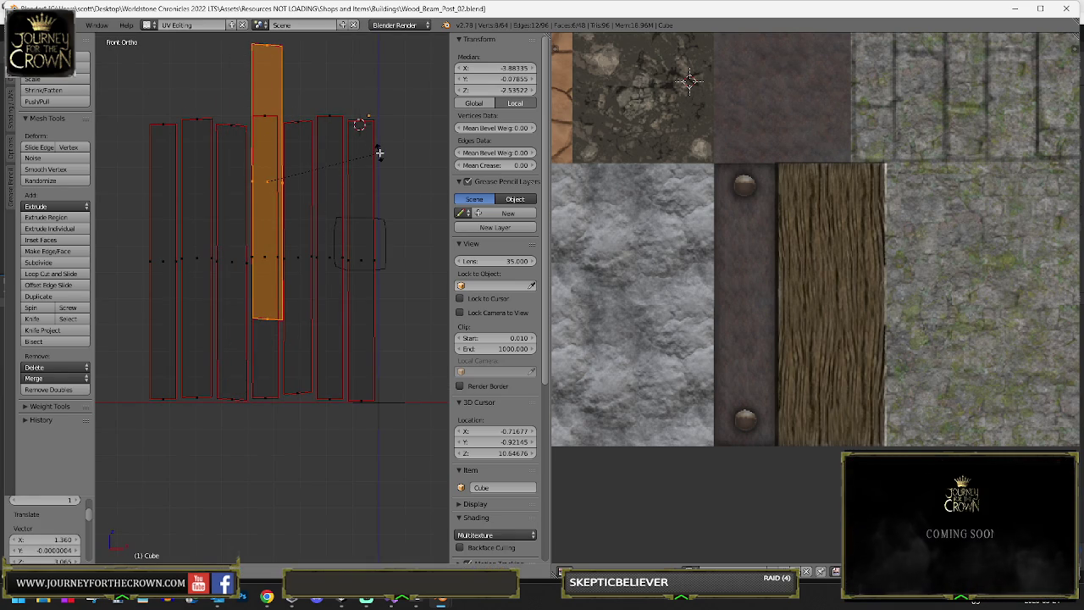
text(y90)
key(Return)
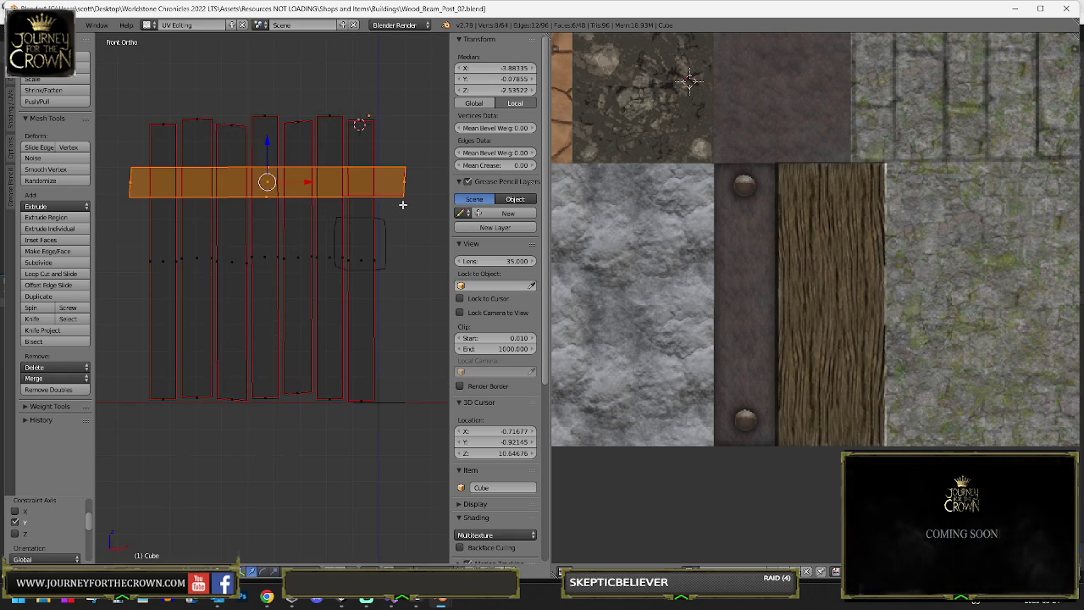
key(g)
click(403, 168)
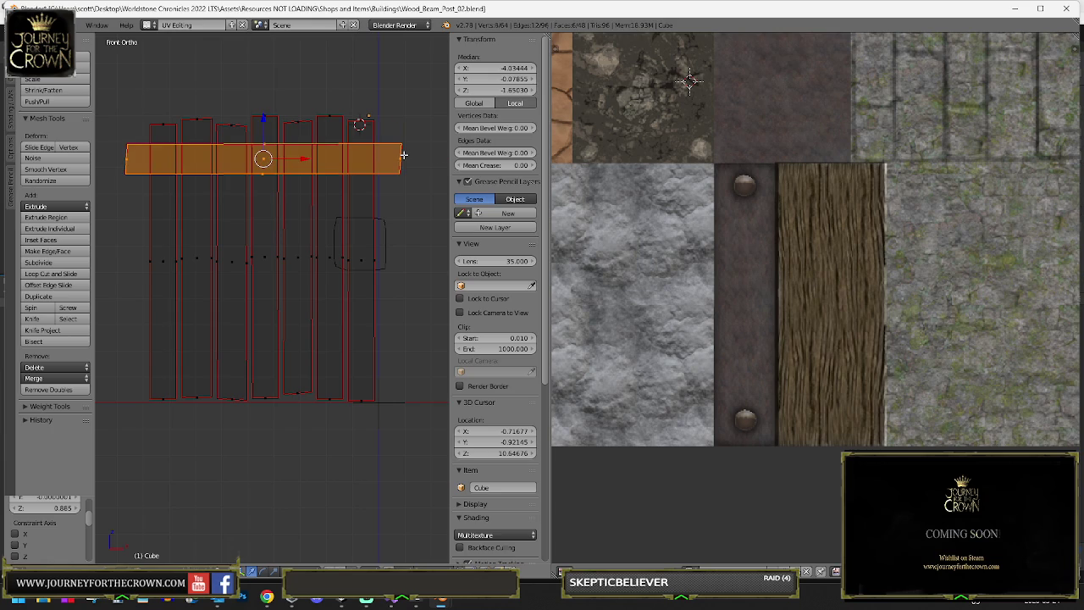
- Stretch the crossbeam's right and left ends along X past the outer planks, then leave Edit Mode
right_click(403, 156)
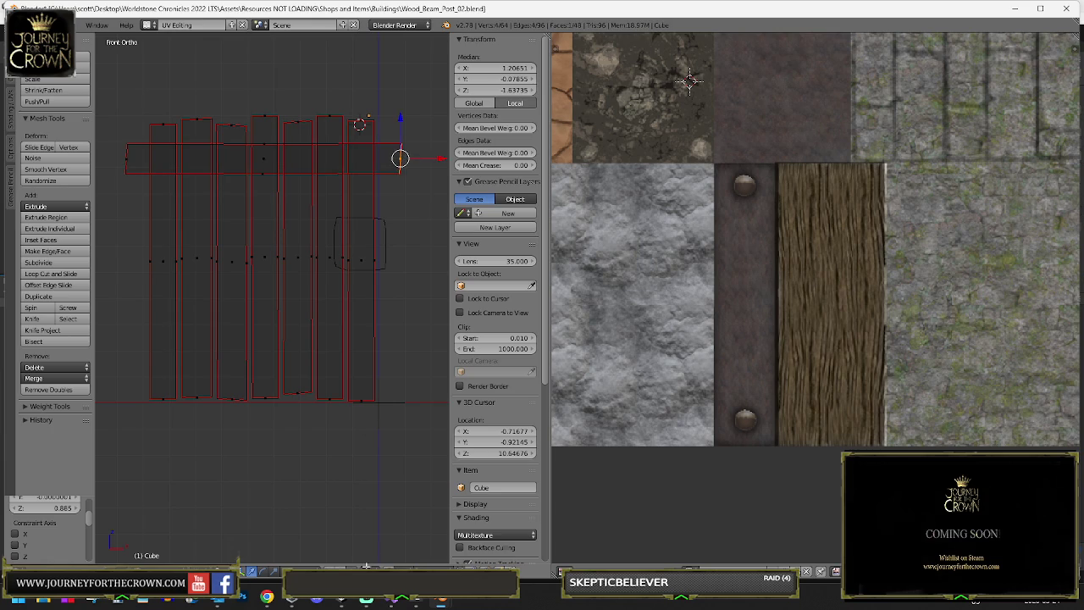
right_click(409, 143)
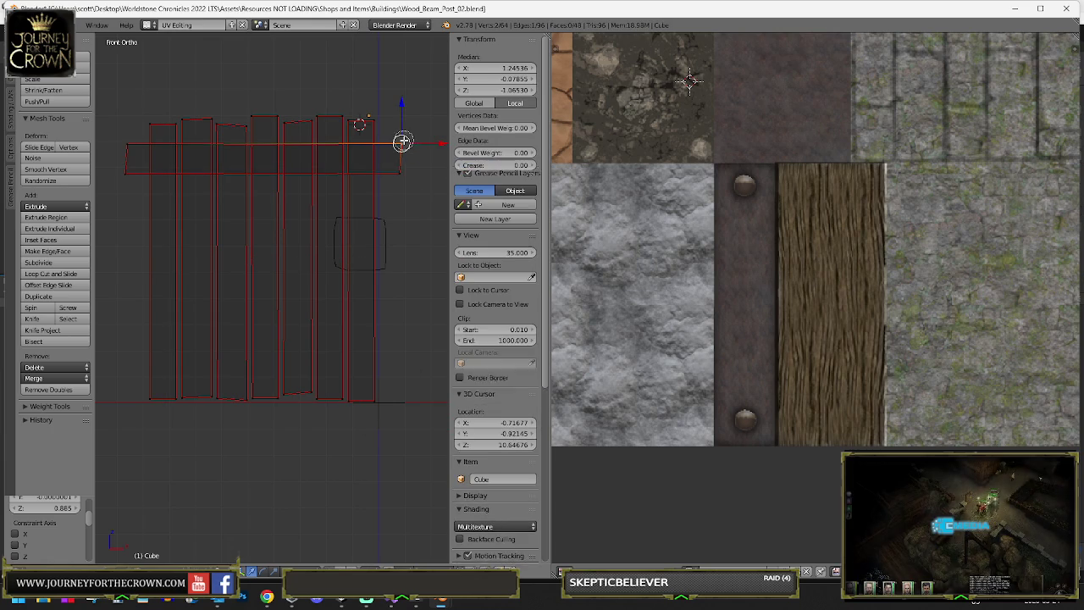
key(g)
key(x)
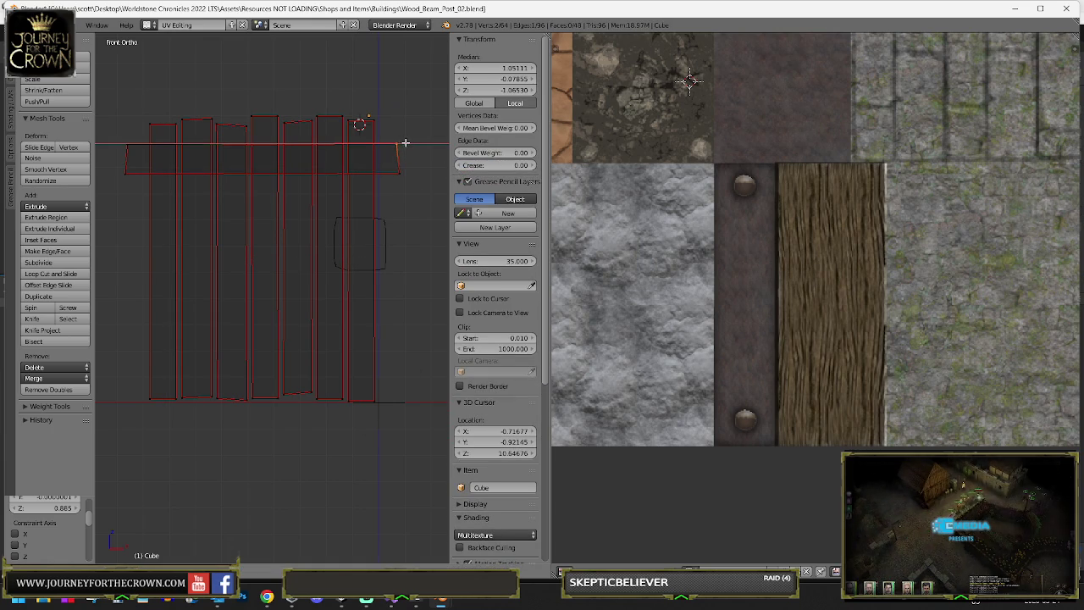
click(405, 143)
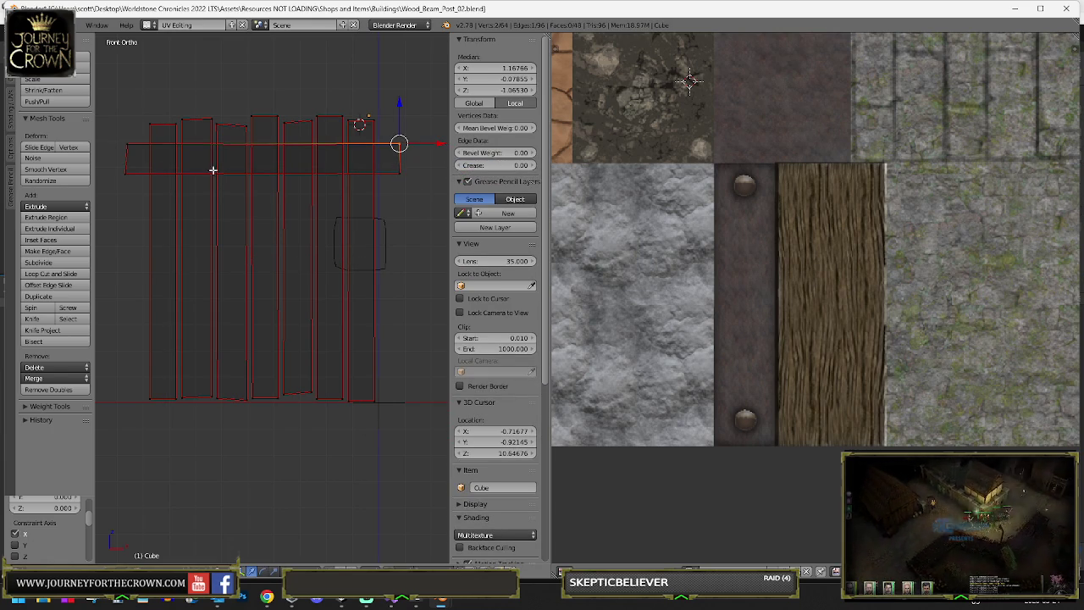
right_click(145, 149)
key(g)
click(145, 165)
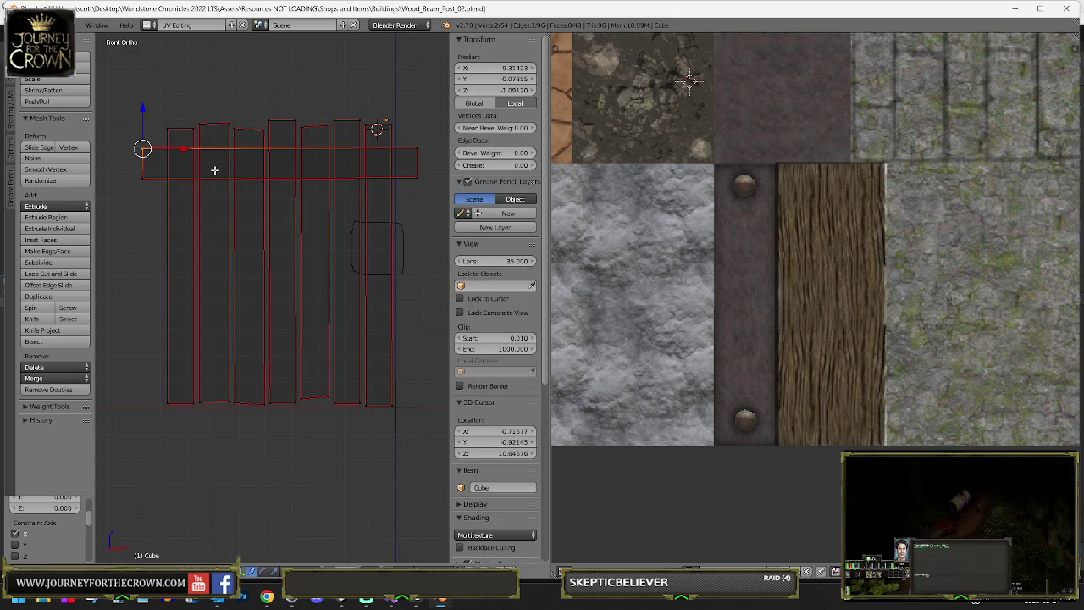
key(l)
mouse_move(214, 170)
mouse_down()
mouse_move(375, 184)
mouse_move(377, 196)
mouse_move(298, 214)
mouse_move(284, 194)
mouse_move(274, 205)
mouse_up()
key(Tab)
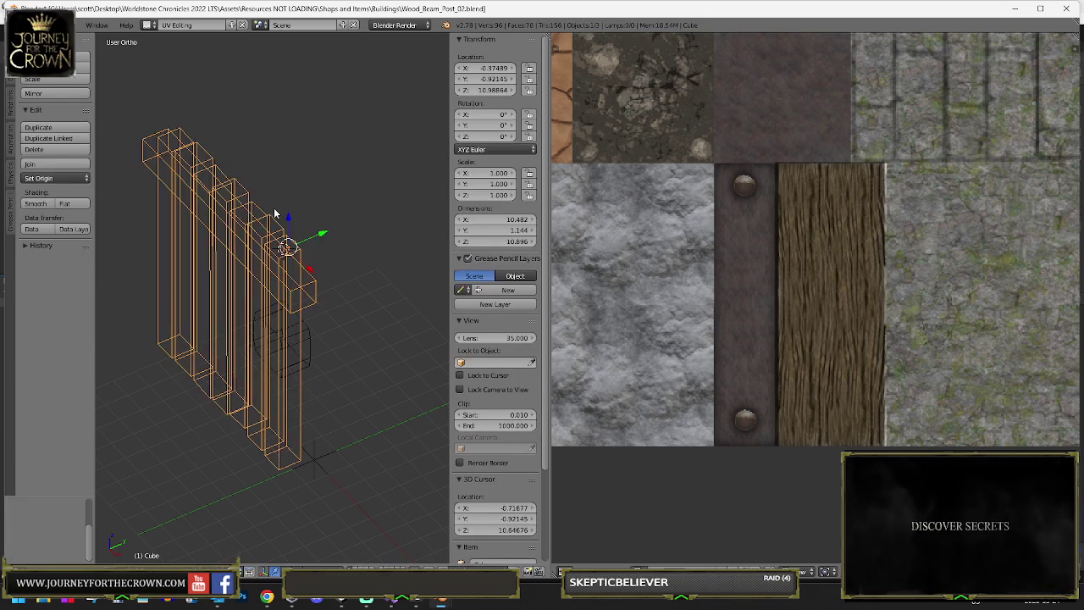
- In textured view, duplicate the crossbeam, rotate it diagonally, and move it down-left as a brace
key(x)
key(alt+z)
mouse_move(319, 210)
mouse_down()
mouse_move(371, 144)
mouse_move(398, 150)
mouse_move(197, 163)
mouse_up()
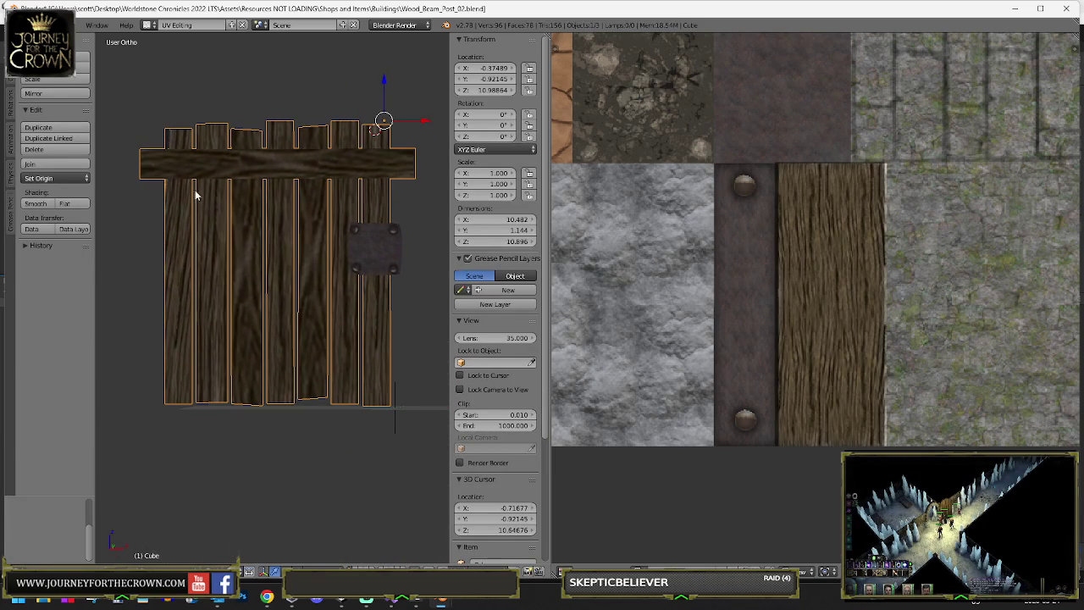
key(Tab)
key(shift+d)
click(410, 260)
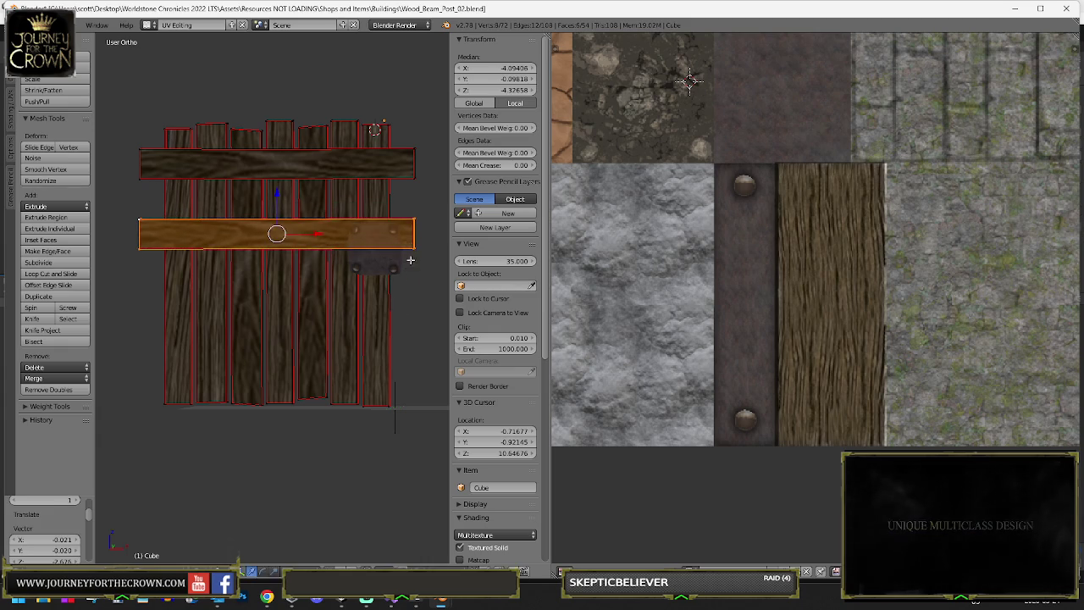
key(r)
click(384, 358)
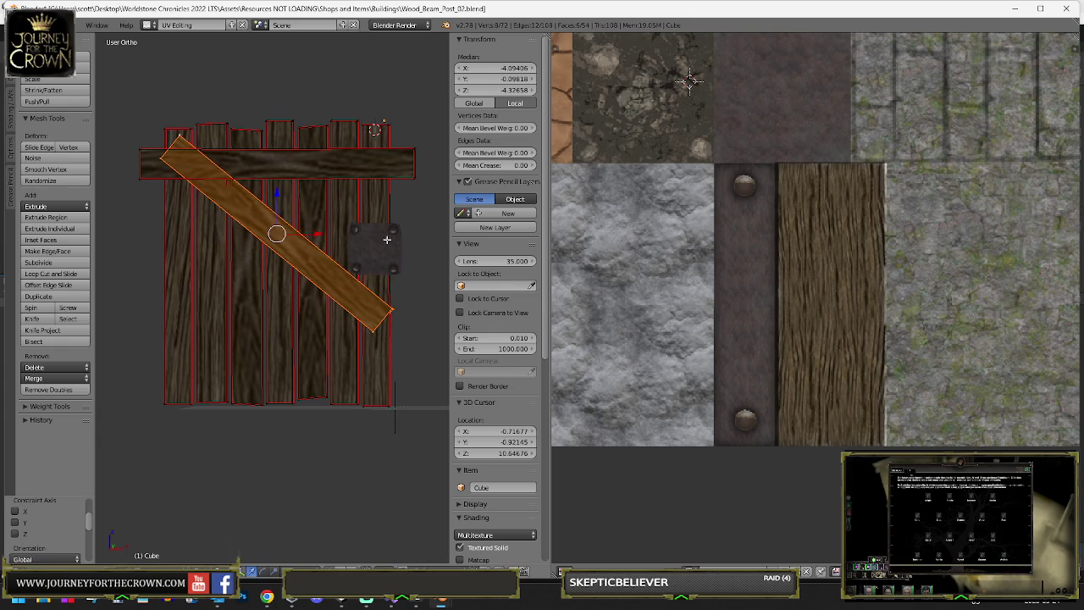
key(g)
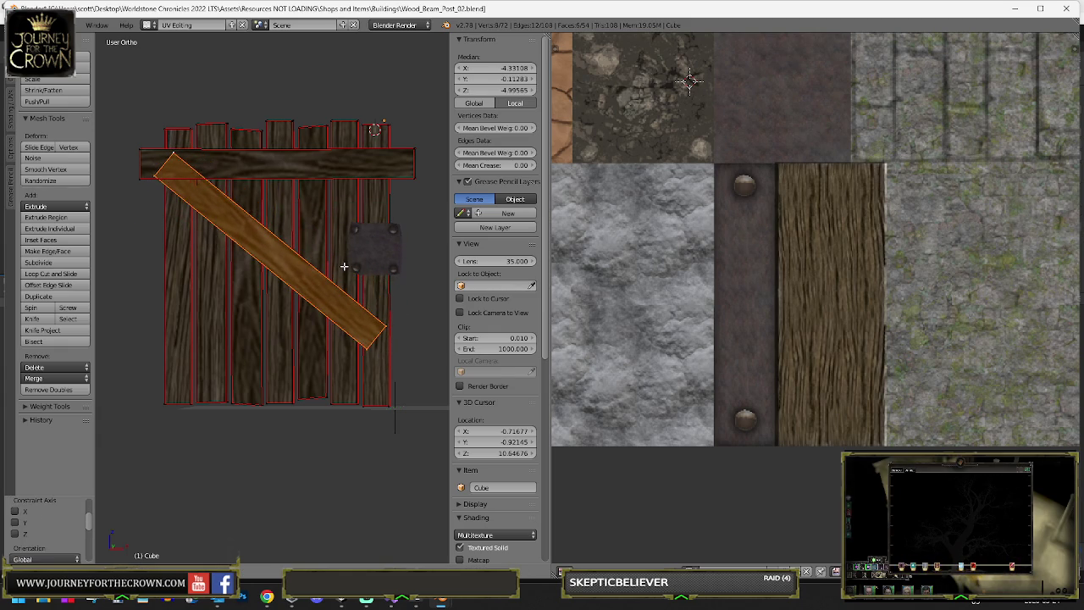
click(344, 267)
- Check the brace from an angle, then select the whole top crossbeam
drag(220, 184, 273, 283)
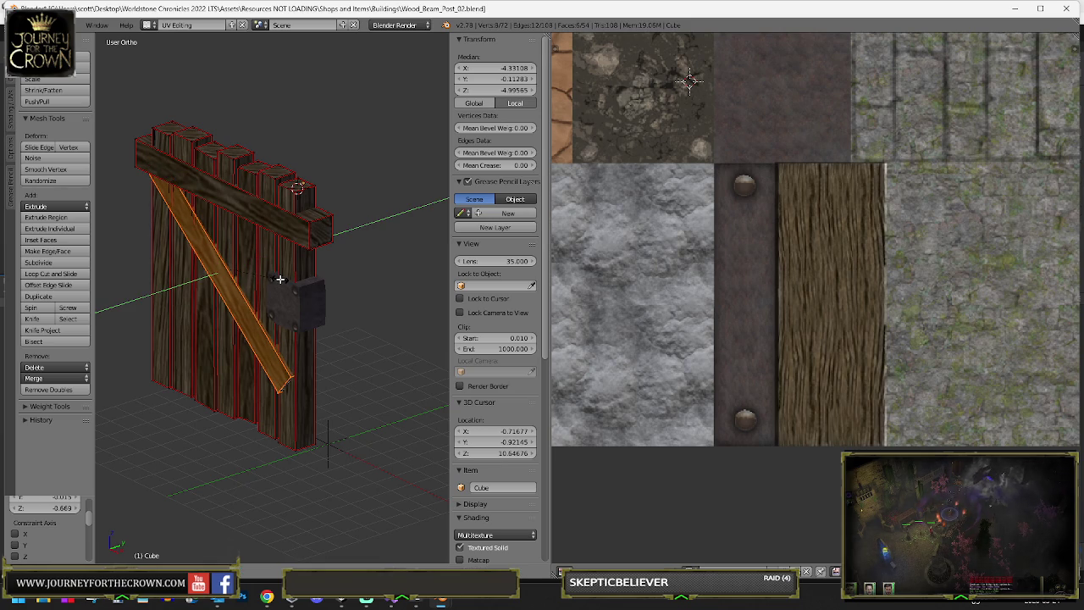
drag(267, 273, 360, 202)
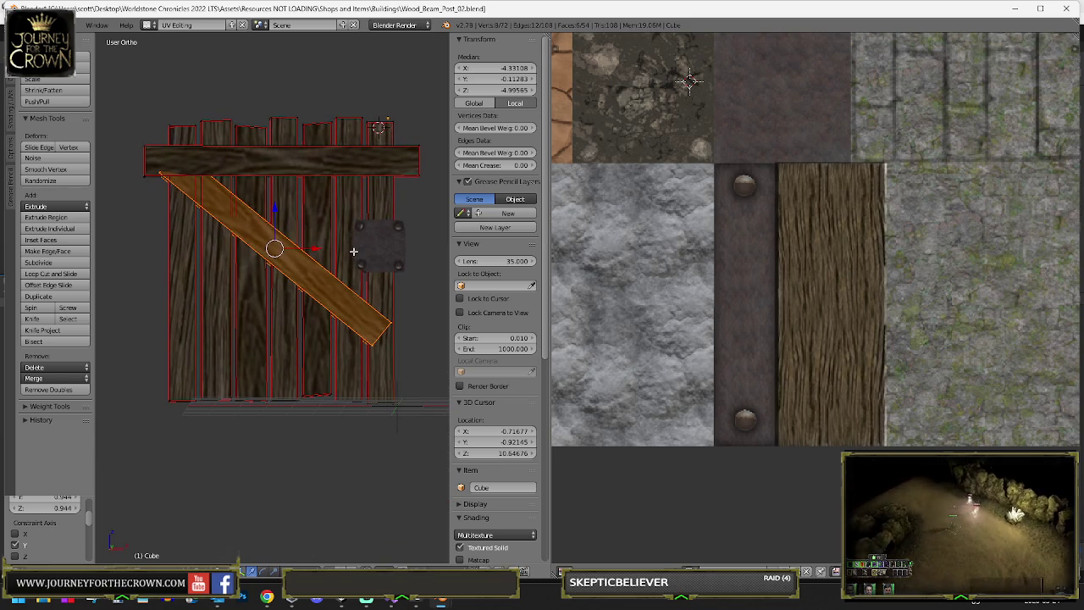
right_click(415, 174)
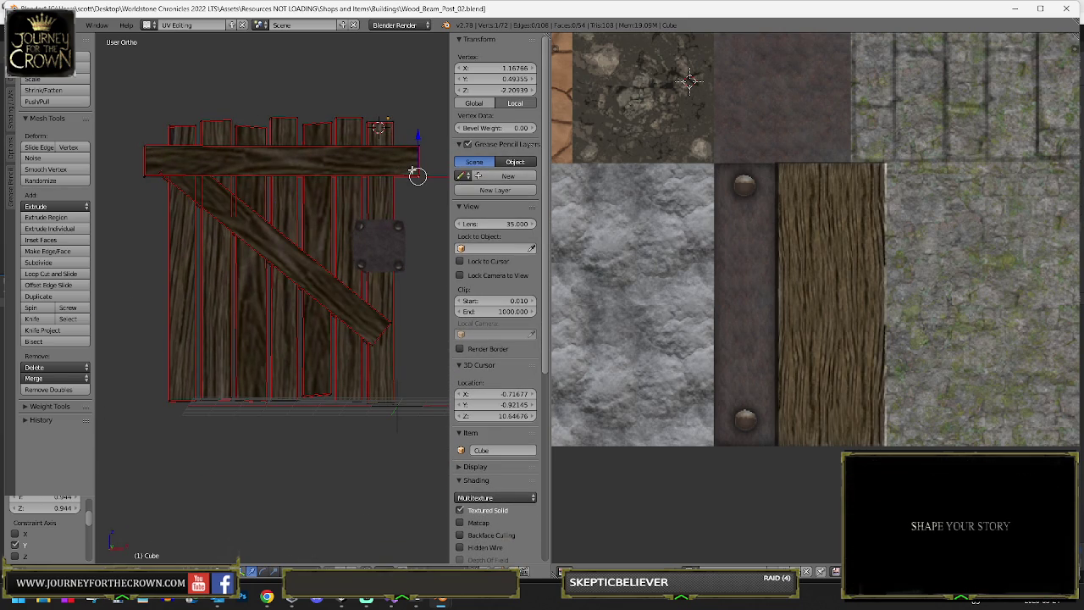
key(ctrl+l)
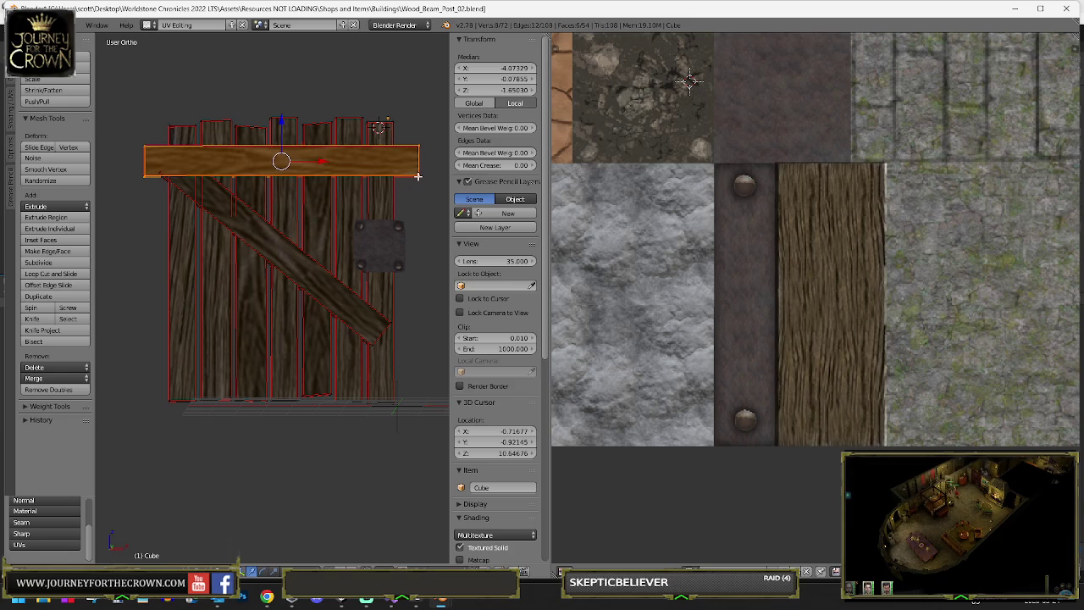
- Duplicate the top crossbeam and place the copy across the bottom of the gate
drag(414, 179, 407, 201)
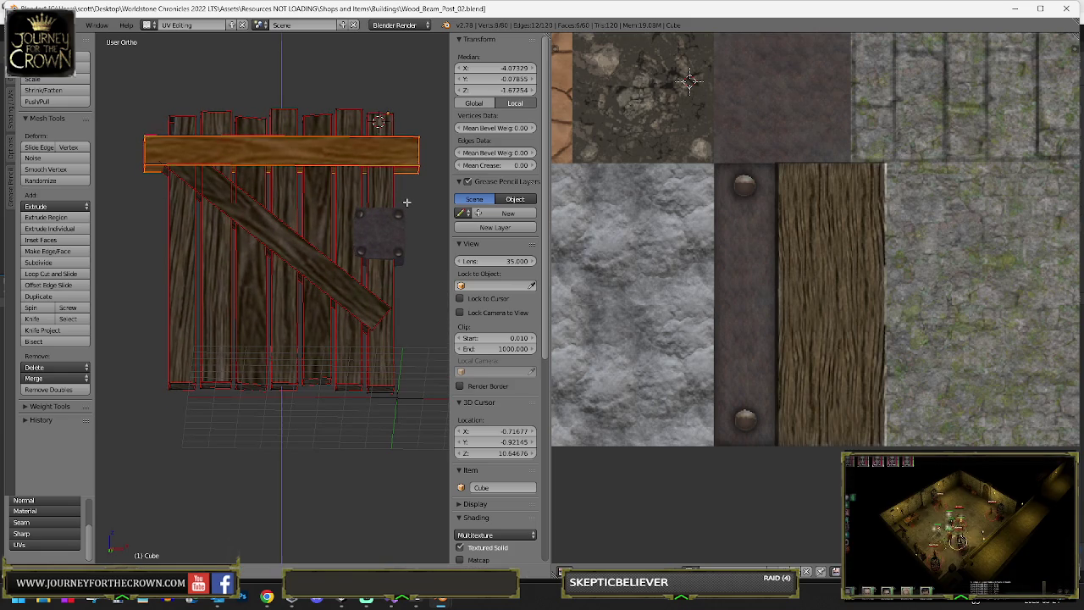
key(shift+d)
click(400, 338)
drag(399, 338, 327, 314)
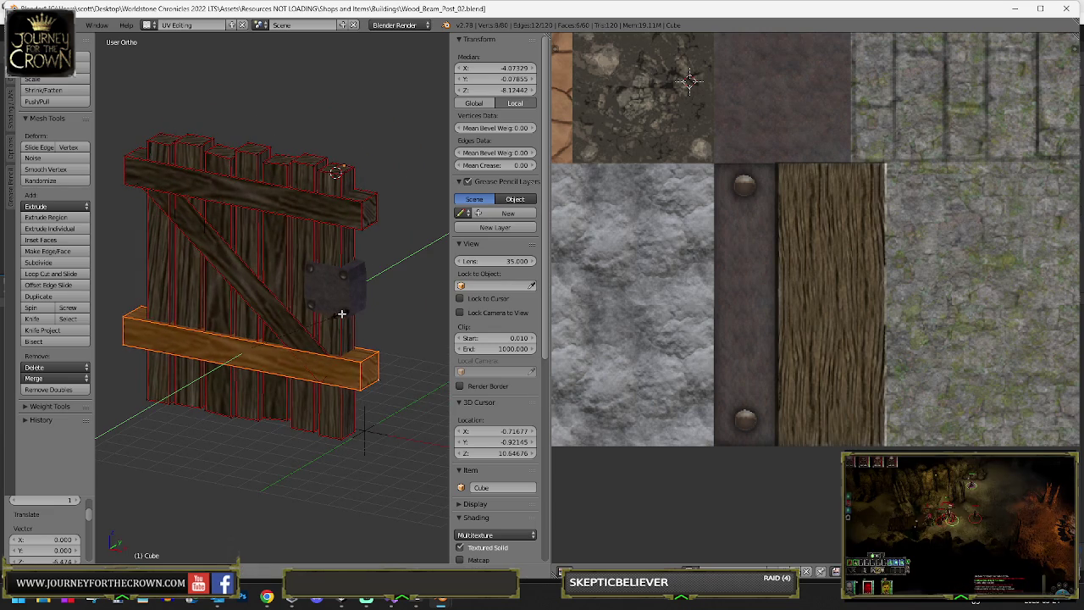
key(Tab)
mouse_move(339, 319)
mouse_down()
mouse_move(406, 285)
mouse_move(212, 302)
mouse_move(194, 293)
mouse_up()
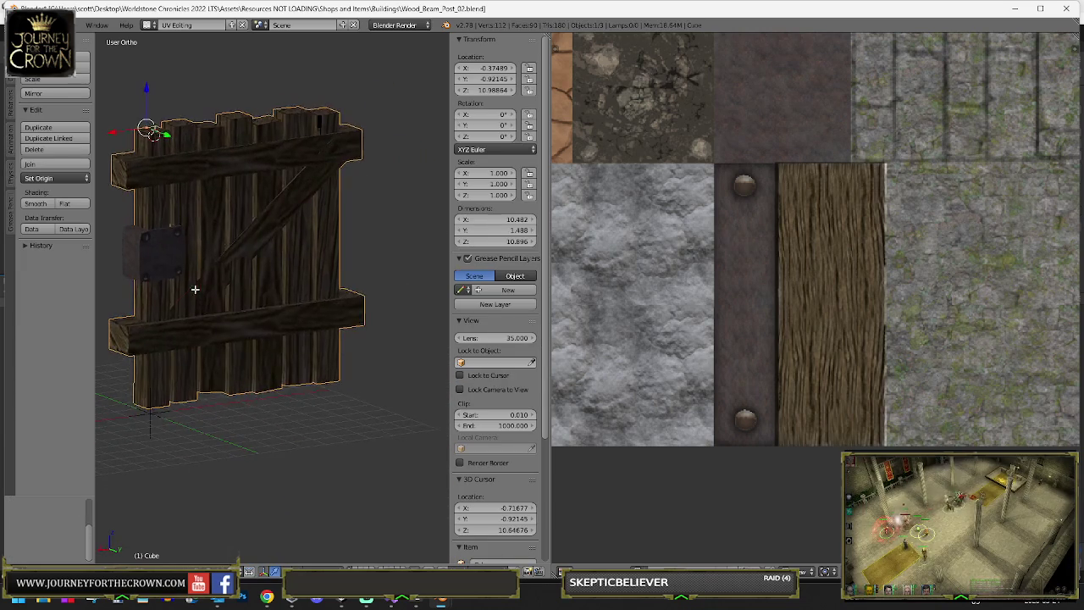
key(Tab)
- Lower the bottom crossbeam along Z, then push the diagonal brace back along Y
key(g)
key(z)
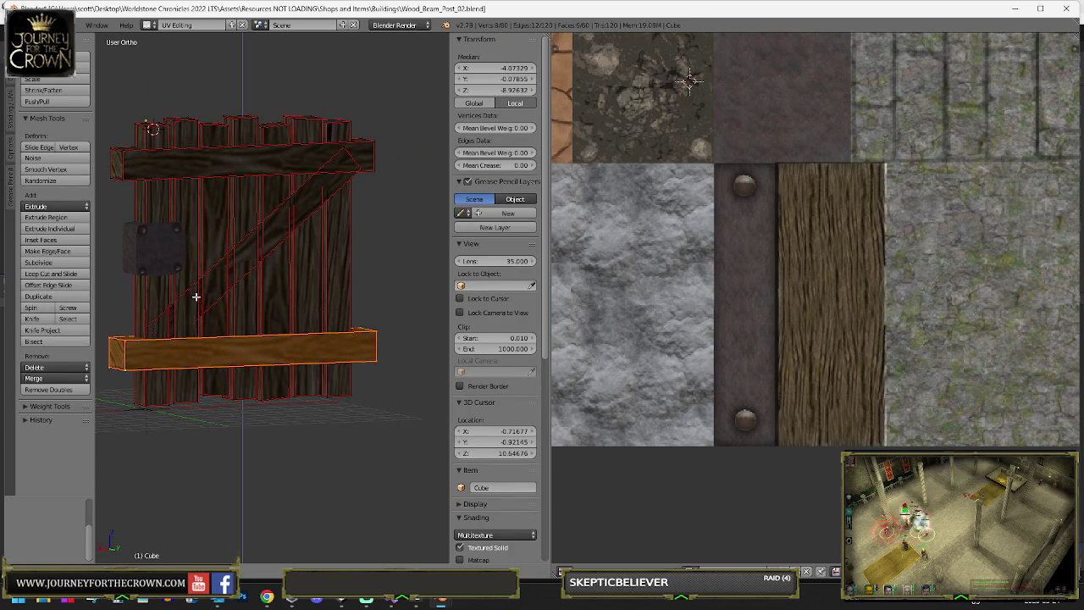
click(224, 272)
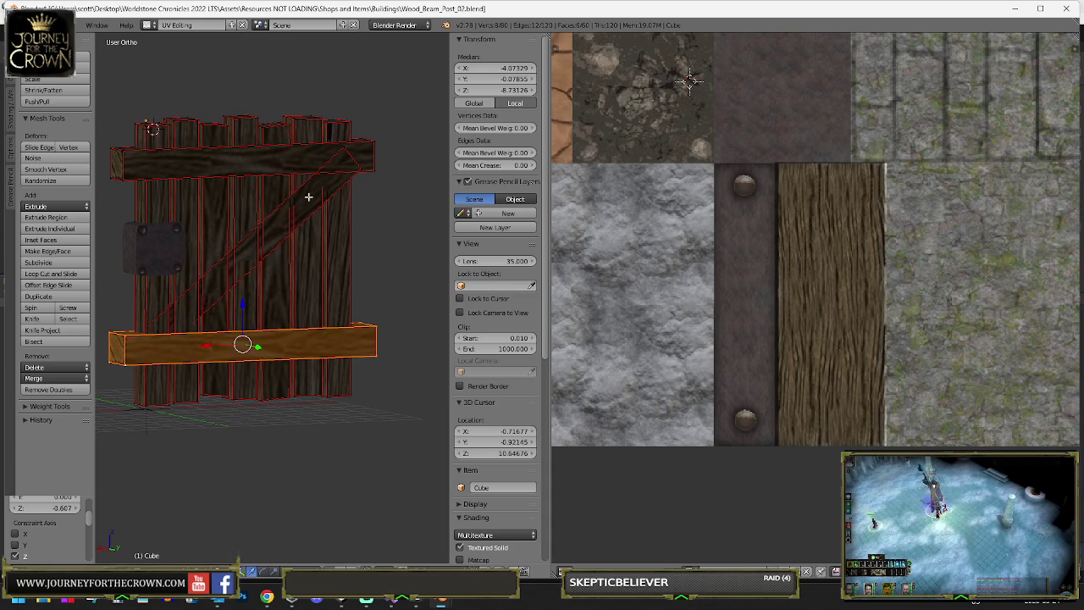
key(Tab)
key(Tab)
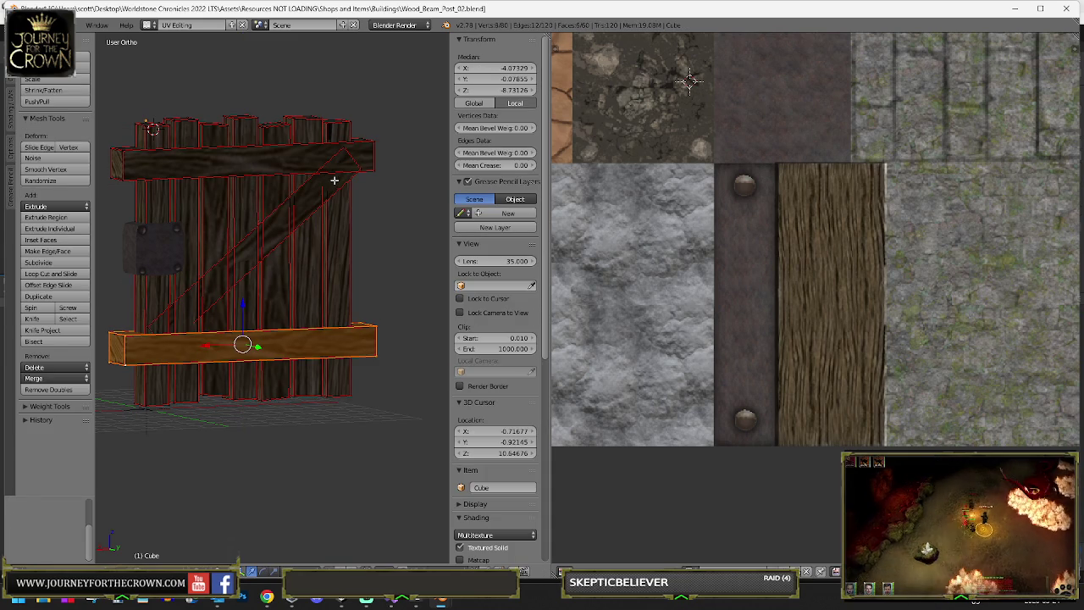
key(l)
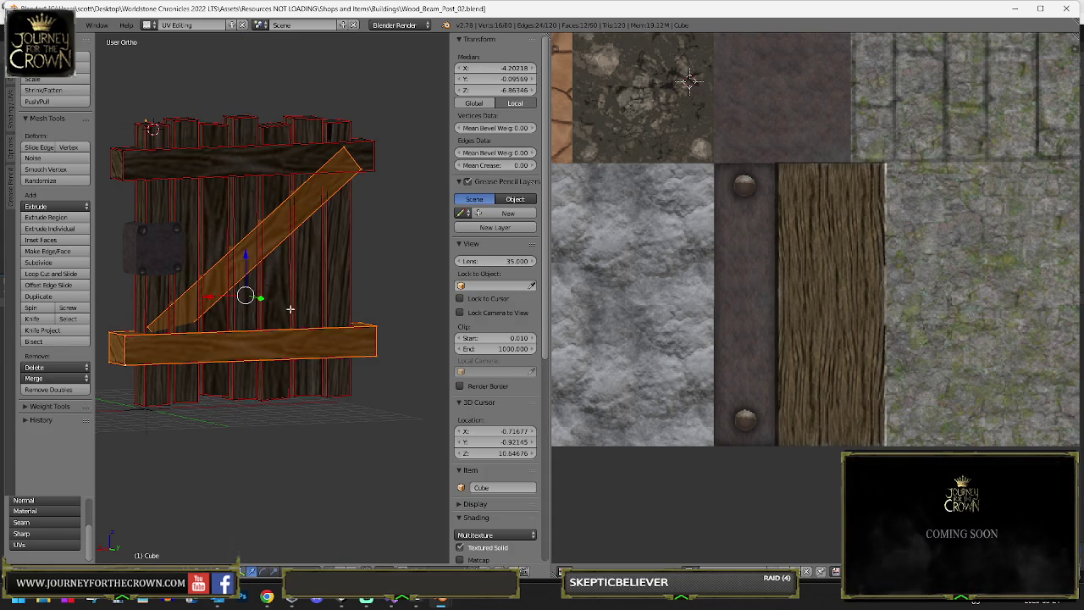
key(shift+l)
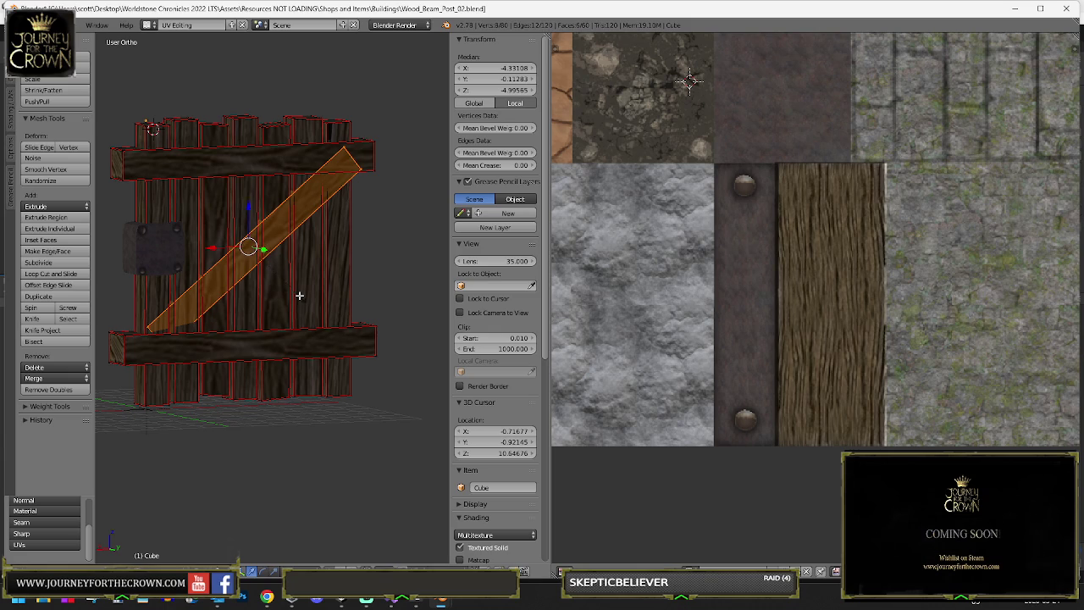
key(g)
key(y)
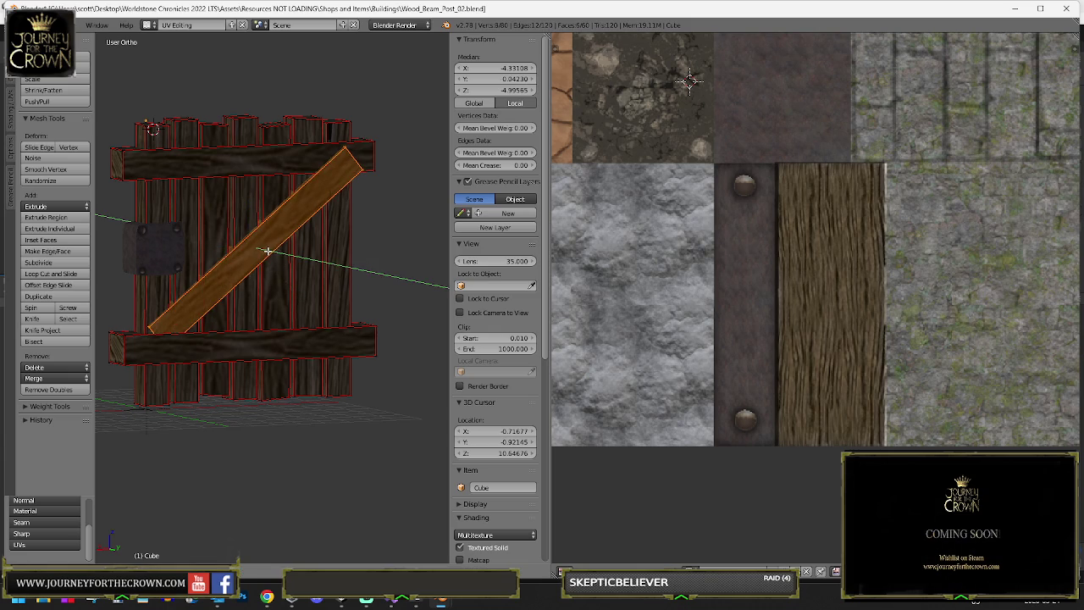
click(449, 224)
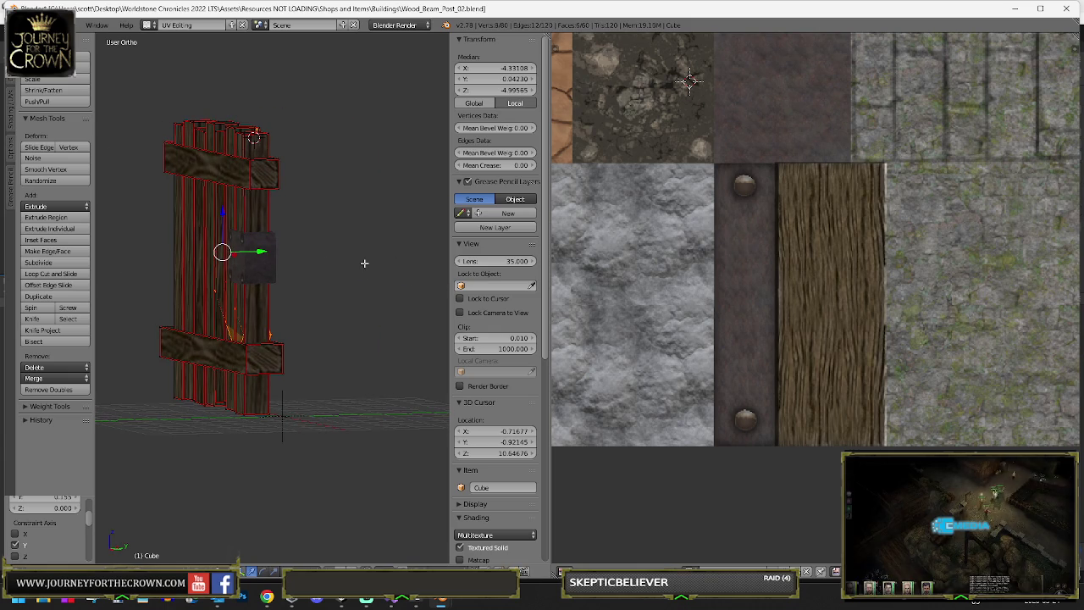
key(g)
key(y)
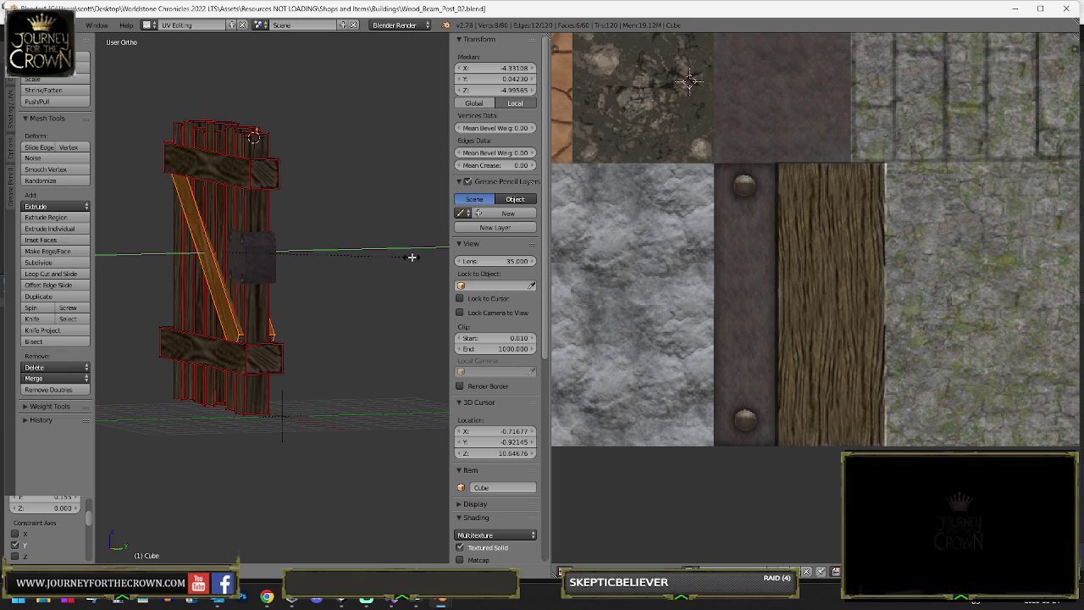
click(411, 257)
- Select two corner vertices at the brace's lower end in front view
drag(412, 256, 301, 266)
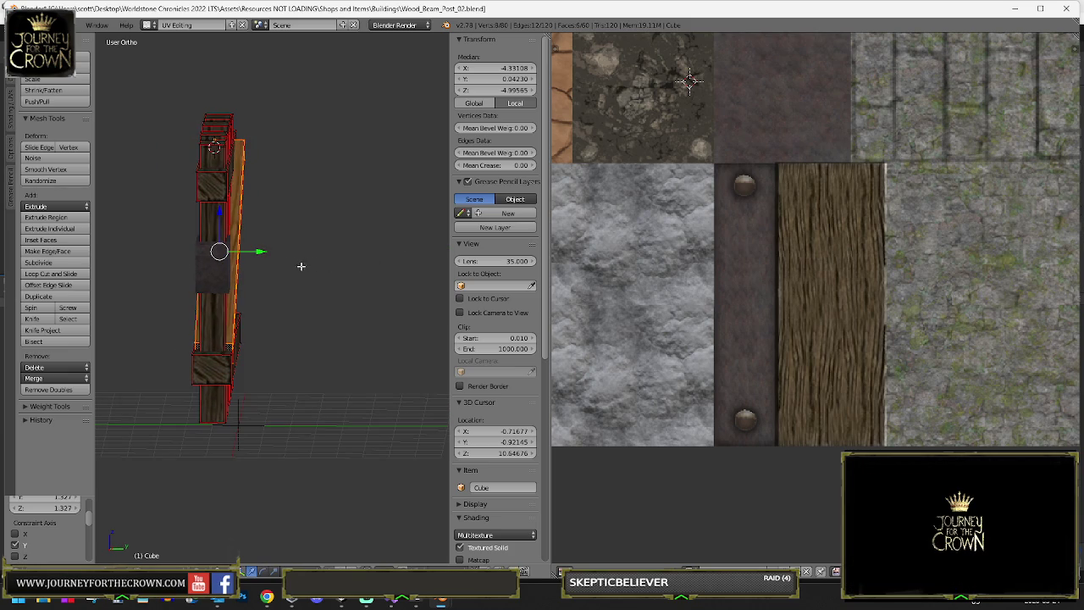
scroll(270, 277, up, 2)
right_click(223, 322)
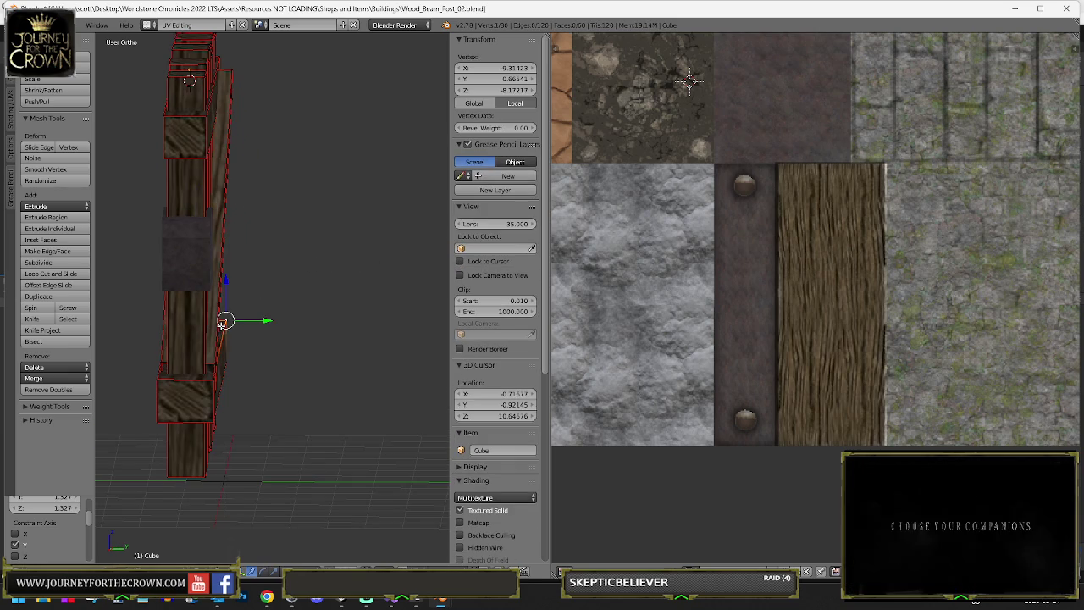
drag(224, 321, 224, 484)
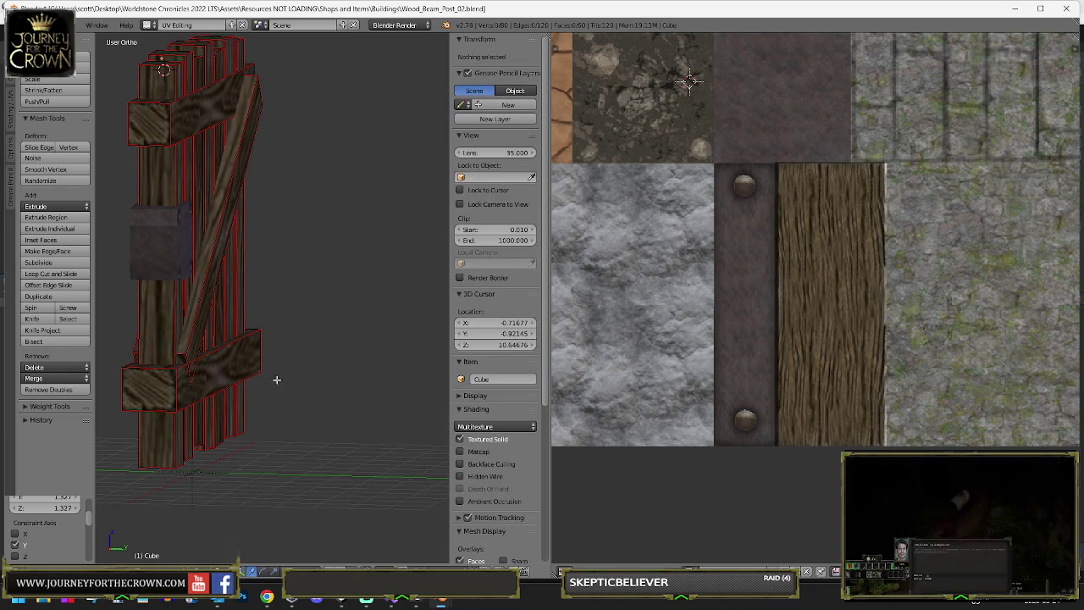
alt+right_click(222, 254)
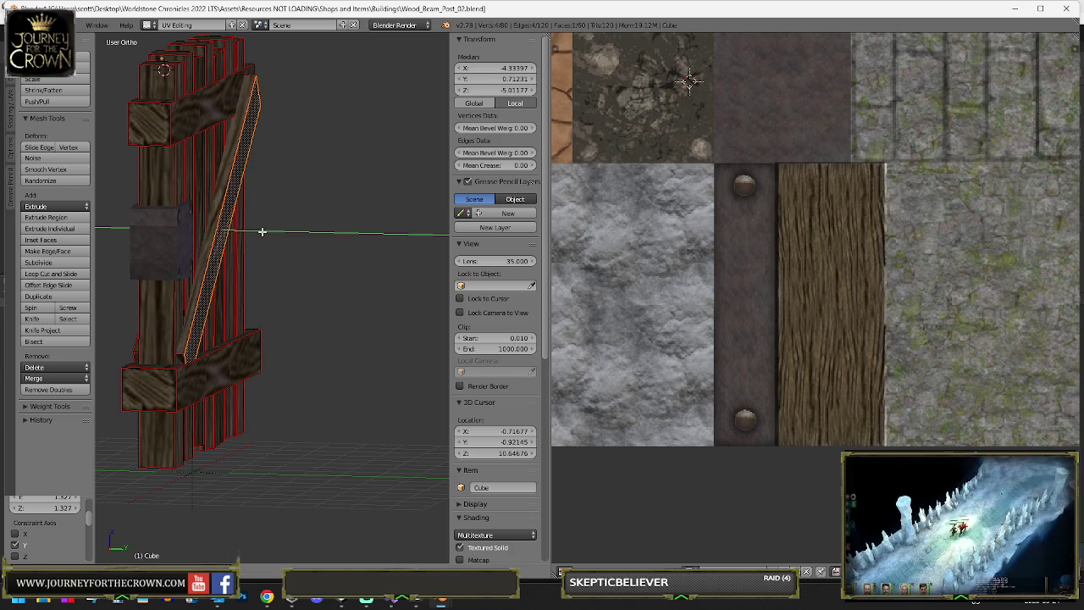
key(KP_1)
scroll(125, 293, up, 3)
scroll(125, 293, up, 3)
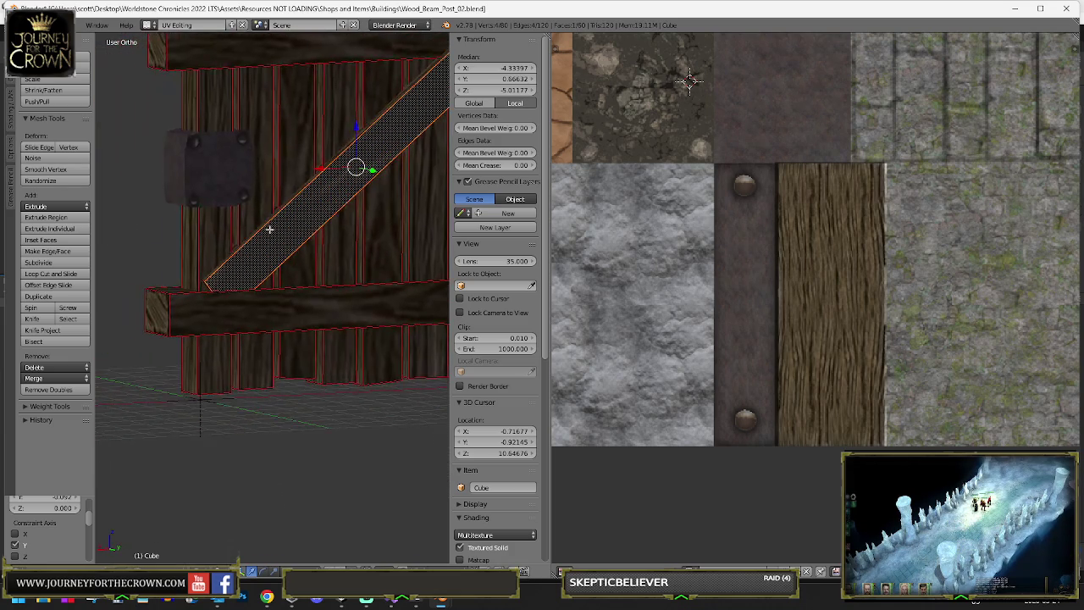
drag(161, 291, 192, 288)
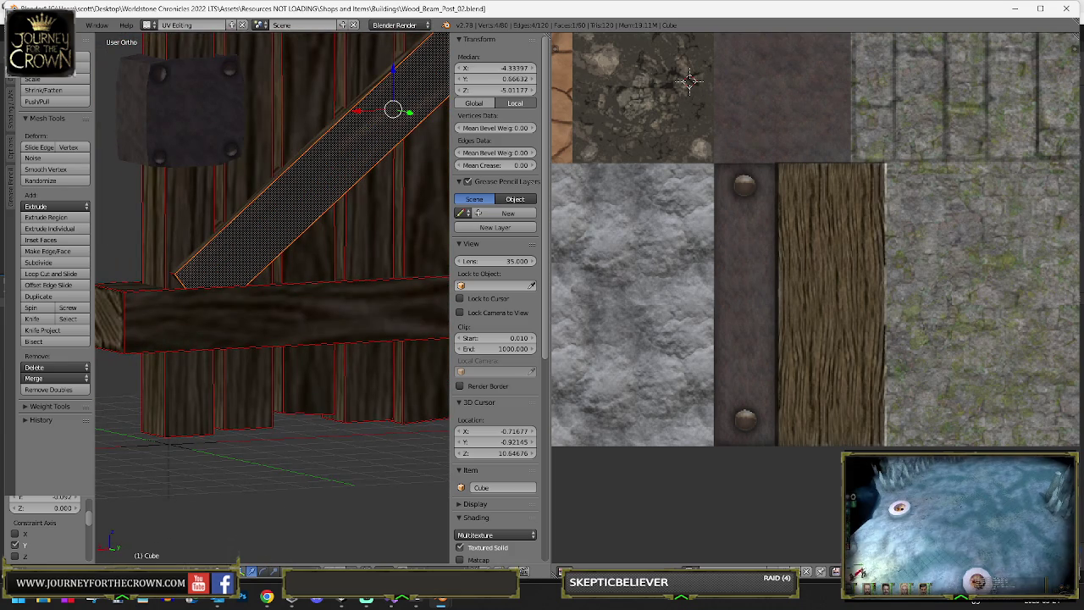
right_click(177, 277)
mouse_move(177, 277)
mouse_down()
mouse_move(283, 272)
mouse_move(254, 280)
mouse_move(338, 263)
mouse_move(375, 291)
mouse_up()
shift+right_click(219, 275)
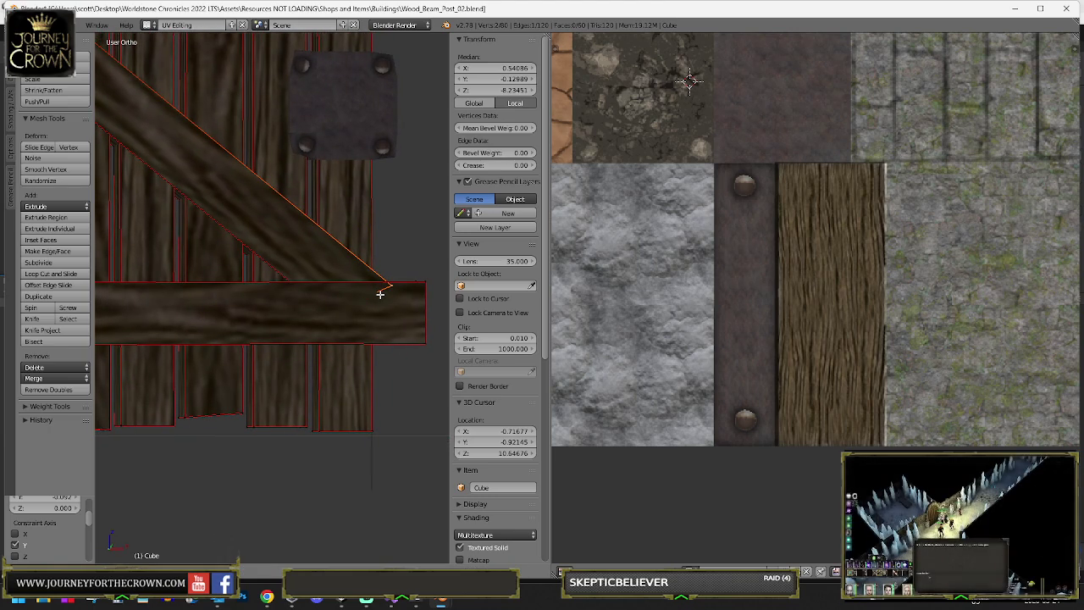
- Slide the brace's lower corner along X to meet the bottom crossbeam's end
right_click(380, 294)
mouse_move(371, 291)
mouse_down()
mouse_move(435, 298)
mouse_move(237, 254)
mouse_up()
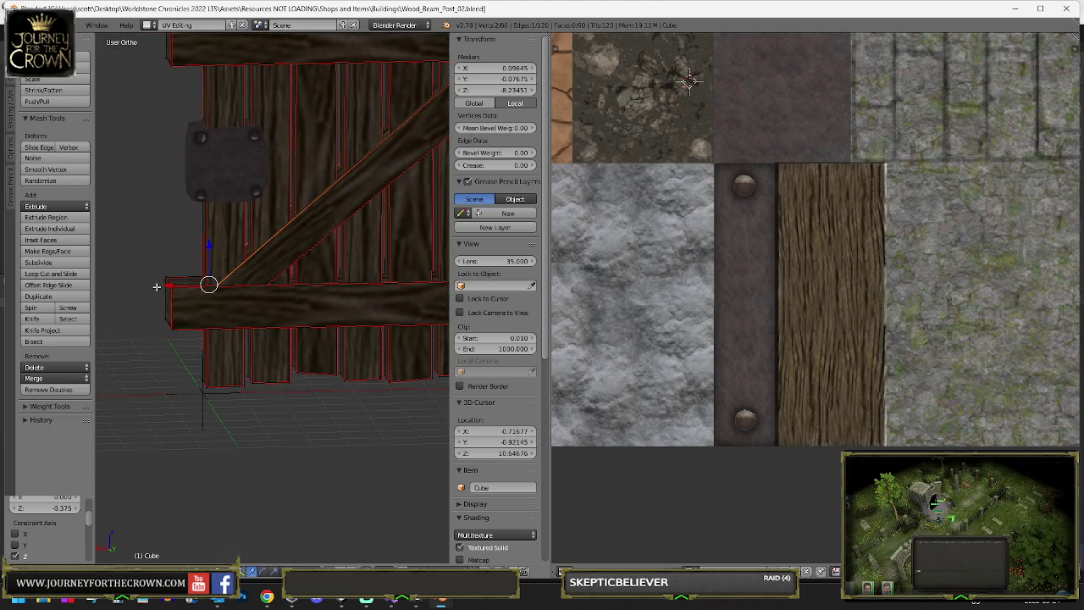
drag(157, 287, 163, 288)
scroll(226, 272, down, 6)
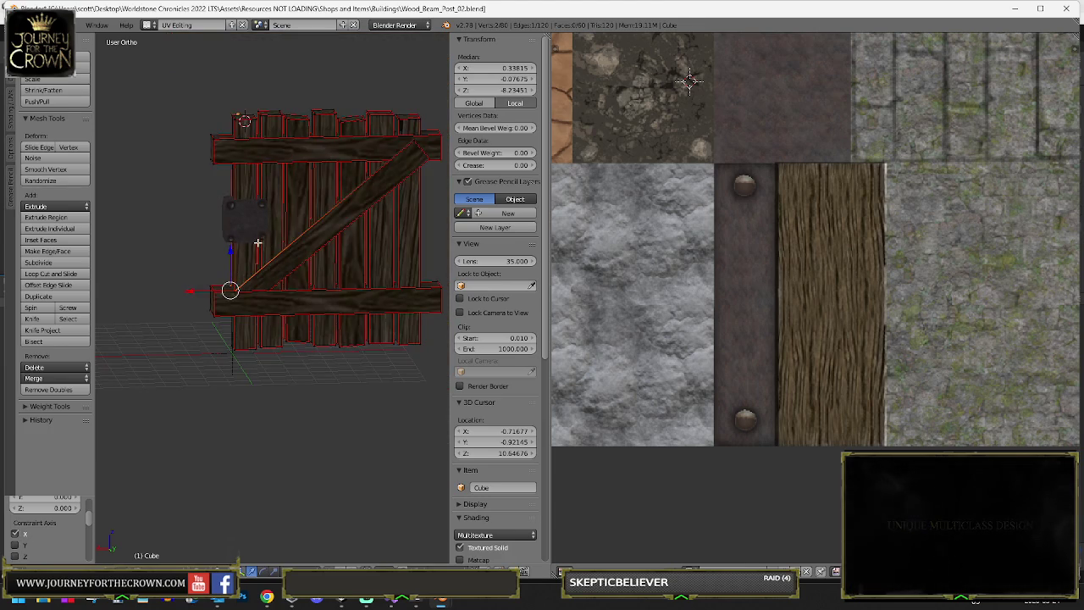
- Select the vertices of the top crossbeam's end face for adjustment
key(Tab)
drag(322, 242, 283, 234)
key(Tab)
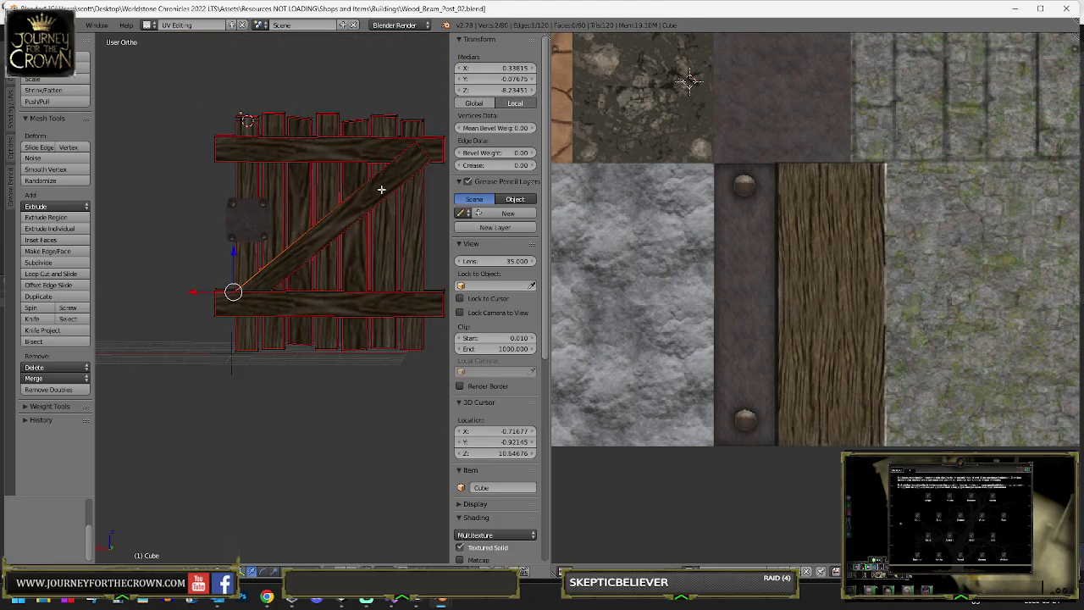
scroll(280, 237, up, 5)
right_click(322, 148)
shift+right_click(326, 180)
drag(327, 179, 296, 213)
shift+right_click(314, 175)
drag(314, 176, 269, 236)
mouse_move(230, 175)
mouse_down()
mouse_move(219, 153)
mouse_move(220, 173)
mouse_move(313, 197)
mouse_move(245, 143)
mouse_move(225, 162)
mouse_move(226, 195)
mouse_move(398, 223)
mouse_move(144, 223)
mouse_move(225, 217)
mouse_move(238, 147)
mouse_up()
shift+right_click(119, 45)
right_click(264, 187)
scroll(225, 220, up, 5)
- Select the brace's top-corner vertices in wireframe, then return to Object Mode to view the gate
key(z)
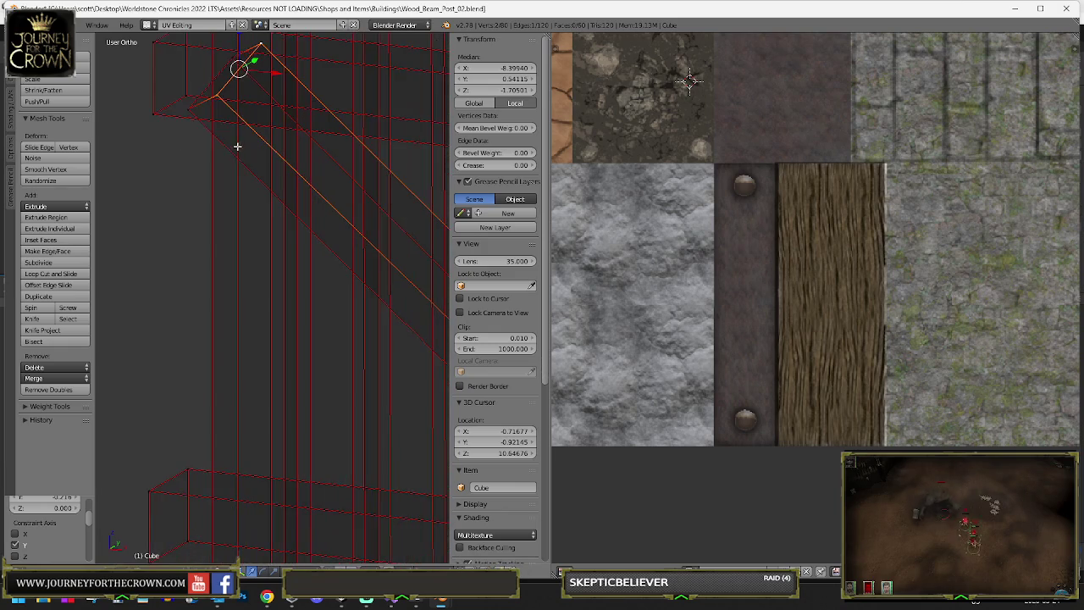
right_click(216, 122)
right_click(211, 122)
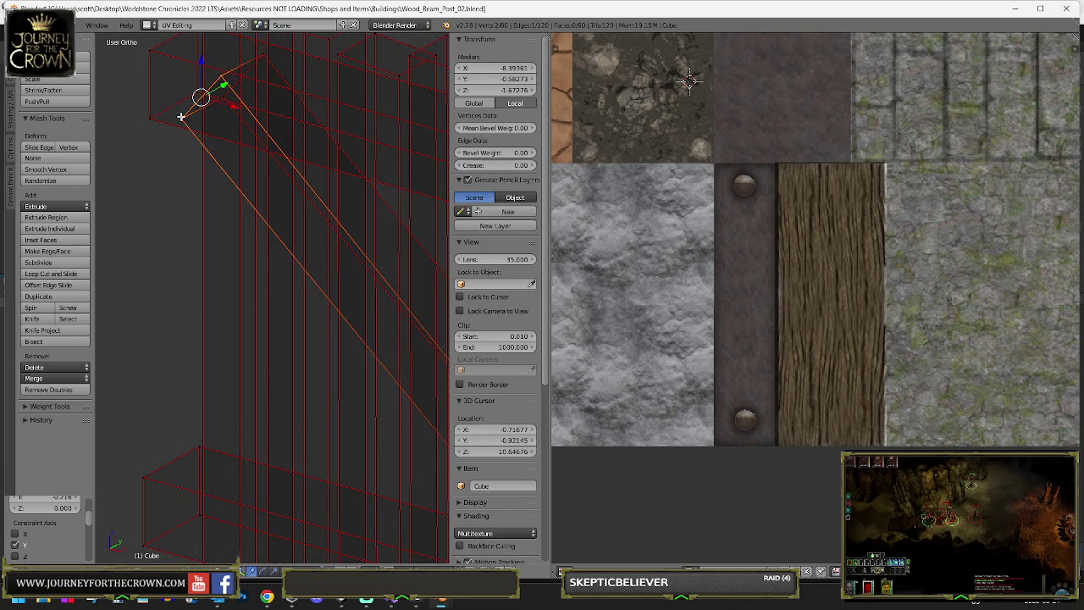
key(z)
drag(211, 122, 221, 98)
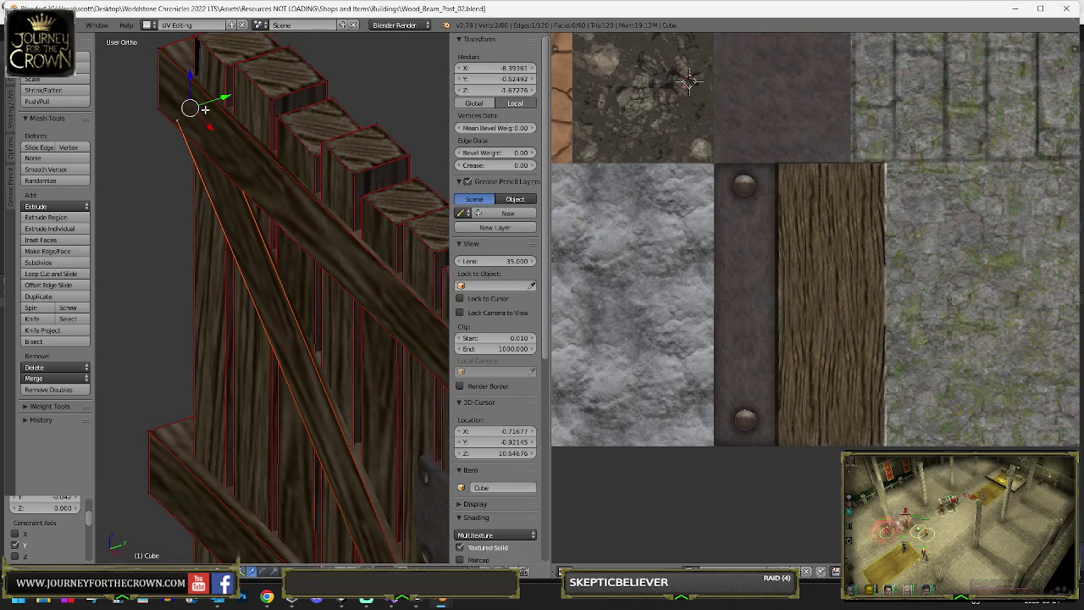
right_click(205, 109)
scroll(211, 158, down, 2)
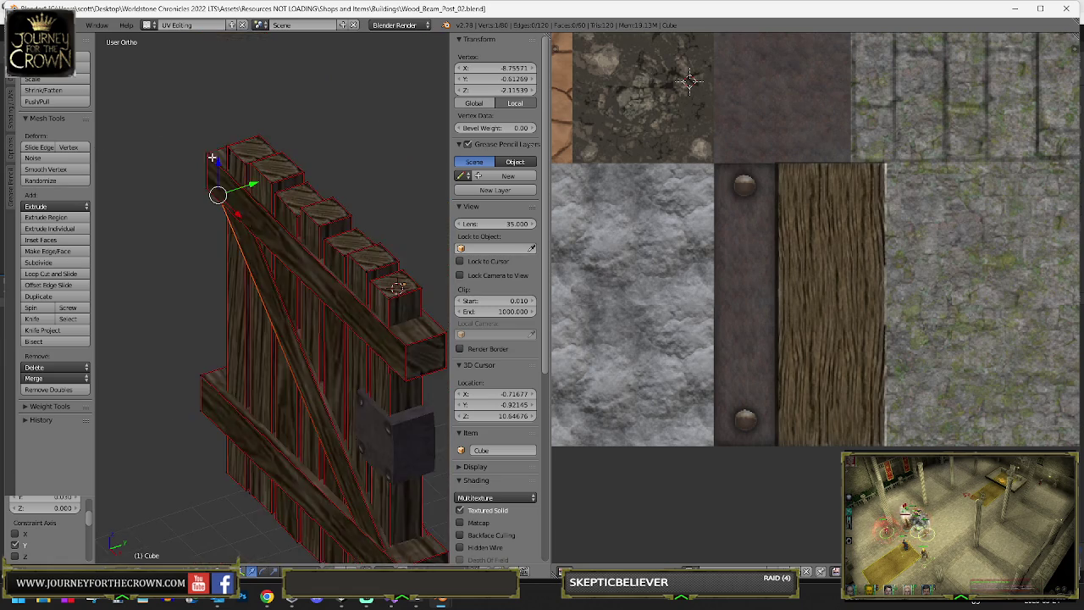
drag(211, 157, 223, 186)
key(Tab)
scroll(262, 154, down, 2)
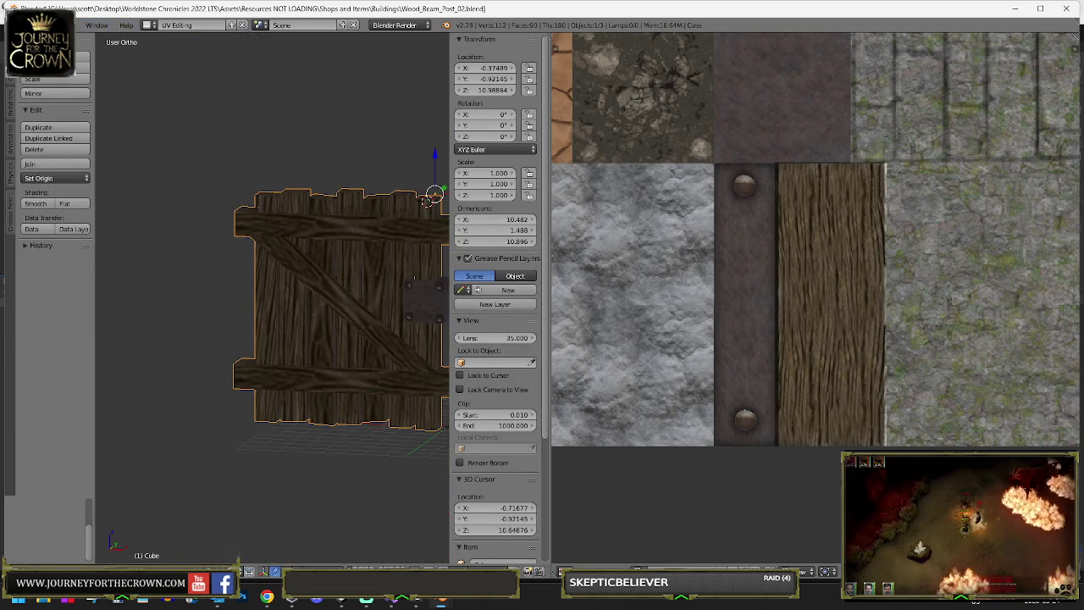
- Save the gate under the new name Wood_Beam_Door_01.blend by adding the _01 suffix
click(32, 25)
click(71, 124)
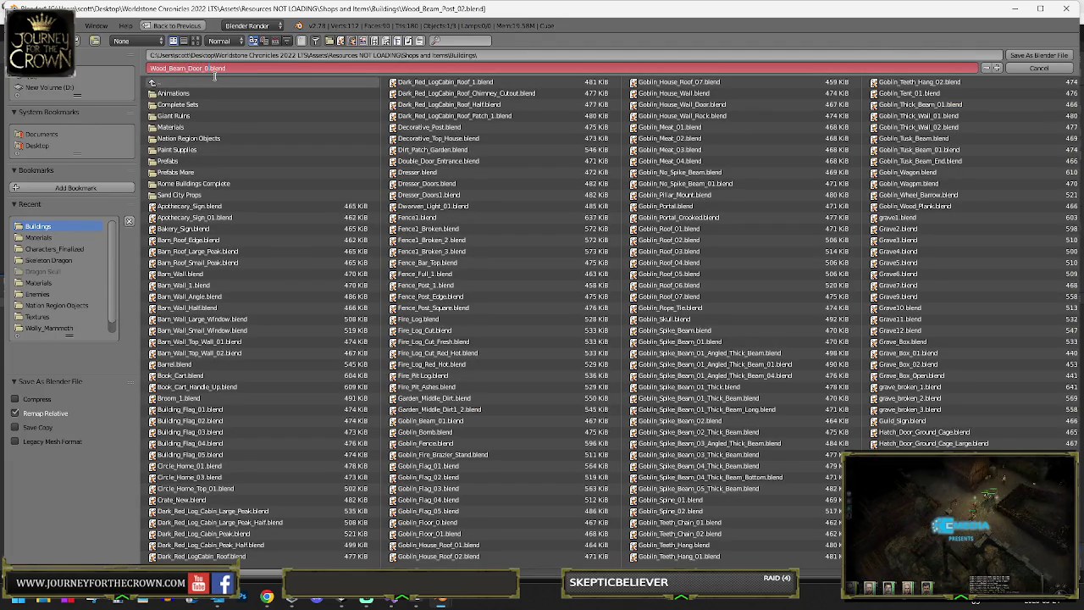
text(_01)
key(Return)
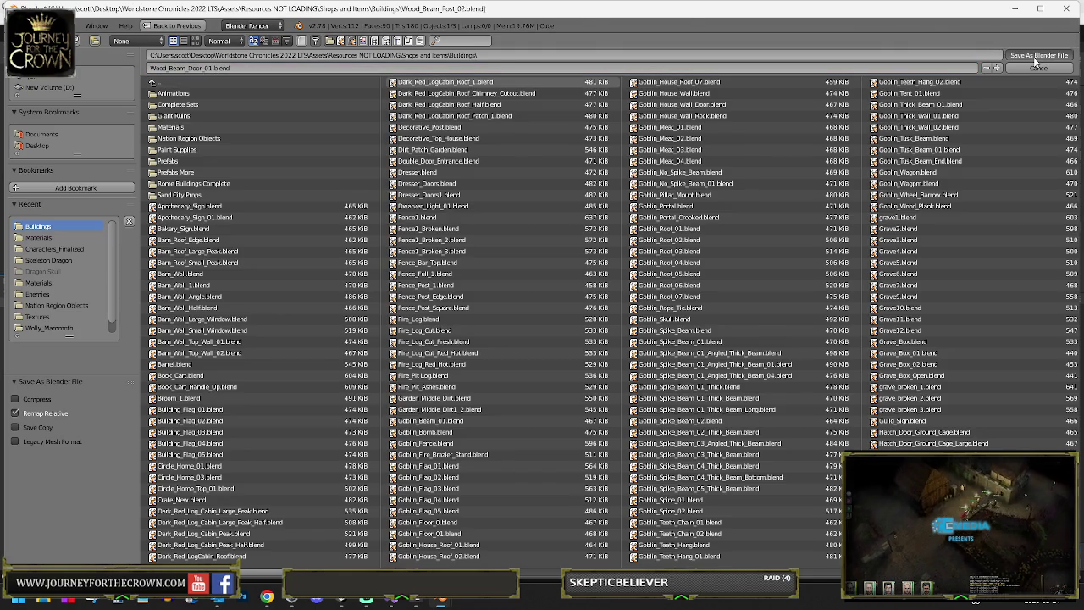
click(1033, 56)
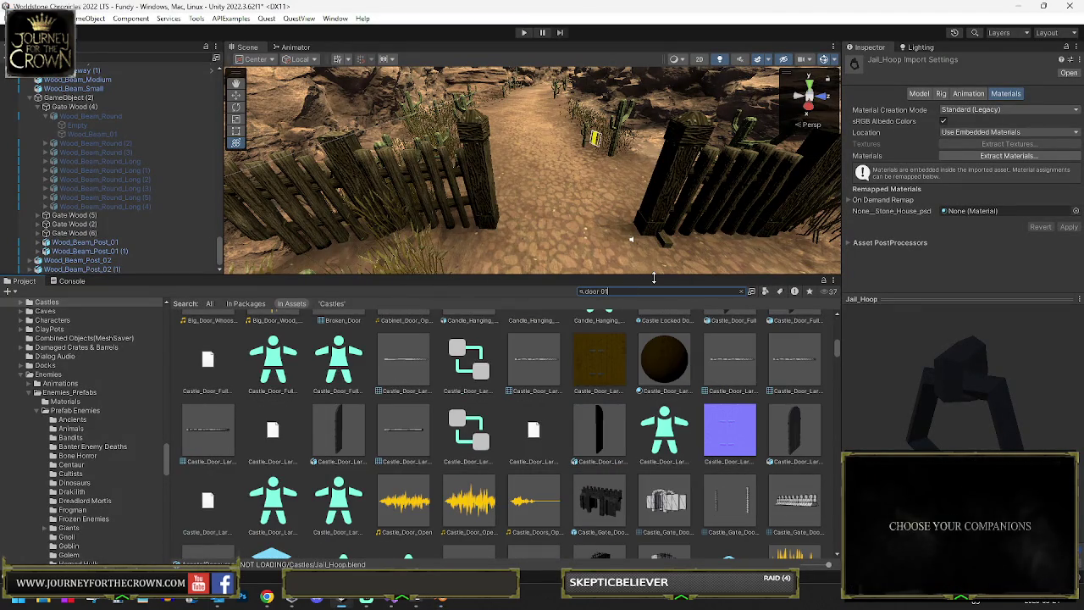
- Remap Wood_Beam_Door_01's material to Stone_House, apply it, and drag a door instance into the scene
scroll(694, 398, down, 10)
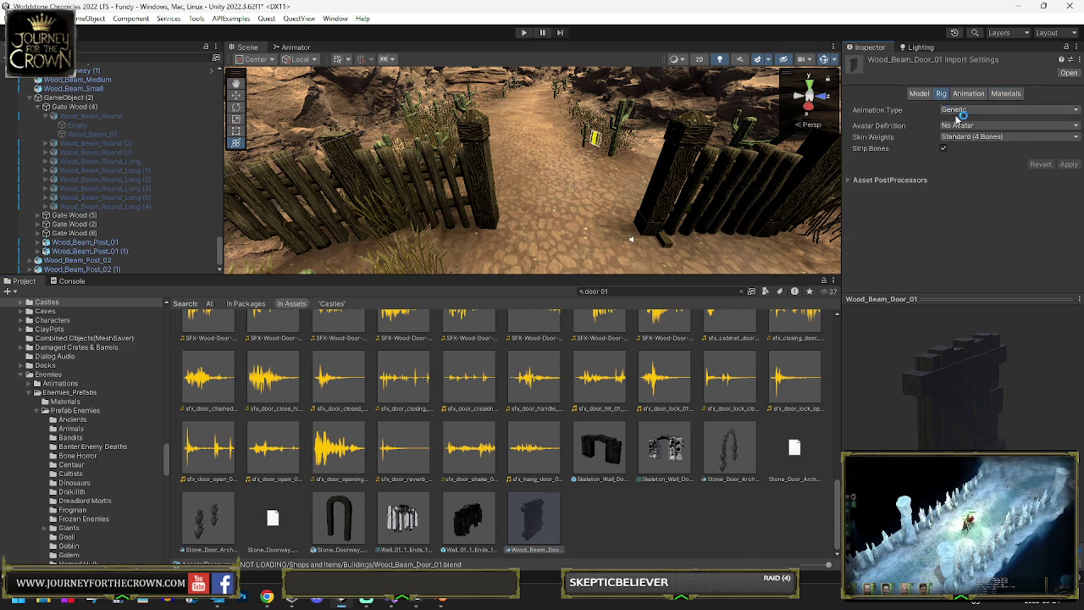
click(917, 94)
click(999, 94)
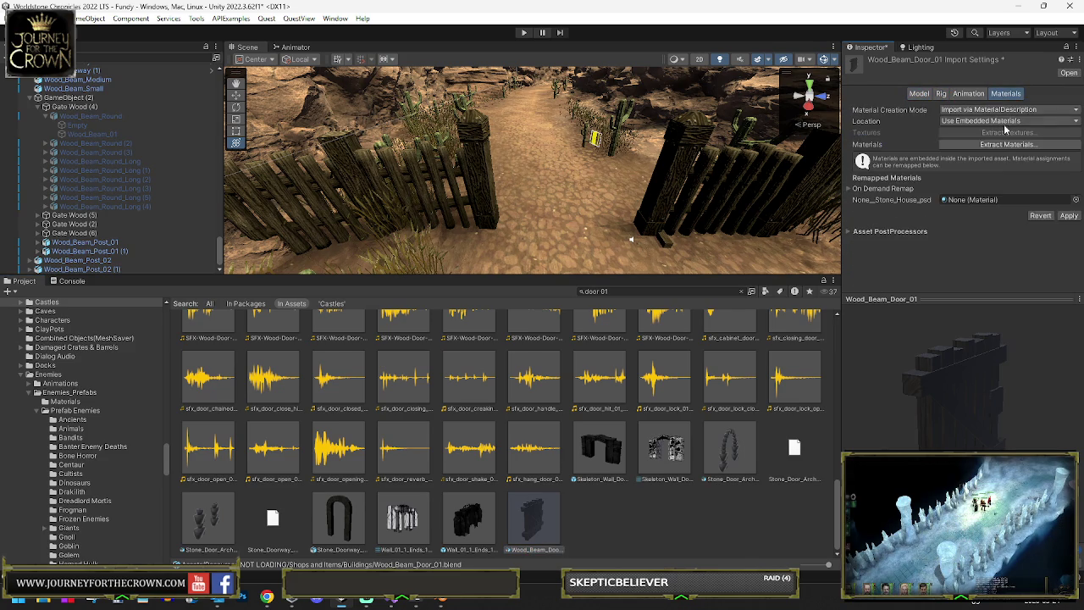
click(1075, 201)
text(ne house)
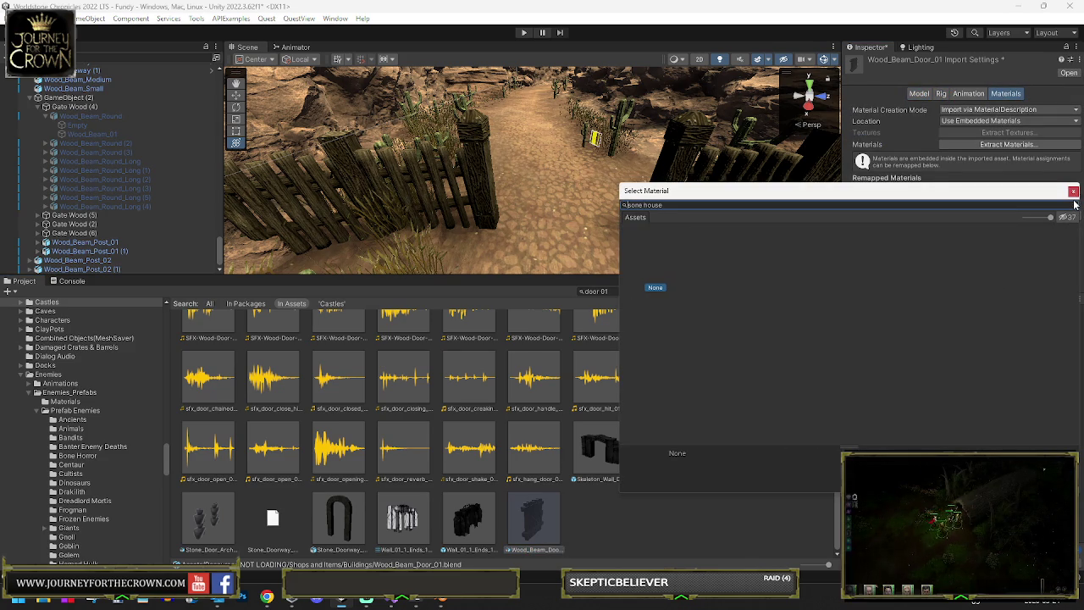
scroll(985, 333, down, 6)
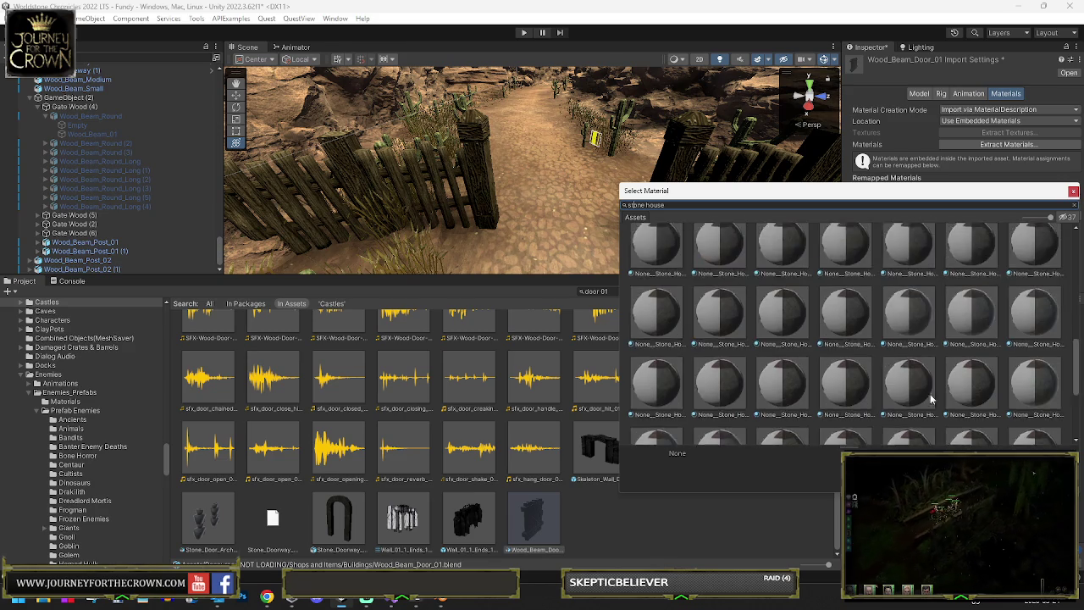
double_click(894, 329)
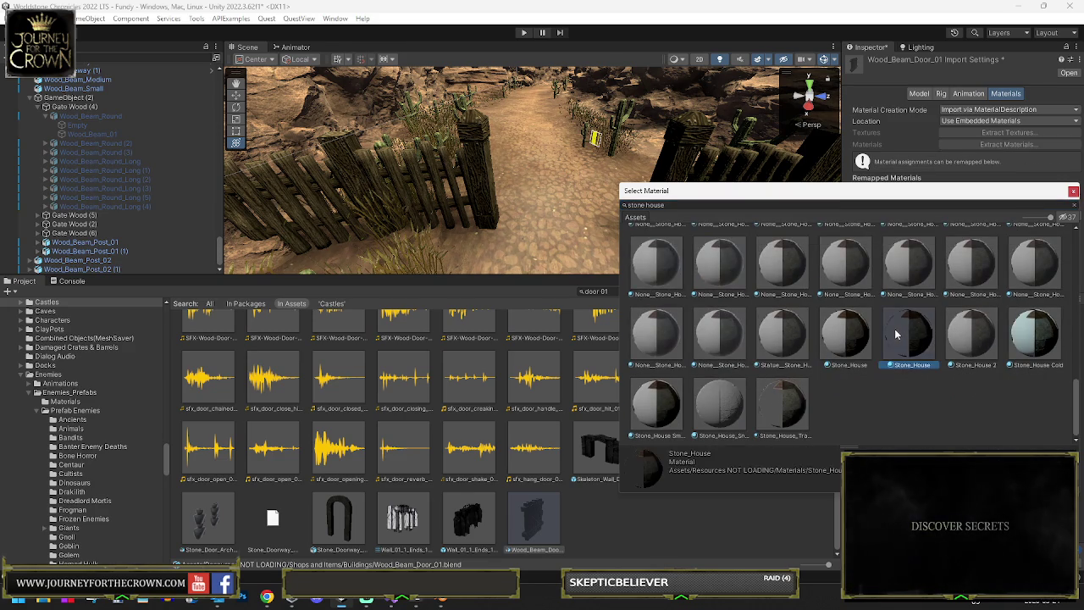
click(1063, 216)
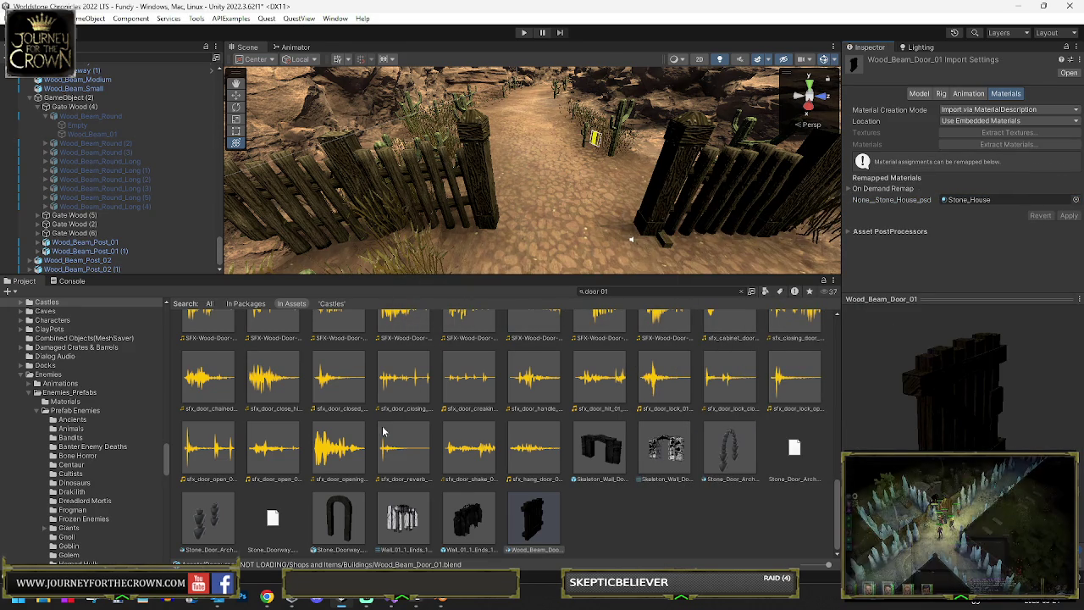
mouse_move(545, 522)
mouse_down()
mouse_move(567, 170)
mouse_move(551, 161)
mouse_move(566, 157)
mouse_move(406, 179)
mouse_move(254, 182)
mouse_up()
- Move and rotate the door into the fence gap at 1231.7, 35.39, 167.81, Y rotation 289.511
key(w)
mouse_move(508, 139)
mouse_down()
mouse_move(468, 193)
mouse_move(460, 129)
mouse_move(468, 194)
mouse_up()
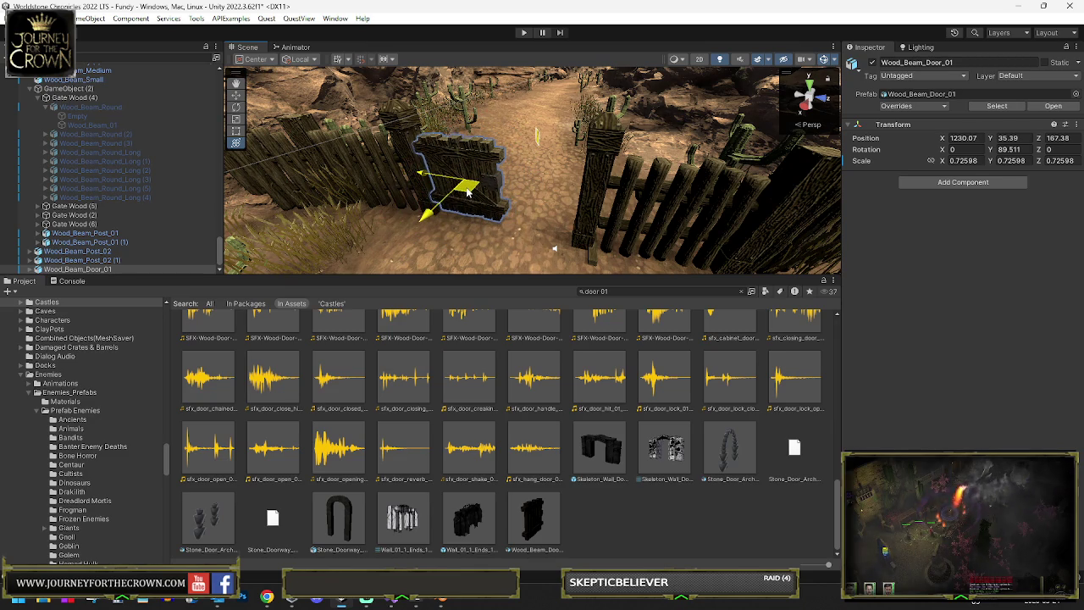
key(e)
mouse_move(546, 227)
mouse_down()
mouse_move(417, 232)
mouse_move(68, 195)
mouse_move(158, 141)
mouse_up()
key(w)
drag(535, 196, 548, 212)
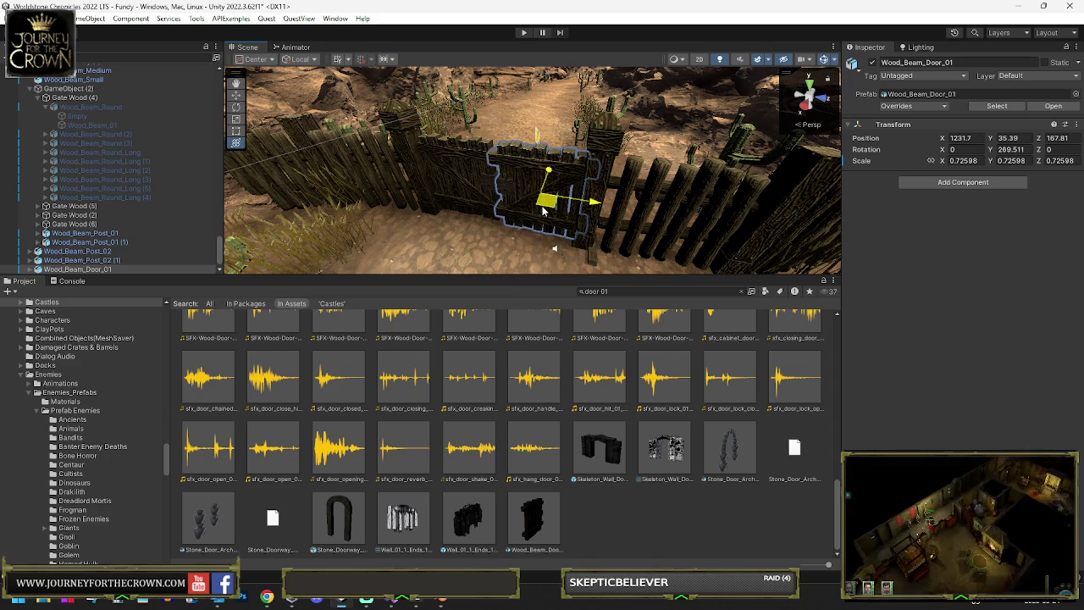
key(e)
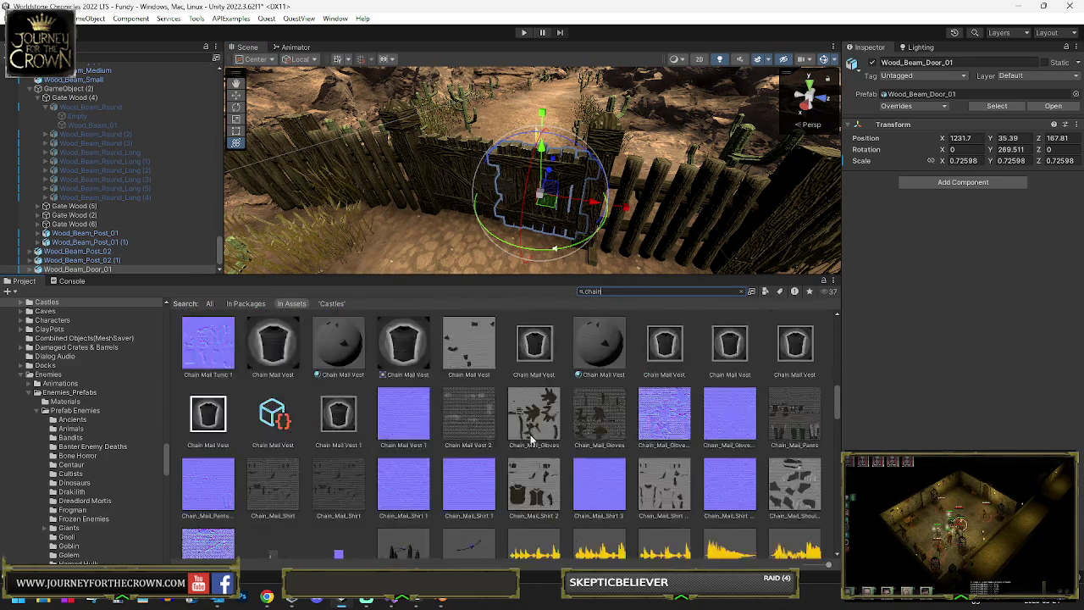
- Clear the Project search so the Castles folder shows again
scroll(531, 432, down, 15)
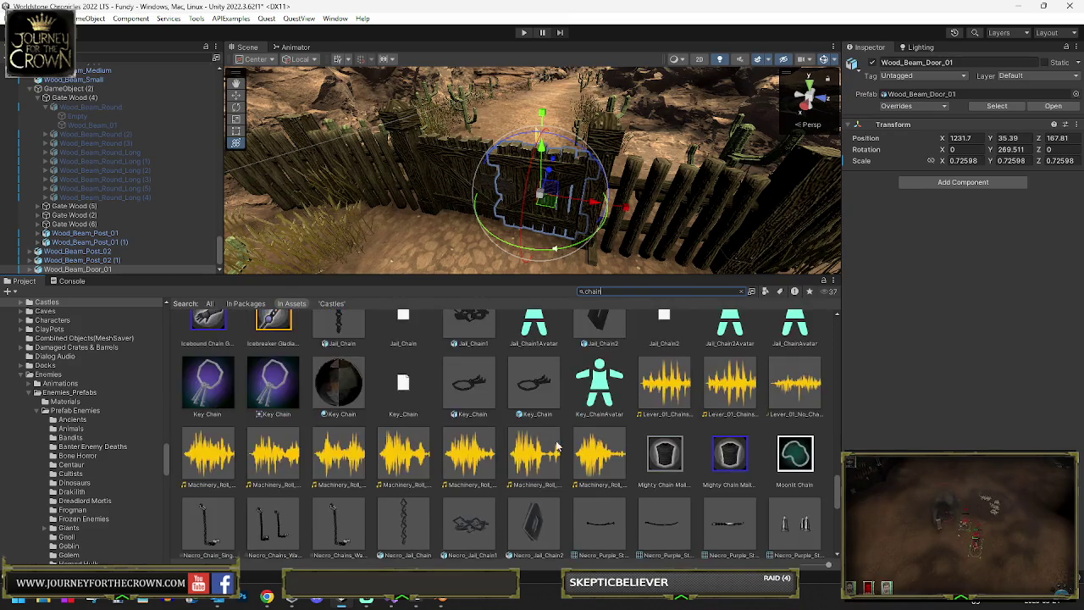
click(599, 326)
scroll(598, 356, up, 2)
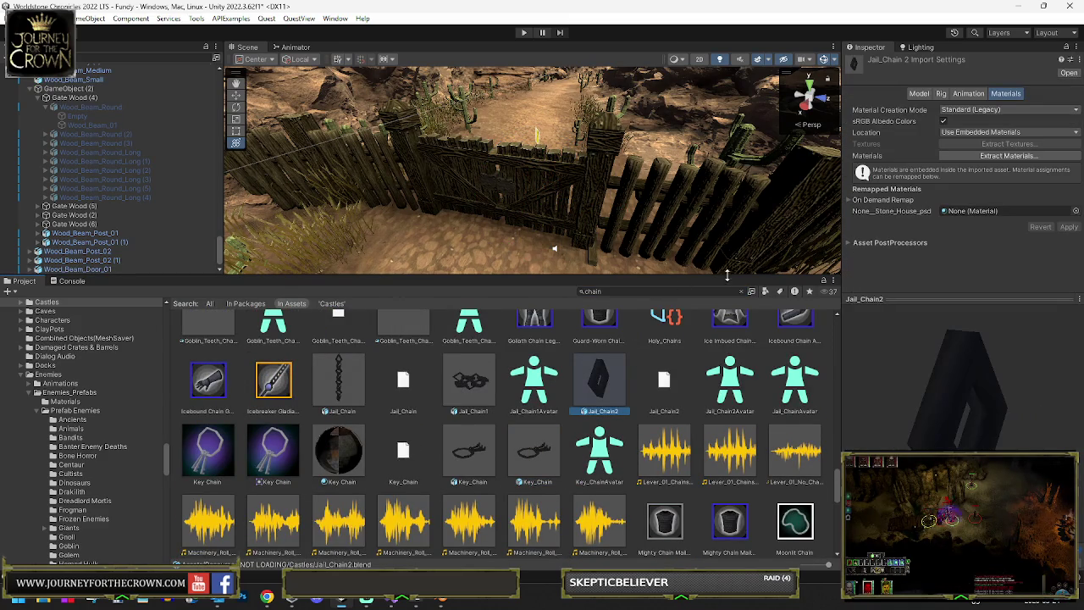
click(741, 295)
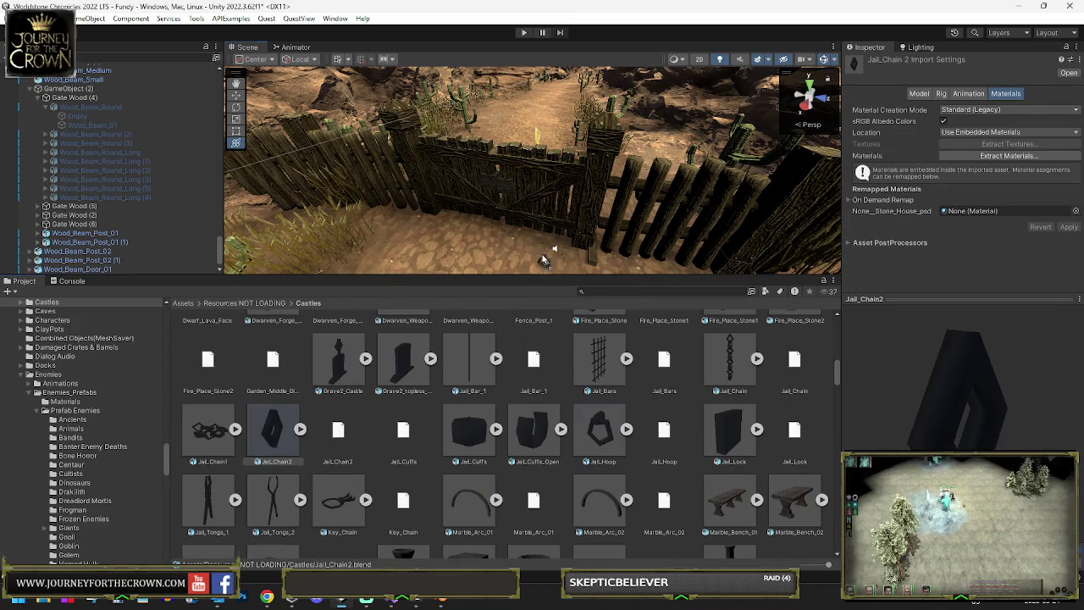
- Select and frame the Jail_Hoop object in the scene, then open its model in Blender
click(485, 244)
key(f)
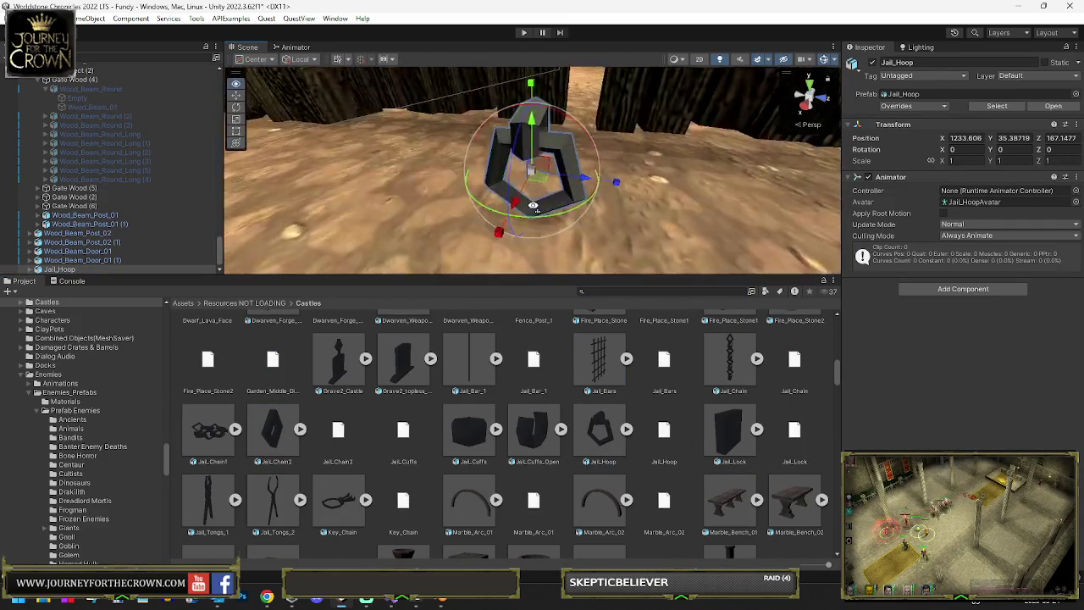
drag(546, 184, 537, 254)
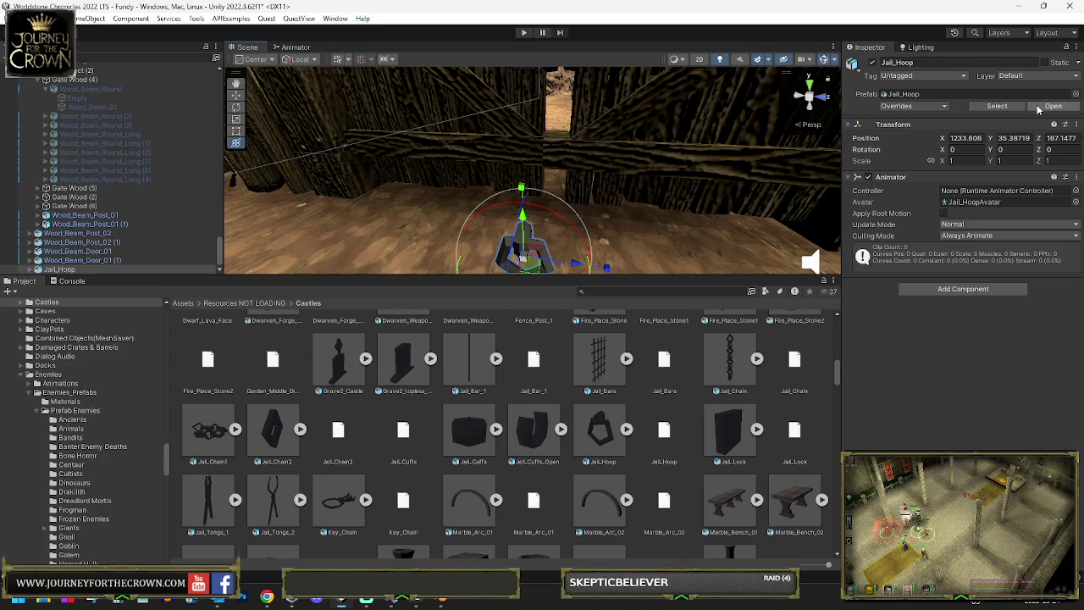
click(1043, 107)
- Shift the hoop's UV island down the Stone_House texture in Edit Mode, then return to Object Mode
scroll(339, 296, down, 3)
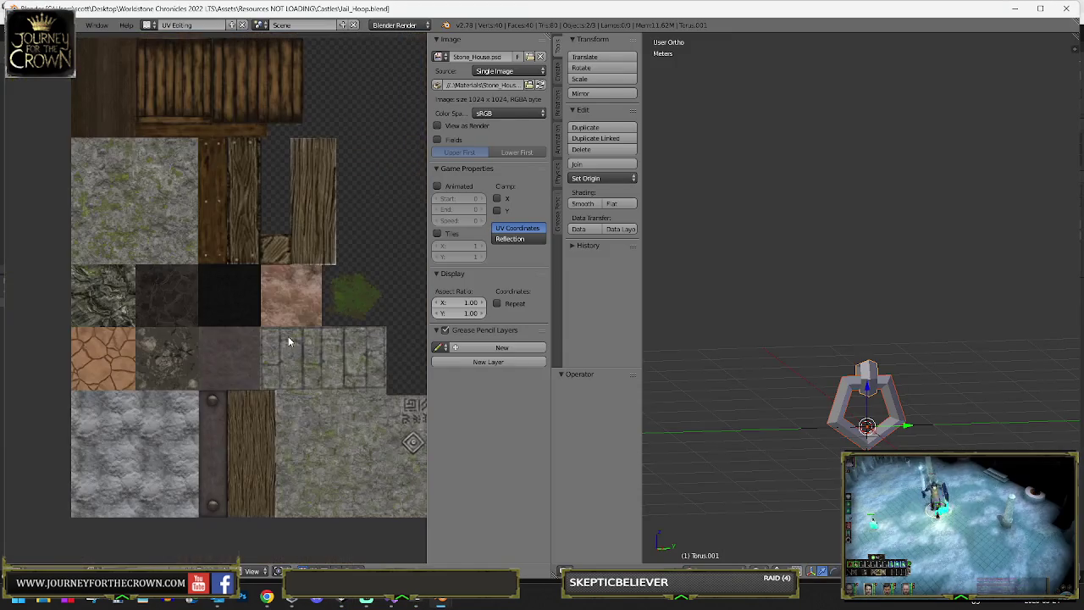
key(Tab)
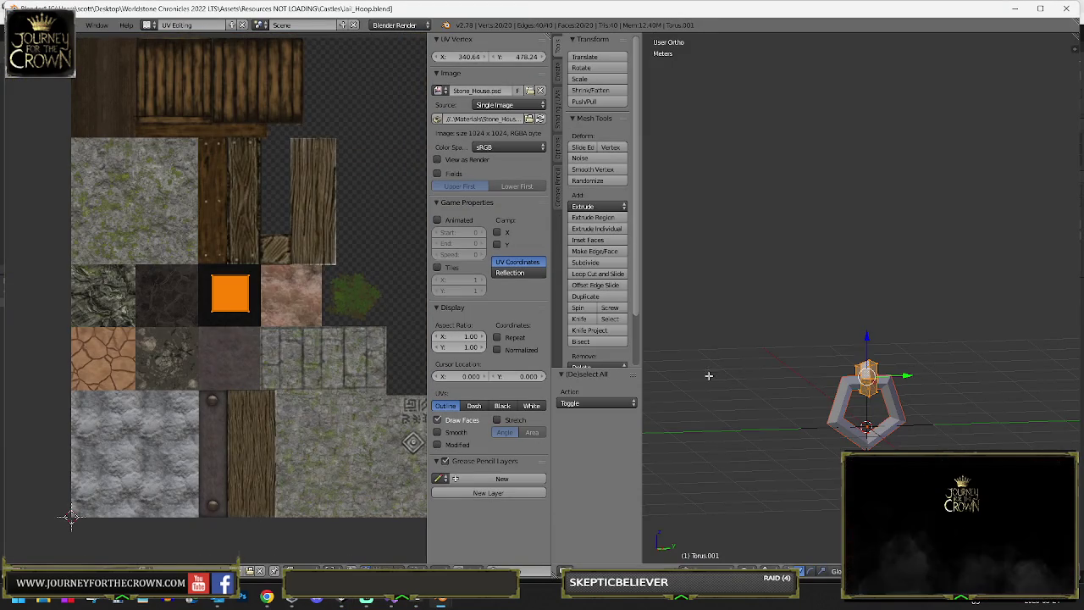
key(g)
key(Tab)
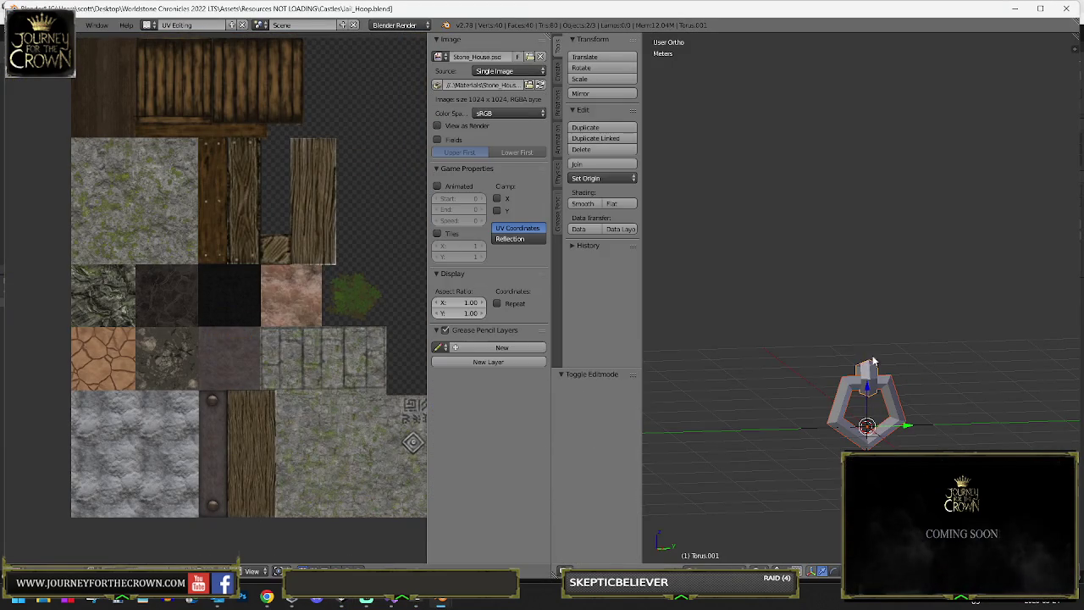
key(Tab)
key(a)
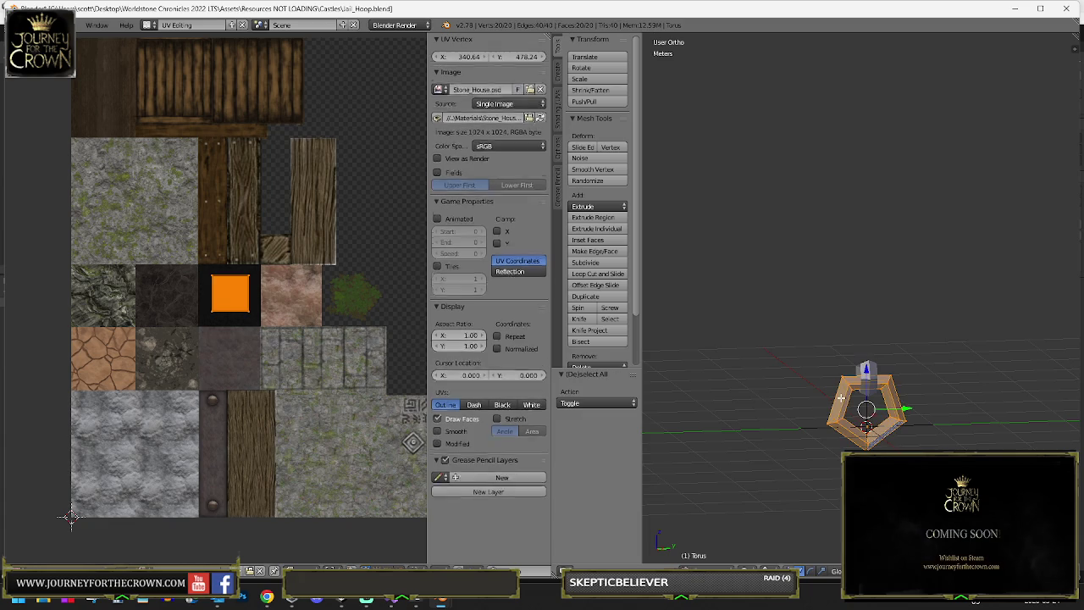
key(Tab)
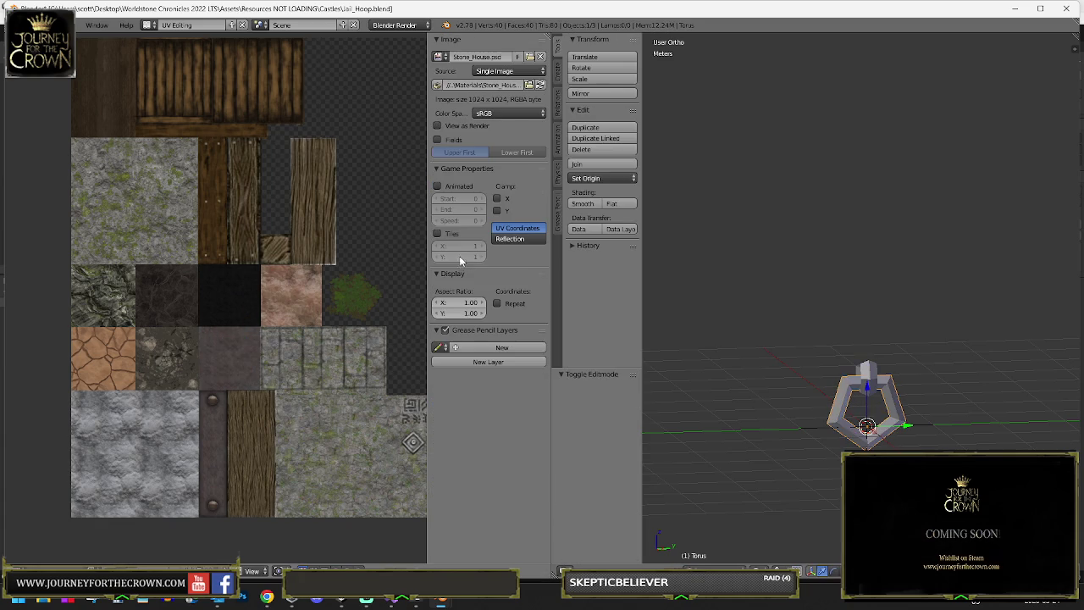
- Start a Save As of Jail_Hoop.blend and edit its file name
click(40, 25)
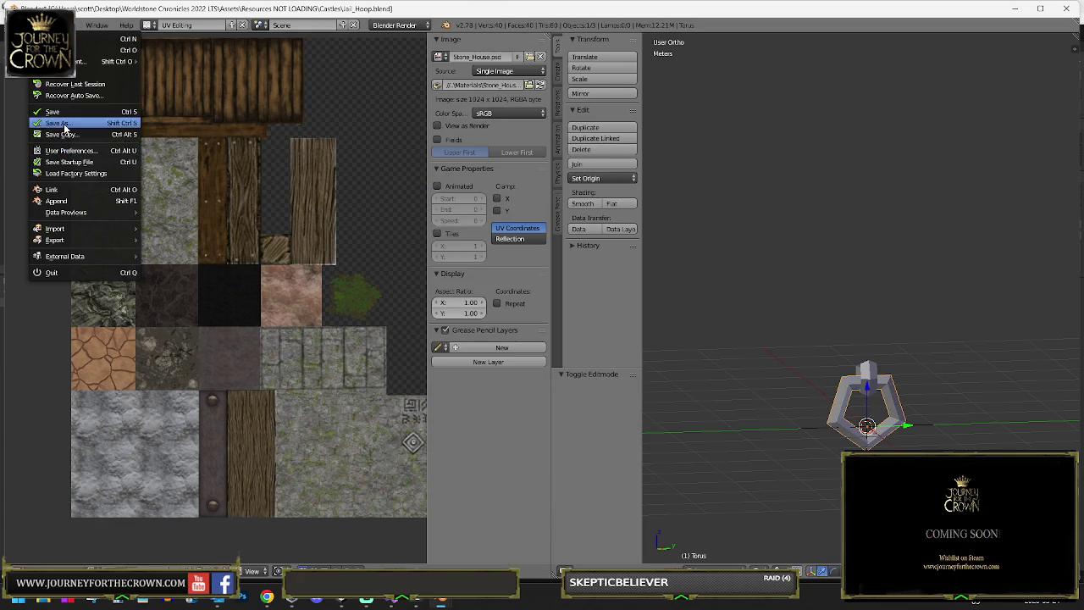
click(64, 125)
click(173, 68)
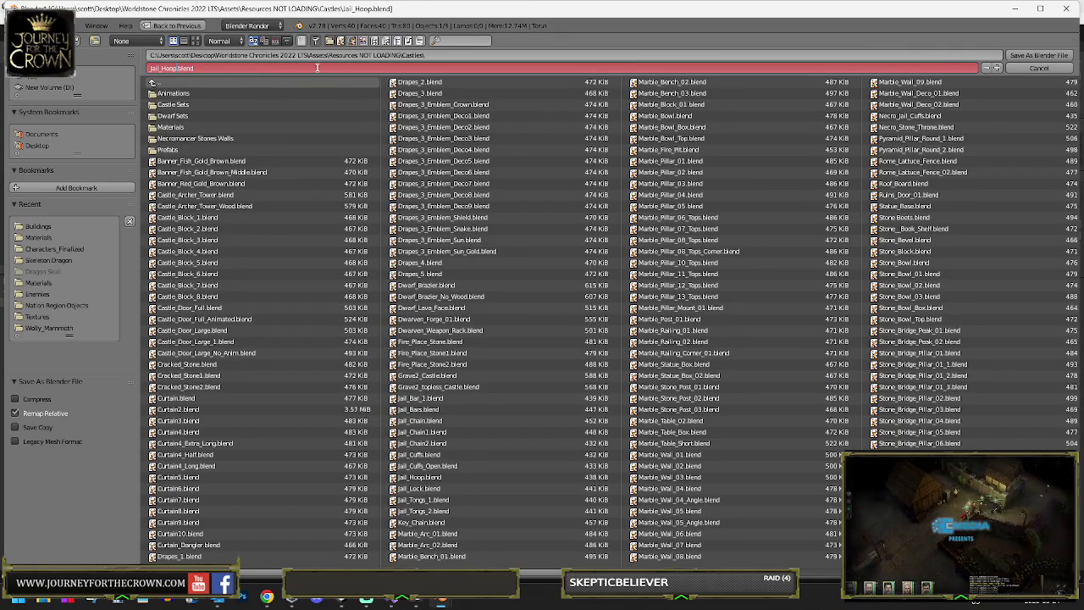
- Append _light to the file name, then cancel the save
key(Right)
text(_light)
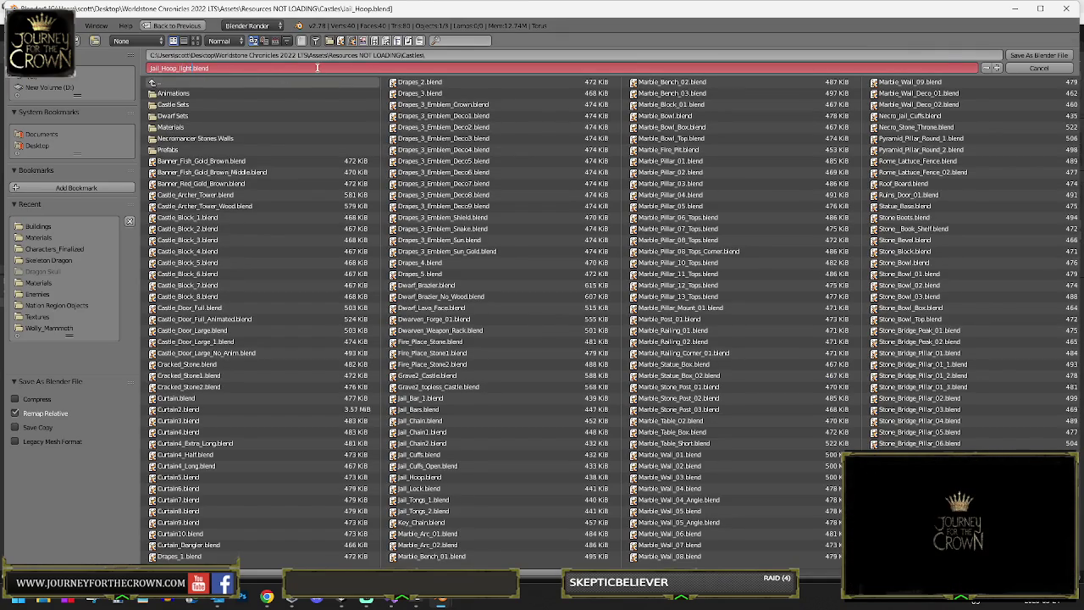
click(1029, 69)
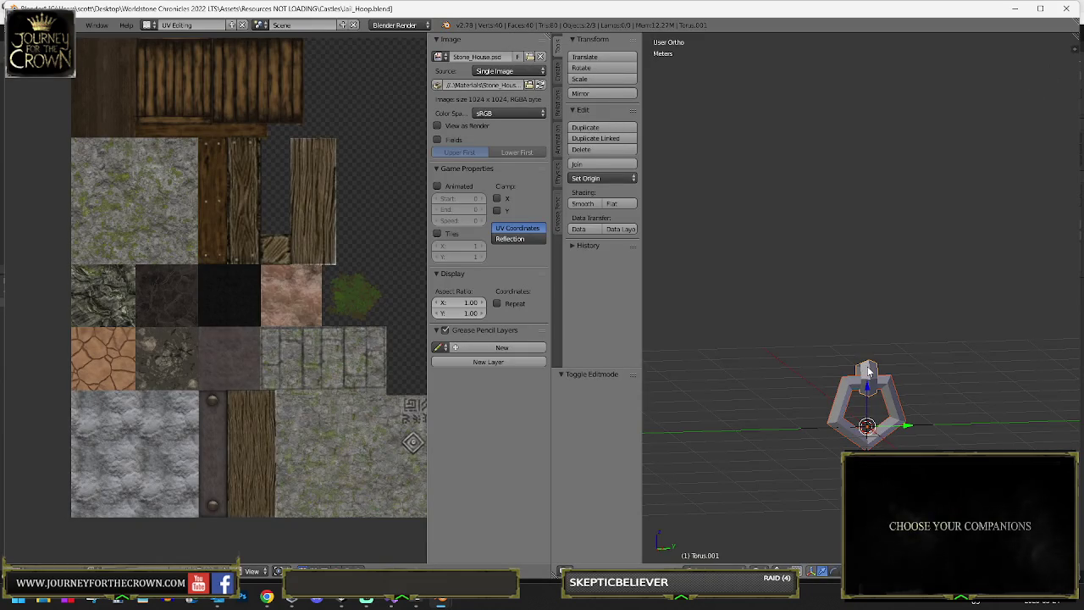
- Copy the hoop objects to the buffer and switch to the Wood_Beam_Door_01 Blender window
key(ctrl+c)
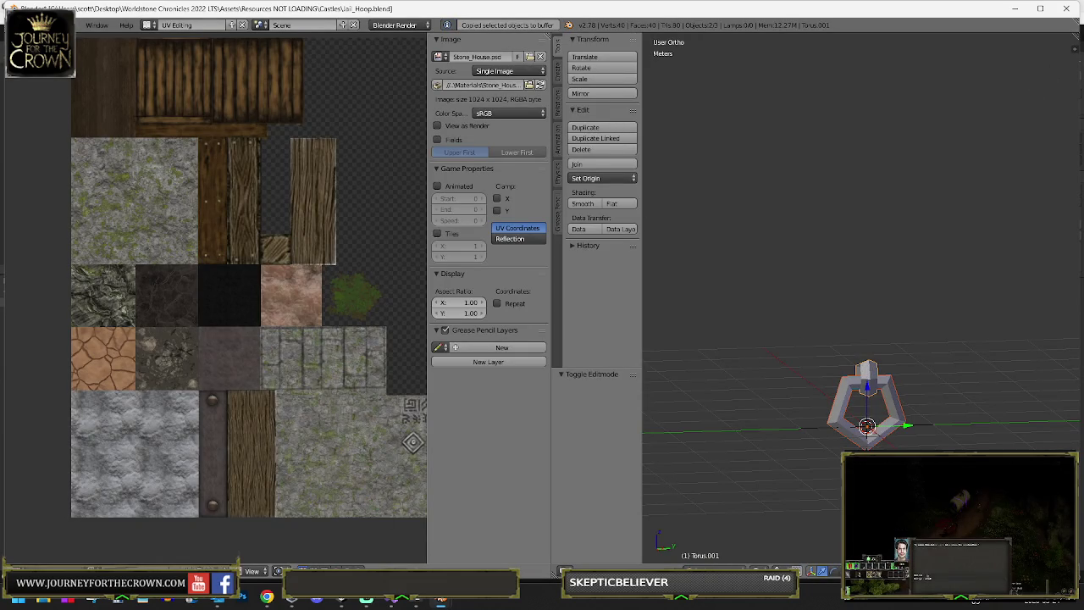
mouse_move(441, 599)
mouse_move(345, 546)
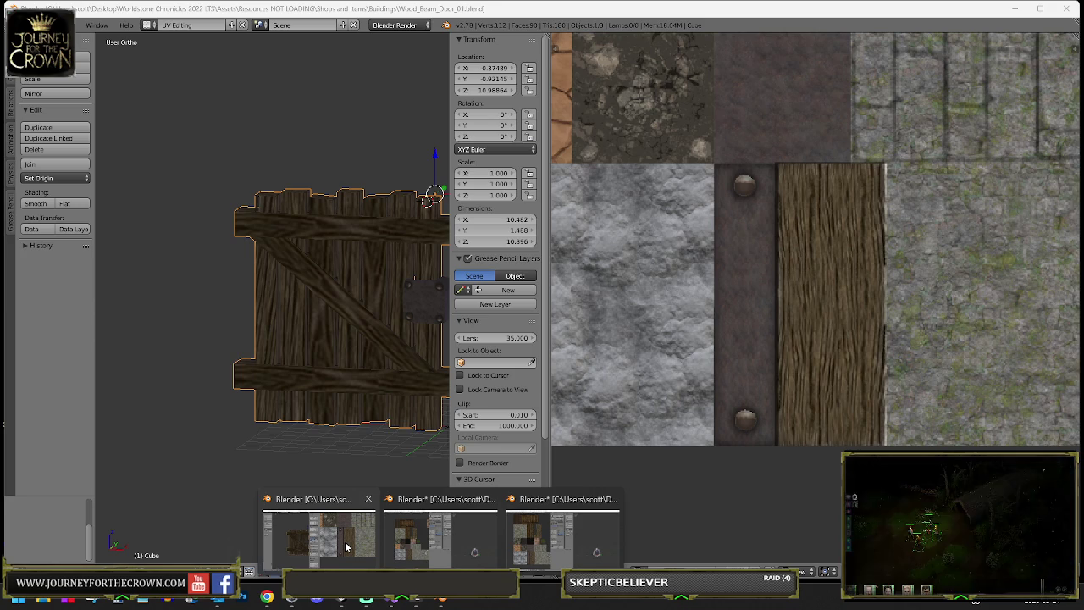
click(346, 546)
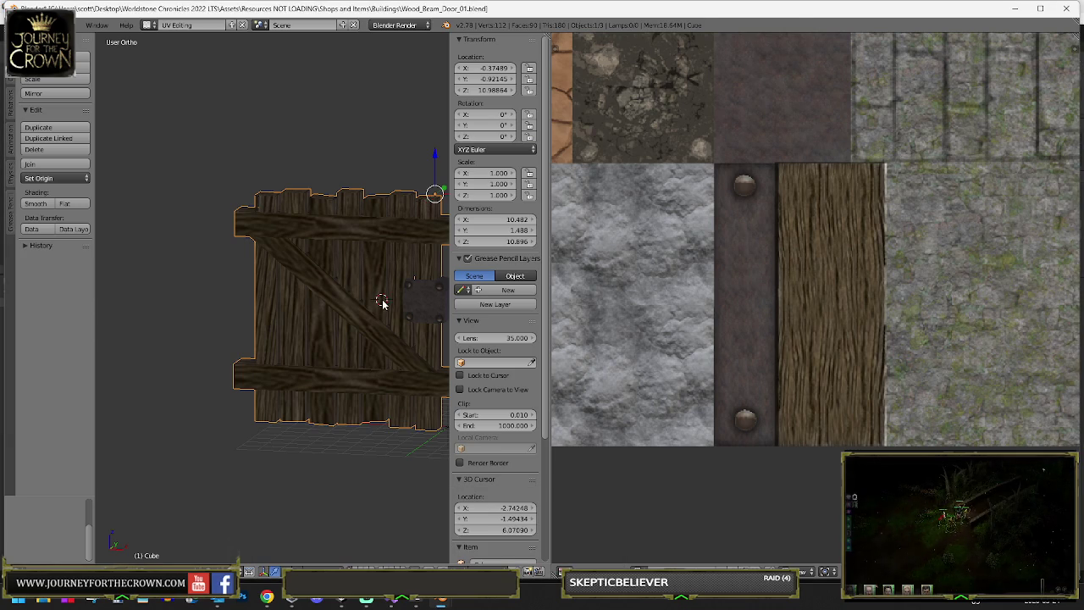
key(ctrl+v)
scroll(390, 330, down, 4)
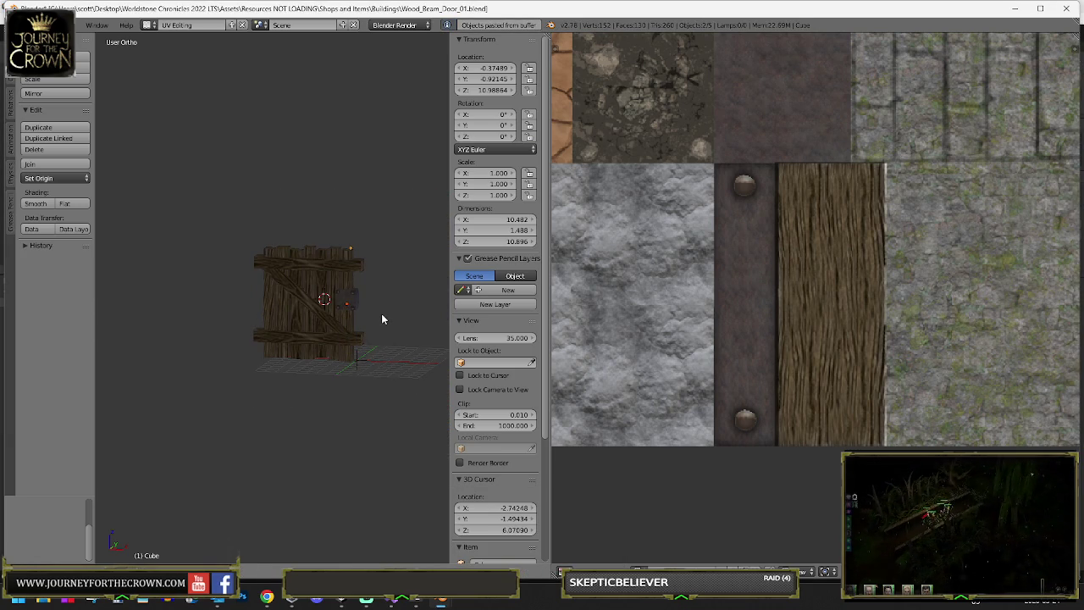
scroll(387, 317, up, 4)
mouse_move(386, 317)
mouse_down()
mouse_move(293, 324)
mouse_move(254, 345)
mouse_up()
scroll(254, 345, up, 4)
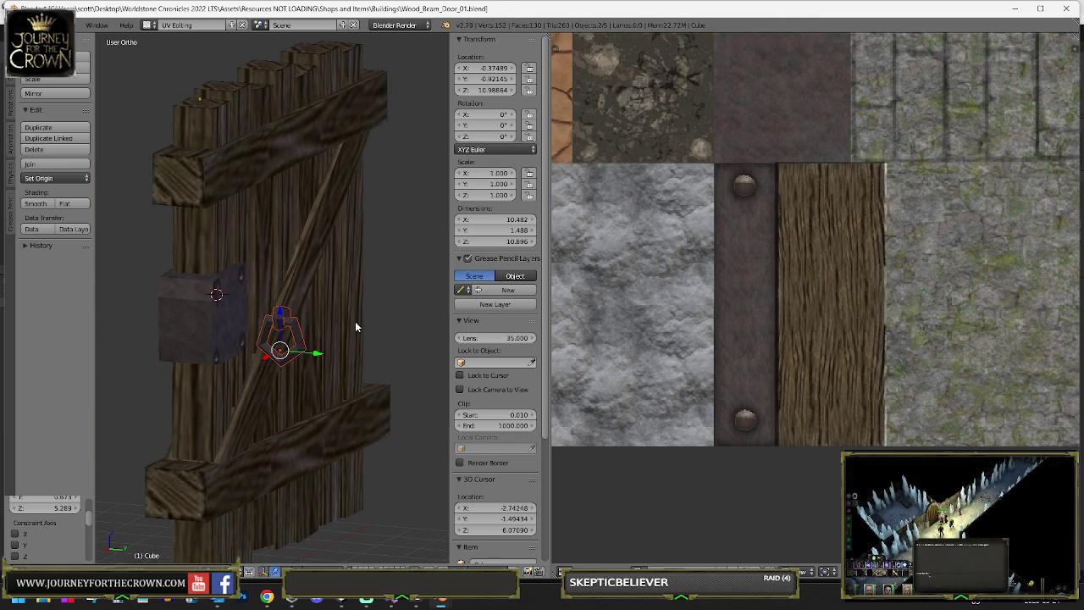
key(g)
key(z)
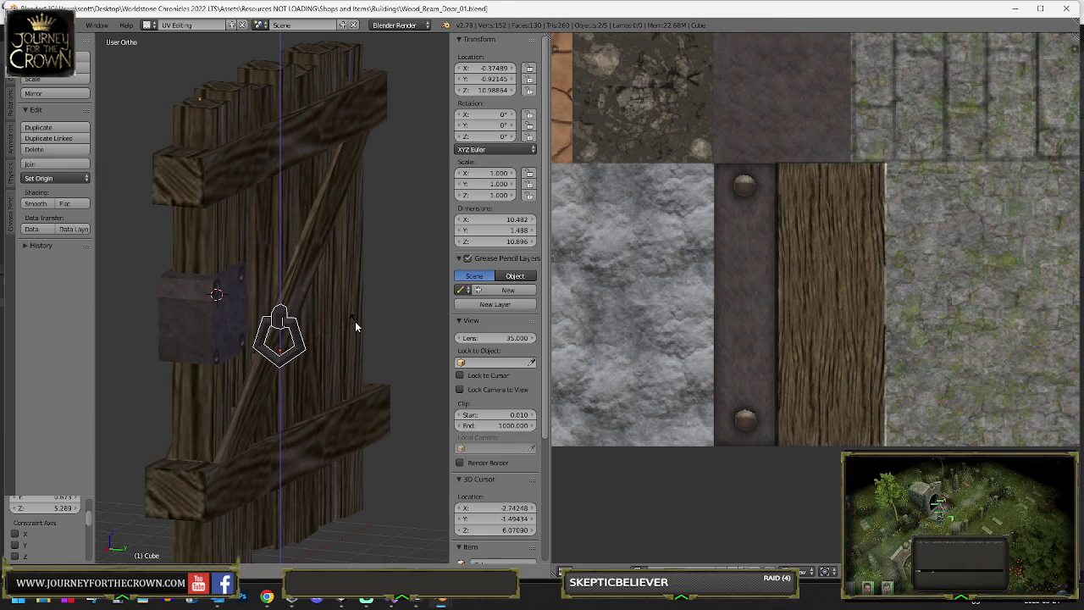
click(355, 321)
mouse_move(355, 320)
mouse_down()
mouse_move(288, 338)
mouse_move(299, 352)
mouse_up()
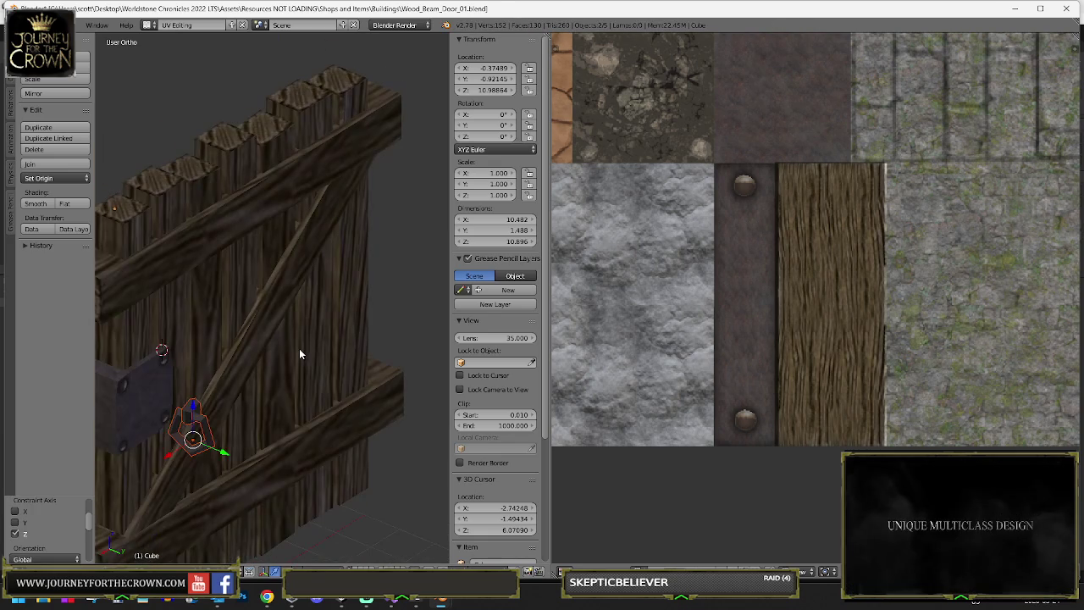
key(g)
key(z)
click(303, 353)
key(r)
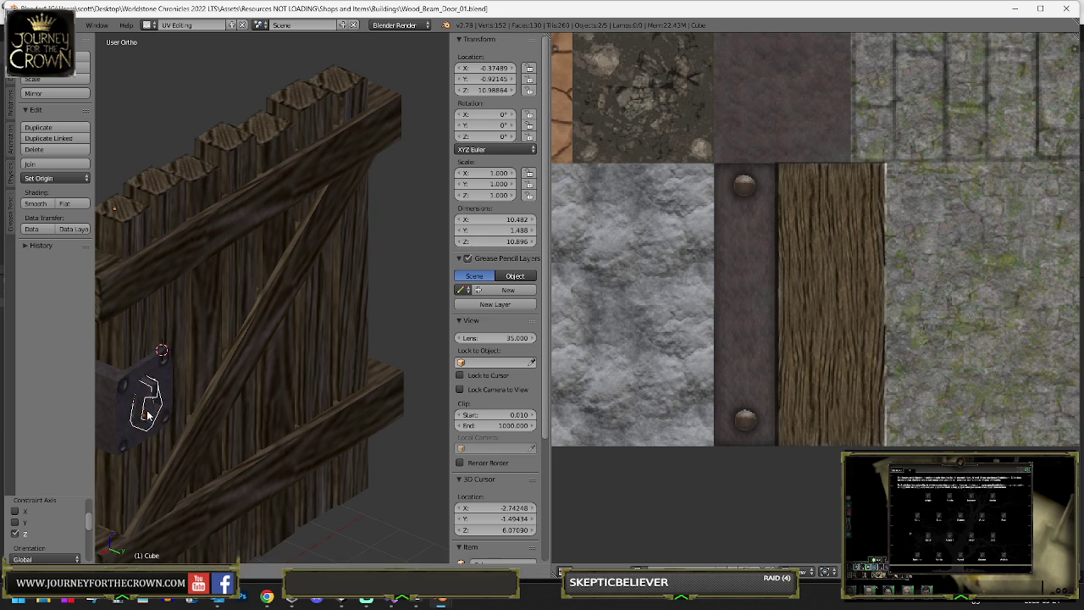
click(147, 415)
drag(147, 415, 284, 368)
scroll(271, 364, up, 2)
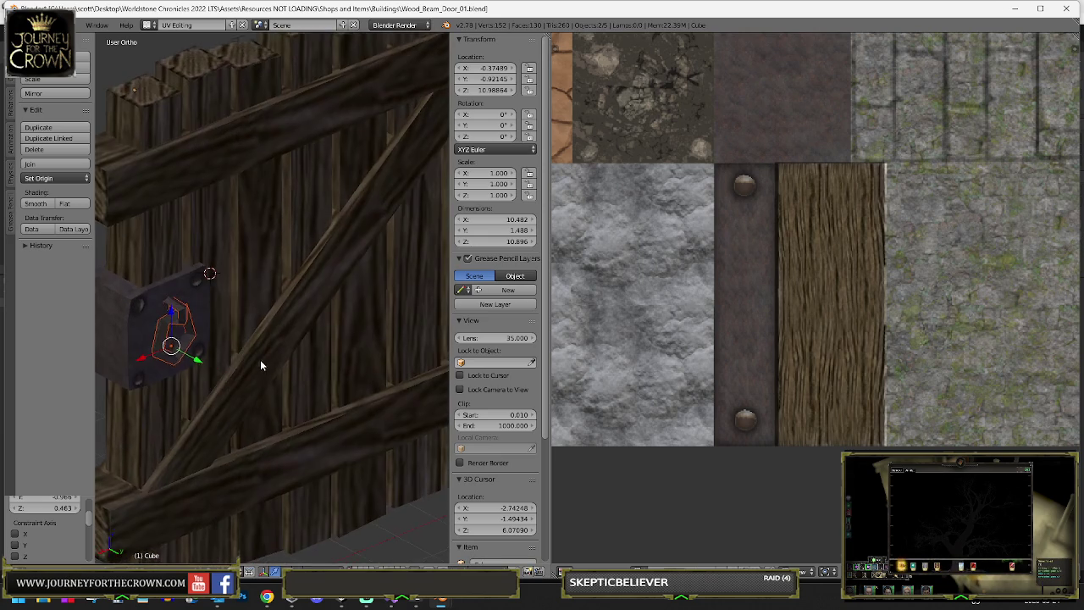
key(KP_1)
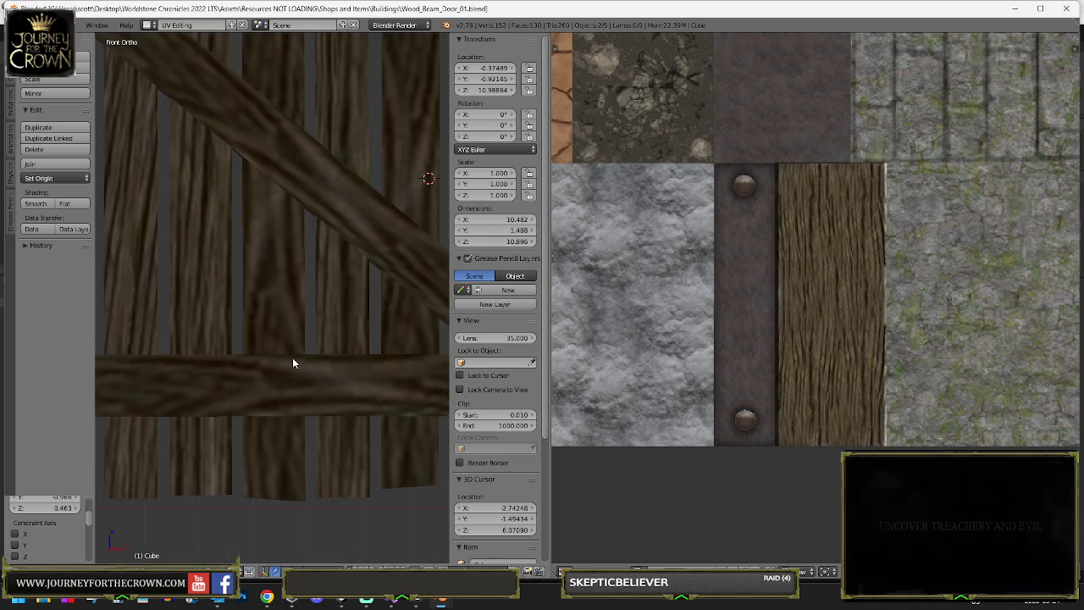
key(ctrl+KP_1)
scroll(281, 301, down, 3)
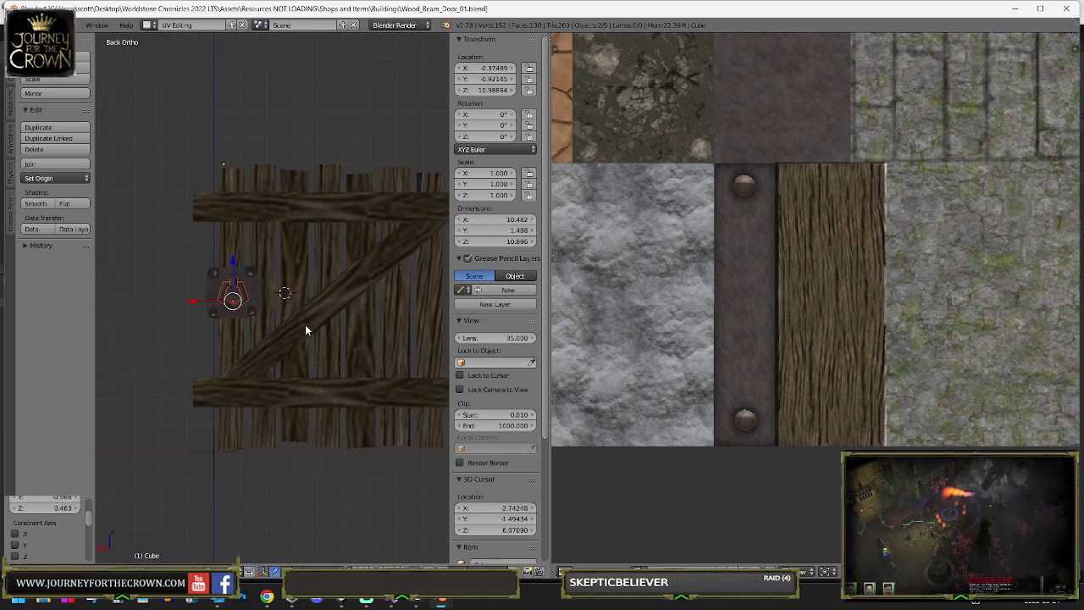
scroll(300, 314, up, 4)
drag(277, 375, 269, 381)
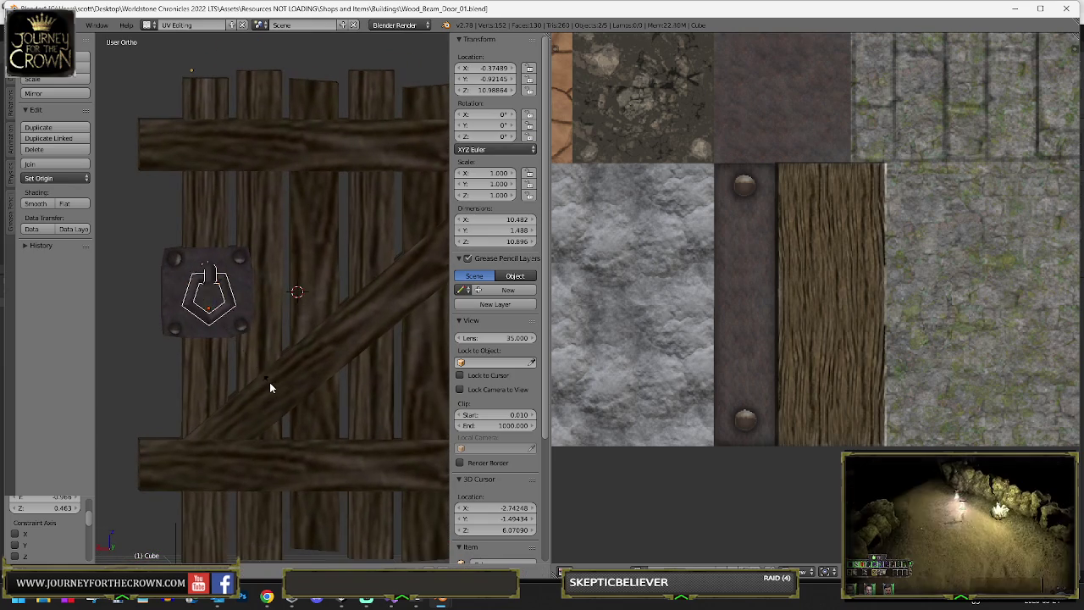
mouse_move(304, 416)
mouse_down()
mouse_move(315, 367)
mouse_move(411, 347)
mouse_up()
- Place the duplicated handle plate on the door's far face, sliding it along the door's thickness
click(412, 347)
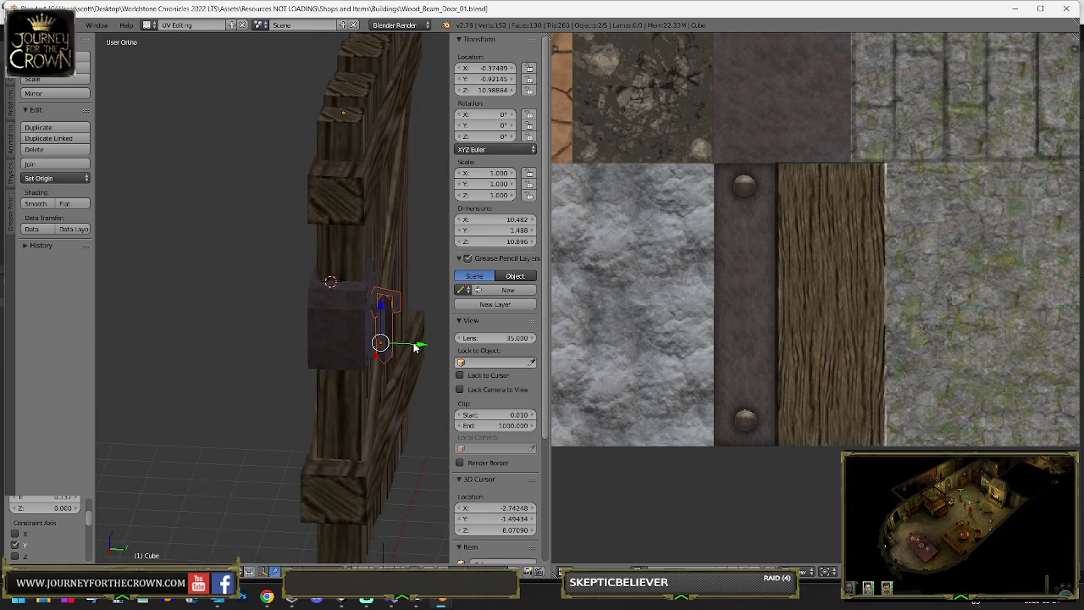
click(378, 346)
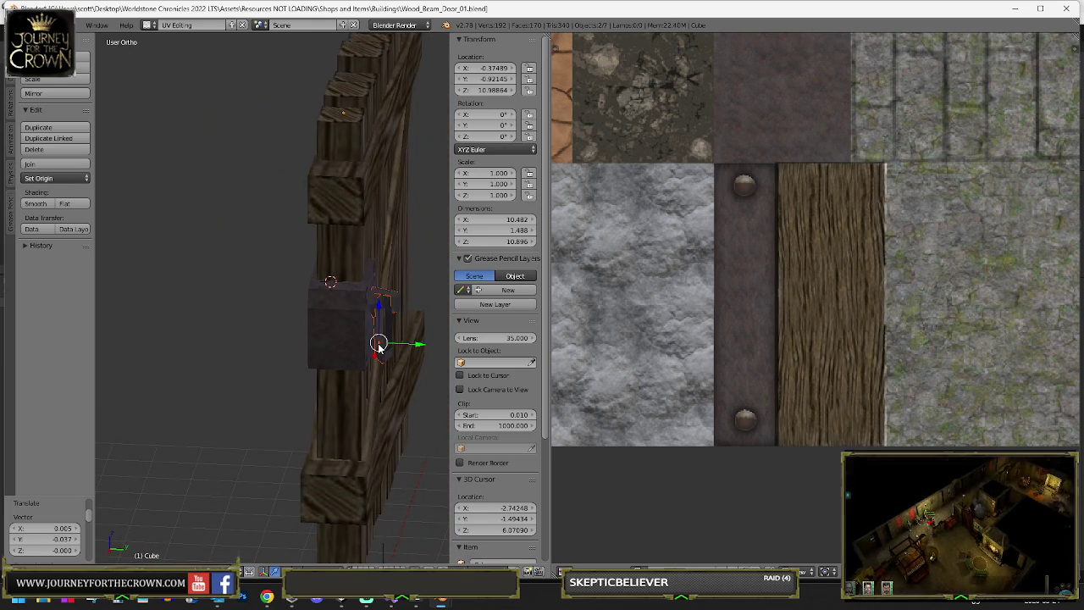
click(313, 346)
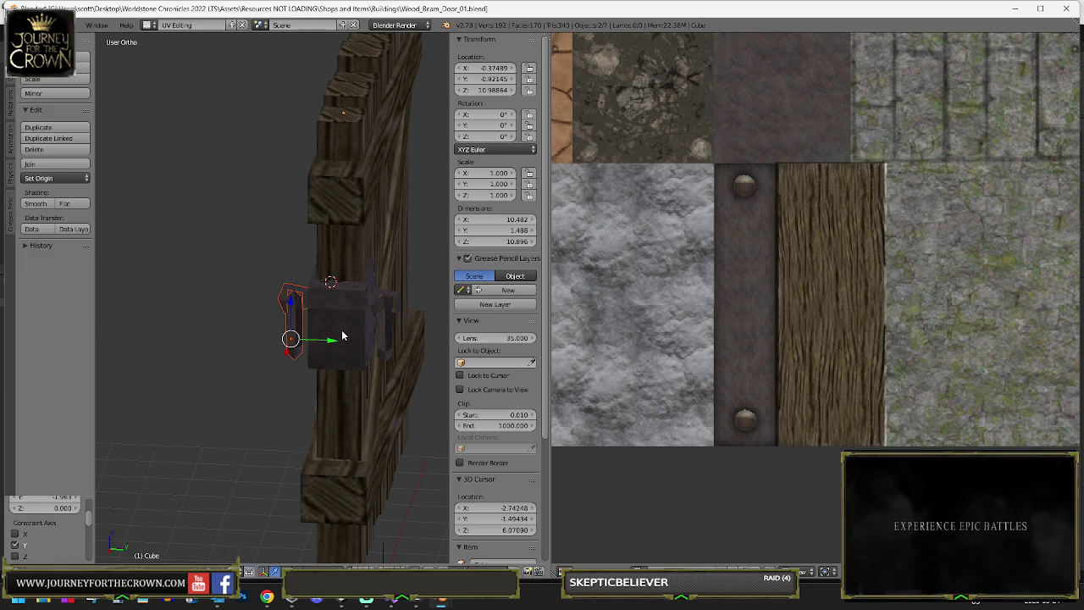
click(342, 337)
drag(320, 338, 332, 344)
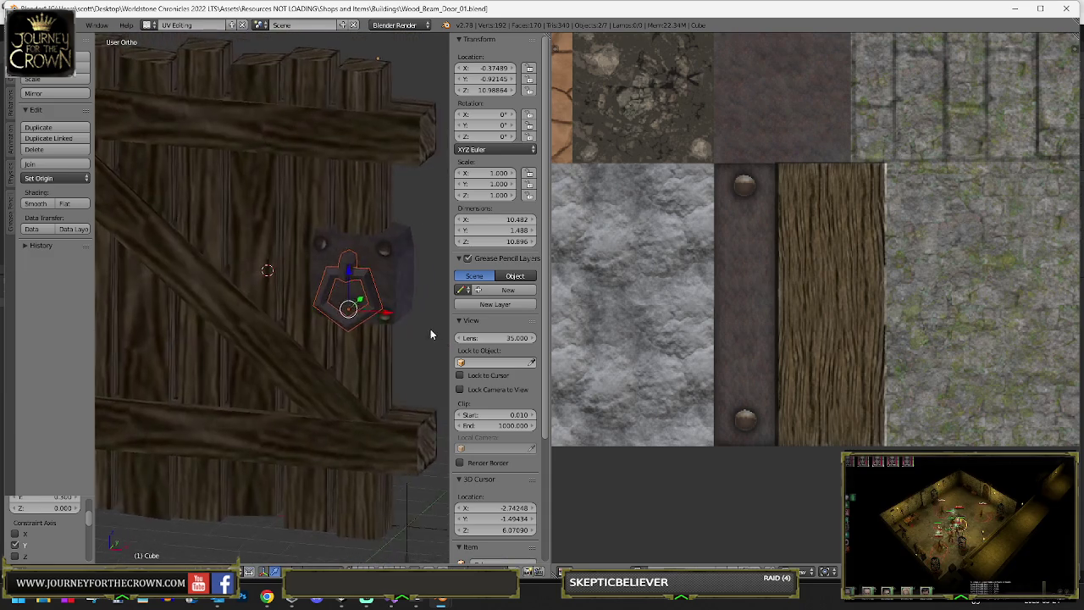
scroll(322, 294, down, 4)
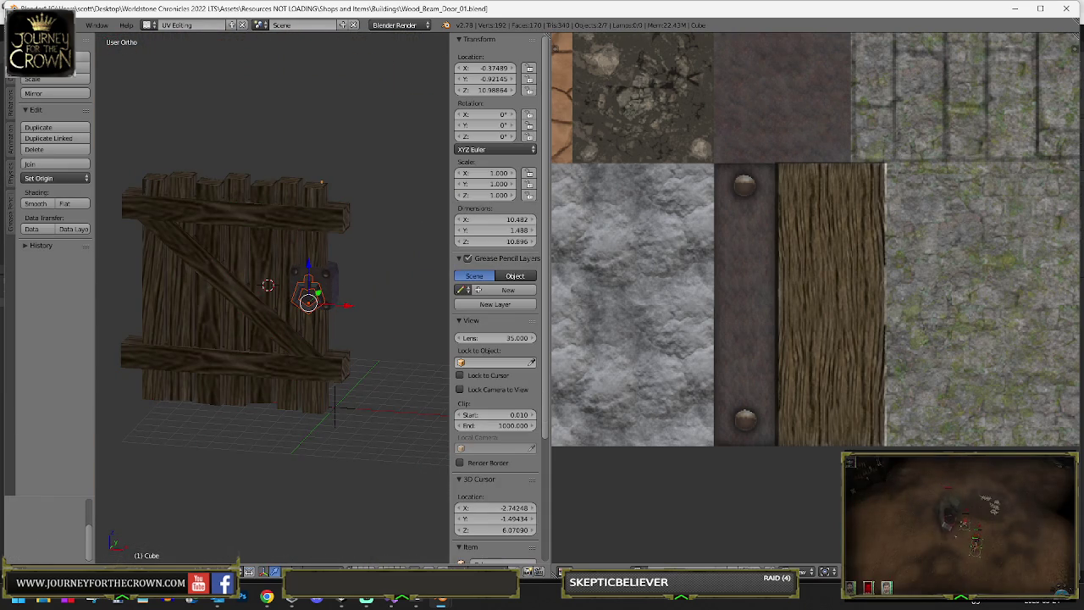
- Save the door file and switch back to Unity
click(38, 25)
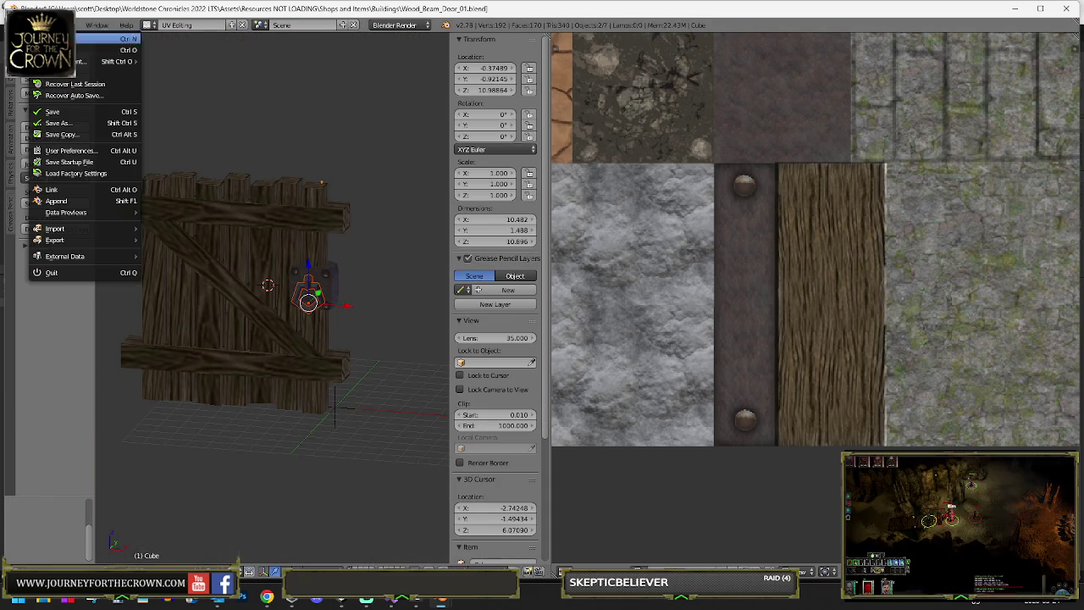
click(62, 114)
key(alt+Tab)
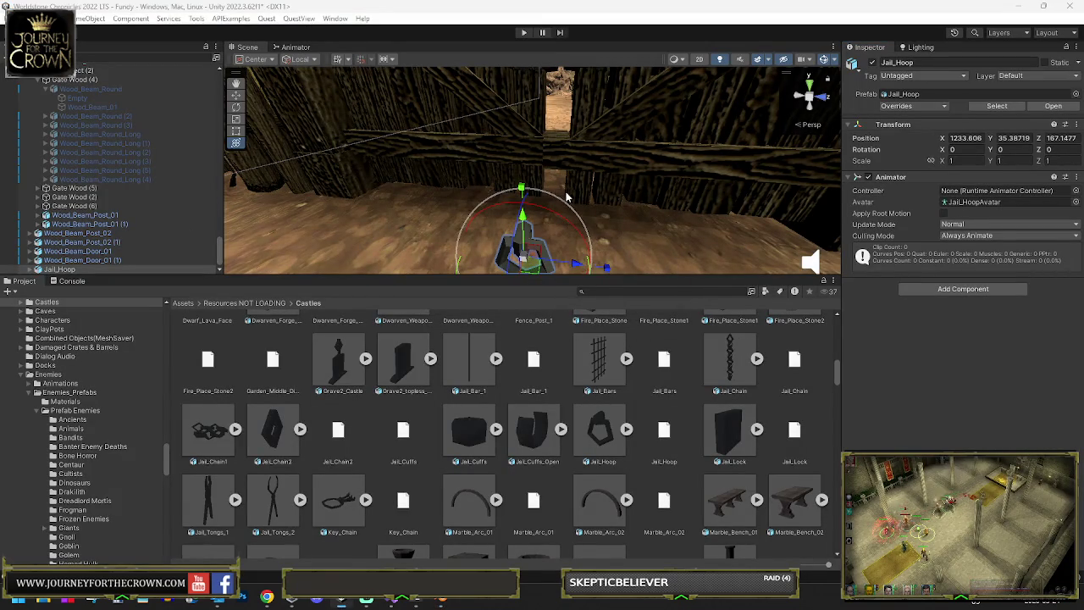
- Select Wood_Beam_Post_02 and both door pieces and parent them under GameObject (2)
mouse_move(567, 196)
mouse_down()
mouse_move(564, 175)
mouse_move(389, 161)
mouse_up()
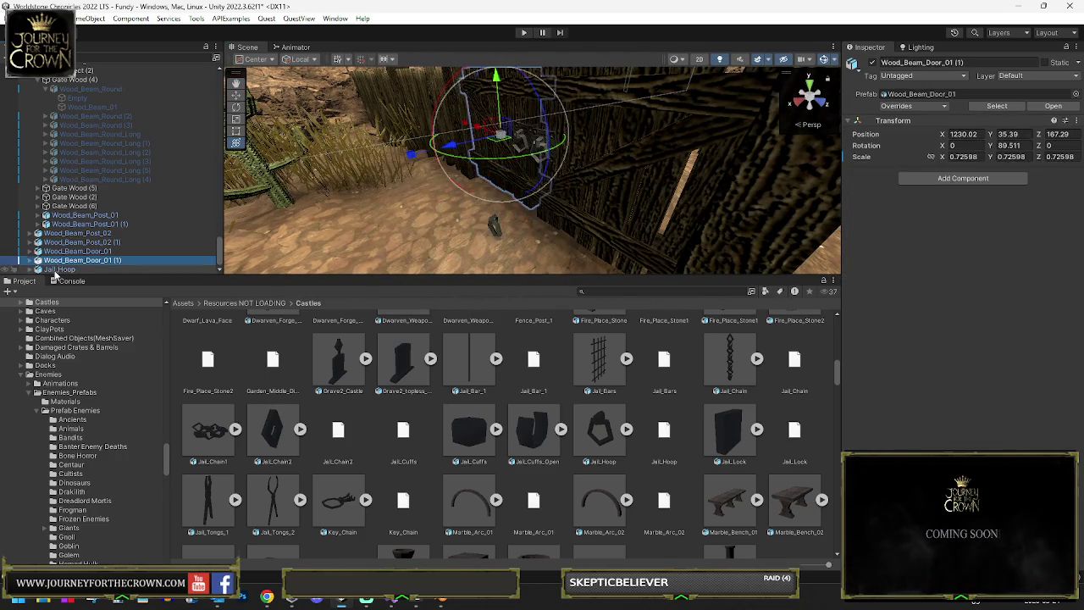
click(356, 190)
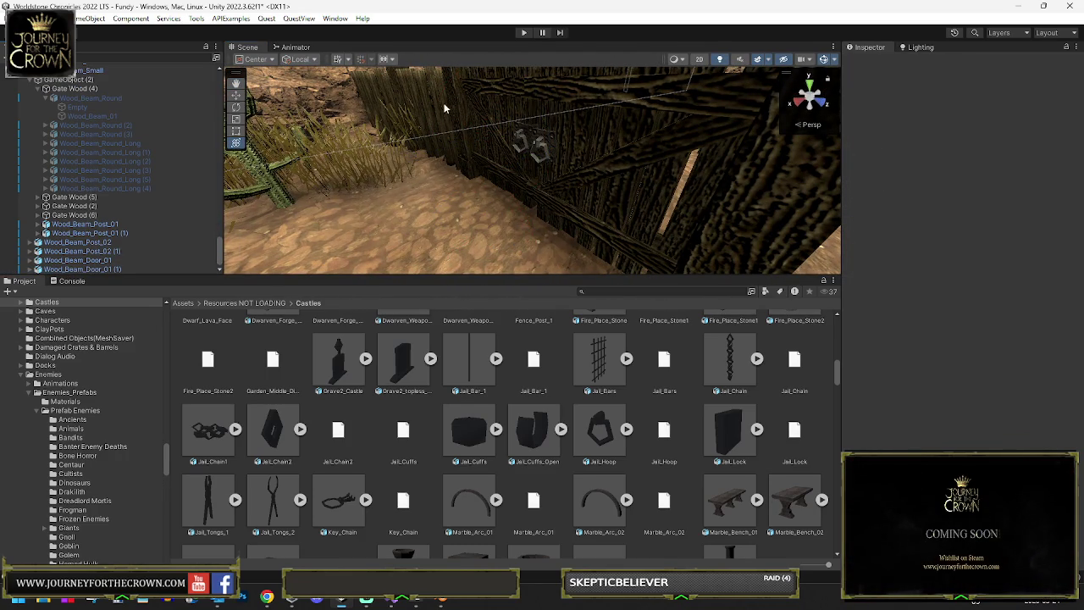
scroll(443, 108, down, 5)
click(710, 164)
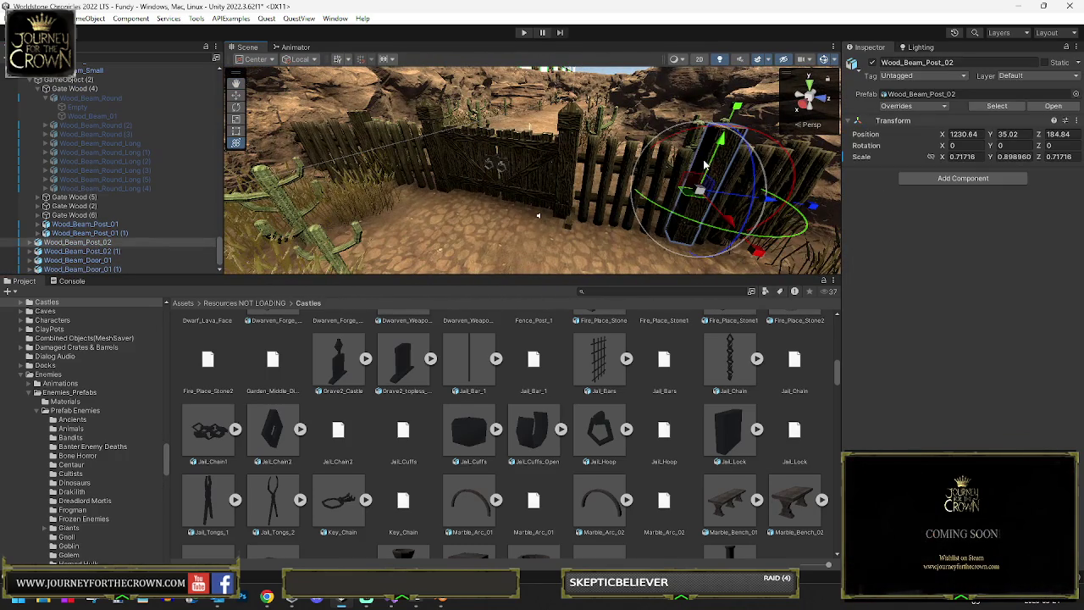
click(69, 252)
shift+click(80, 269)
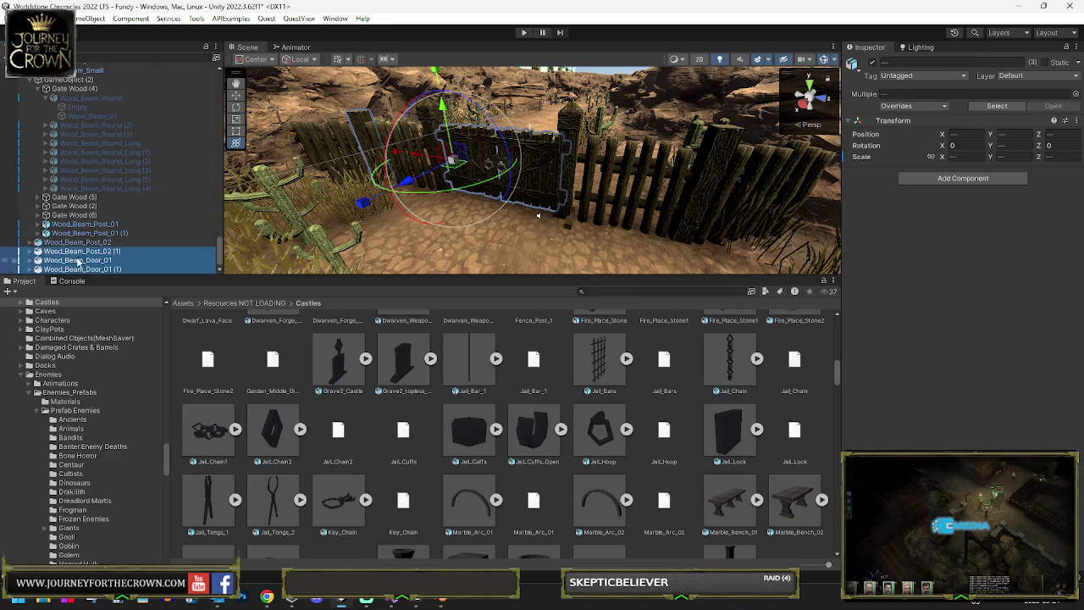
drag(80, 89, 76, 80)
- Combine all of GameObject (2)'s child meshes into one and start Play mode
click(69, 78)
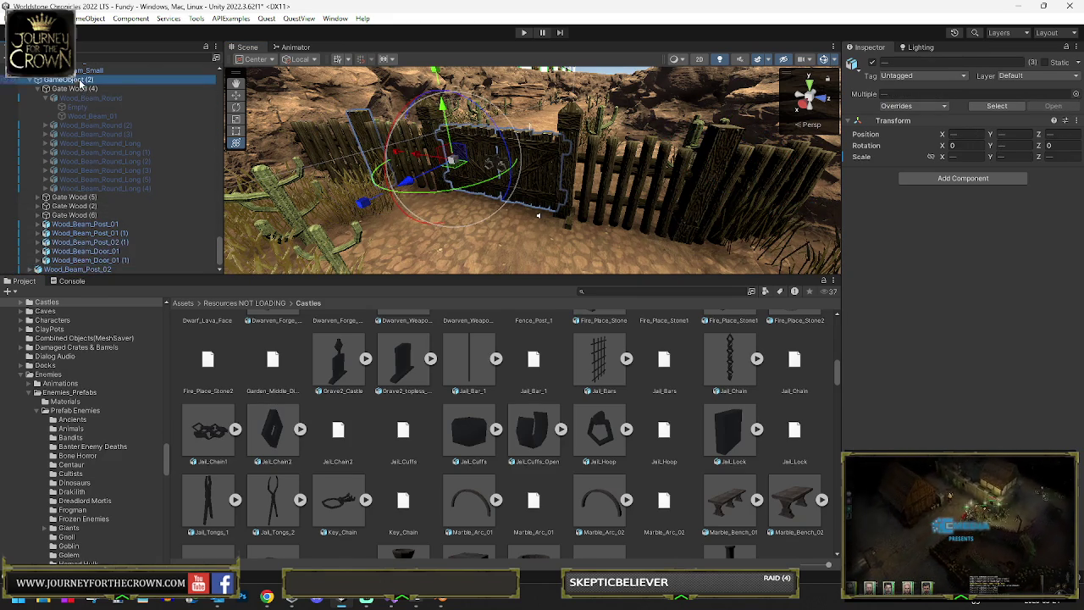
click(912, 413)
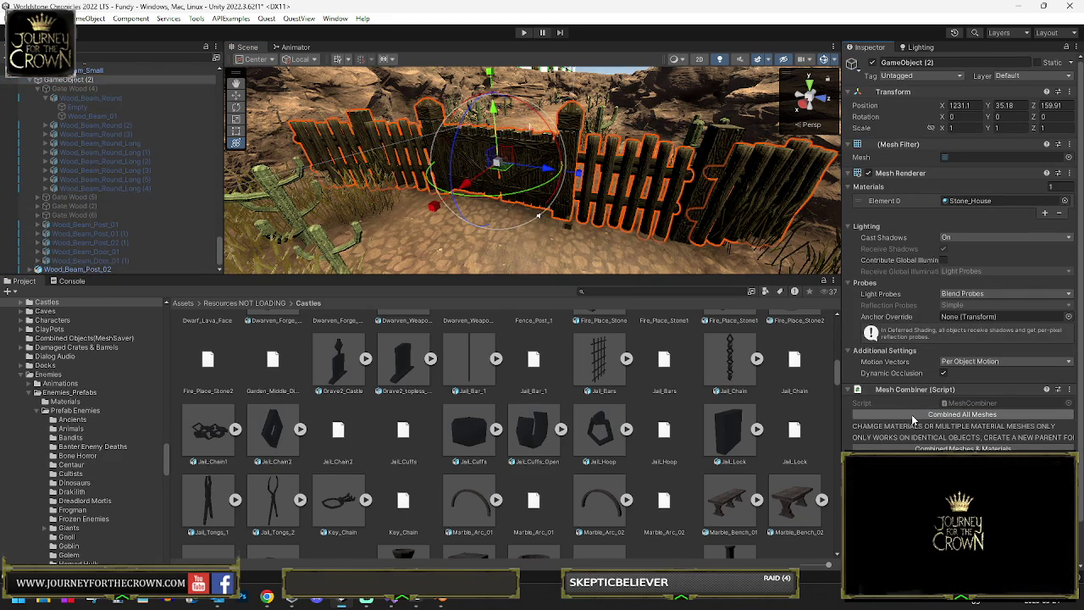
click(519, 34)
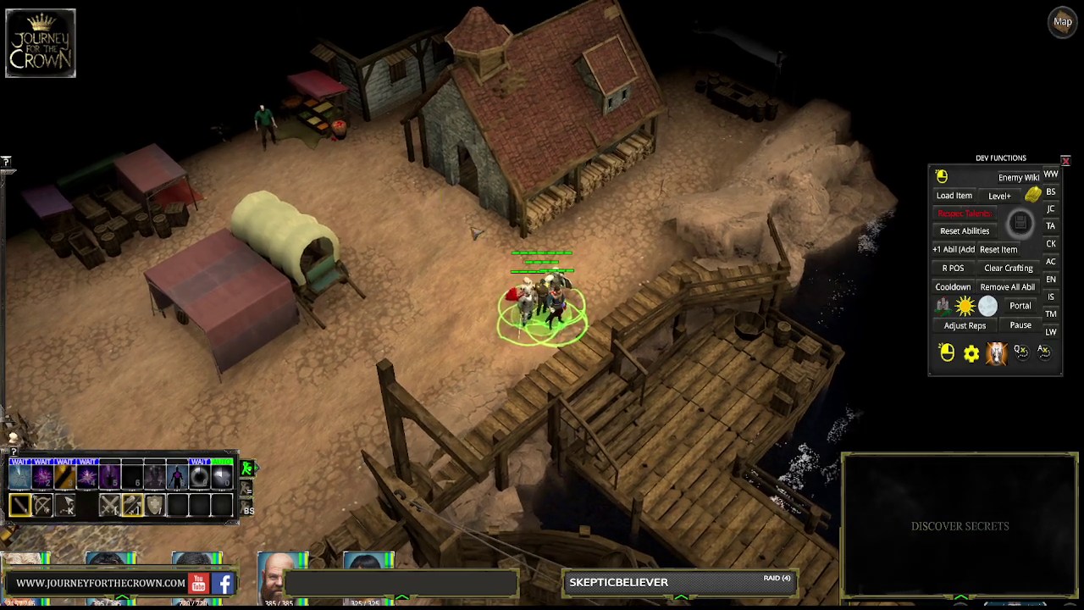
- Walk the party up the desert path toward the new fence gate
click(341, 170)
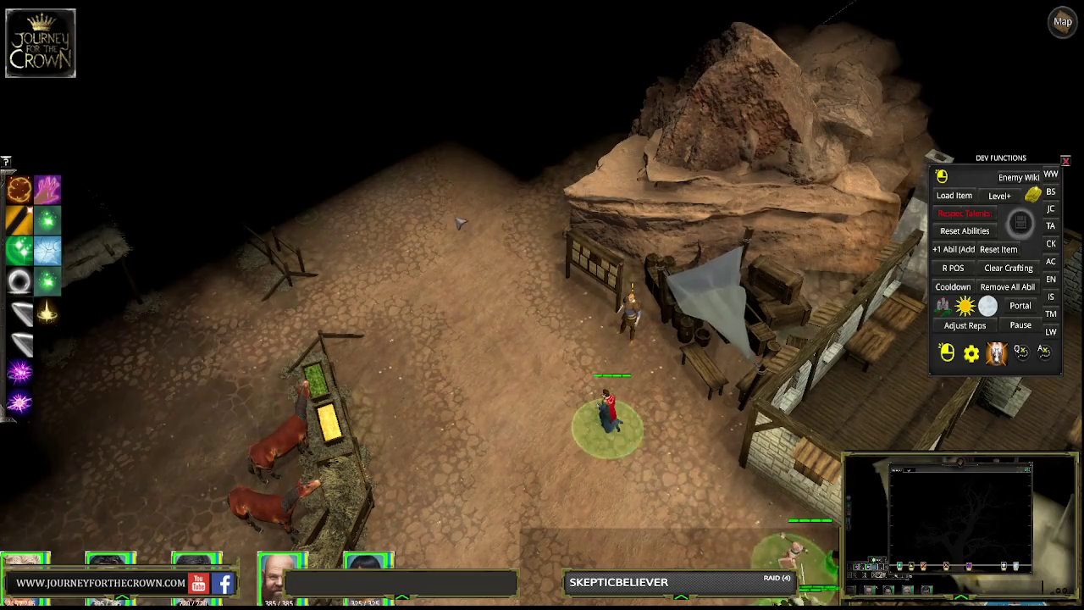
click(525, 158)
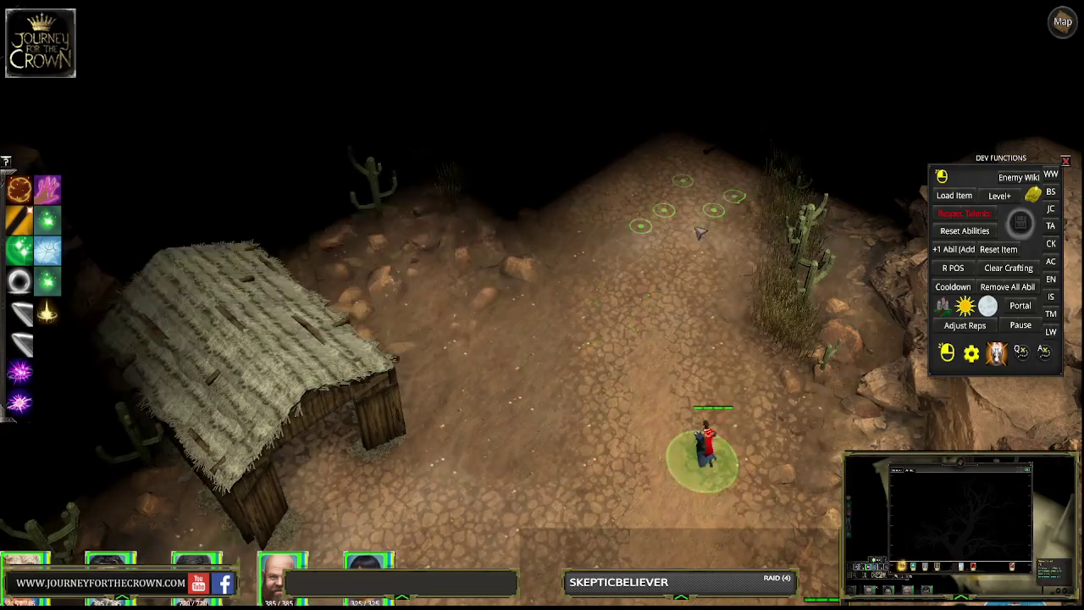
click(613, 253)
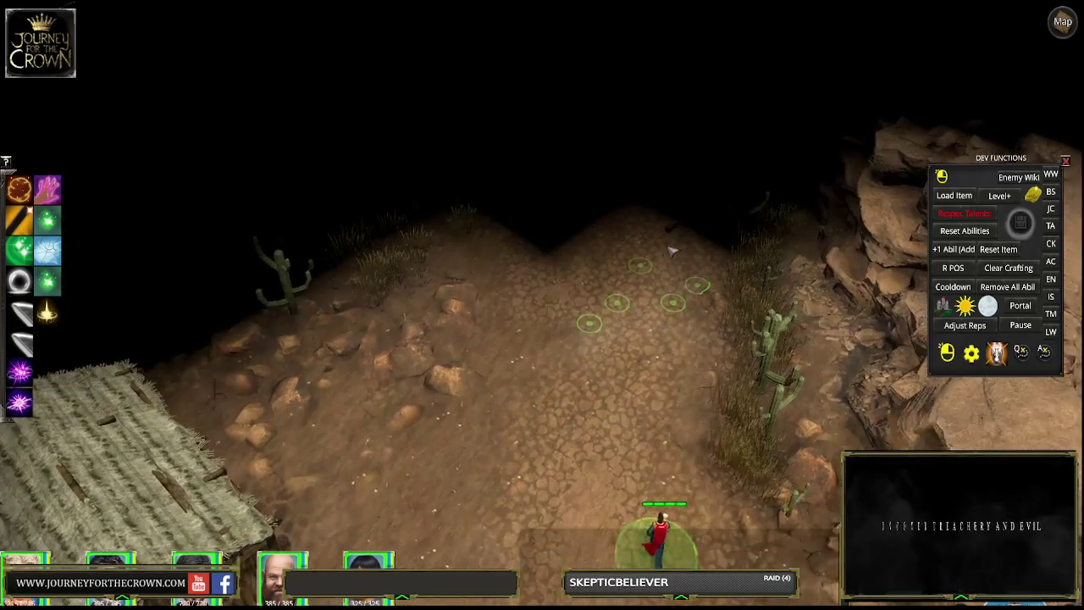
click(586, 229)
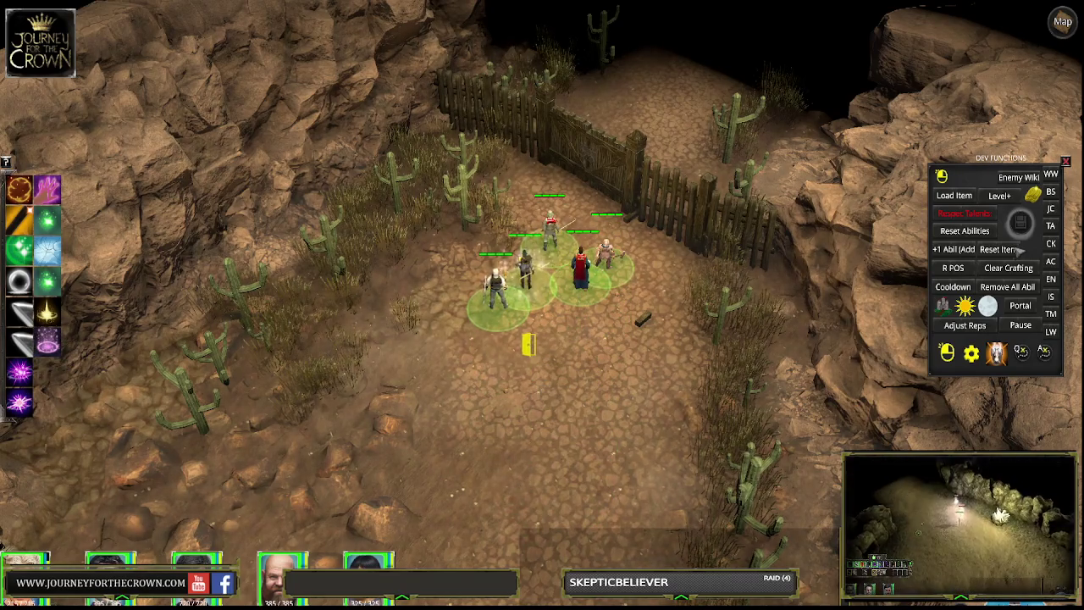
- Save the game into the third save slot and confirm
key(F5)
click(603, 364)
click(495, 377)
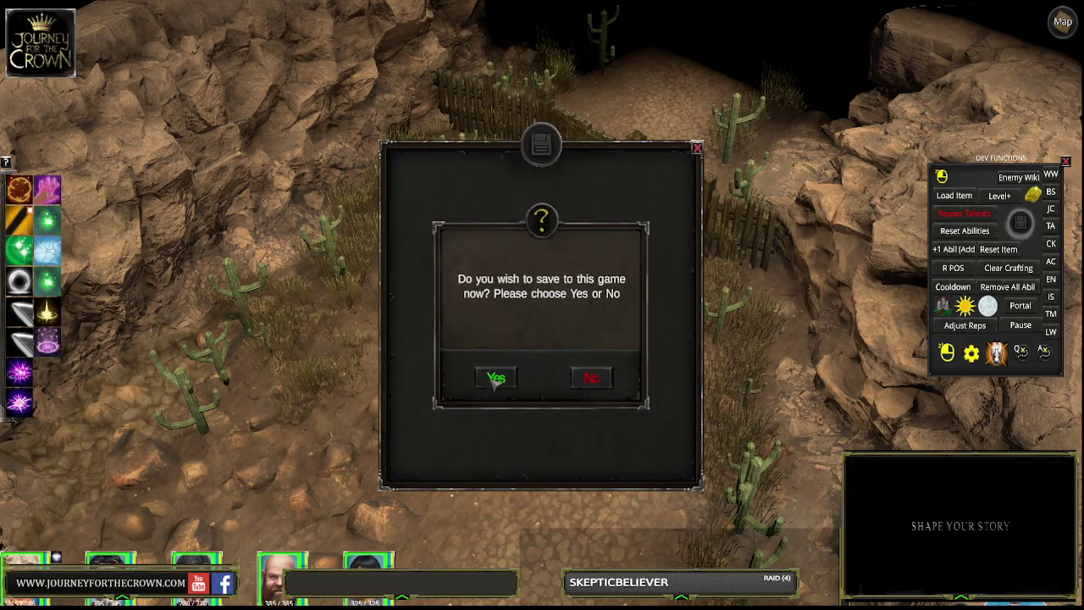
- Close the save-slot window and walk the party up to the fence gate
click(696, 148)
key(w)
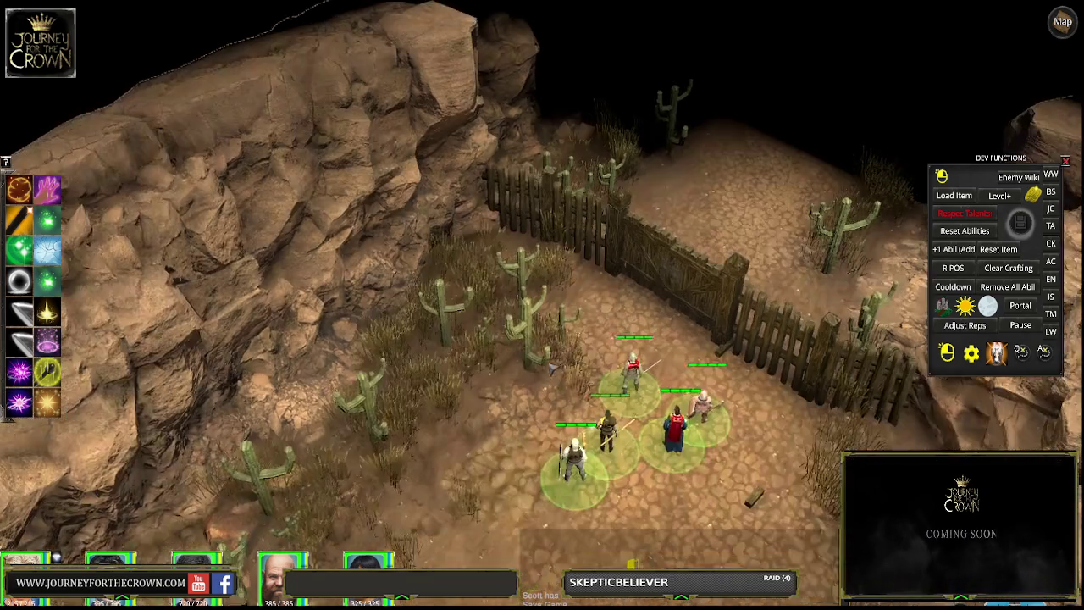
click(624, 546)
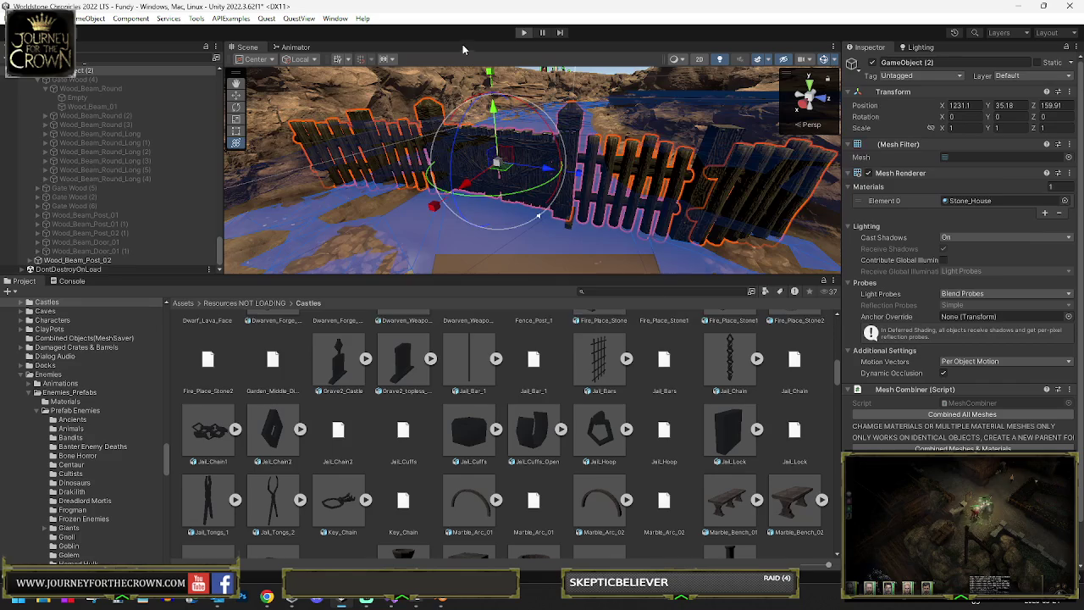
- Slide the Wood_Beam_Post_02 post along the ground with the move gizmo
mouse_move(565, 131)
mouse_down()
mouse_move(438, 239)
mouse_move(462, 131)
mouse_up()
click(462, 130)
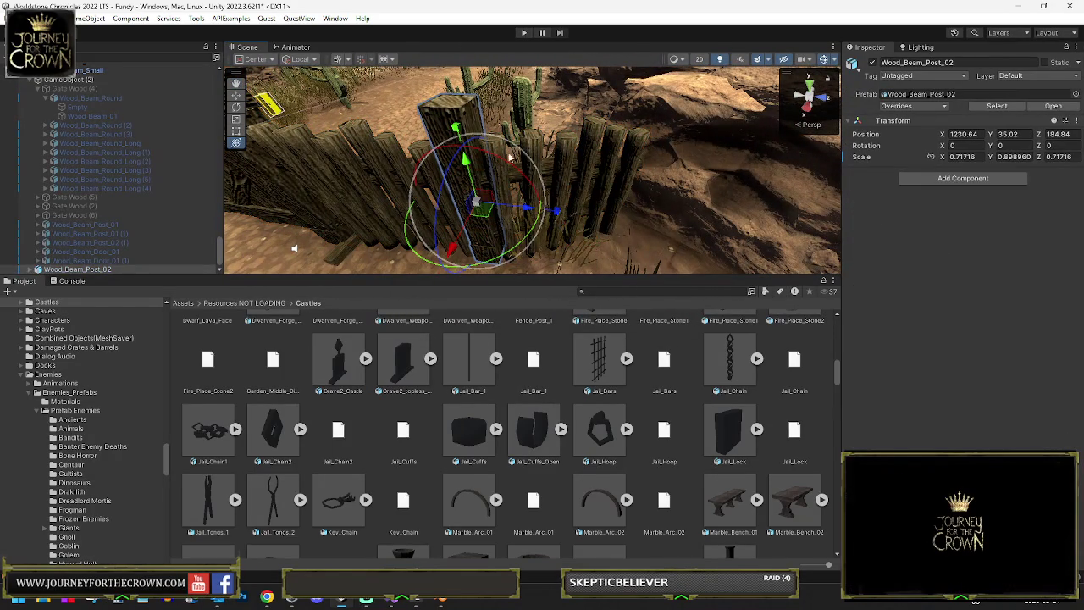
mouse_move(480, 217)
mouse_down()
mouse_move(697, 230)
mouse_move(686, 220)
mouse_up()
key(w)
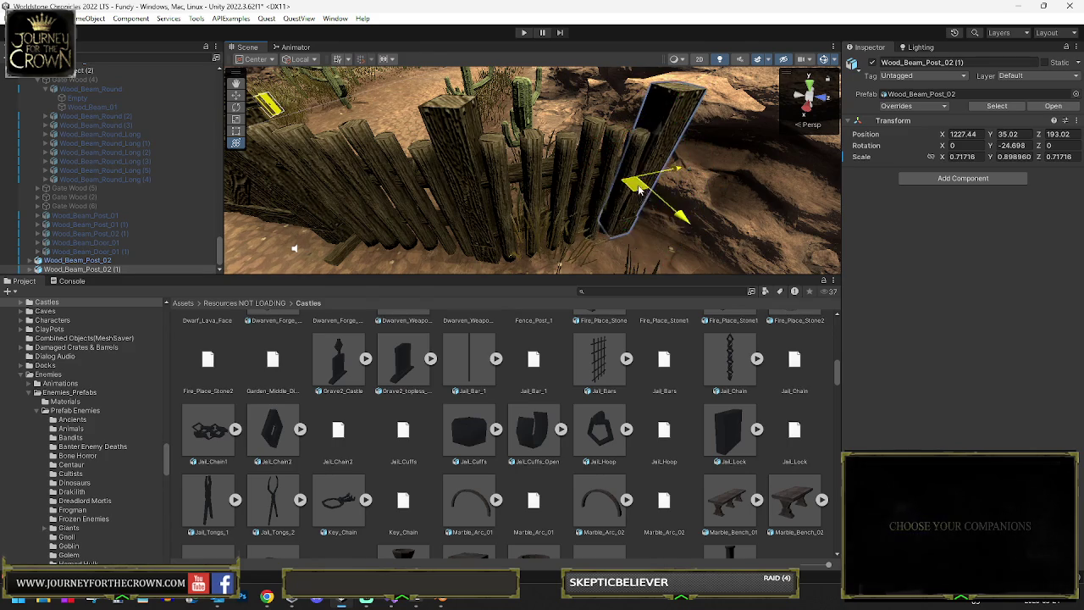
mouse_move(642, 173)
mouse_down()
mouse_move(650, 152)
mouse_move(579, 138)
mouse_up()
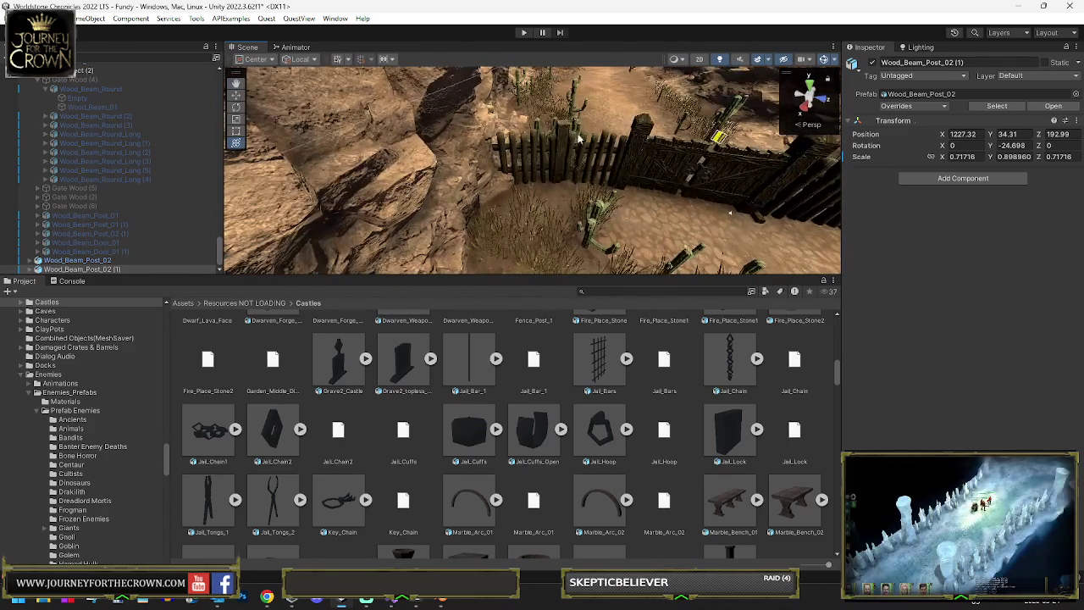
- Duplicate Wood_Beam_Post_02 and shift the copy slightly left to close a gap
click(569, 136)
key(f)
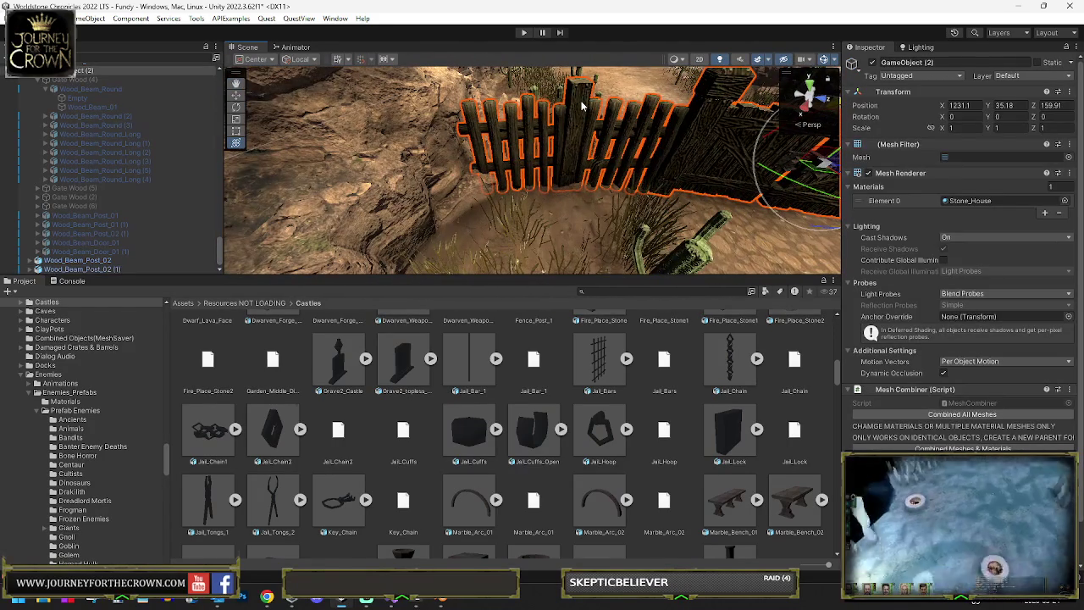
double_click(78, 233)
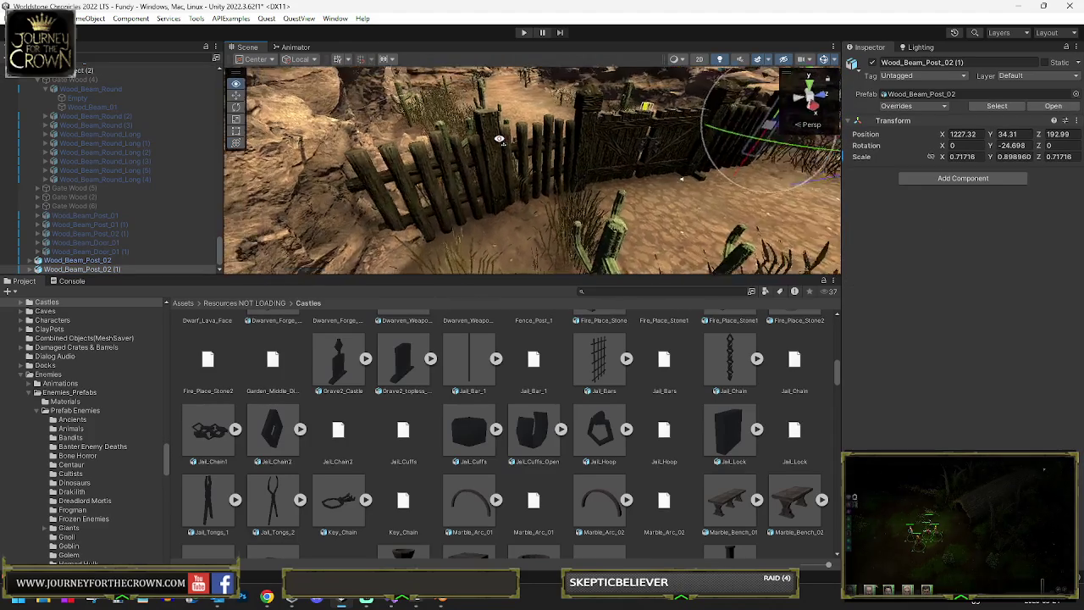
ctrl+click(76, 261)
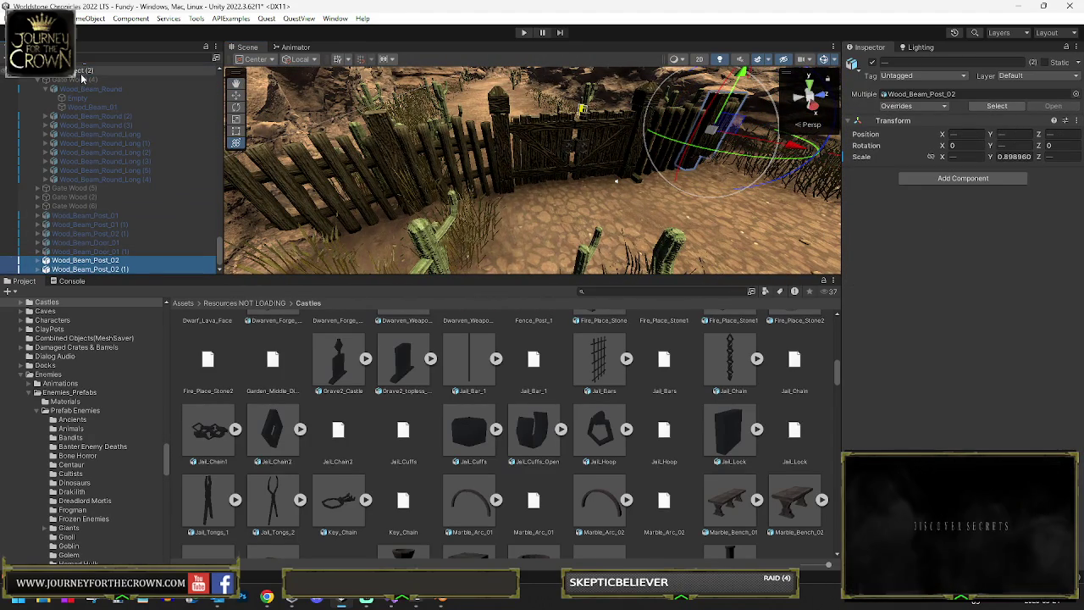
click(76, 262)
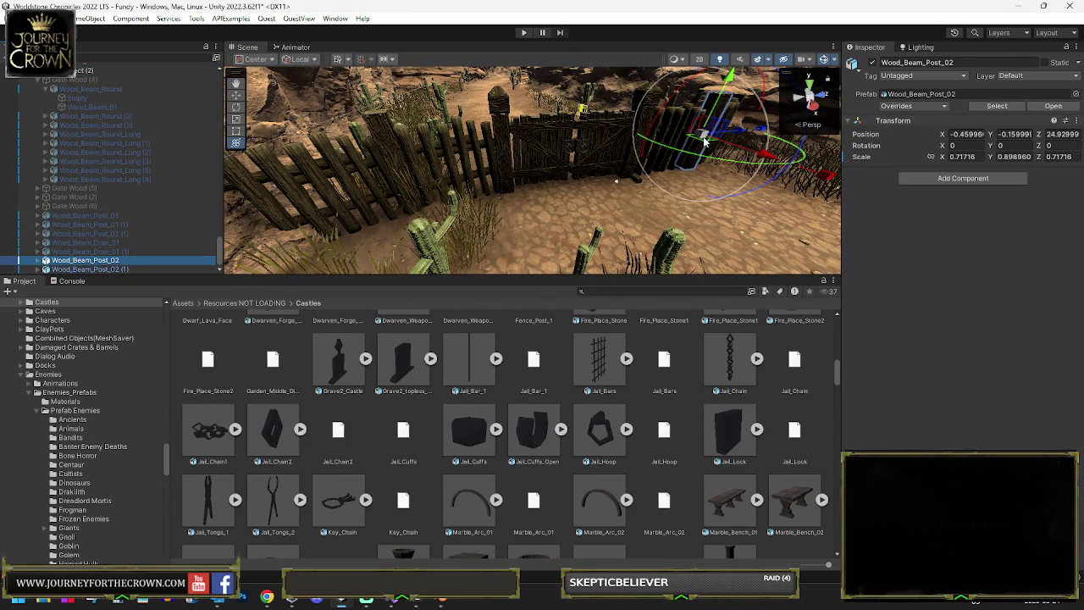
key(ctrl+d)
drag(258, 174, 415, 205)
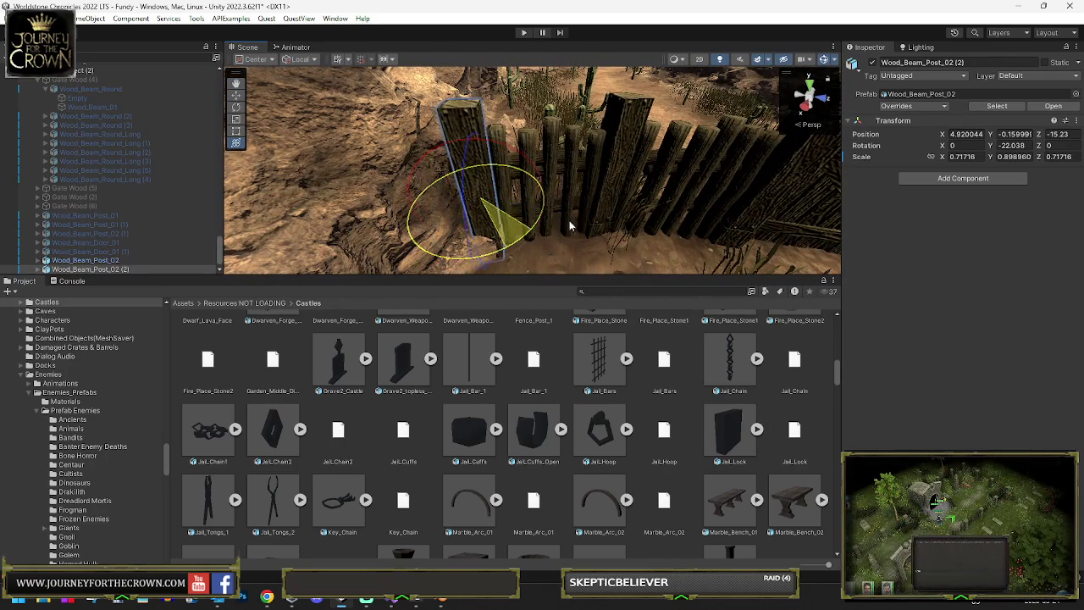
drag(487, 199, 486, 196)
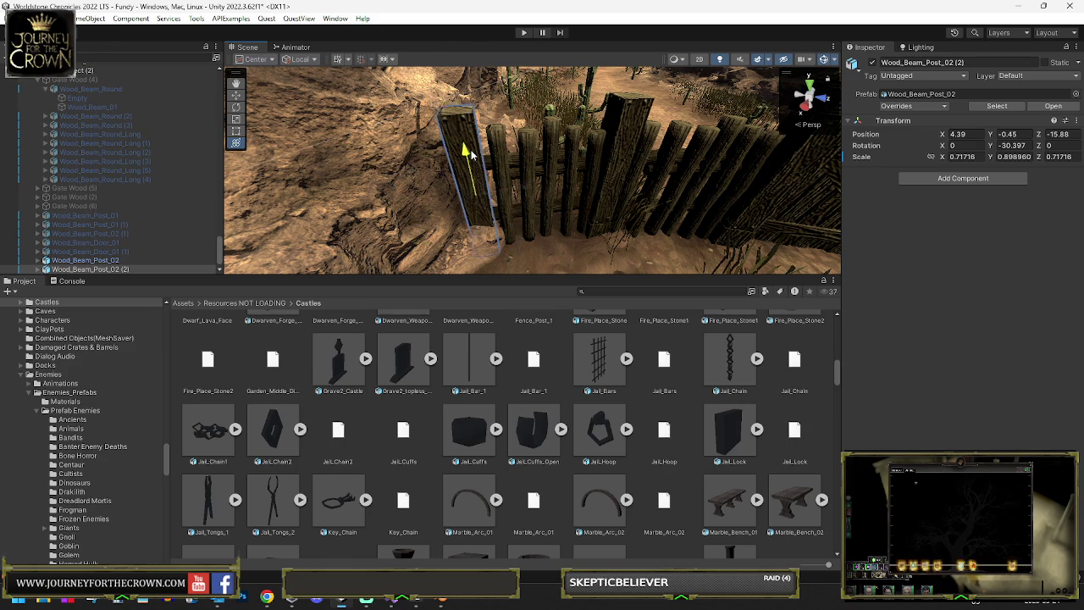
- Slide Wood_Beam_Post_02 (1) along the ground into the gap
mouse_move(475, 162)
mouse_down()
mouse_move(452, 159)
mouse_move(563, 166)
mouse_up()
click(516, 162)
click(496, 121)
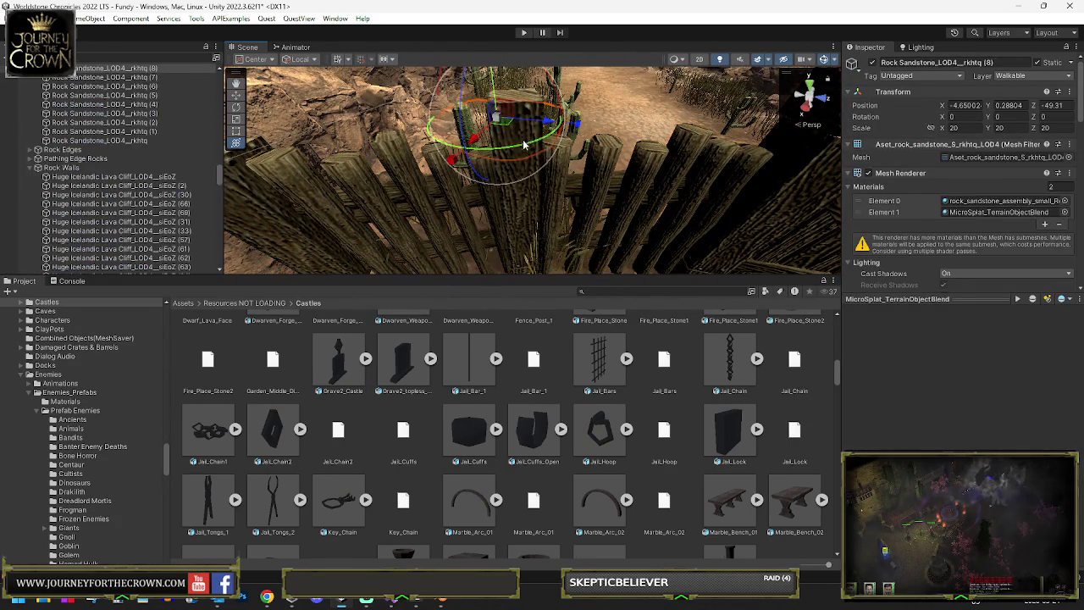
key(ctrl+z)
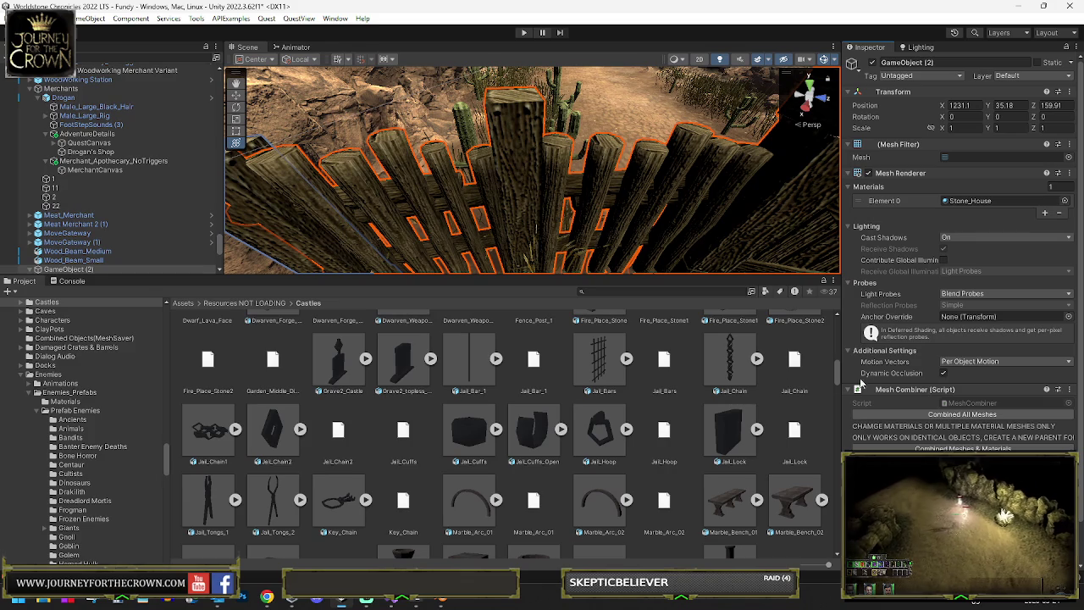
click(502, 116)
mouse_move(511, 225)
mouse_down()
mouse_move(574, 225)
mouse_move(532, 222)
mouse_up()
- Hide GameObject (2)'s combined mesh and shift Wood_Beam_Post_02 (1) to fill the gap
click(470, 223)
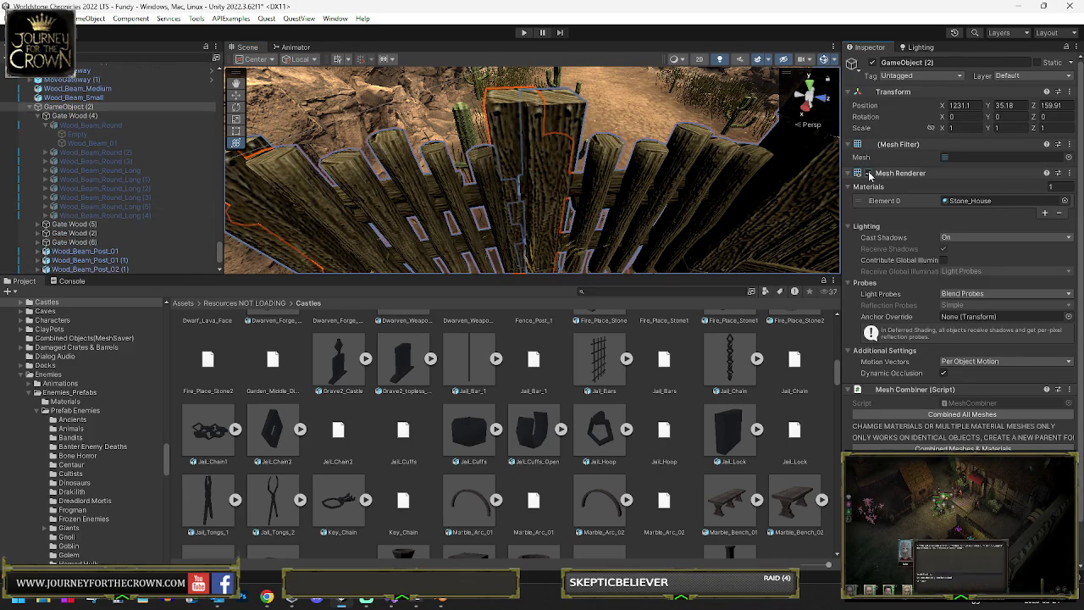
click(869, 174)
click(546, 182)
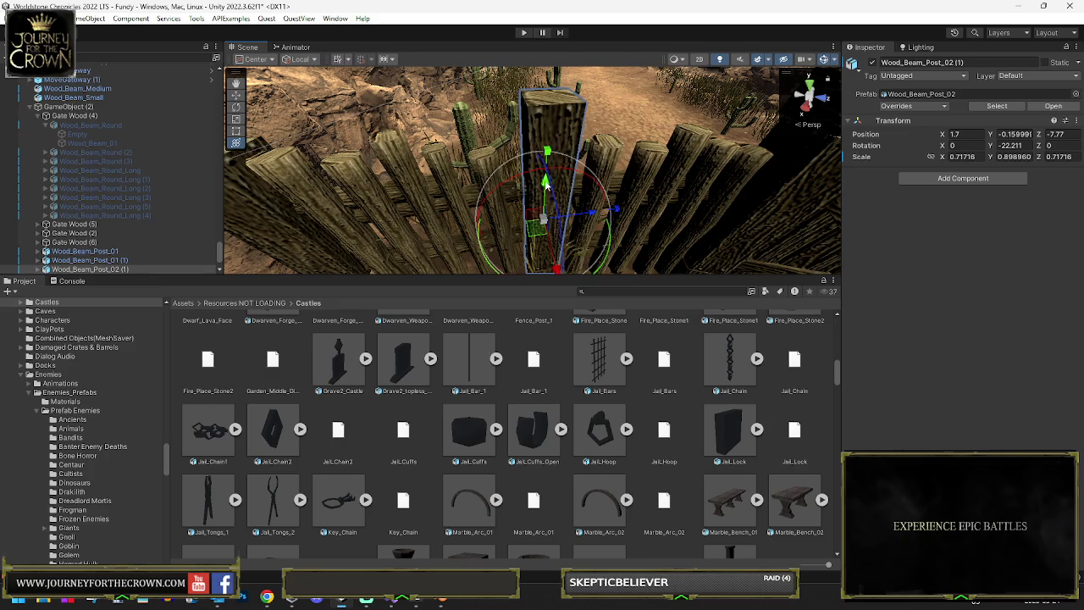
drag(536, 237, 520, 225)
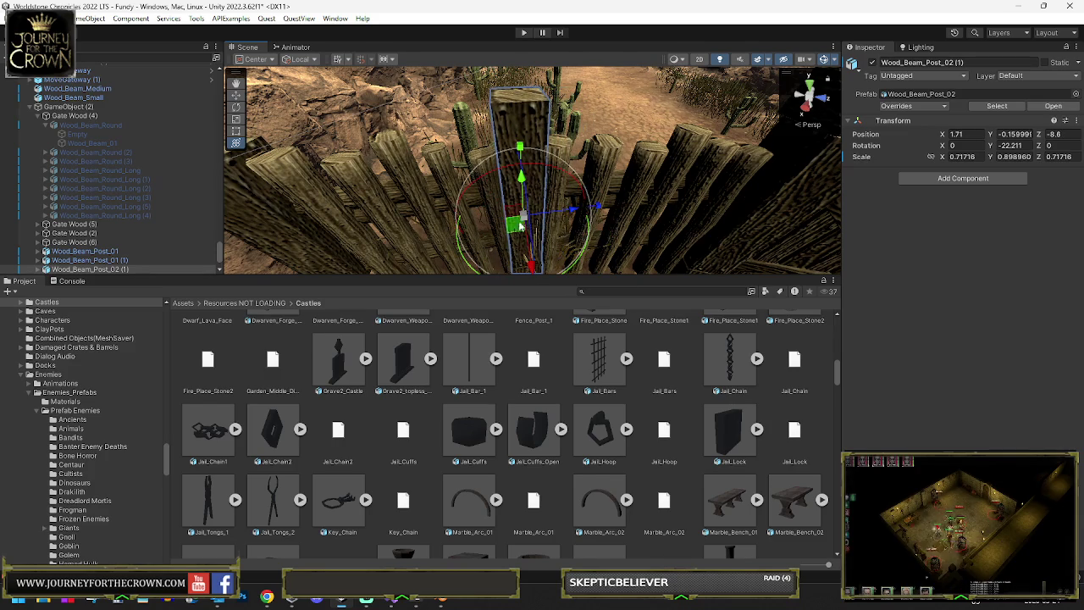
- Nudge Wood_Beam_Post_02 (1) toward the neighbouring beams, to X 1.51, Z -7.98
click(546, 137)
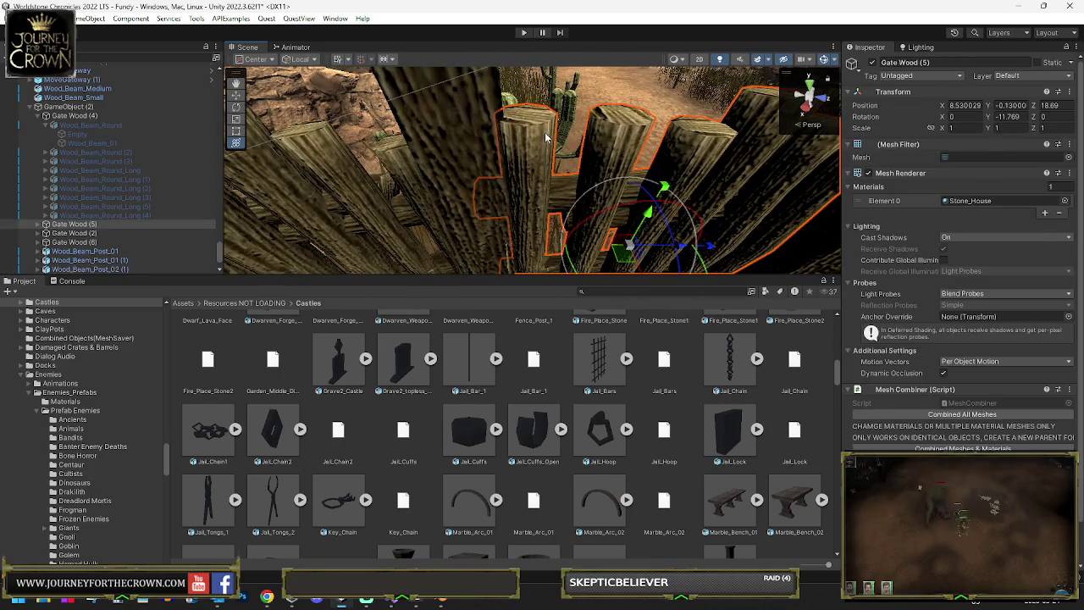
click(541, 141)
click(534, 219)
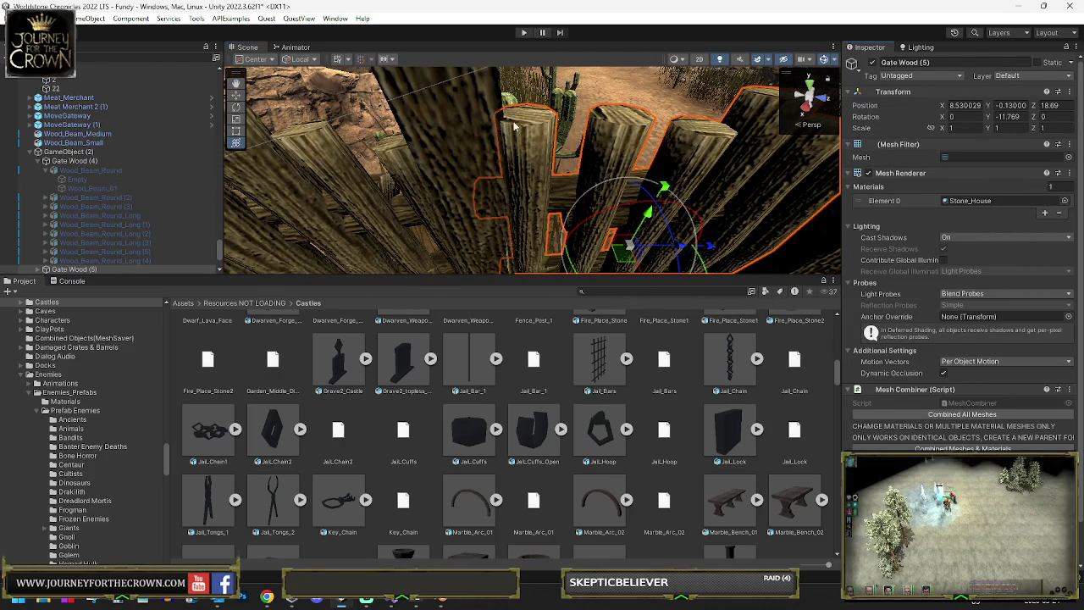
click(508, 195)
click(500, 190)
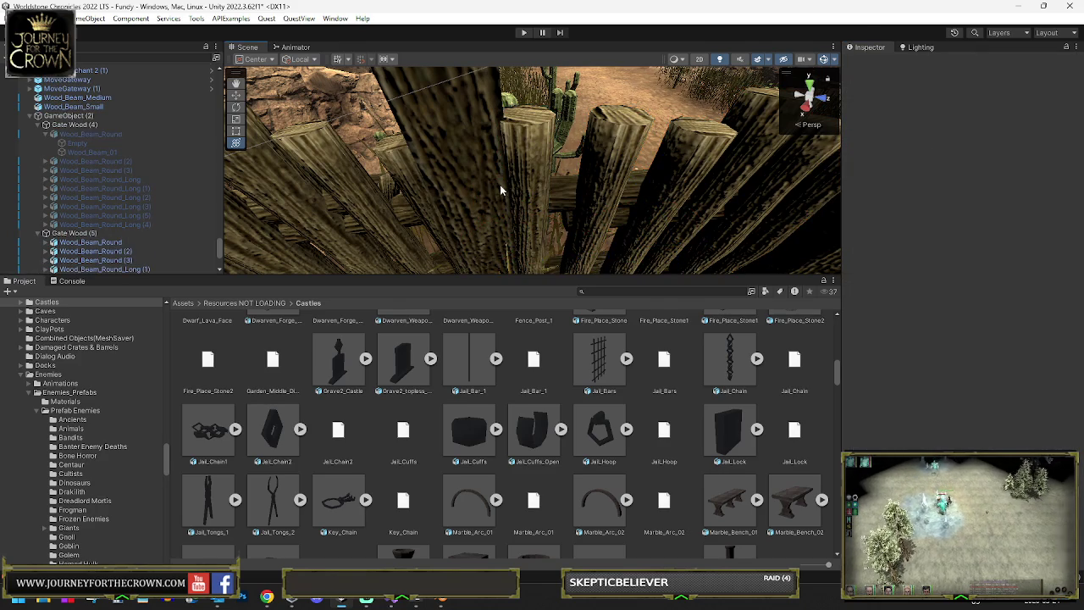
click(461, 142)
drag(503, 260, 525, 259)
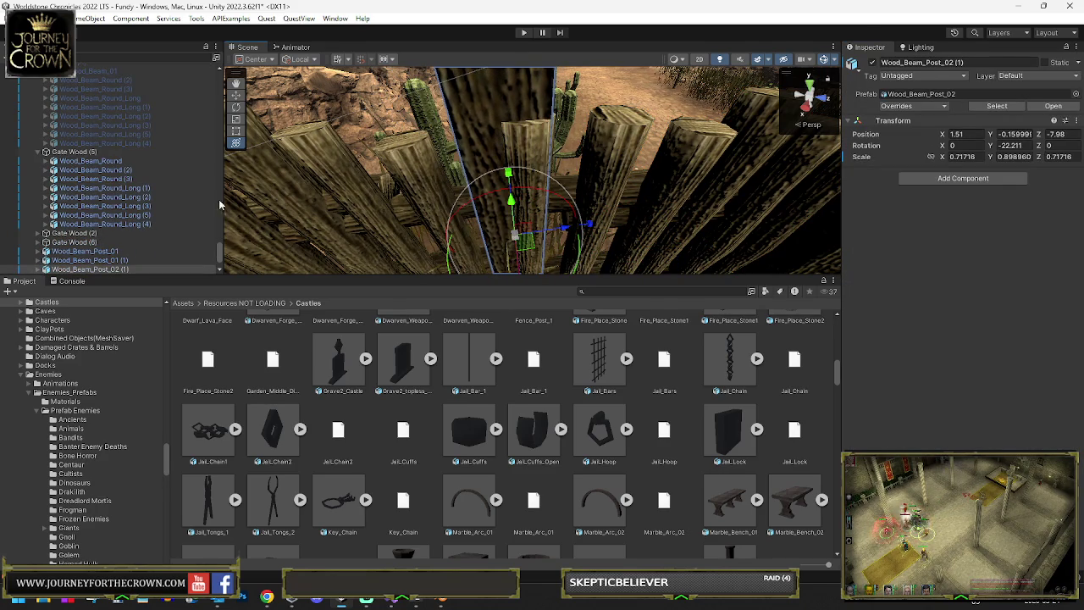
- Rebuild GameObject (2)'s combined mesh, show its Mesh Renderer and re-enable all children
click(75, 155)
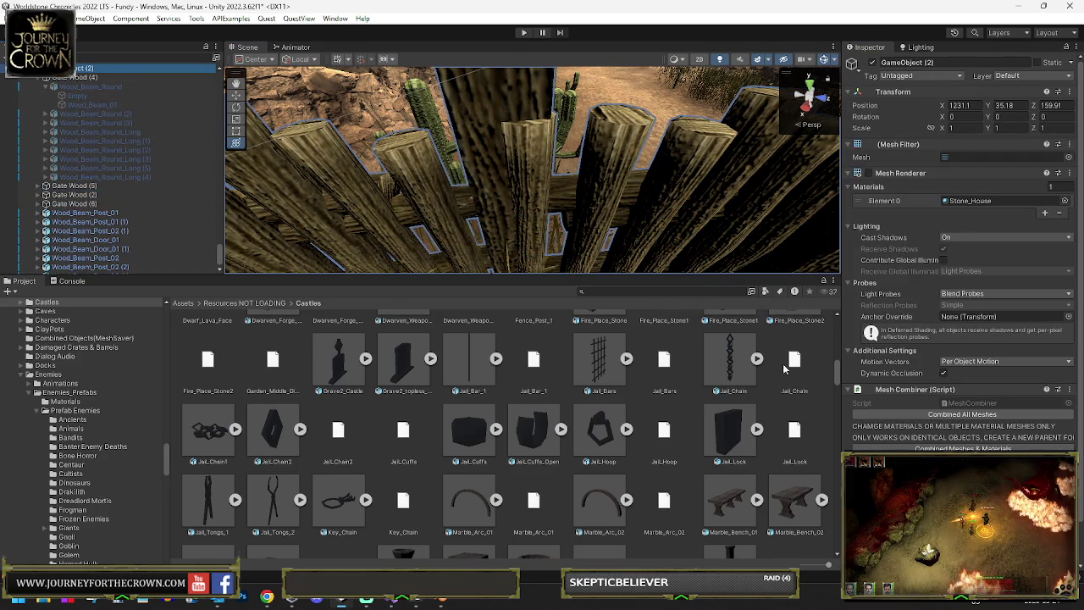
click(915, 413)
click(864, 174)
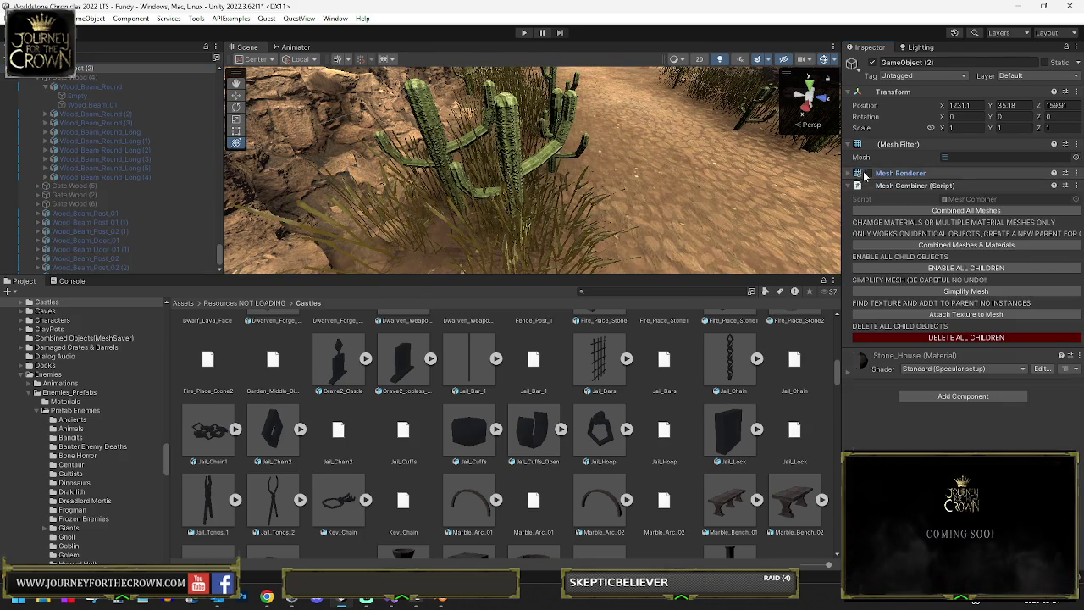
click(867, 174)
key(f)
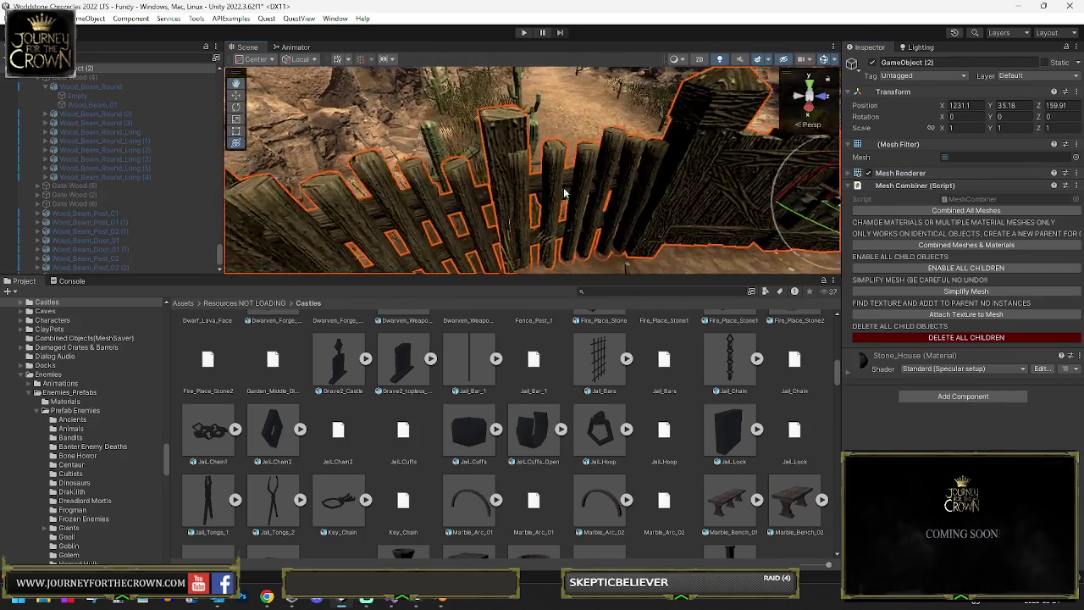
click(962, 269)
click(526, 169)
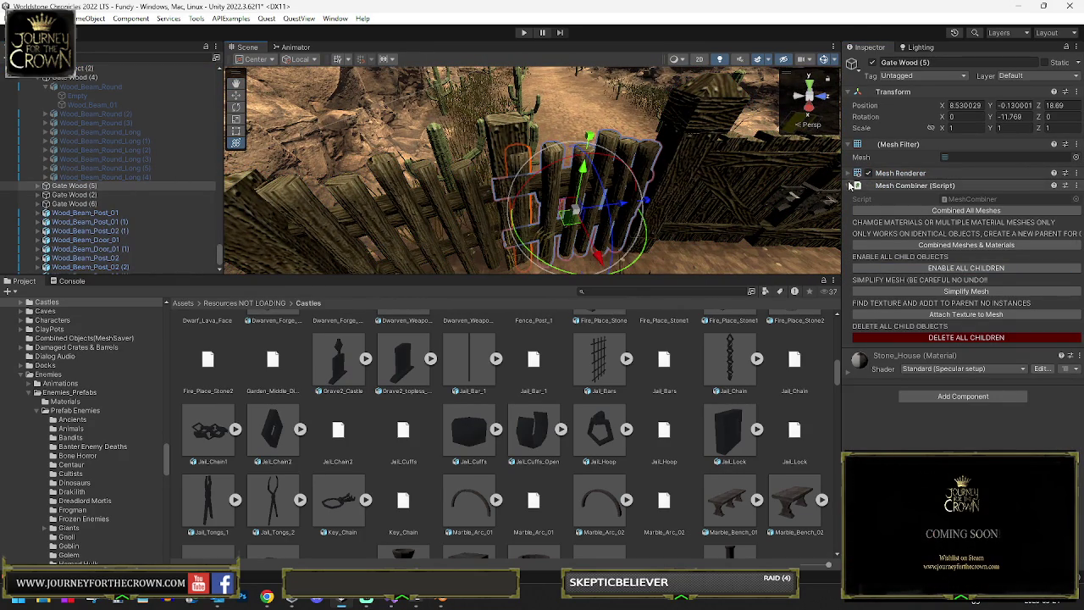
- Remove the Mesh Combiner and Mesh Renderer components from Gate Wood (5)
right_click(889, 176)
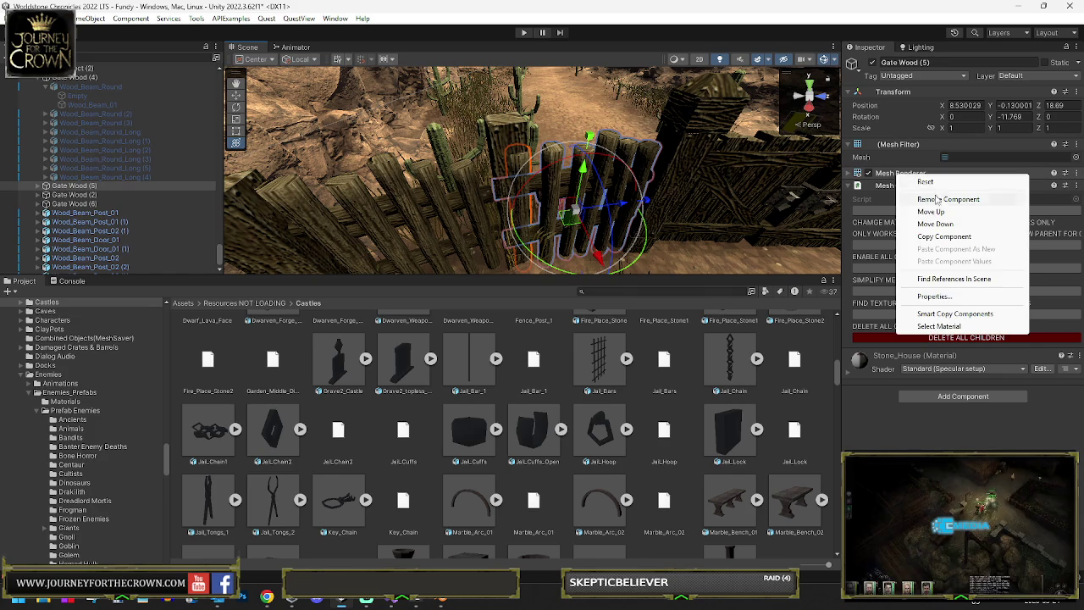
click(940, 197)
click(621, 313)
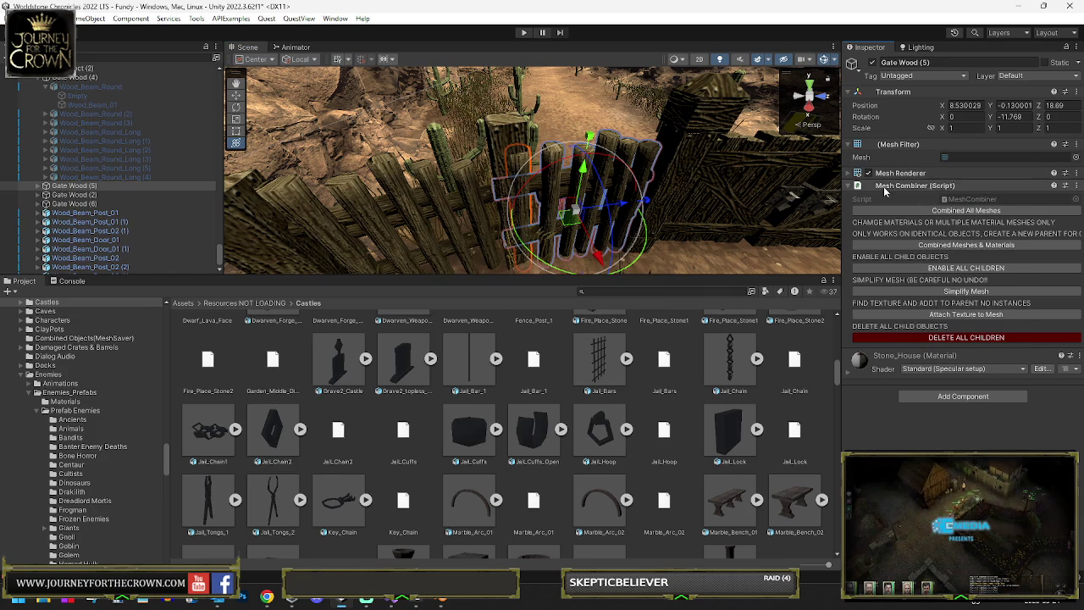
right_click(884, 188)
click(939, 211)
right_click(898, 173)
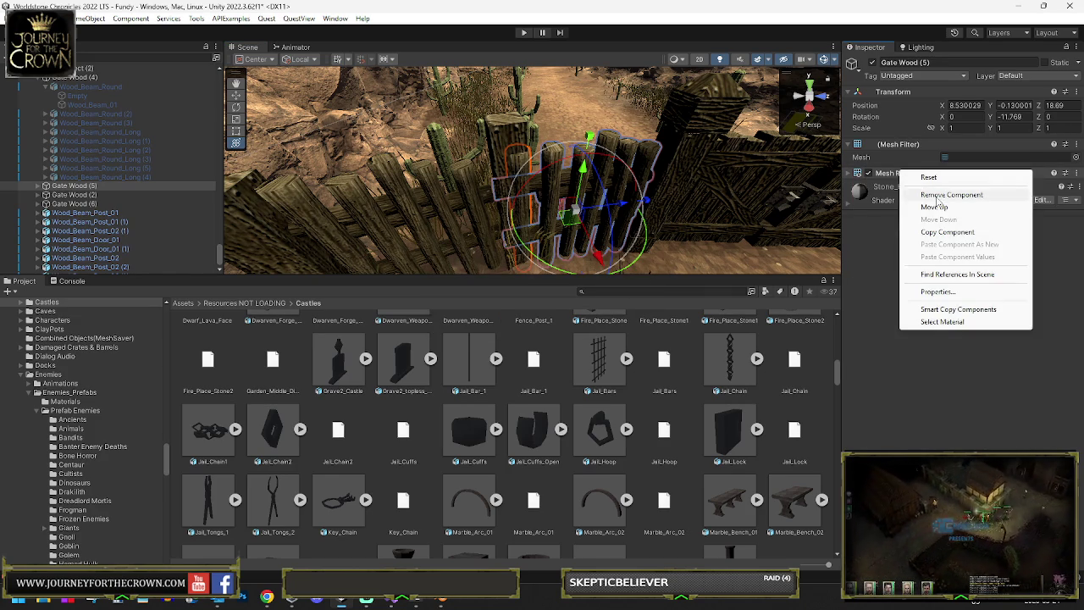
click(936, 196)
- Move Gate Wood (5)'s eight Wood_Beam_Round beams under Gate Wood (4)
click(45, 185)
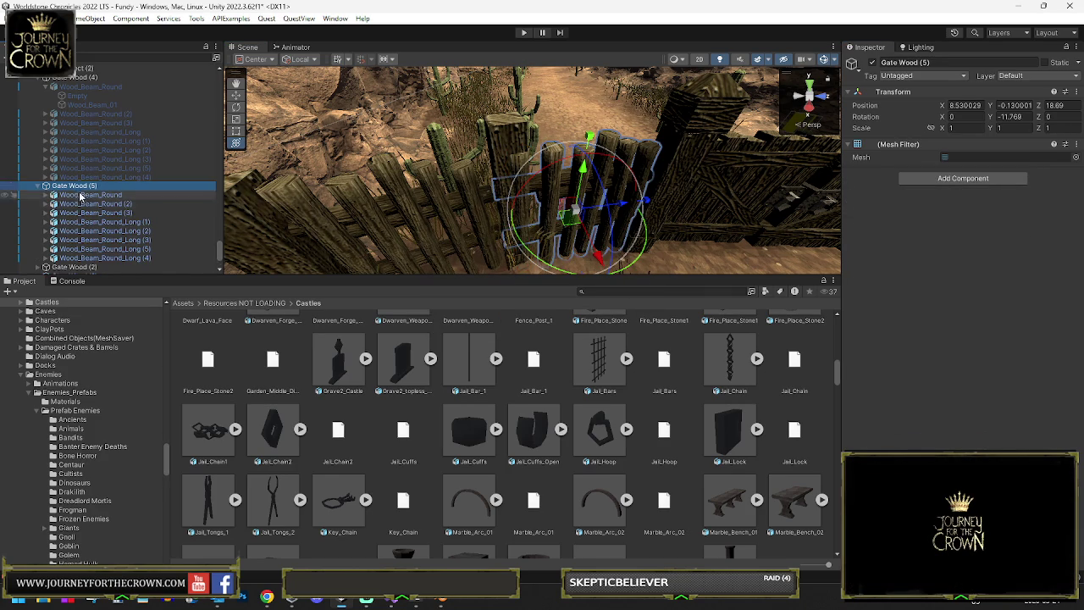
click(86, 195)
key(shift+Down)
key(shift+Down)
key(shift+Down)
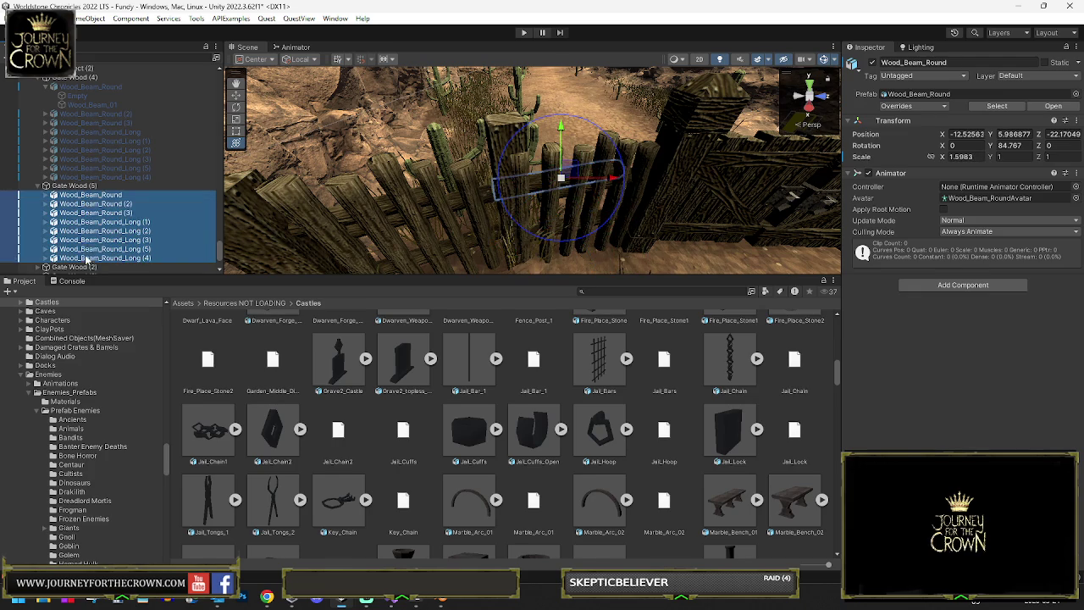
drag(86, 98, 86, 88)
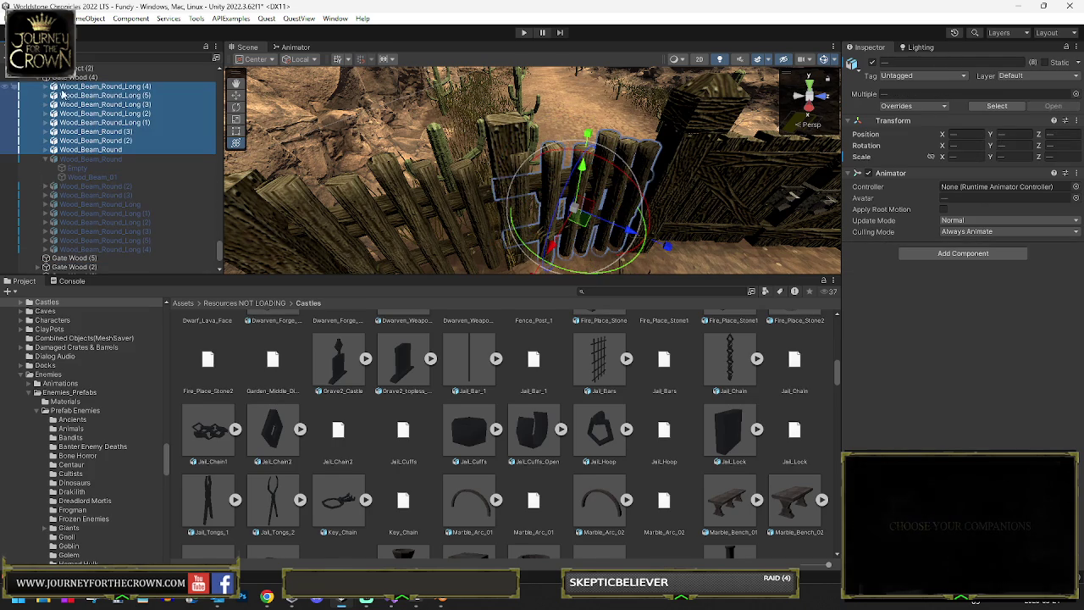
scroll(72, 237, down, 2)
click(72, 235)
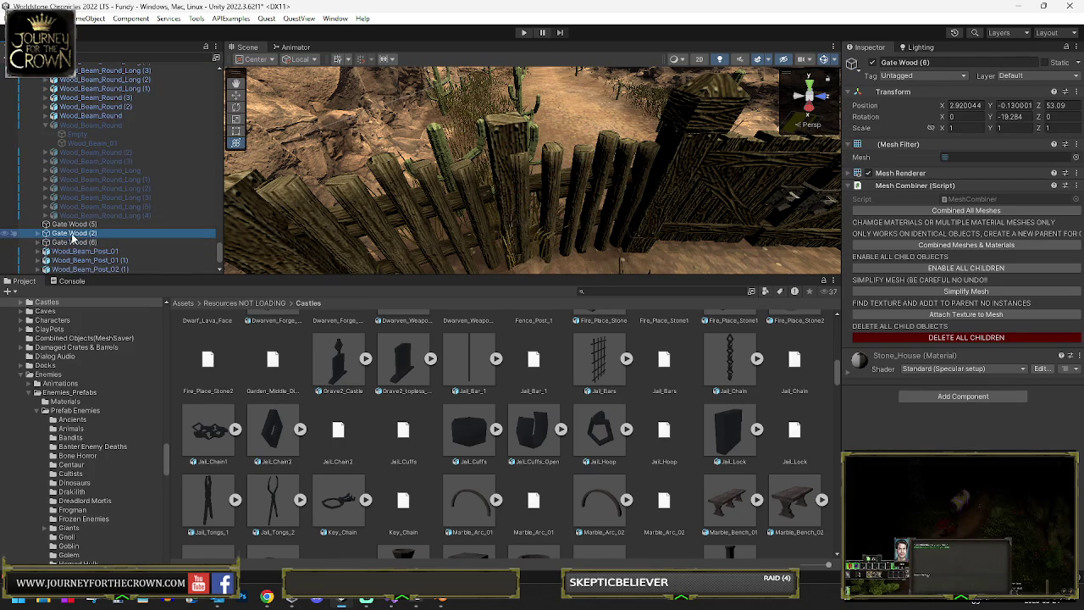
- Save Gate Wood (2)'s combined mesh from its Mesh Filter as Stone_House_Gate_Wood_01
click(78, 232)
key(f)
drag(279, 178, 419, 105)
click(1075, 145)
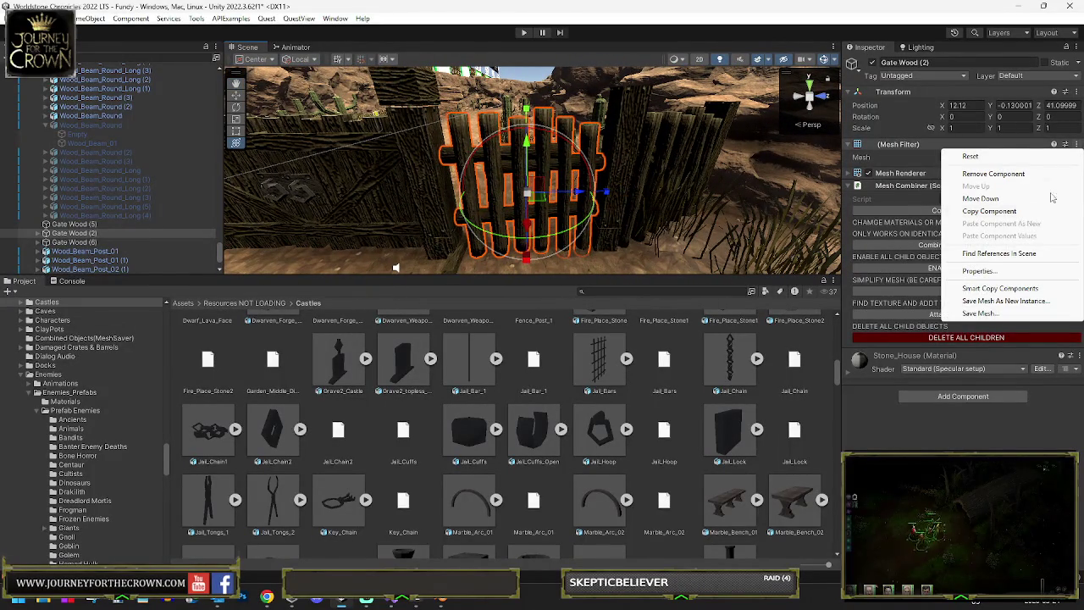
click(979, 314)
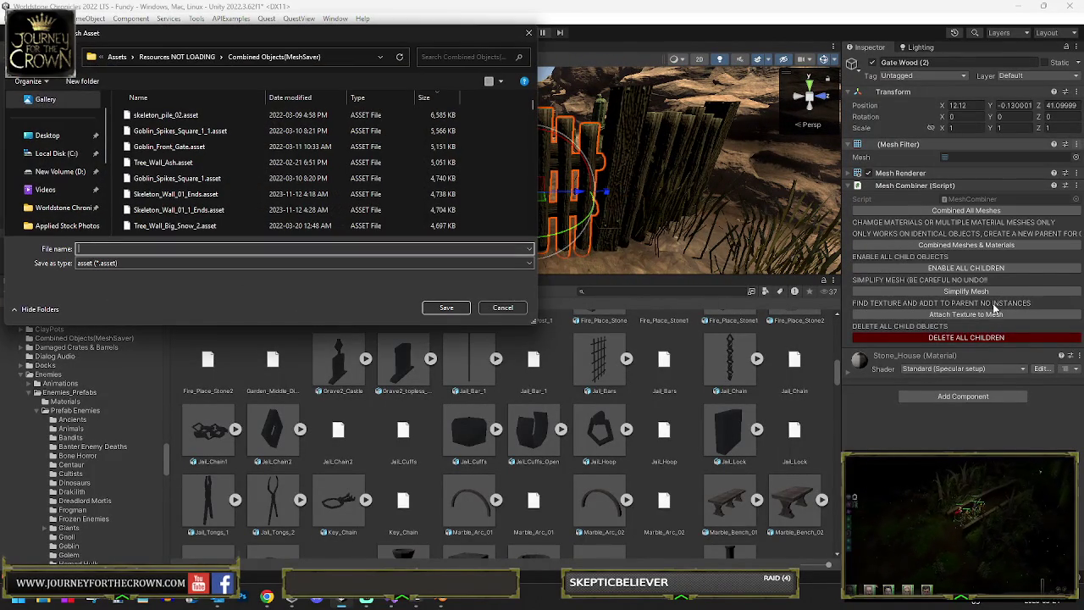
text(Stone)
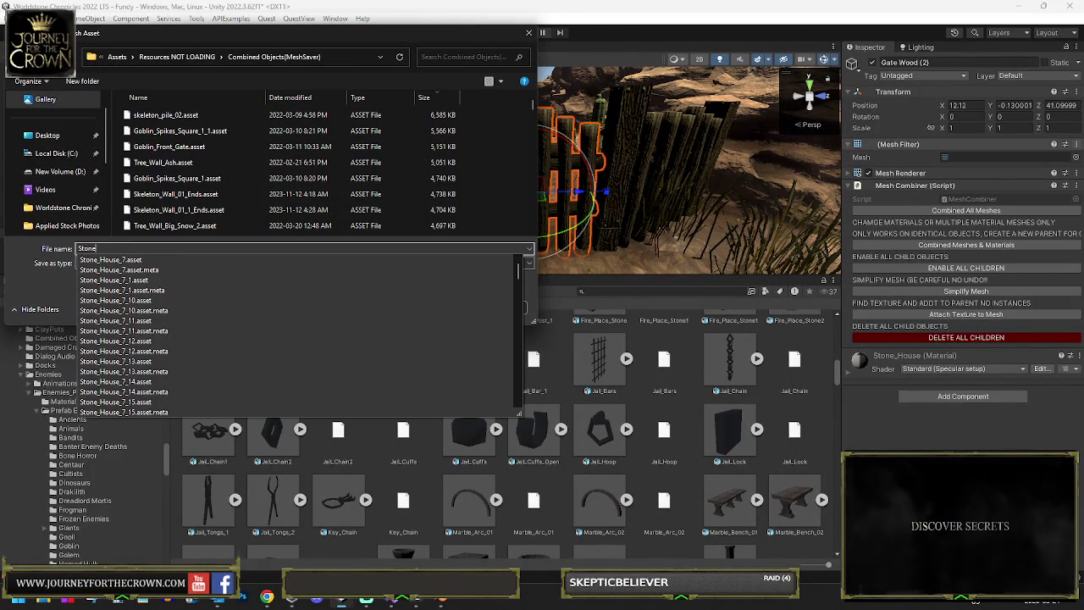
text(_House_Gate_Wood_01)
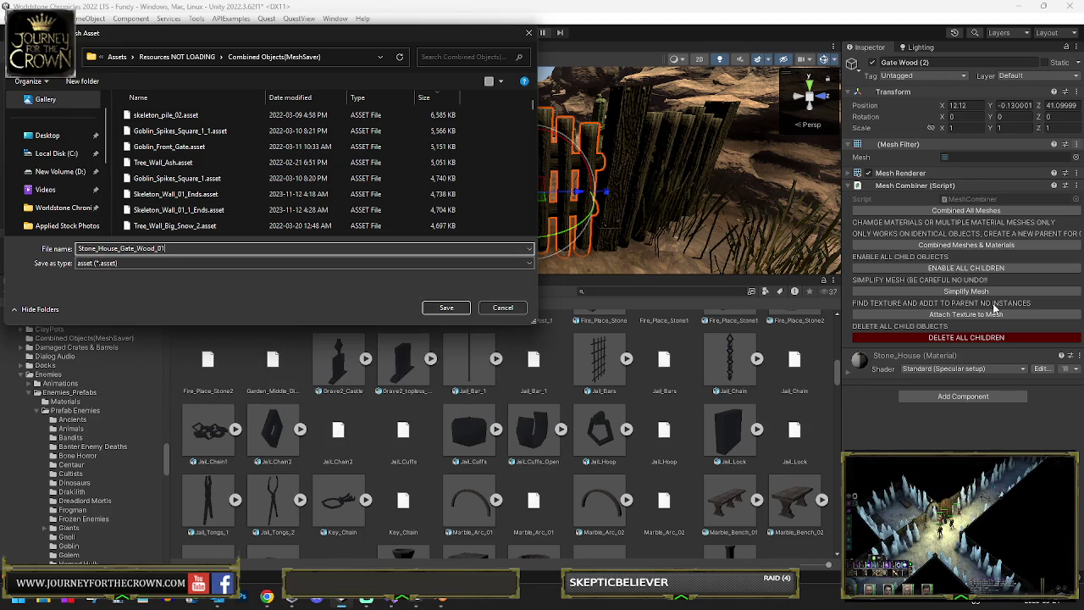
key(Return)
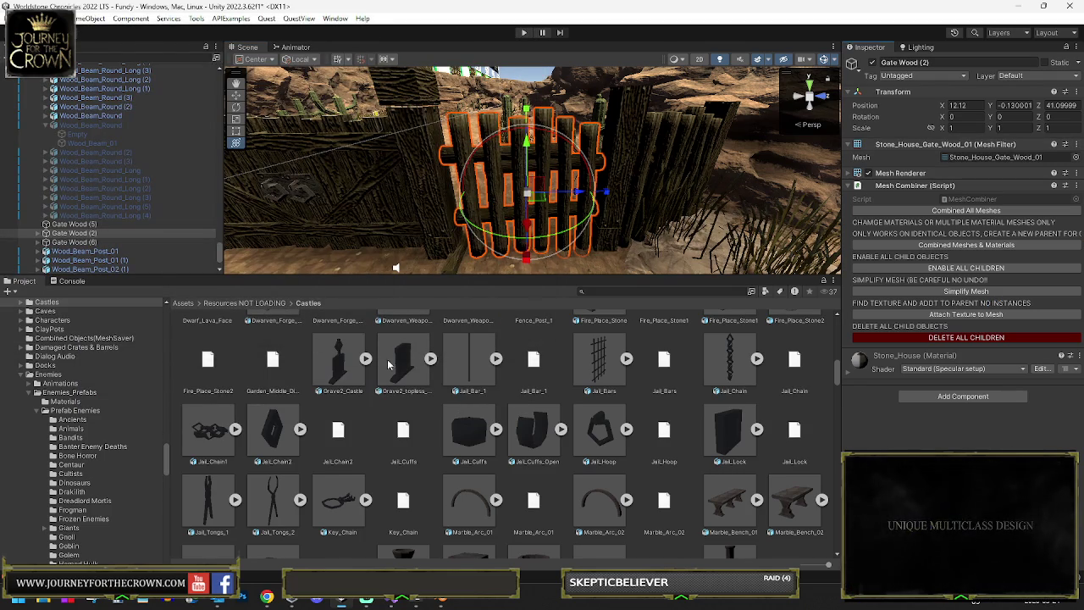
- Drag Gate Wood (2) from the Hierarchy into Castles/Prefabs to create its prefab
scroll(359, 386, up, 10)
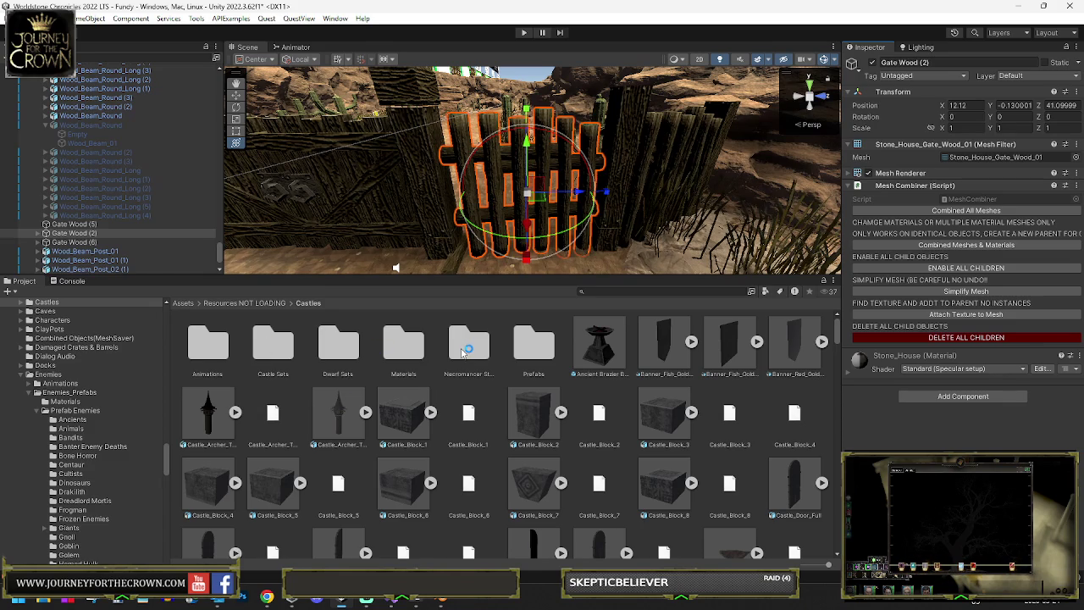
double_click(518, 348)
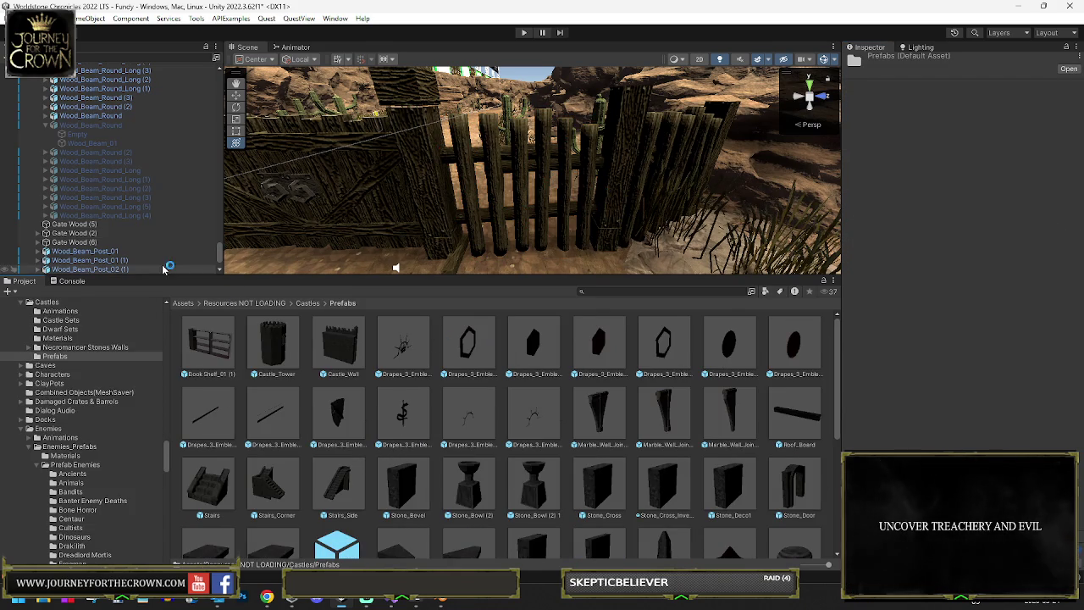
mouse_move(77, 230)
mouse_down()
mouse_move(127, 215)
mouse_move(598, 413)
mouse_up()
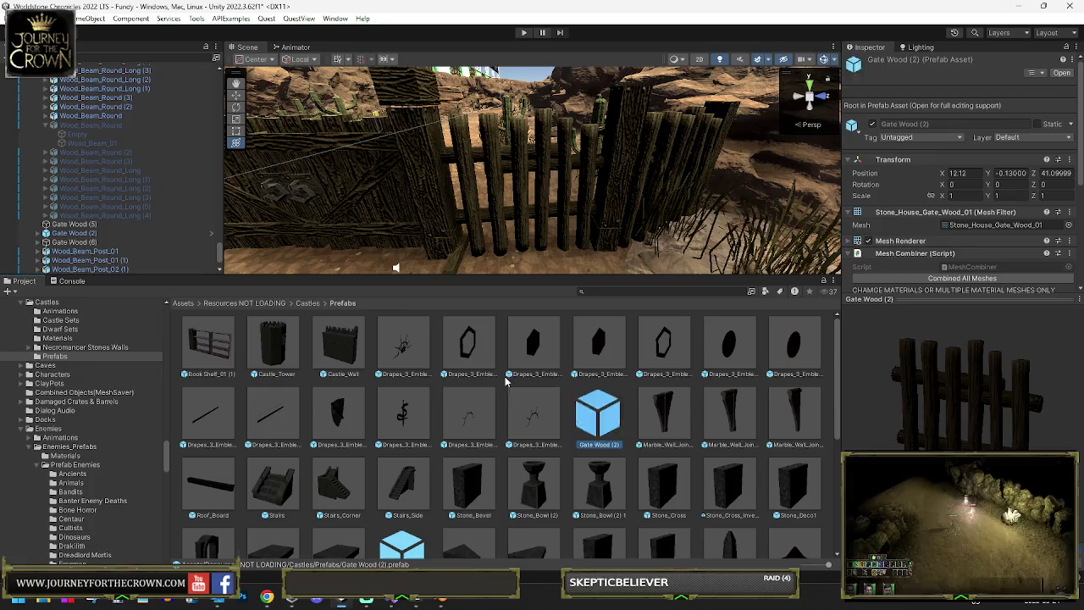
mouse_move(557, 194)
mouse_down()
mouse_move(483, 176)
mouse_move(508, 174)
mouse_move(481, 189)
mouse_up()
click(481, 190)
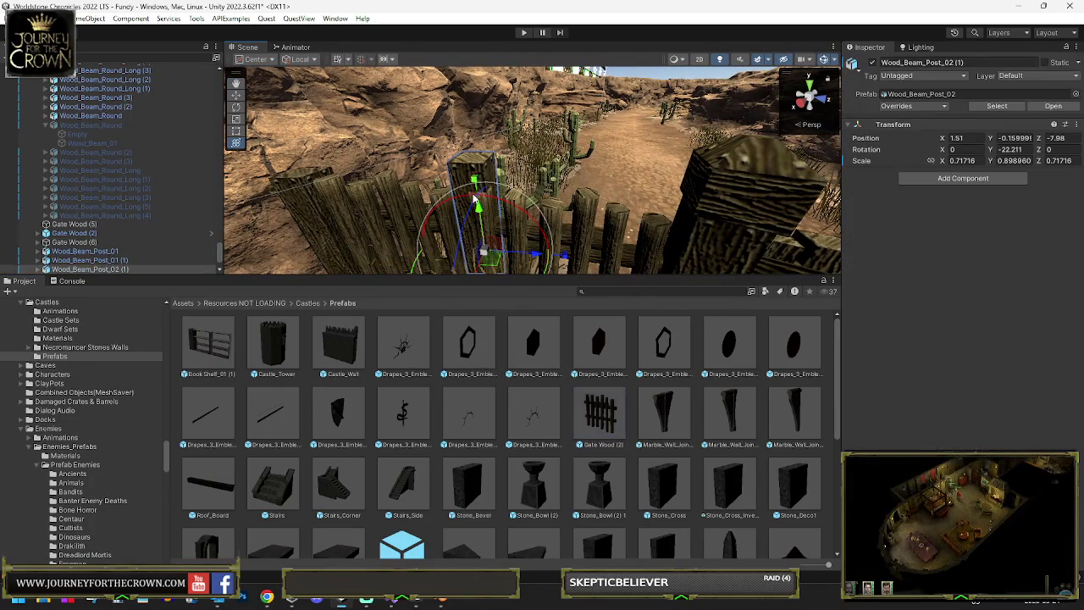
- Recombine GameObject (2)'s fence meshes, re-enable its children, and select Gate Wood (4)
scroll(97, 102, up, 3)
click(68, 136)
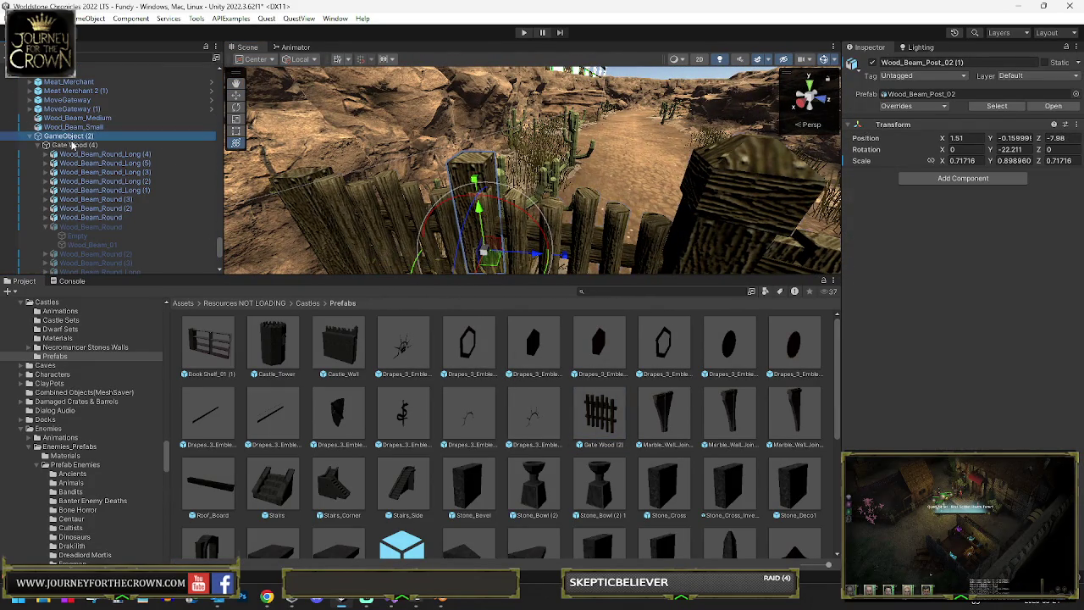
click(928, 212)
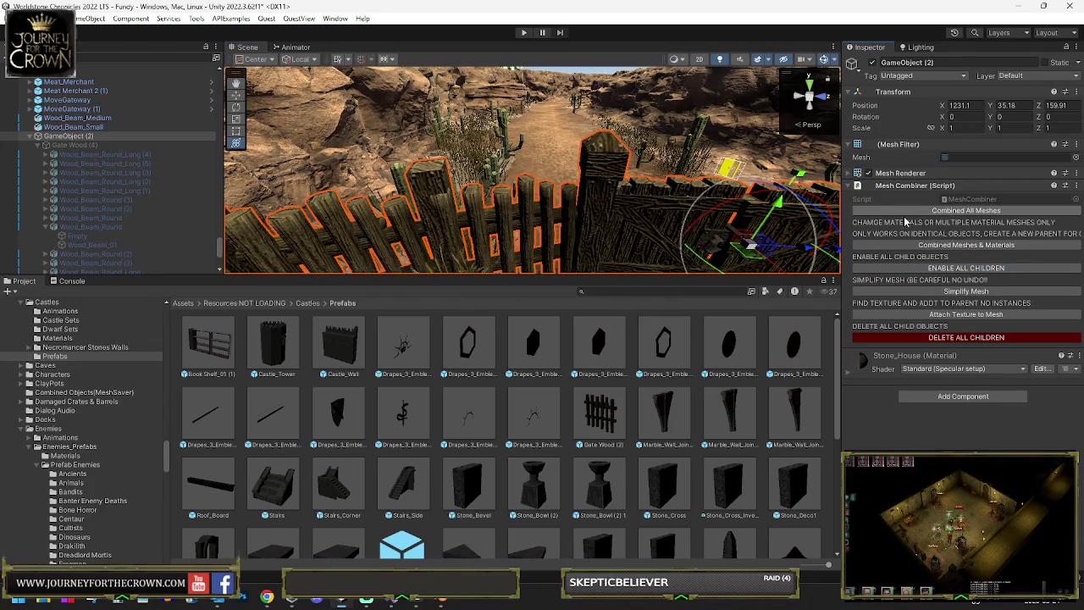
click(912, 267)
click(449, 213)
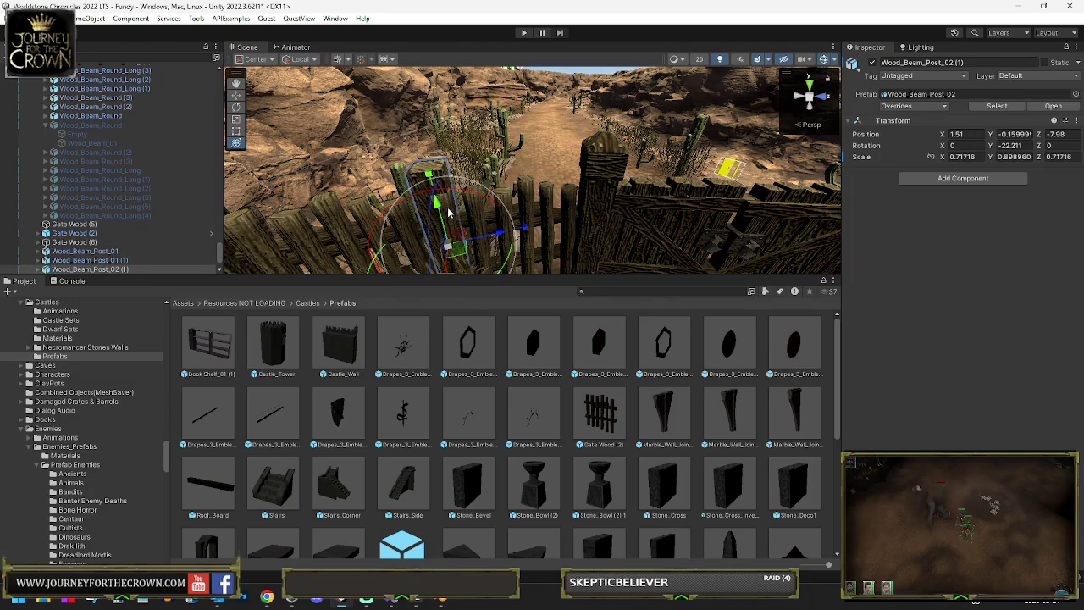
scroll(463, 211, up, 5)
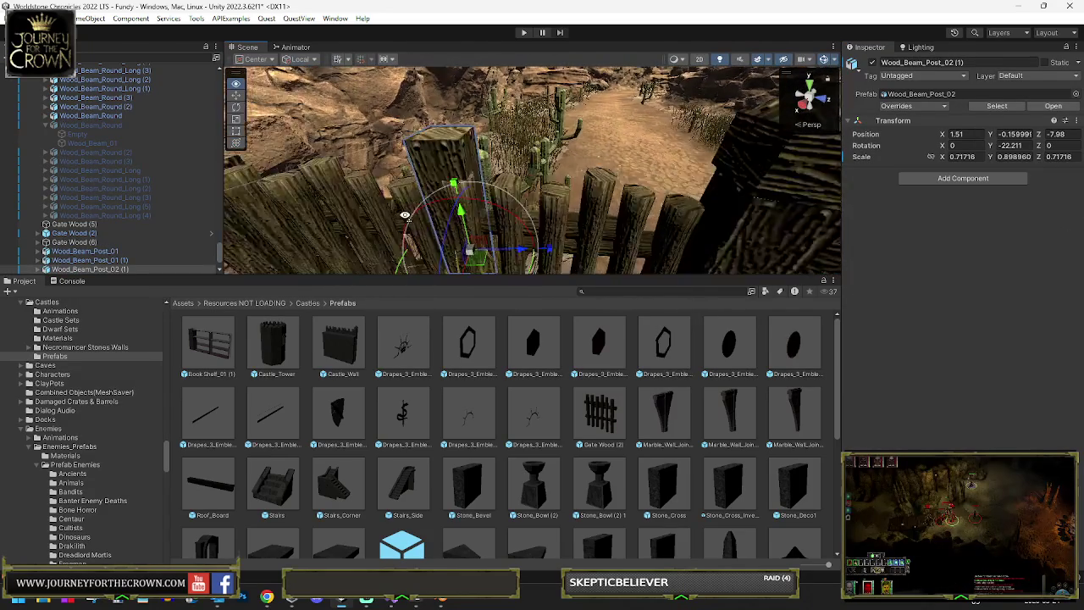
click(495, 195)
click(494, 194)
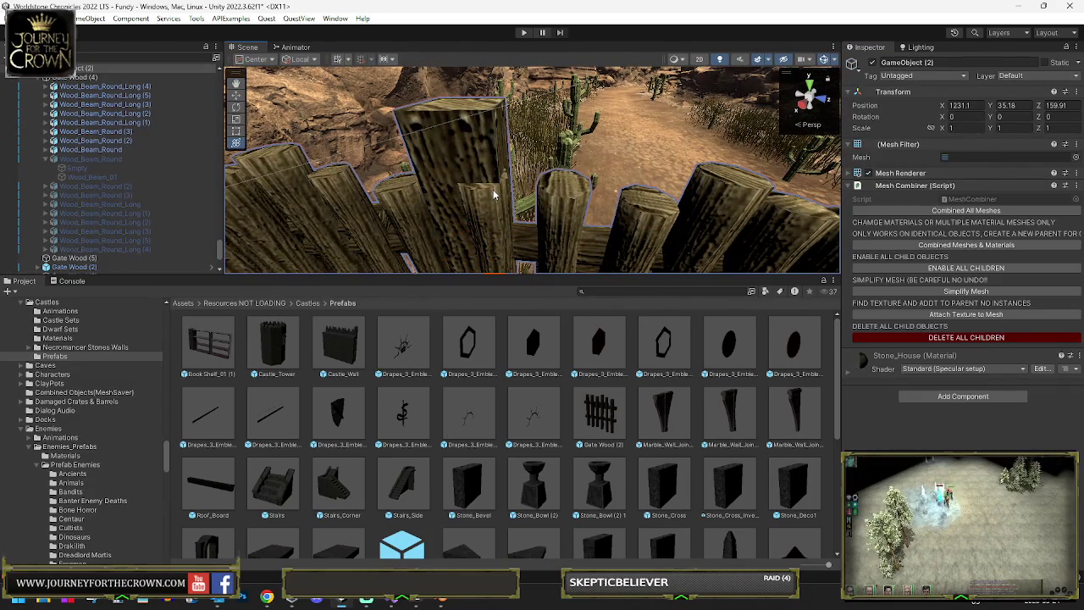
click(555, 191)
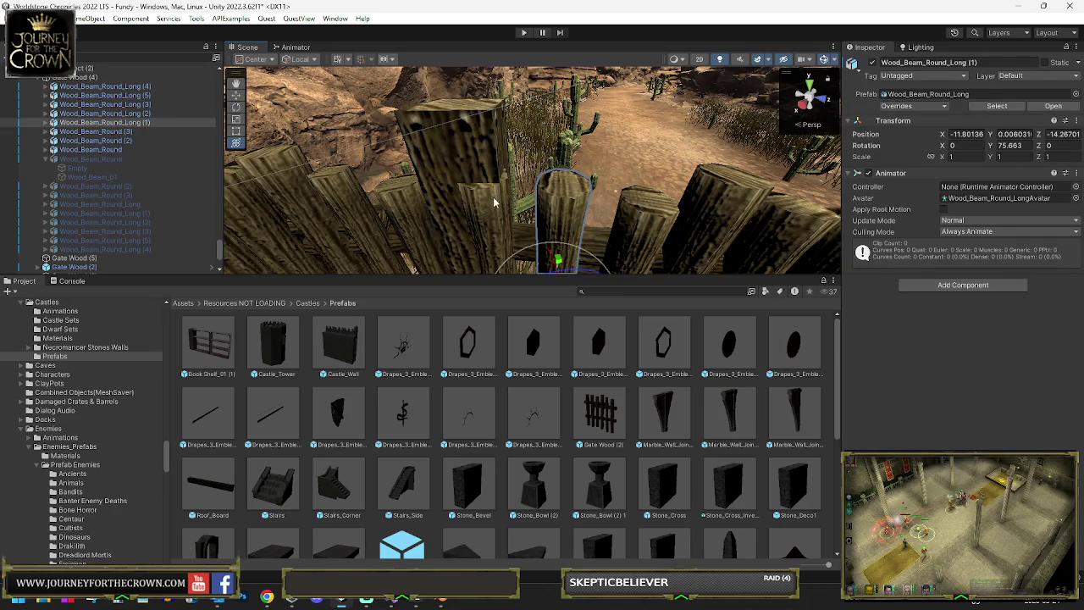
click(85, 77)
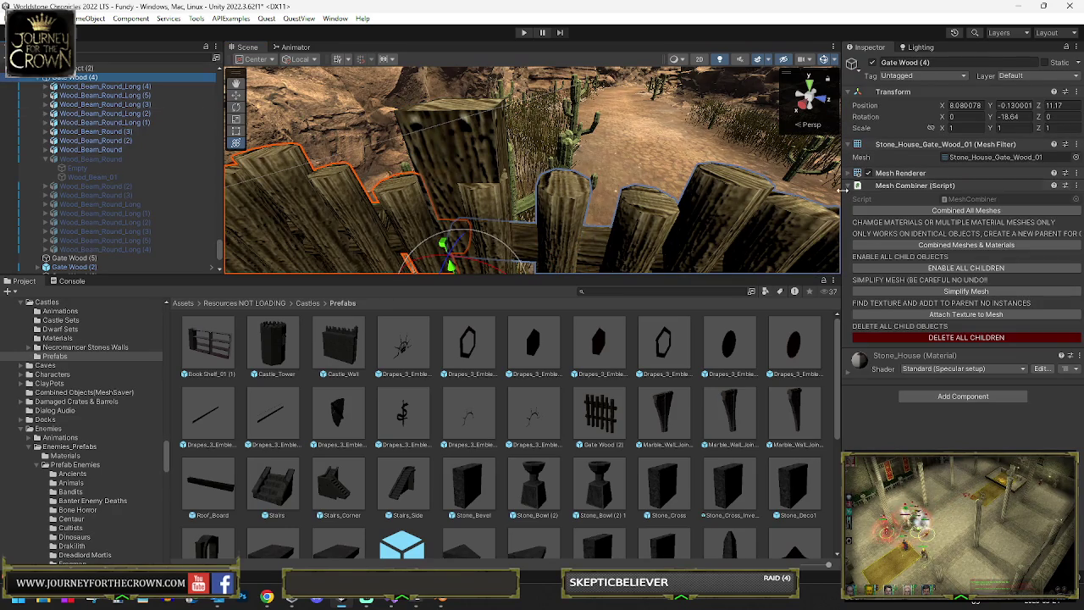
- Remove the Mesh Combiner, Mesh Renderer and Mesh Filter components from Gate Wood (4)
right_click(887, 177)
click(921, 202)
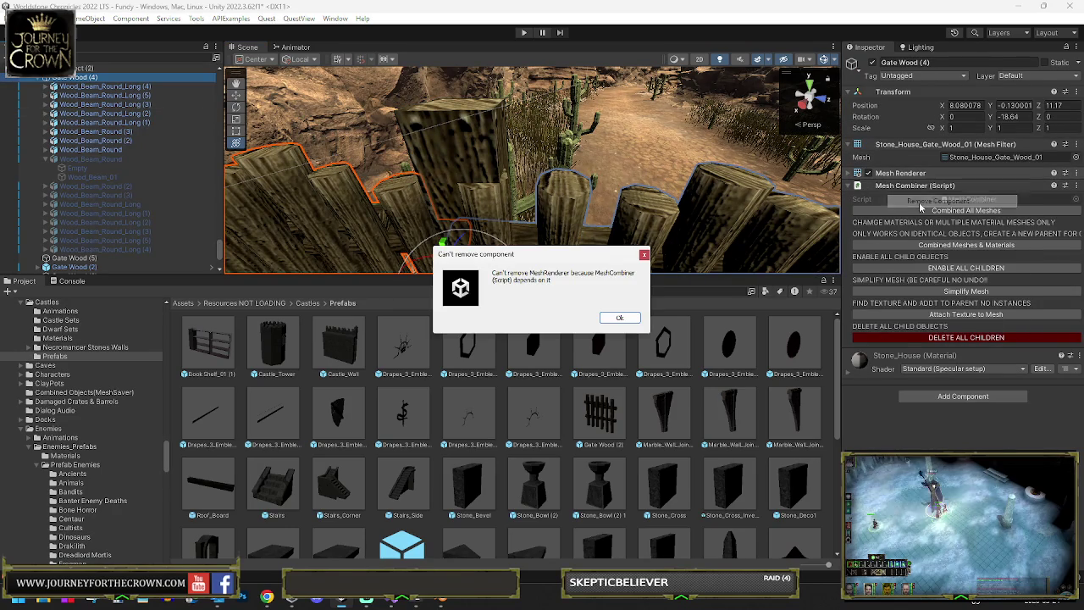
click(615, 319)
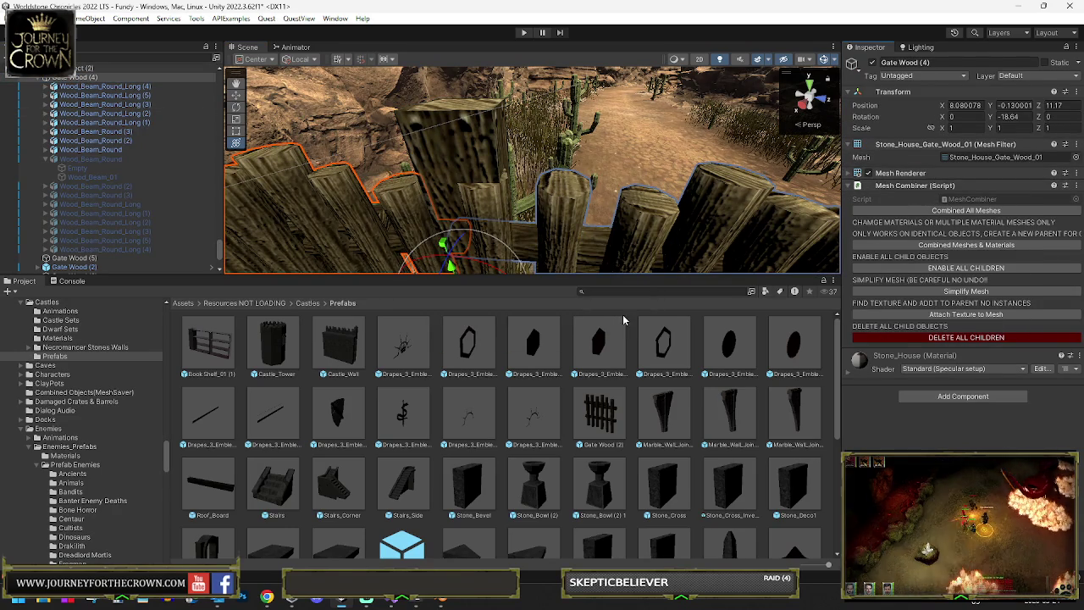
right_click(910, 186)
click(925, 209)
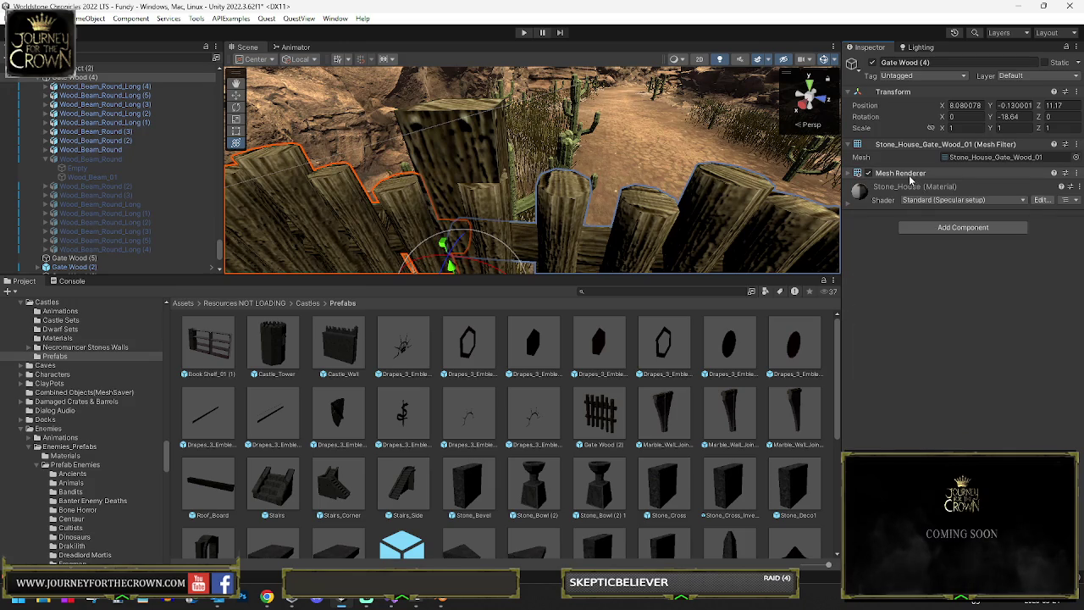
right_click(911, 177)
click(940, 200)
right_click(915, 152)
click(923, 170)
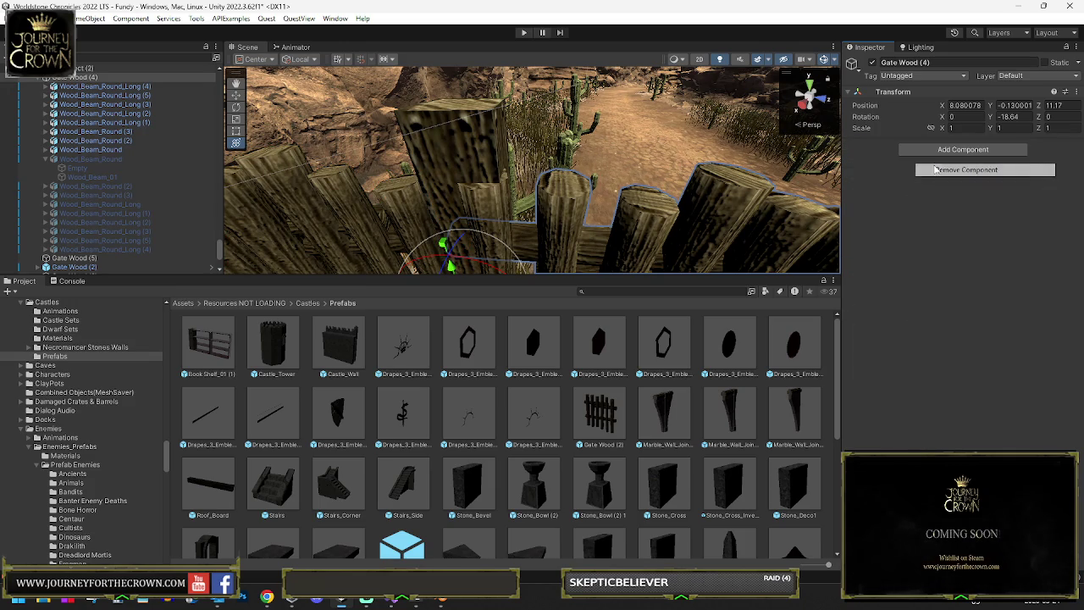
- Nudge Gate Wood (2) slightly along its Z axis
click(495, 206)
click(575, 196)
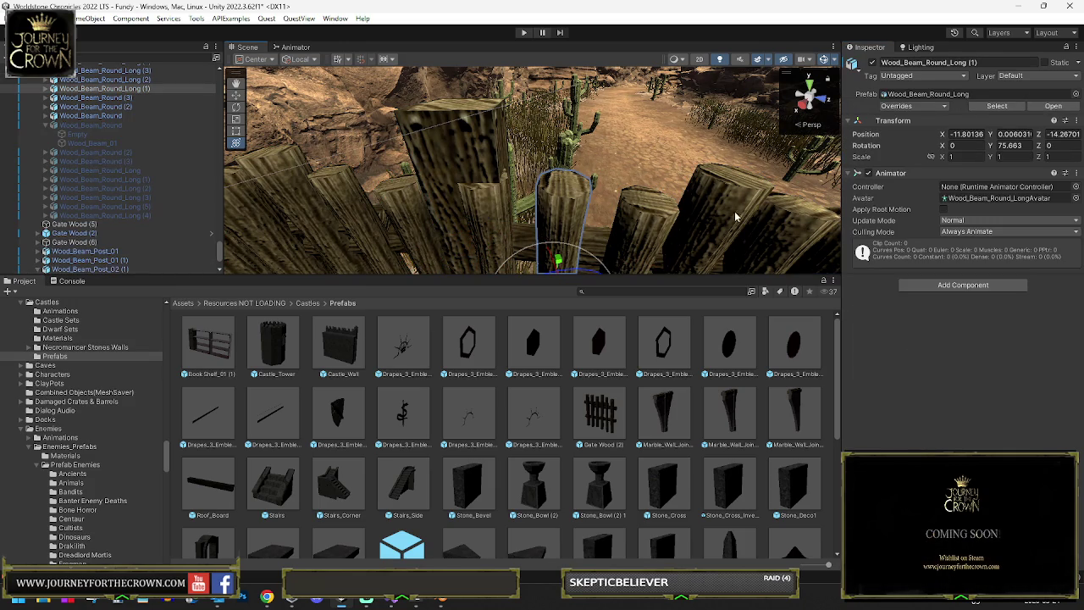
scroll(94, 152, up, 5)
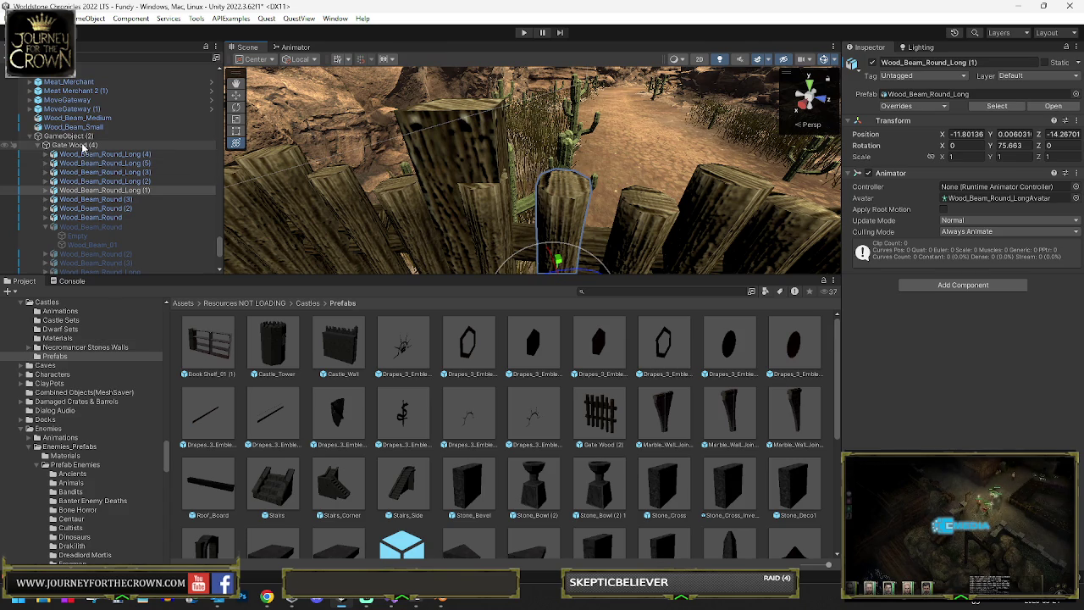
click(83, 147)
mouse_move(694, 169)
mouse_down()
mouse_move(764, 163)
mouse_move(703, 167)
mouse_up()
click(550, 167)
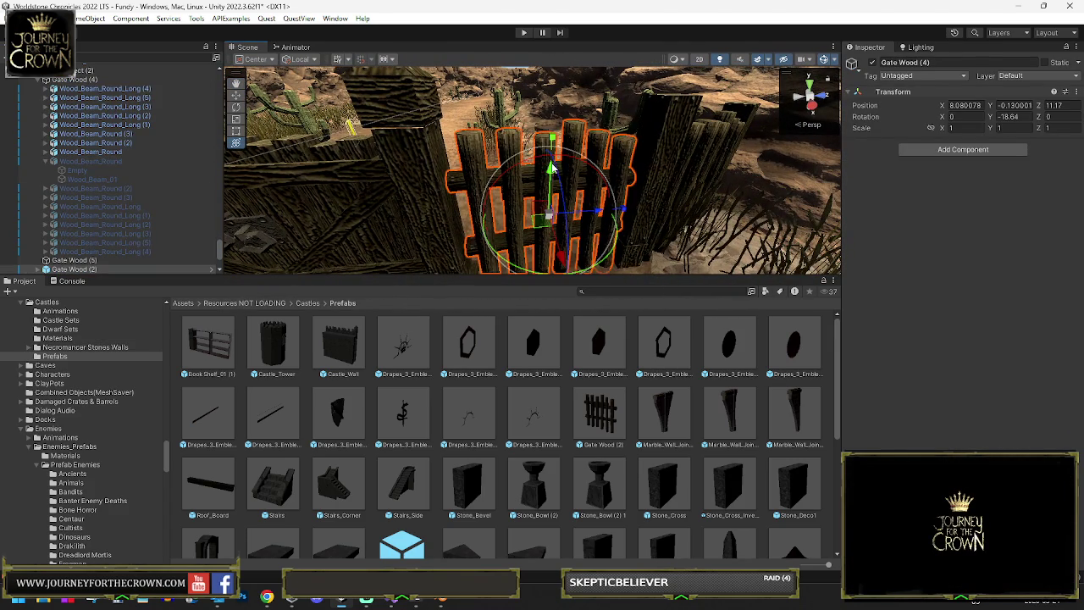
drag(593, 216, 580, 214)
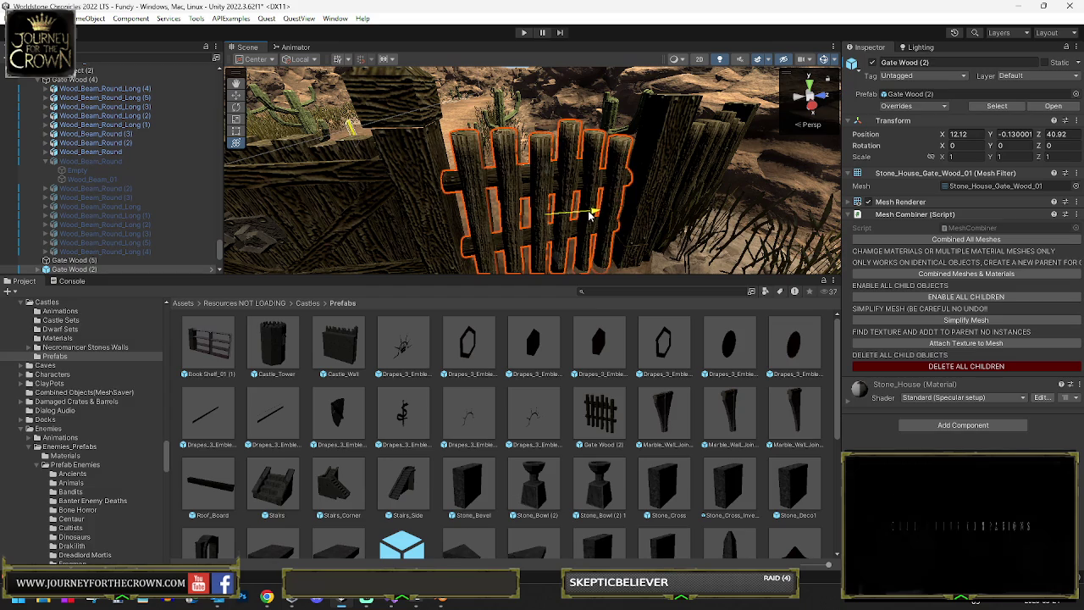
- Combine all of GameObject (2)'s fence meshes again and re-enable its children
drag(433, 170, 292, 136)
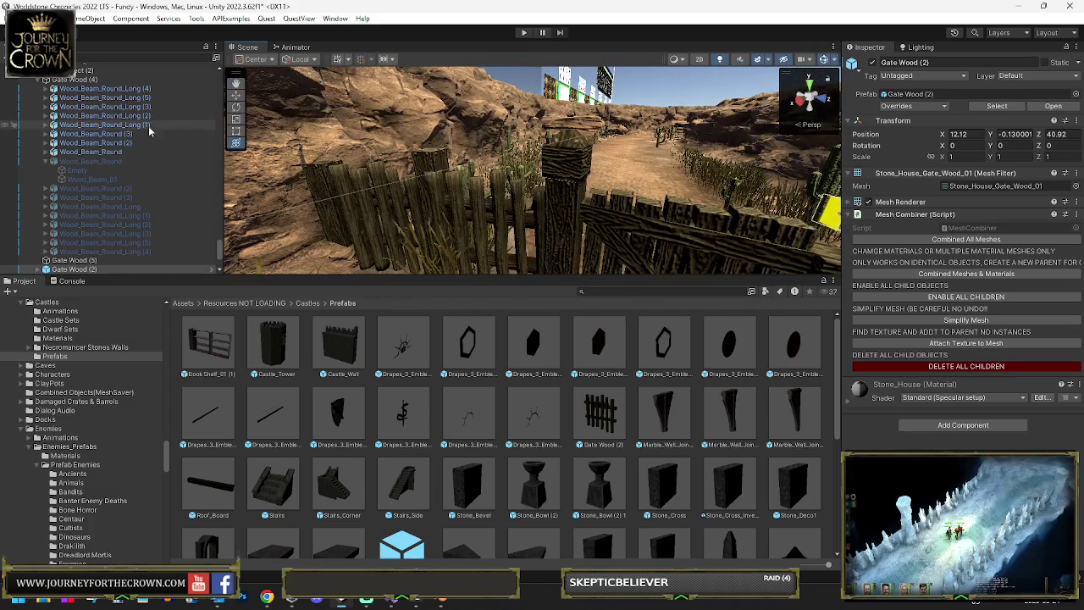
click(430, 169)
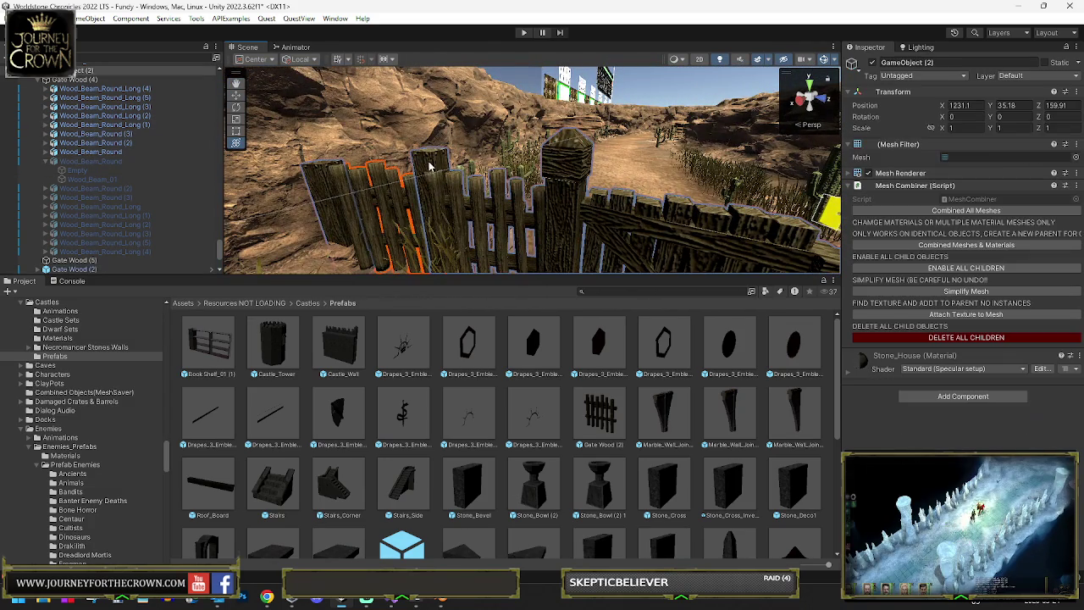
click(894, 211)
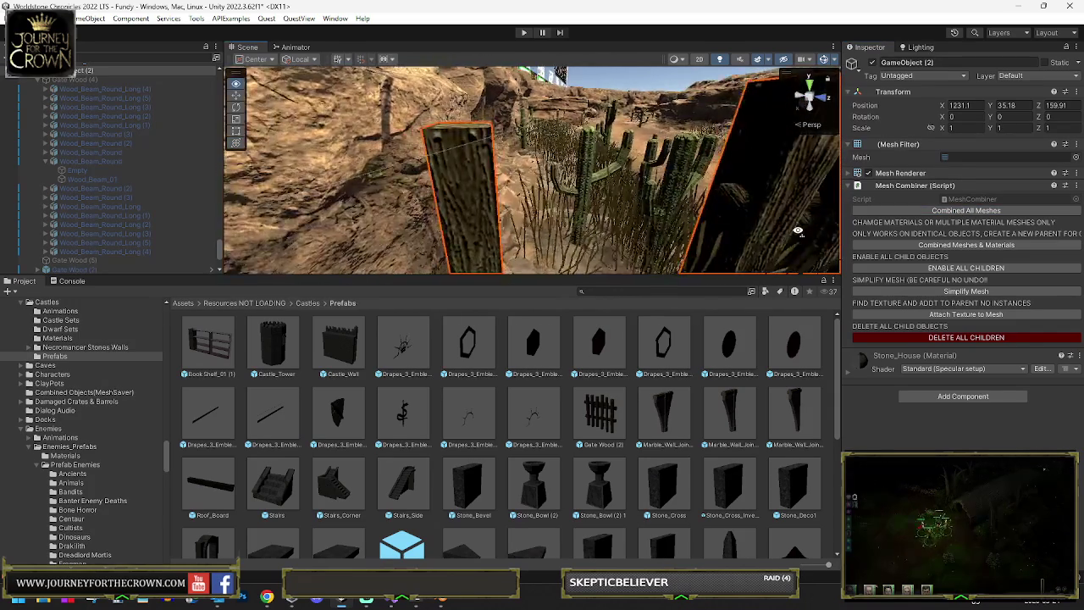
click(954, 269)
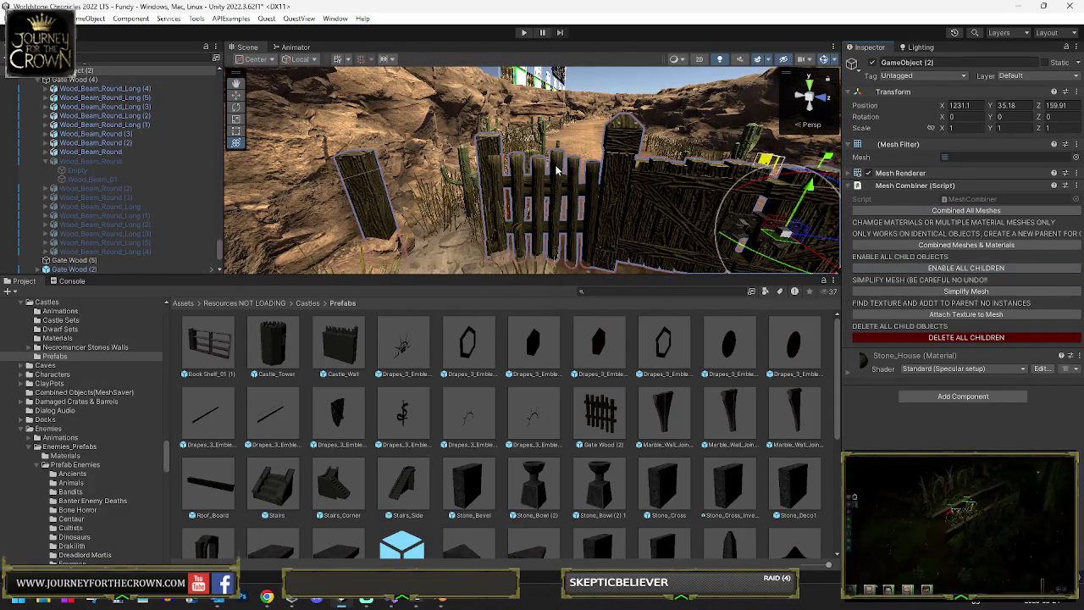
click(556, 170)
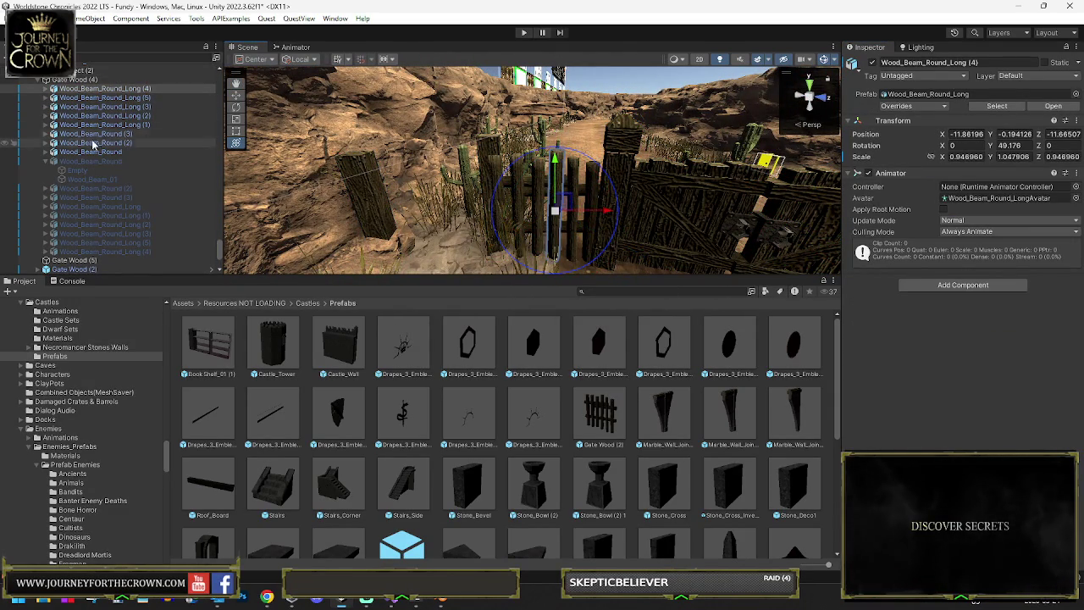
- Duplicate Gate Wood (2) as Gate Wood (3), rotate it into the gap, and scale it to 0.91159
drag(508, 169, 582, 169)
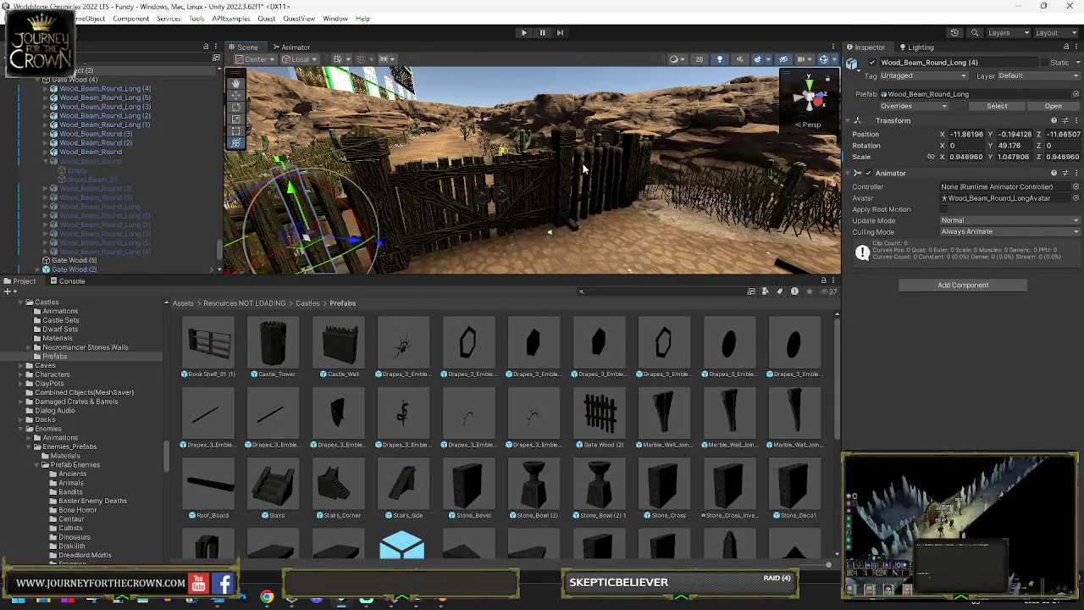
click(583, 170)
key(ctrl+d)
mouse_move(593, 182)
mouse_down()
mouse_move(336, 203)
mouse_move(491, 219)
mouse_up()
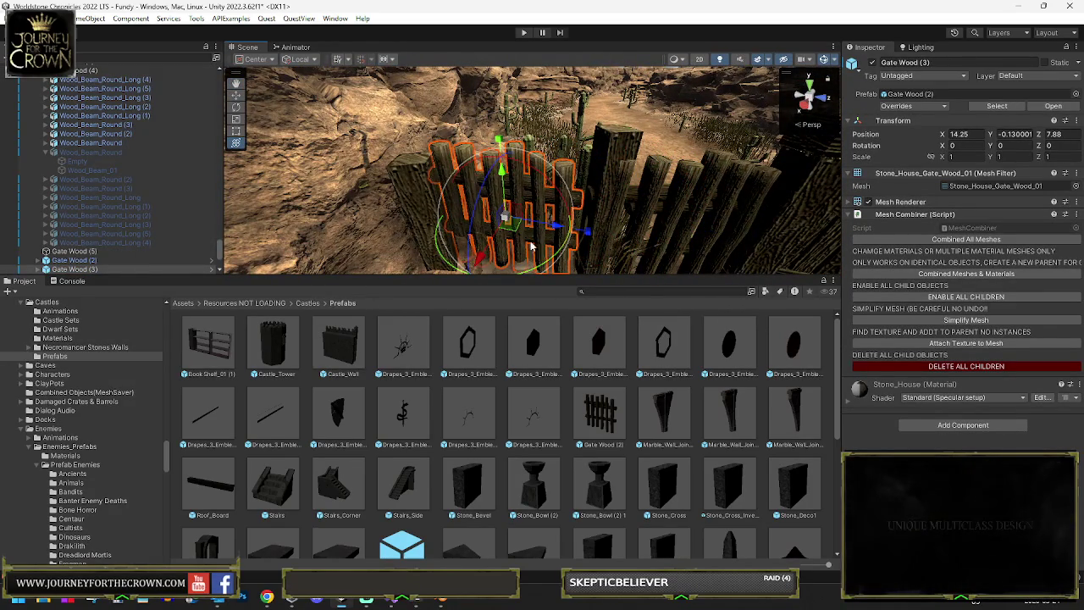
drag(558, 256, 585, 249)
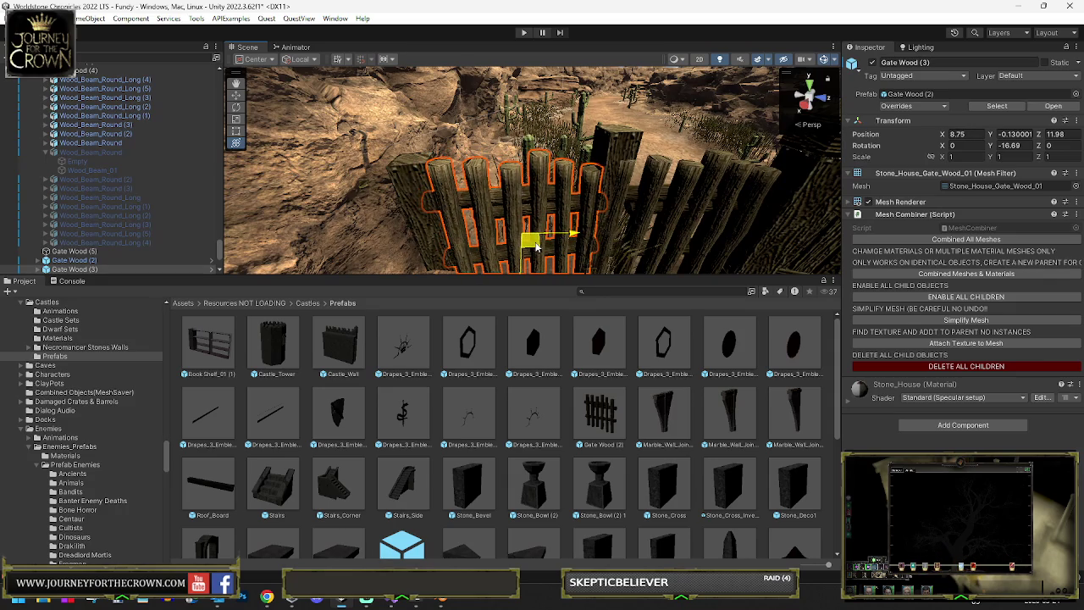
mouse_move(535, 245)
mouse_down()
mouse_move(541, 254)
mouse_move(528, 227)
mouse_move(530, 250)
mouse_up()
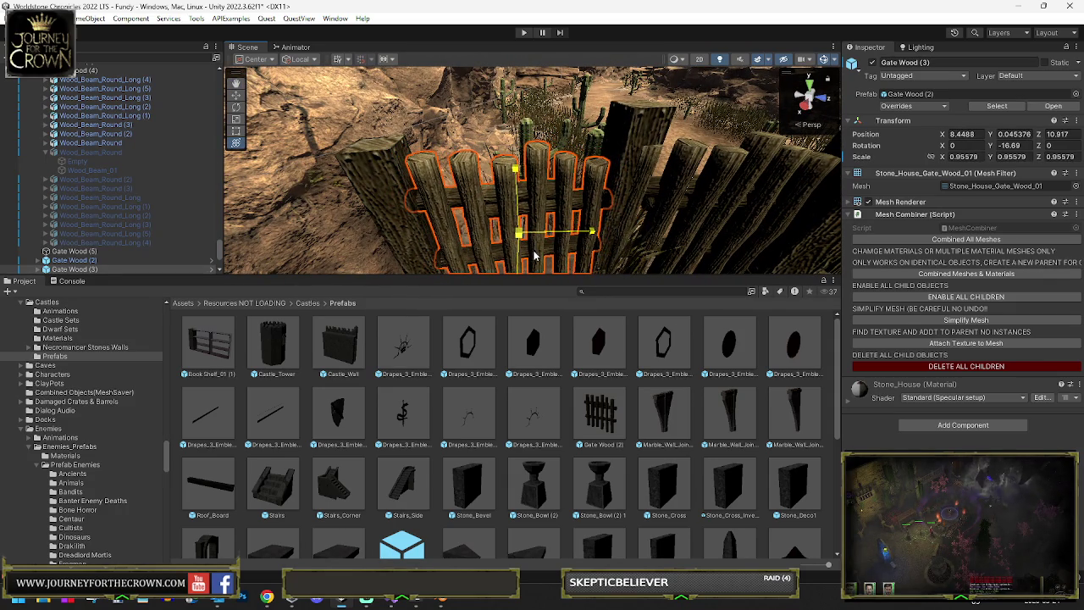
mouse_move(533, 256)
mouse_down()
mouse_move(541, 245)
mouse_move(530, 229)
mouse_up()
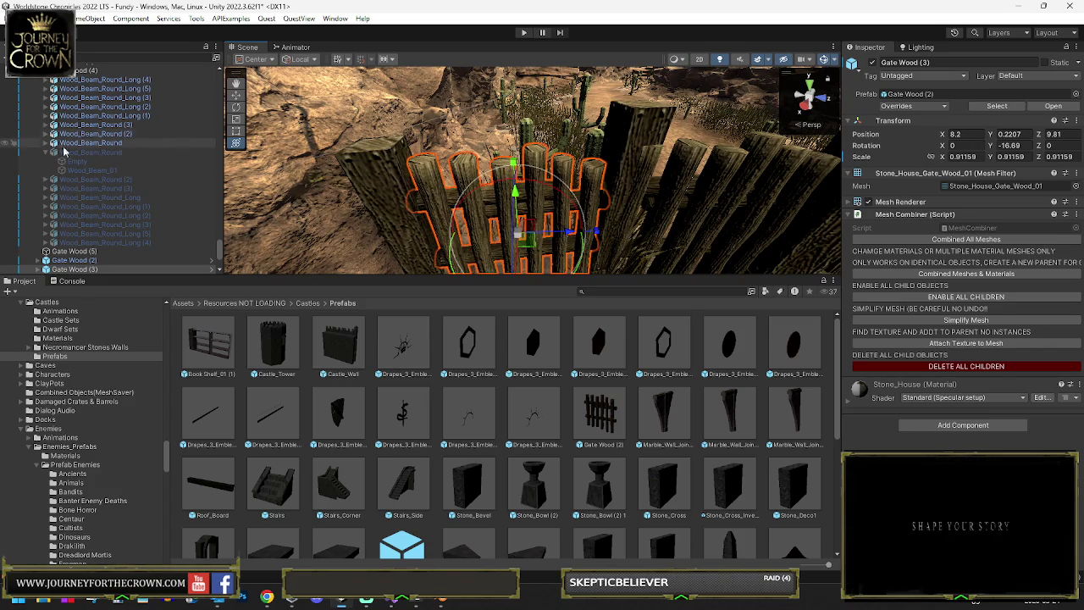
- Frame the whole GameObject (2) fence and orbit around it to inspect the gates
scroll(93, 169, up, 5)
click(68, 196)
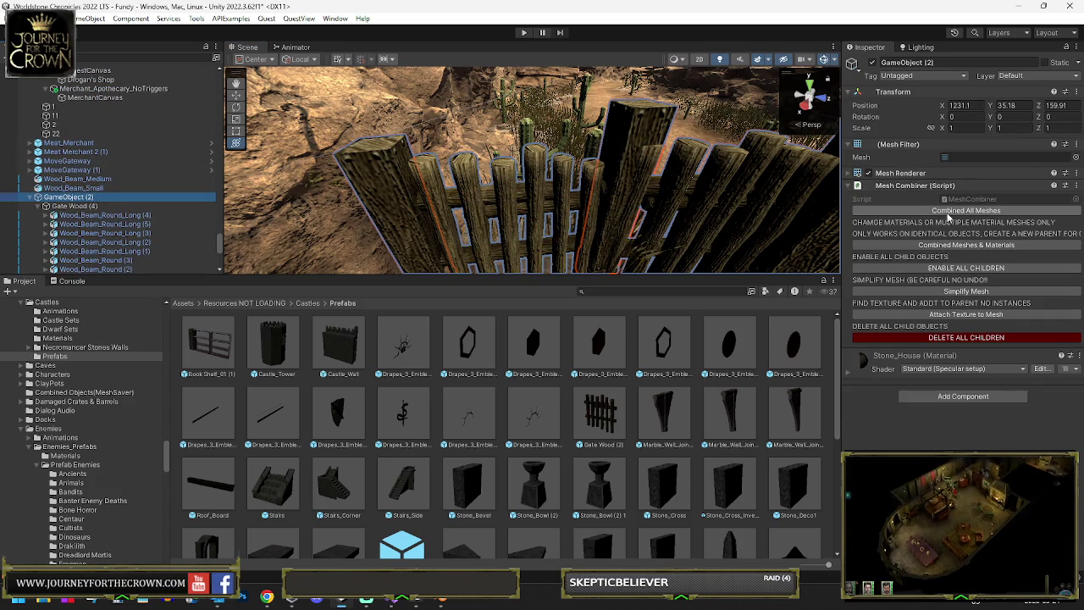
key(f)
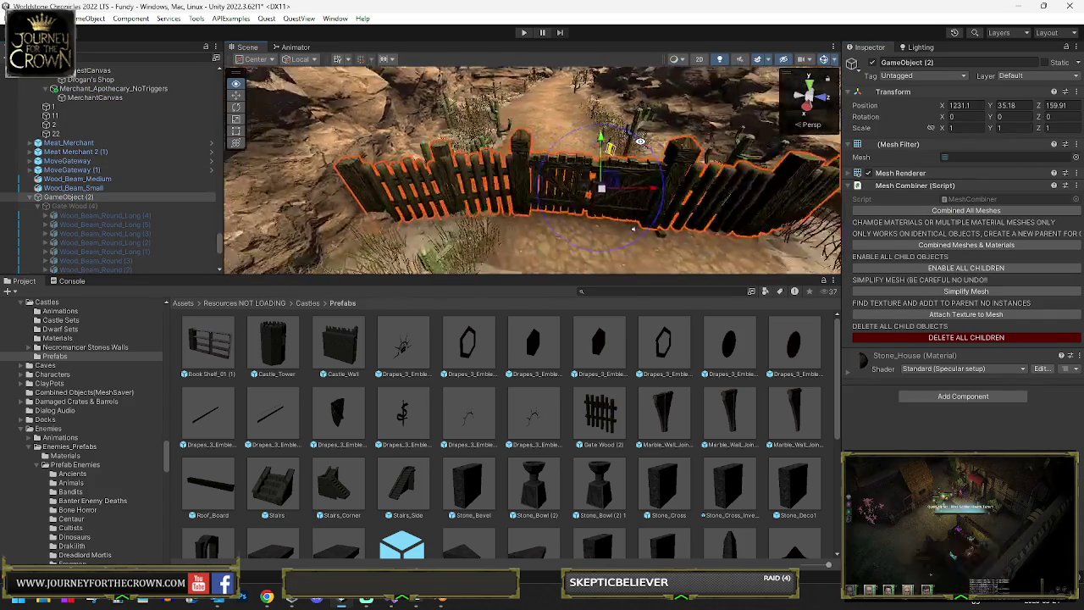
mouse_move(641, 141)
mouse_down()
mouse_move(487, 191)
mouse_move(407, 195)
mouse_move(103, 153)
mouse_up()
drag(263, 159, 615, 177)
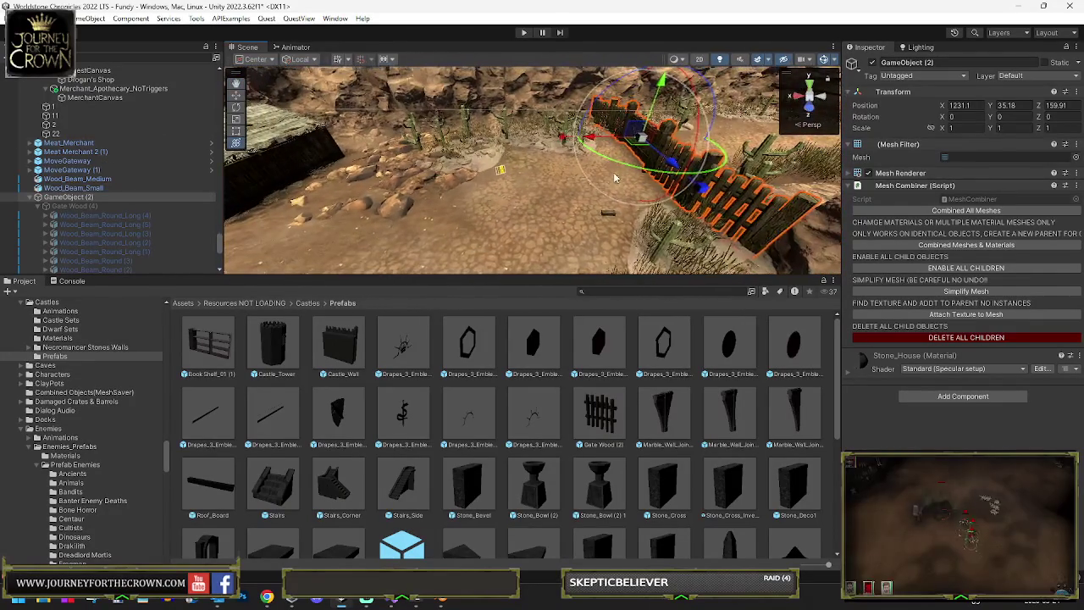
click(501, 170)
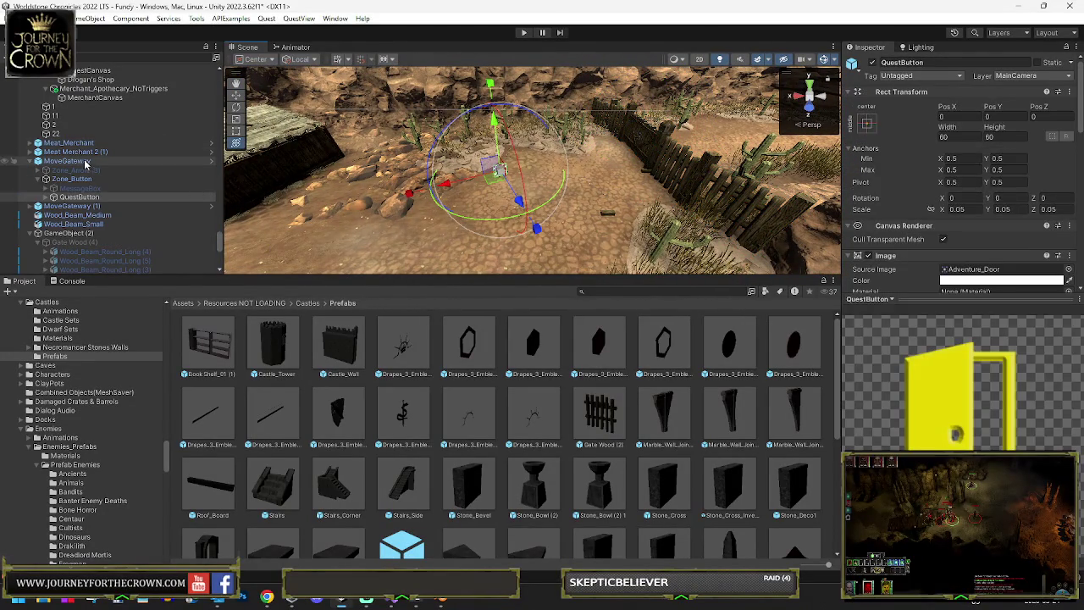
- Rotate the MoveGateway trigger box slightly, then open the Hierarchy's create-object context menu
click(85, 161)
mouse_move(579, 167)
mouse_down()
mouse_move(531, 227)
mouse_move(457, 239)
mouse_up()
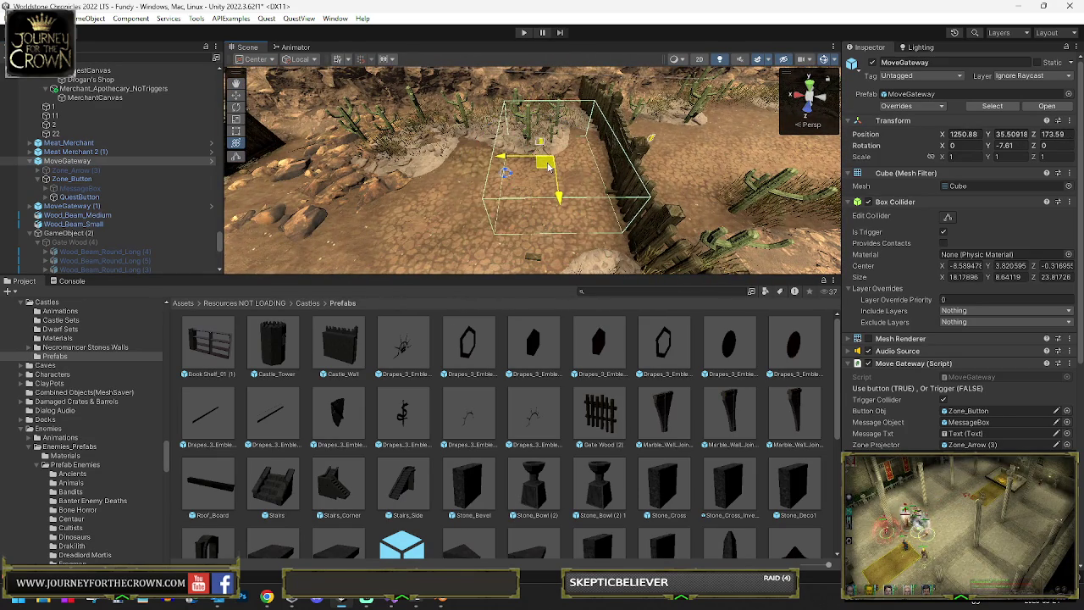
key(y)
mouse_move(550, 169)
mouse_down()
mouse_move(577, 197)
mouse_move(508, 174)
mouse_move(519, 167)
mouse_up()
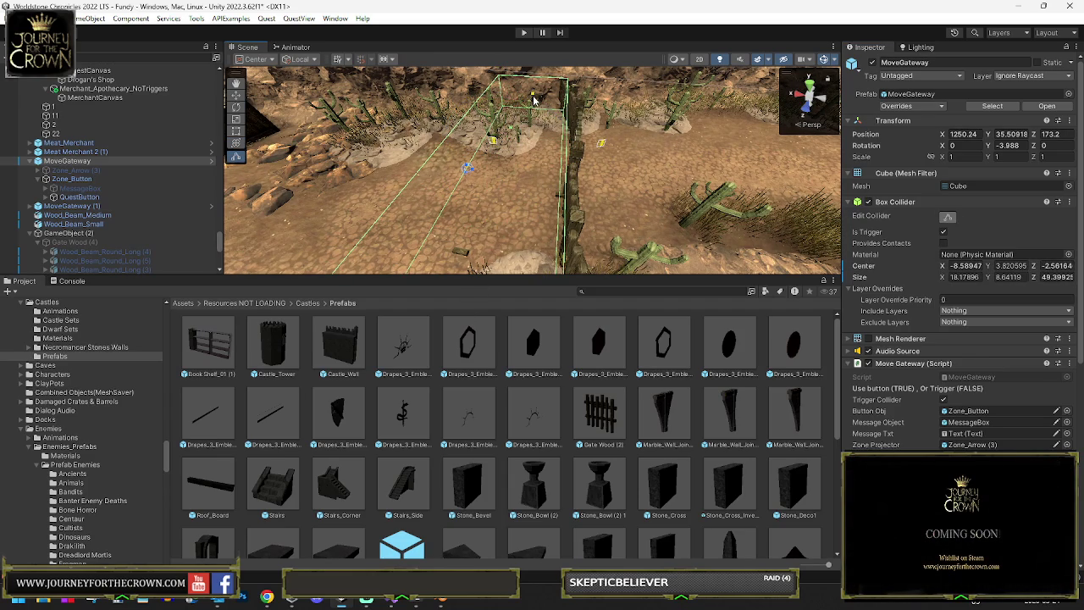
mouse_move(531, 115)
mouse_down()
mouse_move(724, 149)
mouse_move(531, 215)
mouse_move(685, 97)
mouse_move(593, 144)
mouse_up()
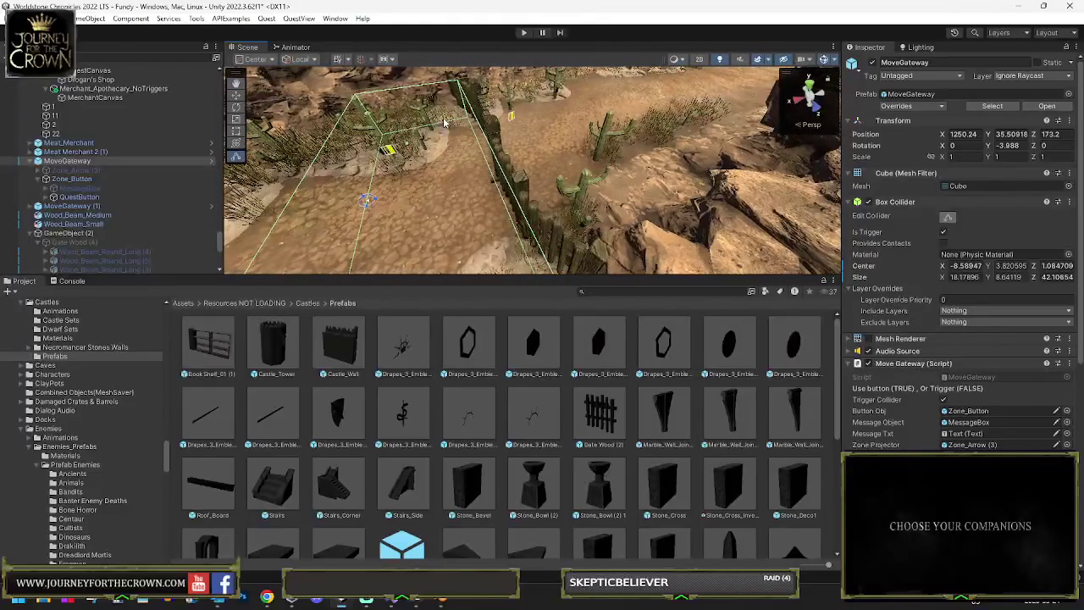
right_click(61, 164)
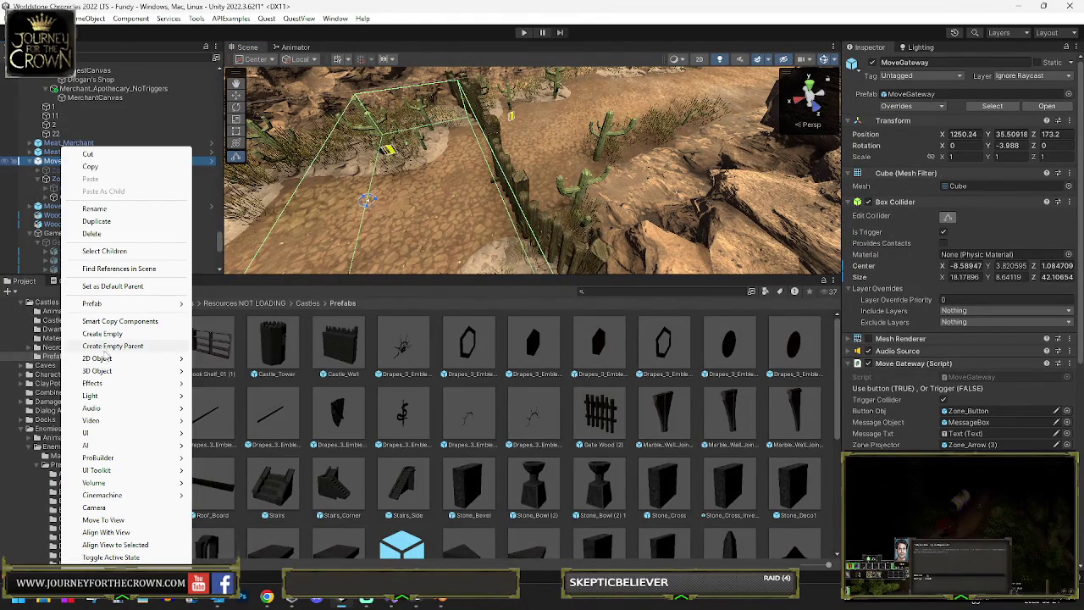
- Add a 3D Cube, move it beside the fence, and unparent it from MoveGateway
mouse_move(111, 373)
click(212, 369)
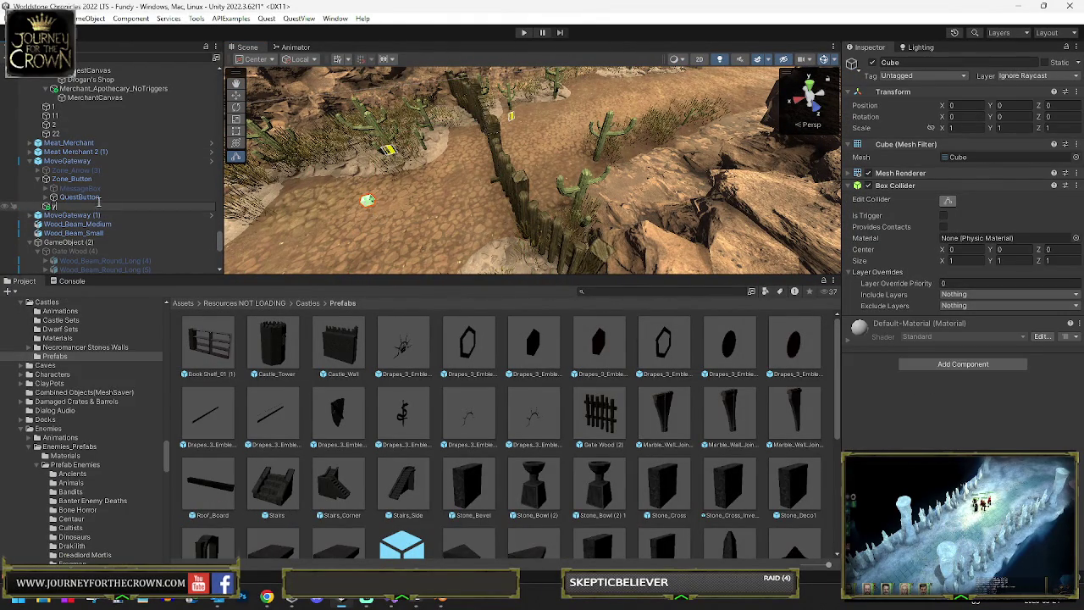
key(y)
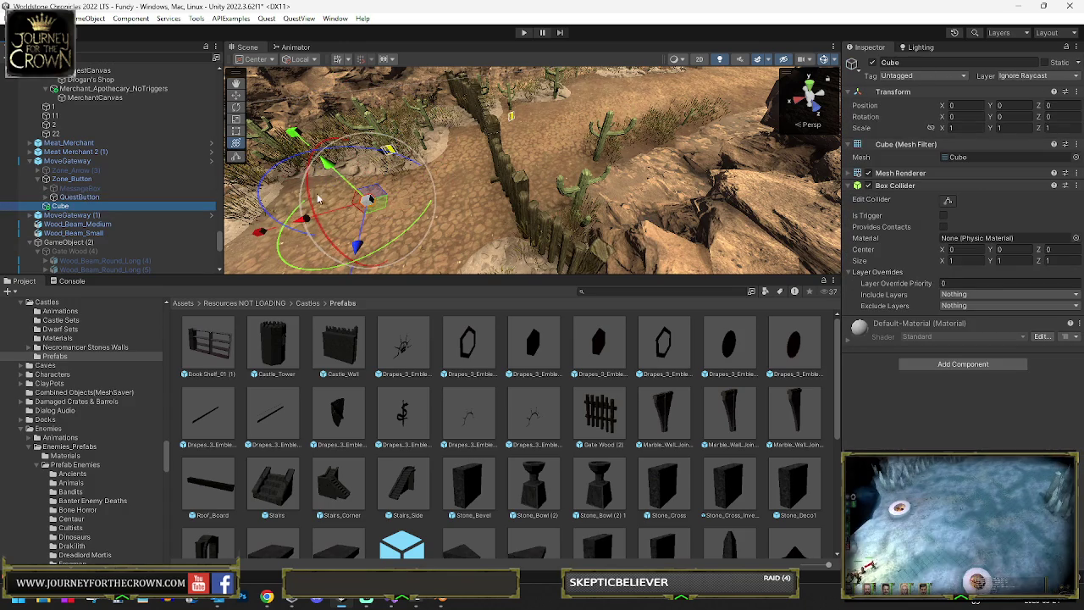
drag(382, 212, 435, 146)
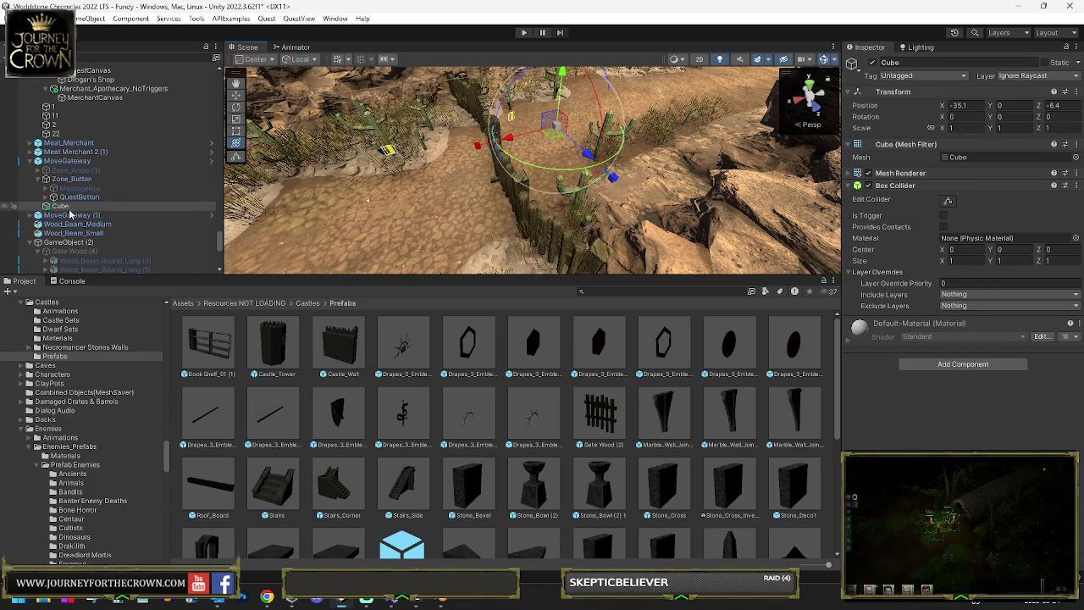
drag(70, 151, 69, 152)
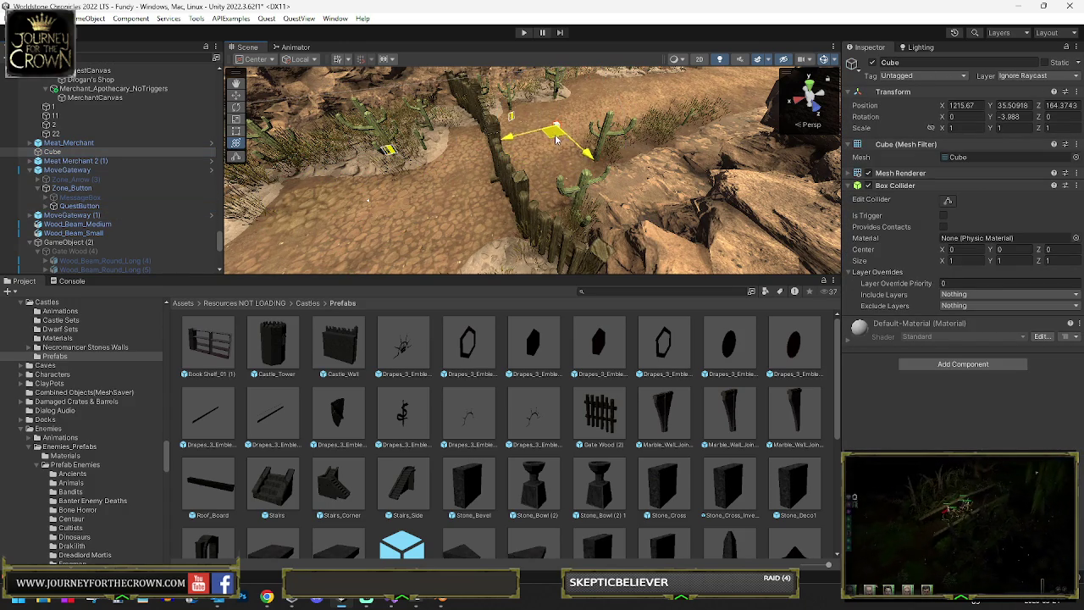
drag(558, 144, 557, 147)
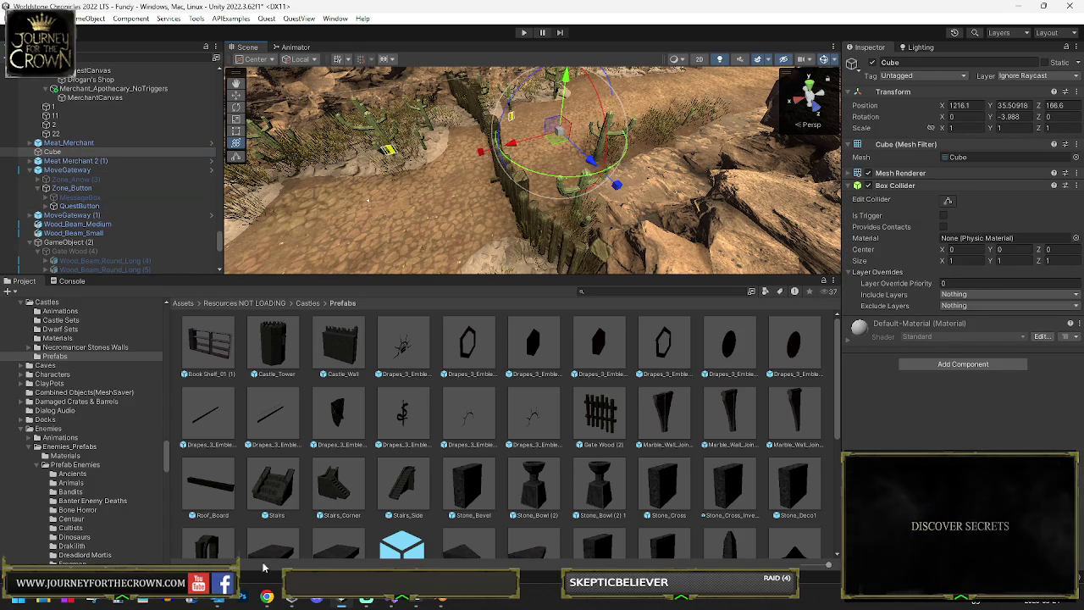
- Screenshot the Cube's Transform position values 1216.1, 35.50918, 166.6
click(91, 600)
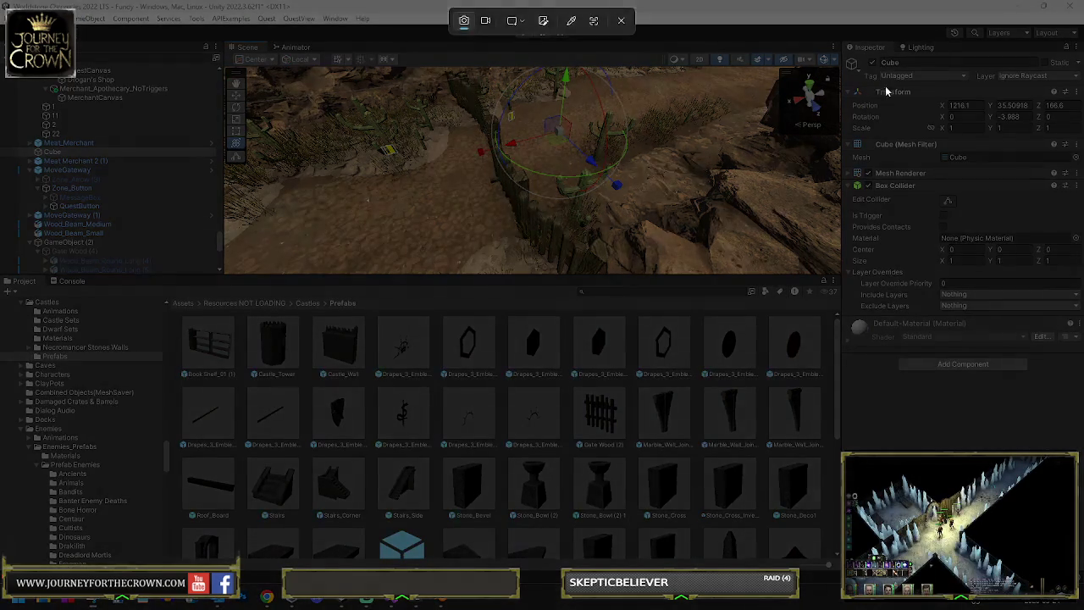
drag(880, 85, 1078, 149)
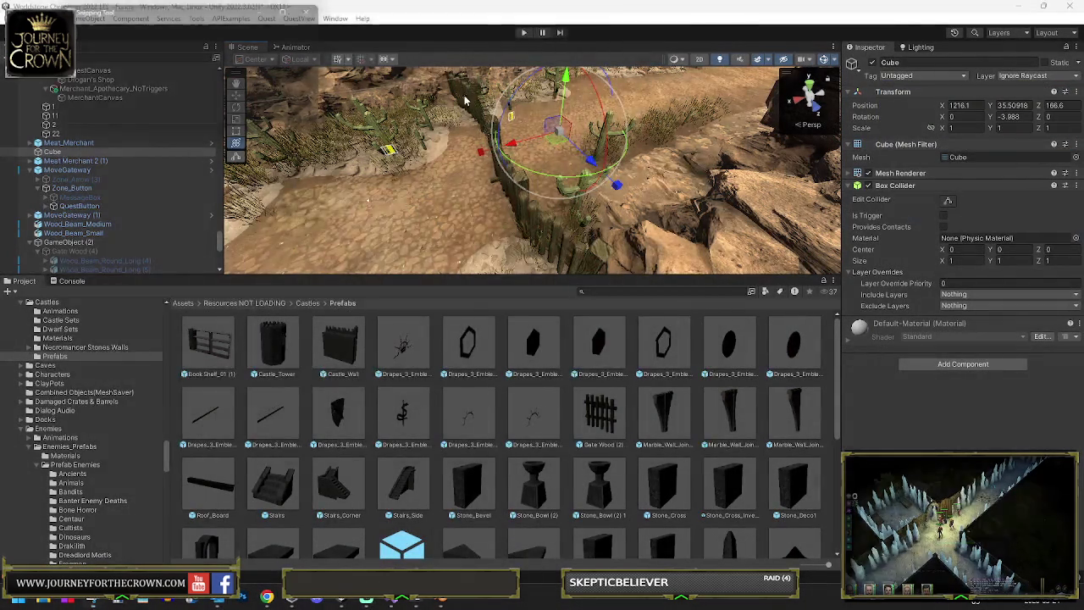
click(655, 8)
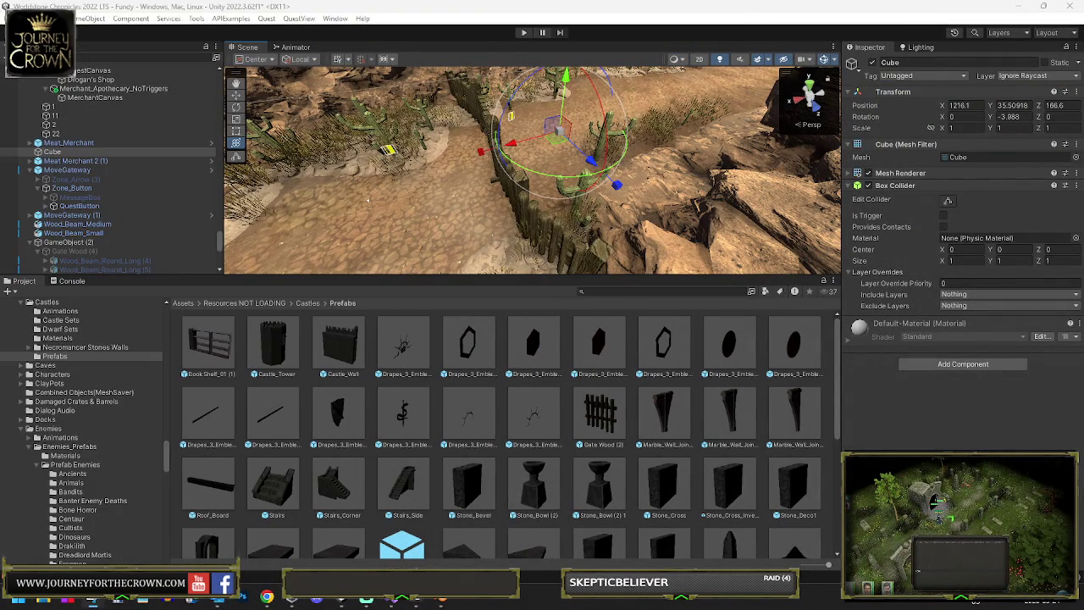
click(85, 216)
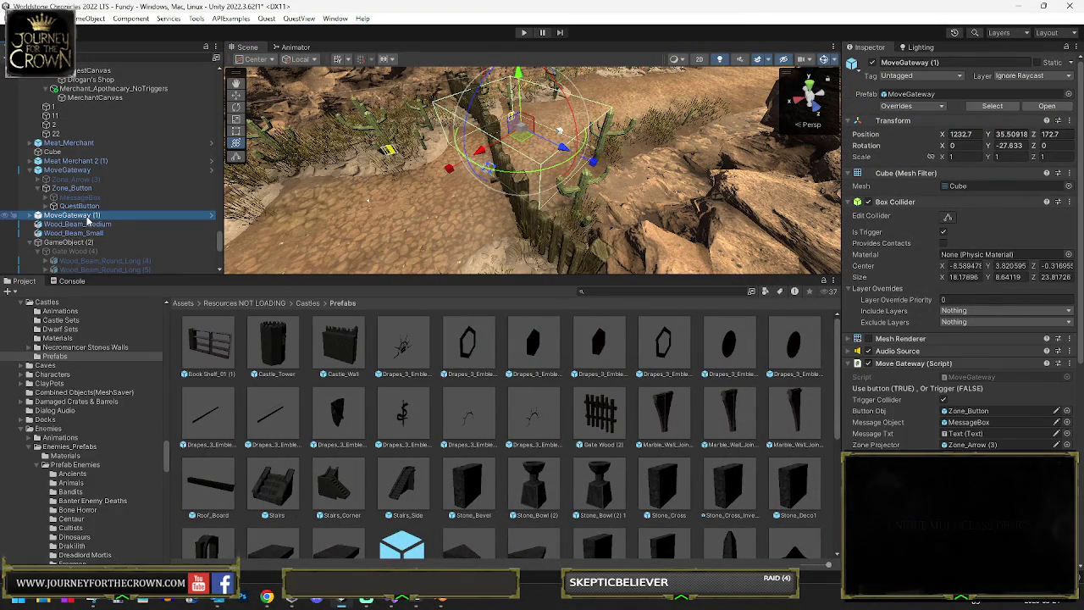
- Rotate MoveGateway (1) to Y -1.89 so it sits square to the fence
drag(551, 166, 560, 140)
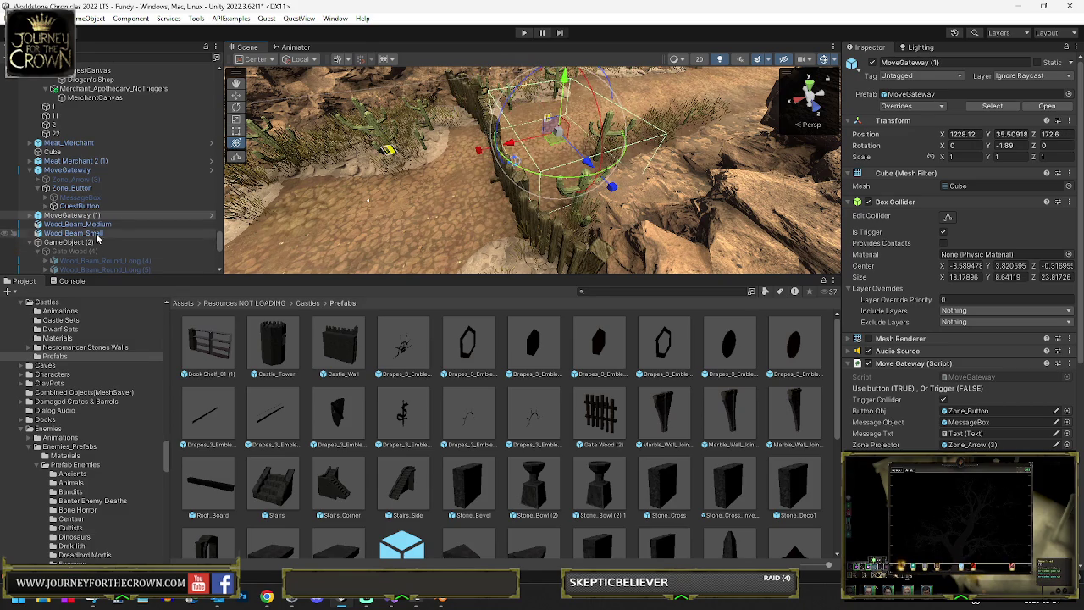
click(65, 171)
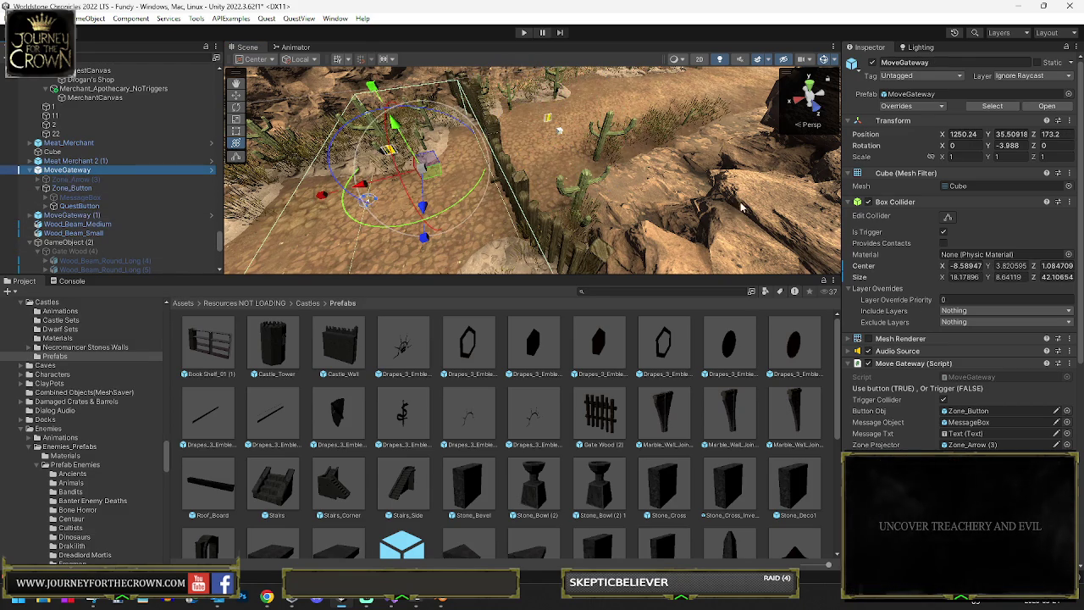
scroll(961, 403, down, 4)
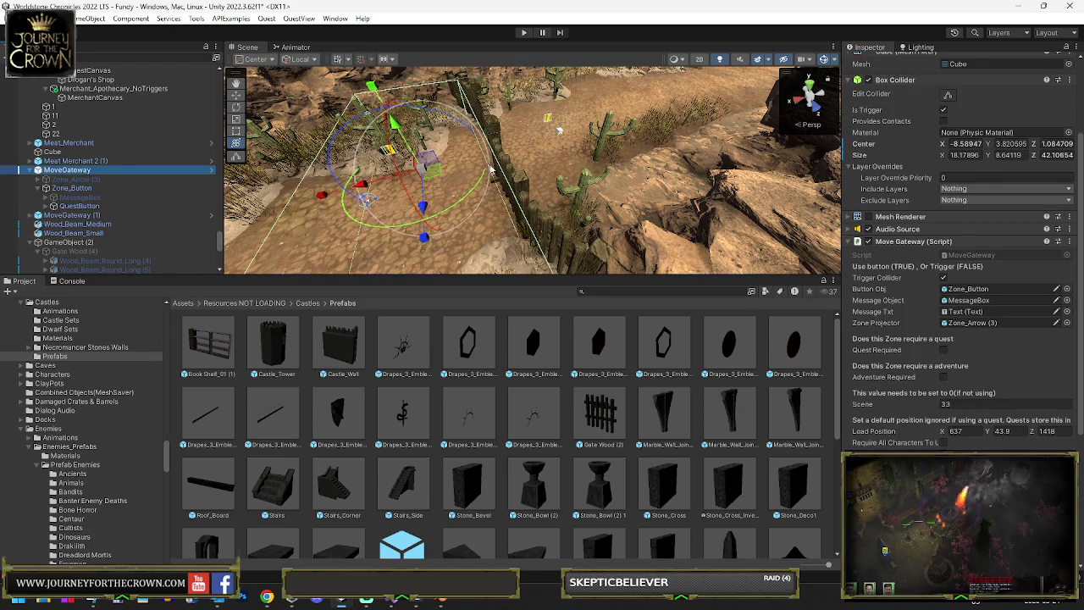
- Look up the Fundy scene's build index, 47, in Build Settings for MoveGateway
click(4, 22)
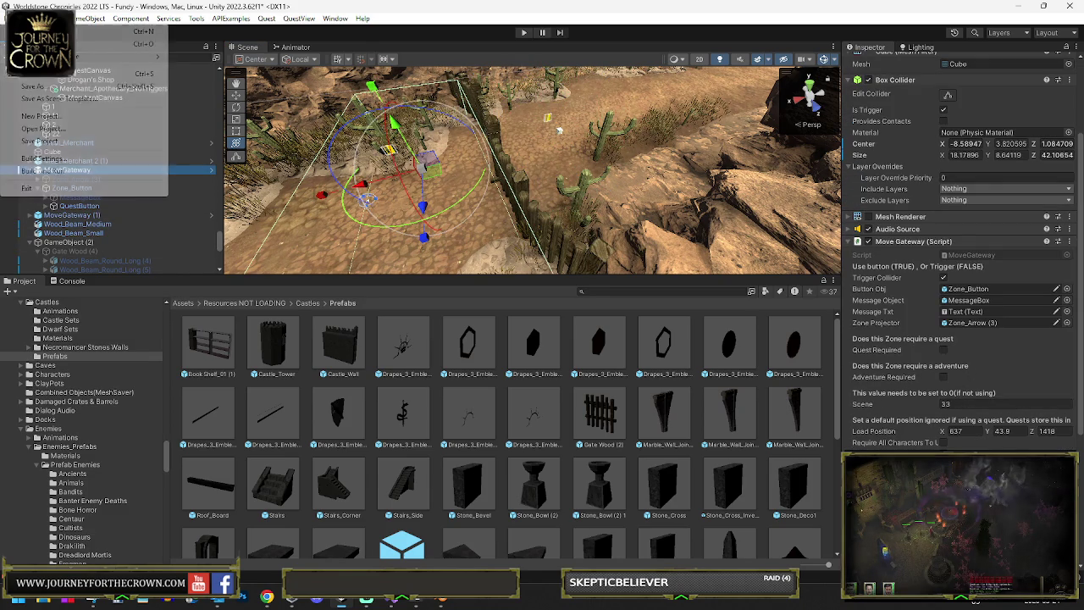
click(44, 159)
scroll(338, 245, down, 5)
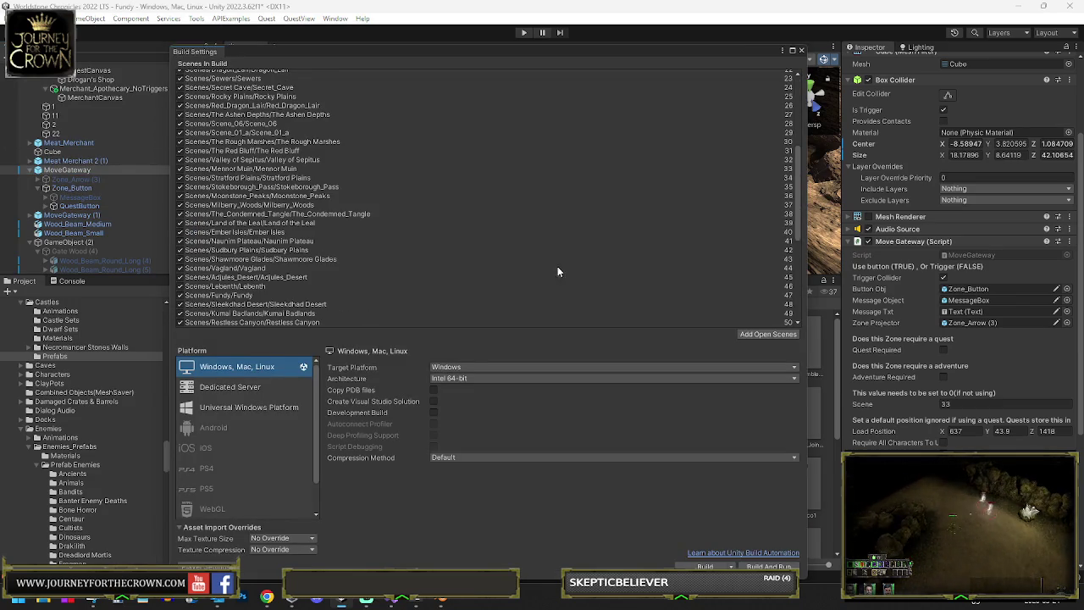
click(740, 172)
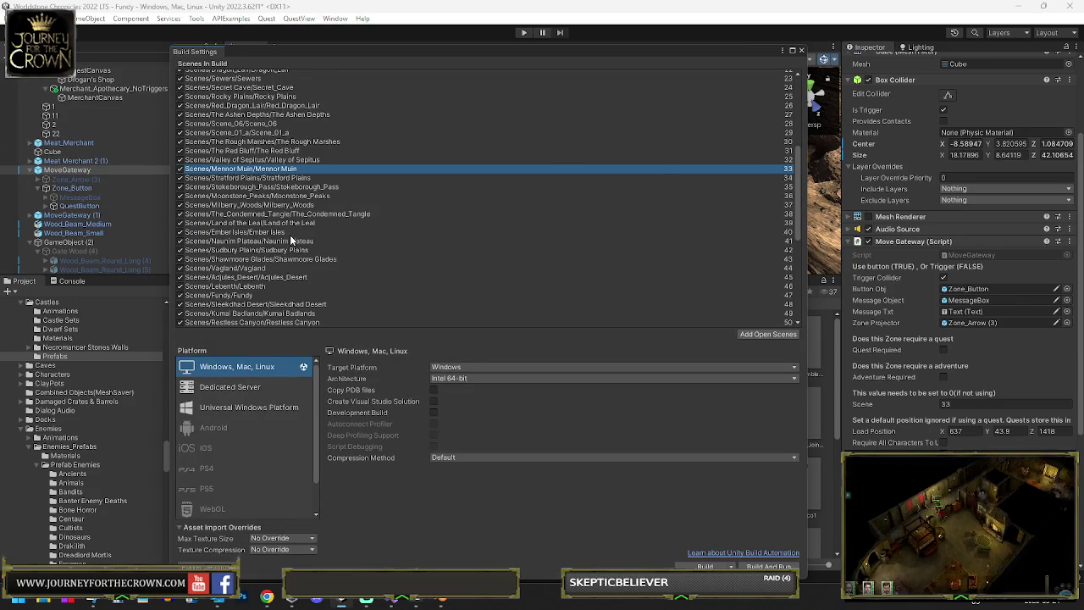
click(365, 296)
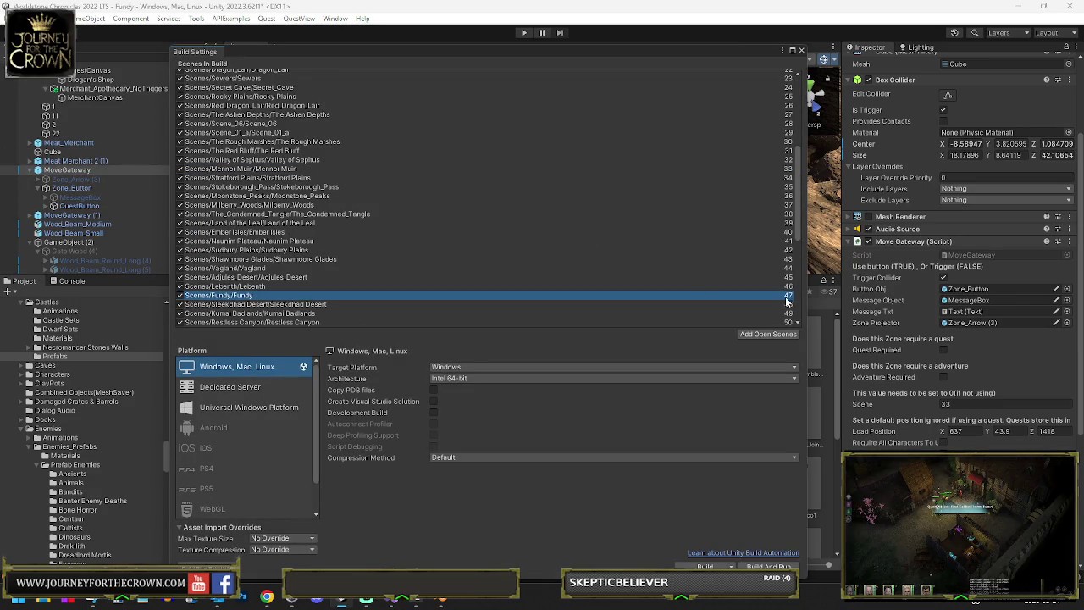
click(801, 51)
text(47)
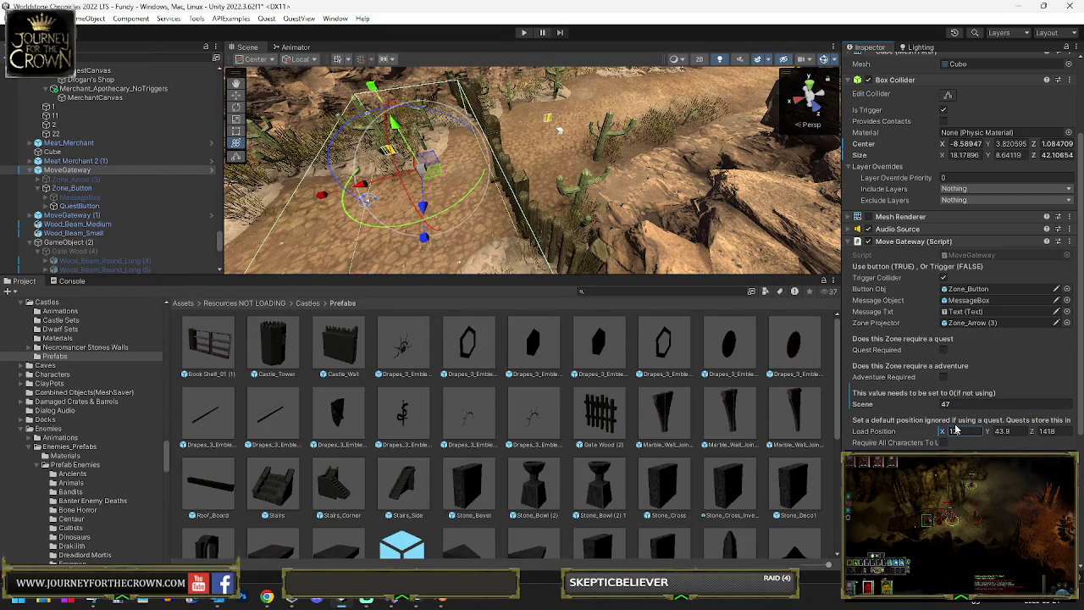
- Set MoveGateway's Load Position to X 1216, Y 35.5, Z 166.6
key(Tab)
text(35.)
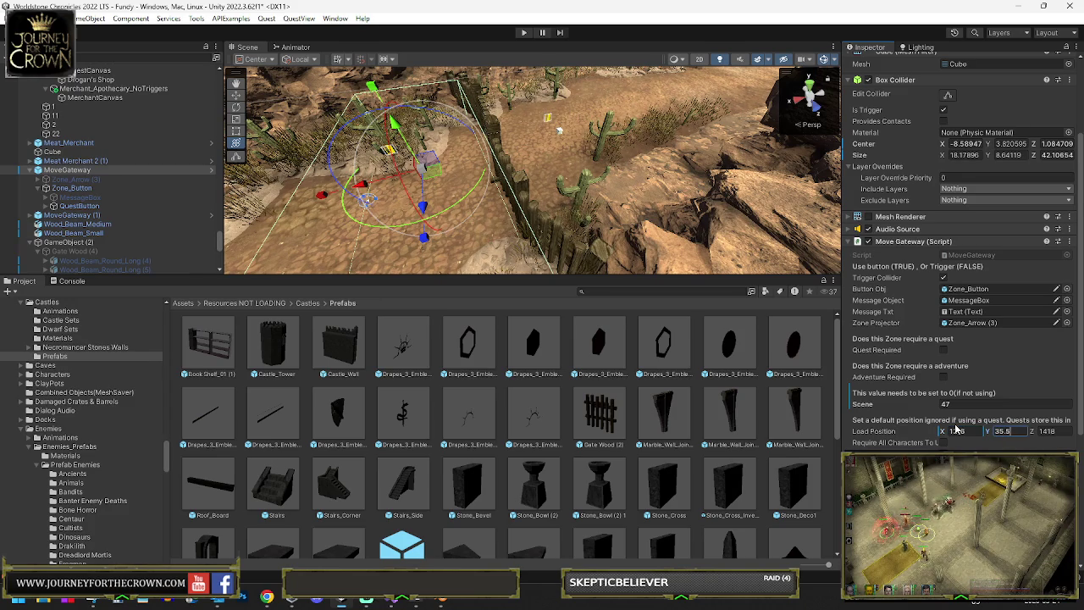
key(Tab)
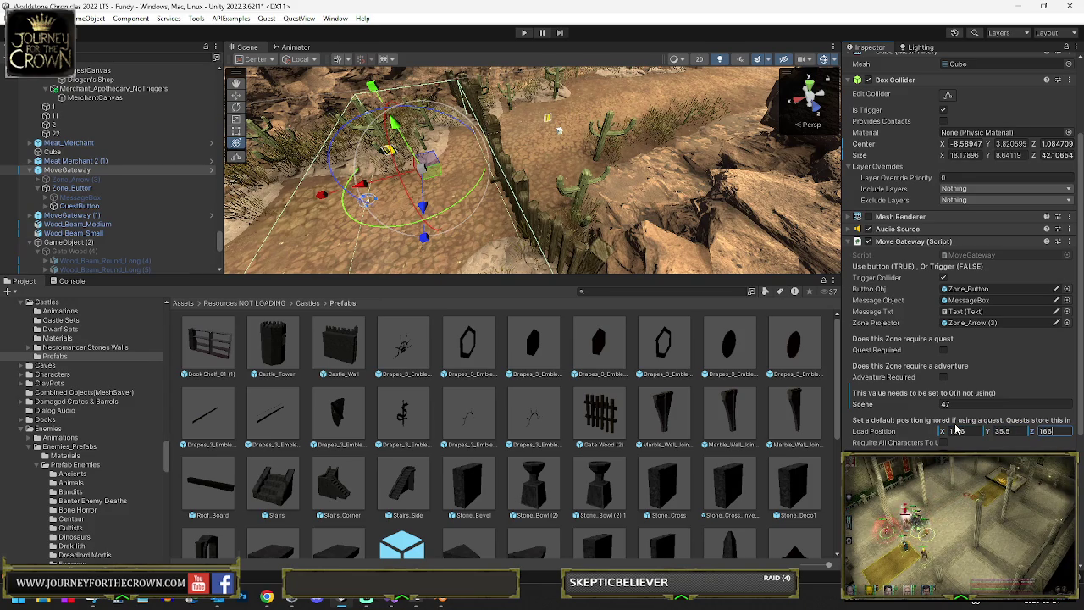
text(.6)
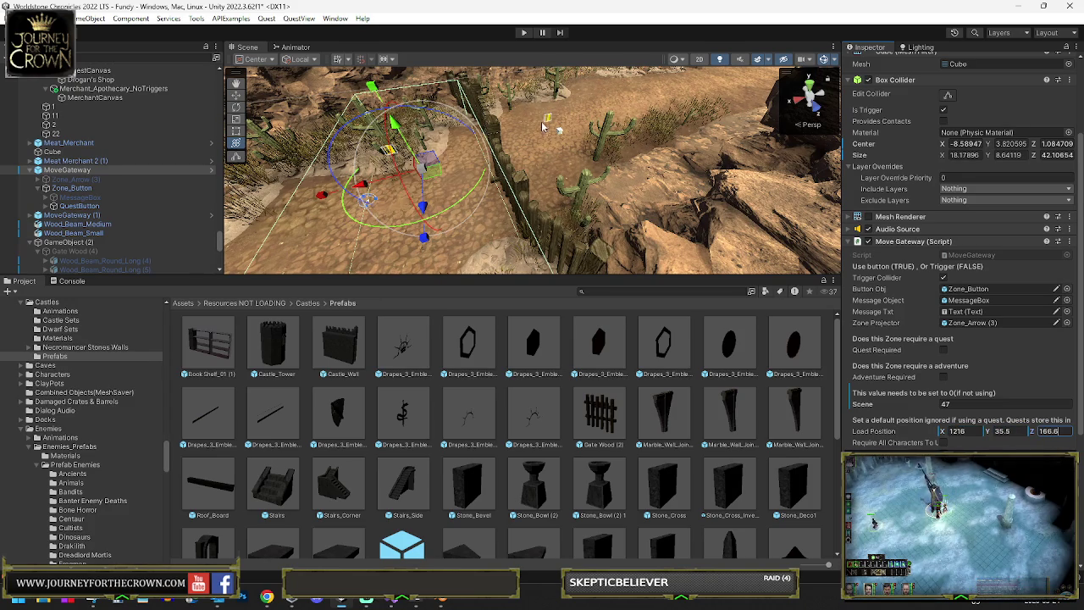
click(68, 171)
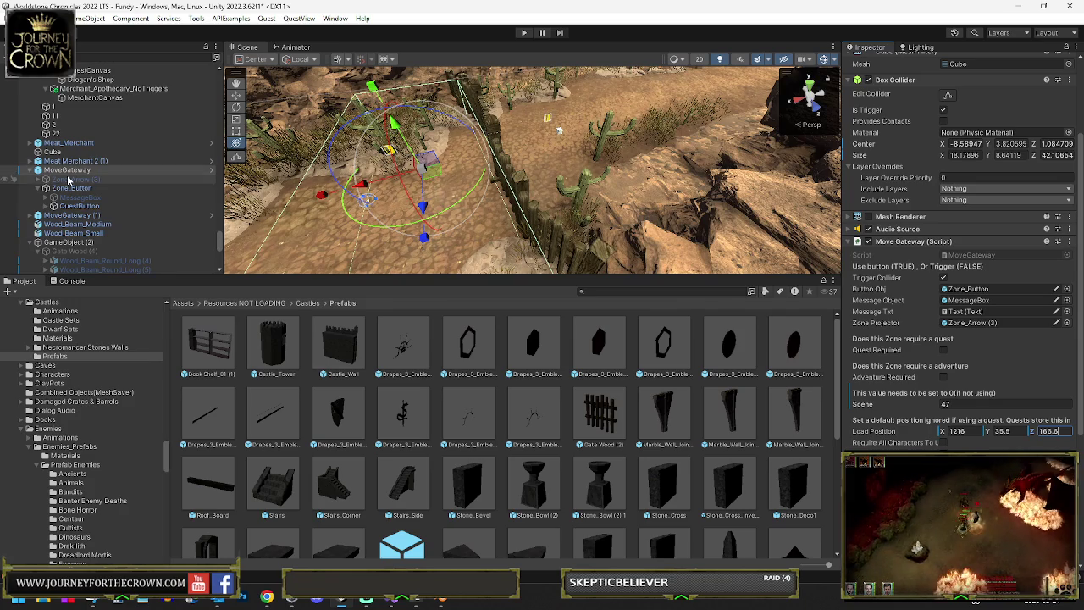
- Move the marker Cube to X 1243.83, Z 174.79, snip its Transform, and select MoveGateway (1)
click(30, 170)
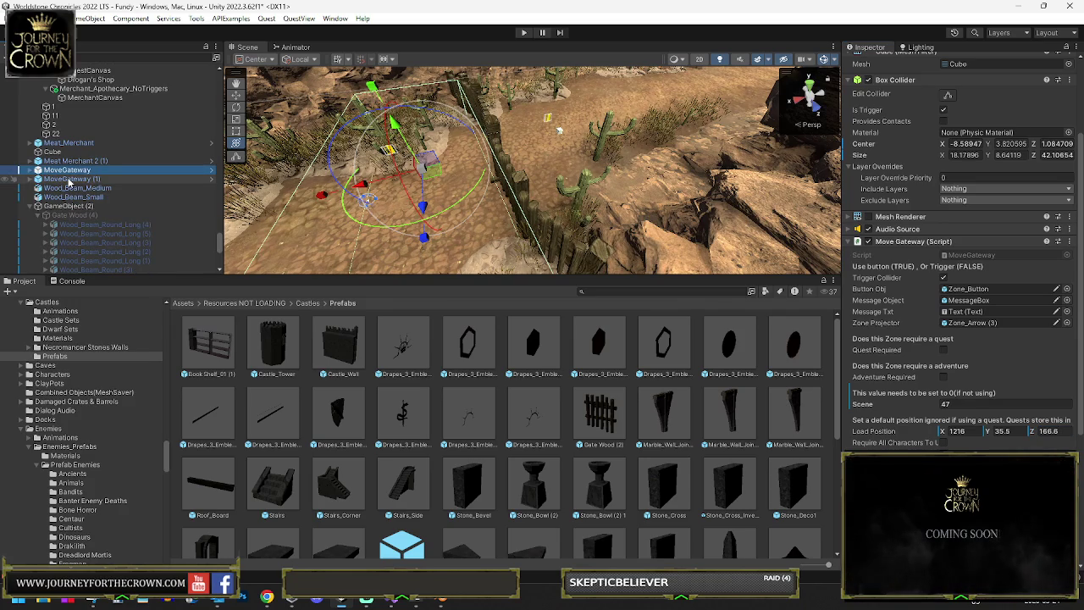
double_click(53, 152)
drag(550, 144, 392, 220)
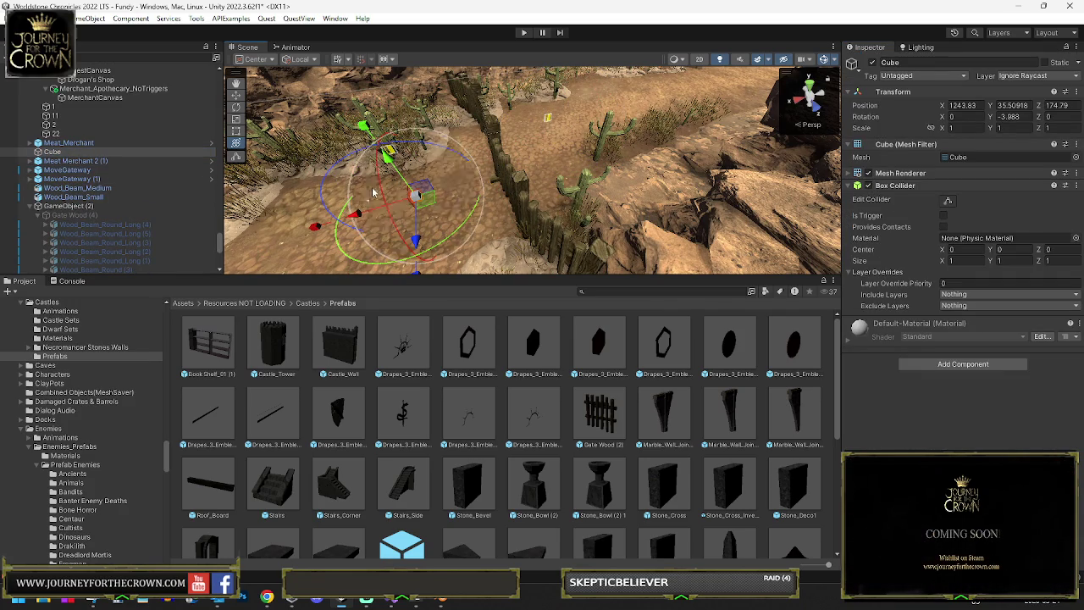
key(super+shift+s)
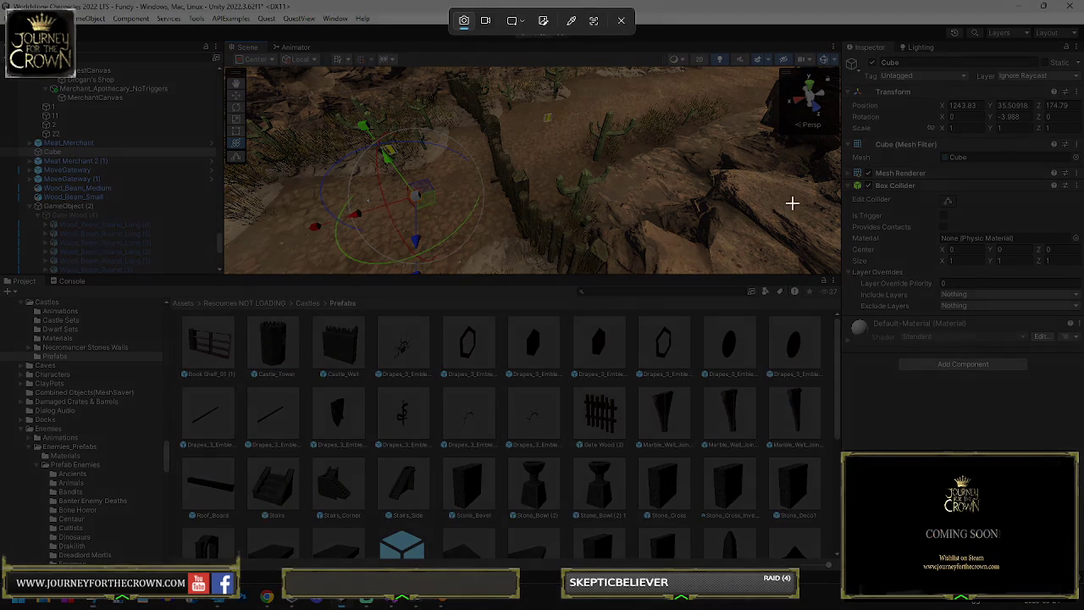
mouse_move(840, 85)
mouse_down()
mouse_move(862, 100)
mouse_move(1014, 122)
mouse_move(1080, 160)
mouse_up()
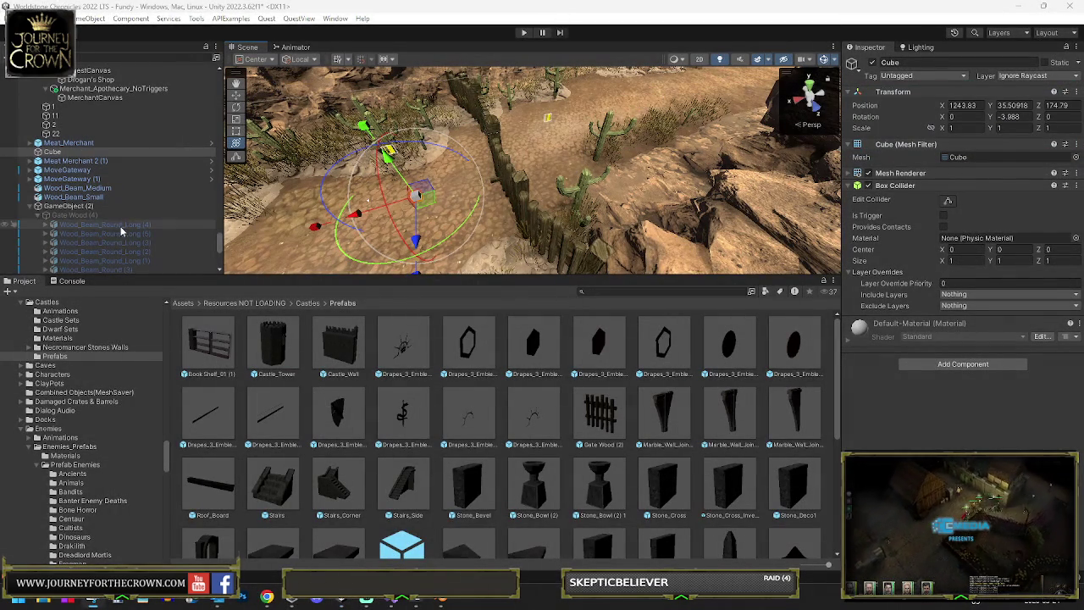
click(67, 170)
click(79, 179)
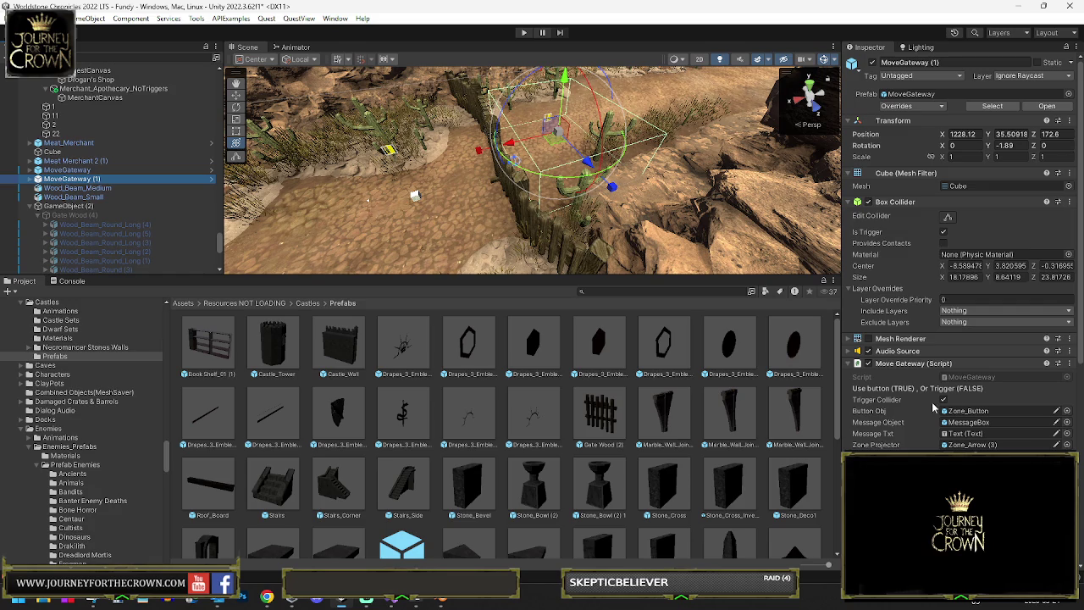
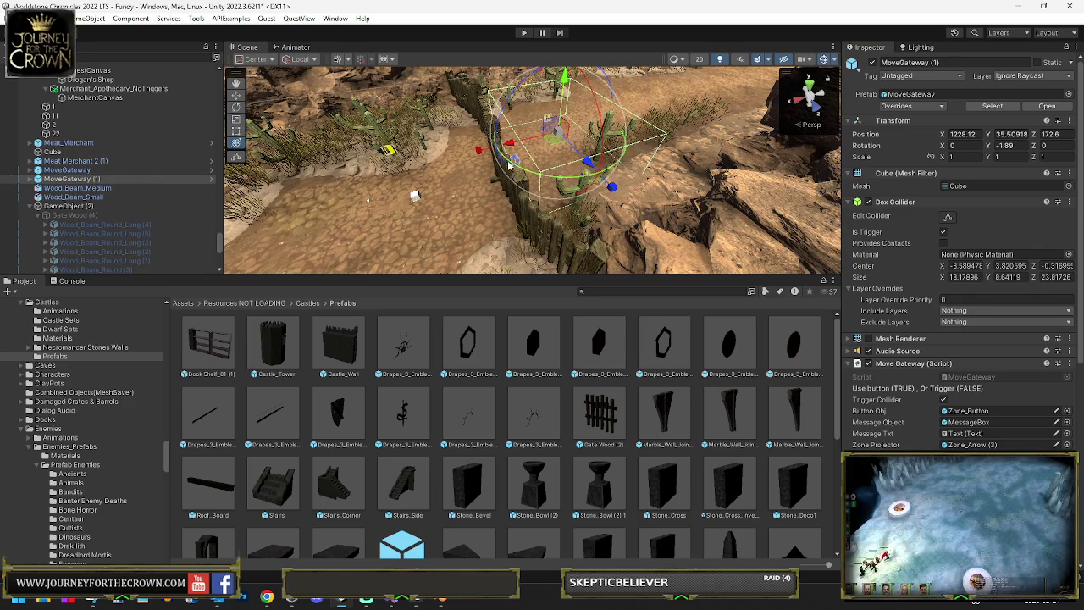
- Stretch the MoveGateway (1) trigger box longer and move the first Zone_Button beside the gate
click(948, 216)
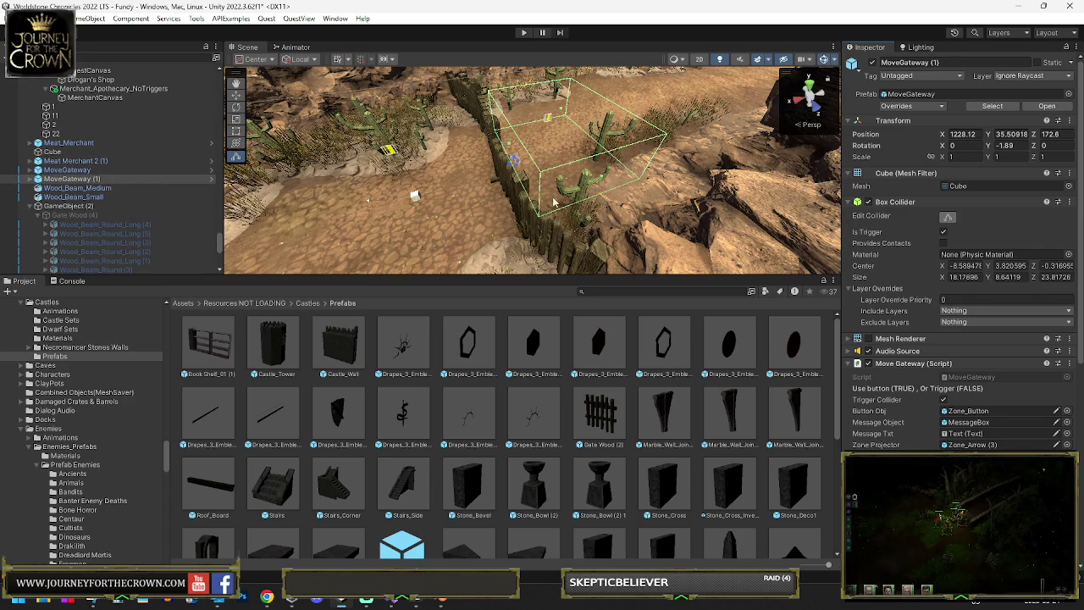
mouse_move(603, 178)
mouse_down()
mouse_move(686, 241)
mouse_move(586, 255)
mouse_move(520, 177)
mouse_move(598, 167)
mouse_move(575, 195)
mouse_move(516, 219)
mouse_move(330, 157)
mouse_move(245, 186)
mouse_up()
click(30, 178)
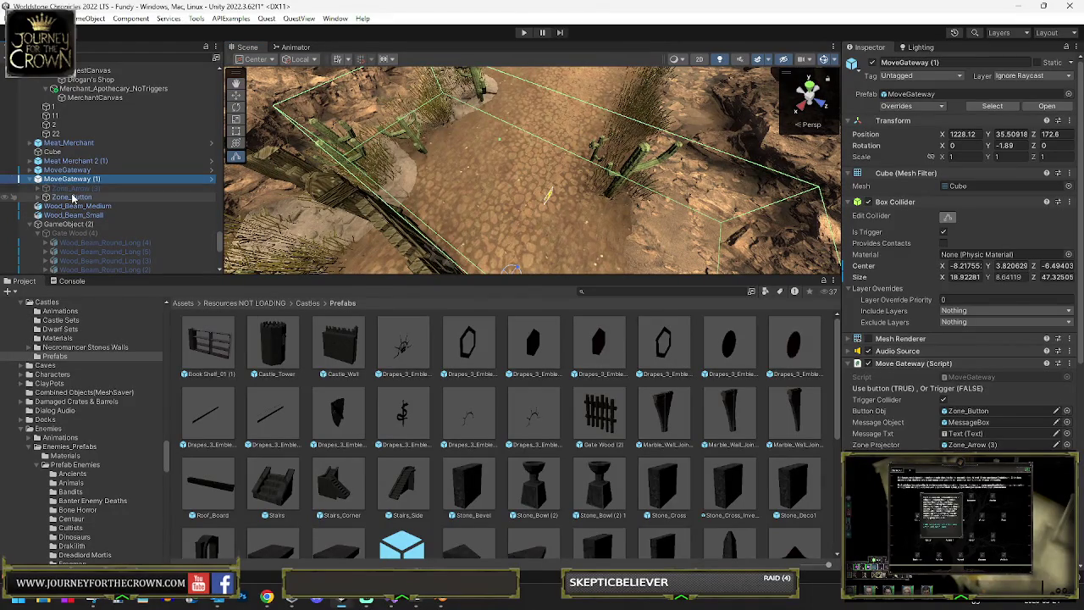
double_click(72, 196)
mouse_move(599, 225)
mouse_down()
mouse_move(551, 139)
mouse_move(494, 159)
mouse_up()
click(38, 170)
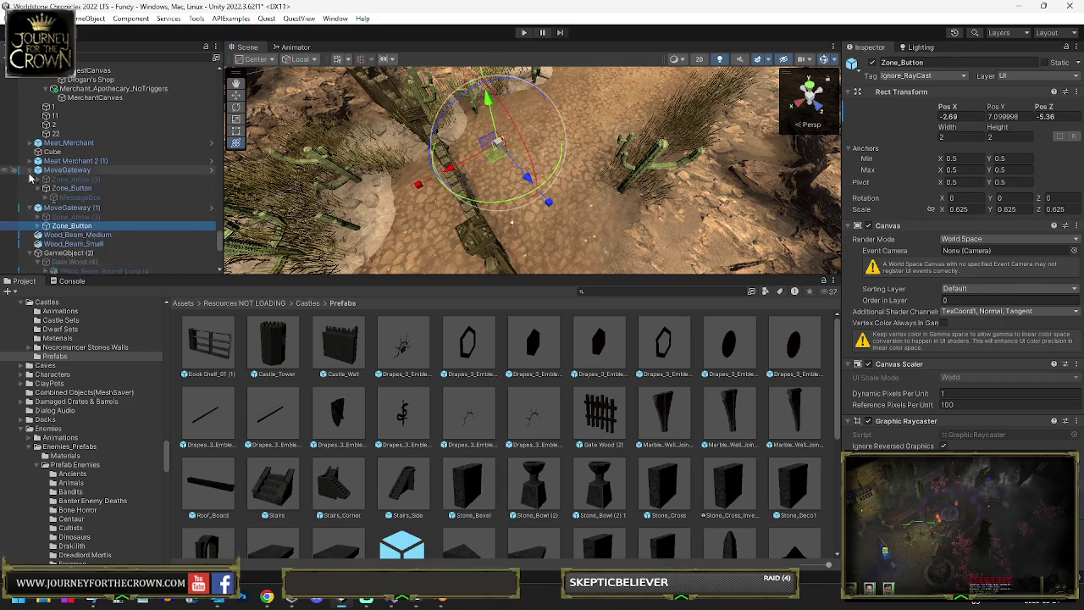
- Move the second Zone_Button beside the gate, delete the stray Cube, and start a play test
double_click(60, 191)
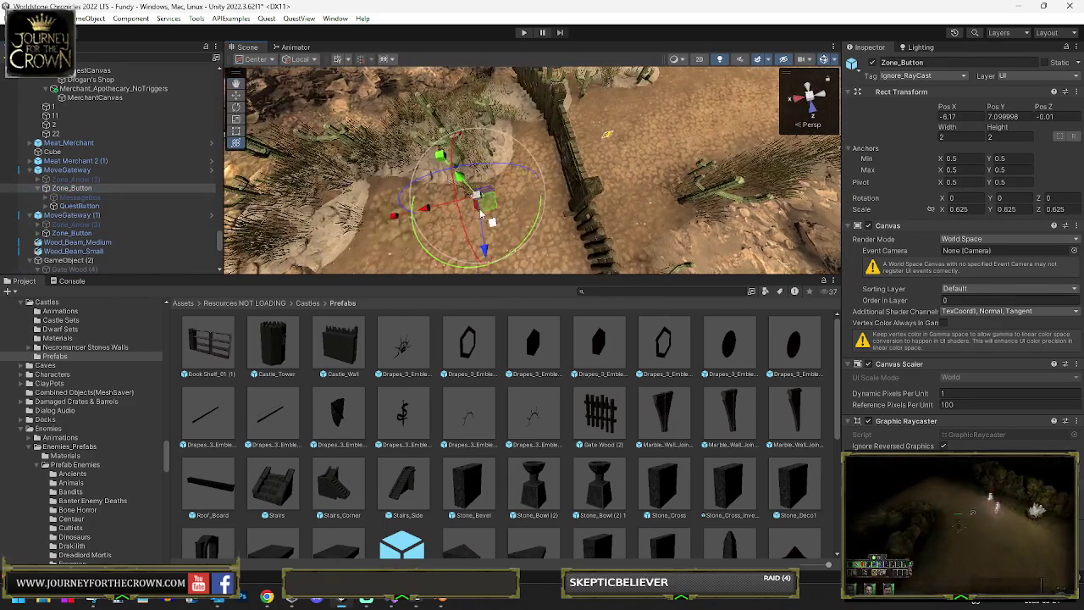
drag(513, 194, 535, 177)
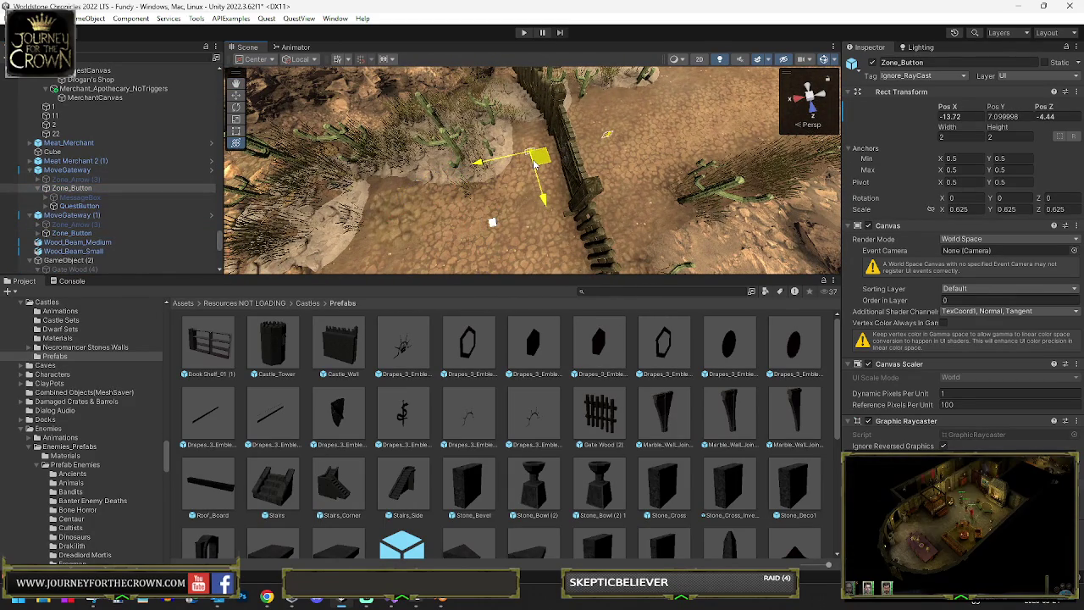
click(80, 153)
key(Delete)
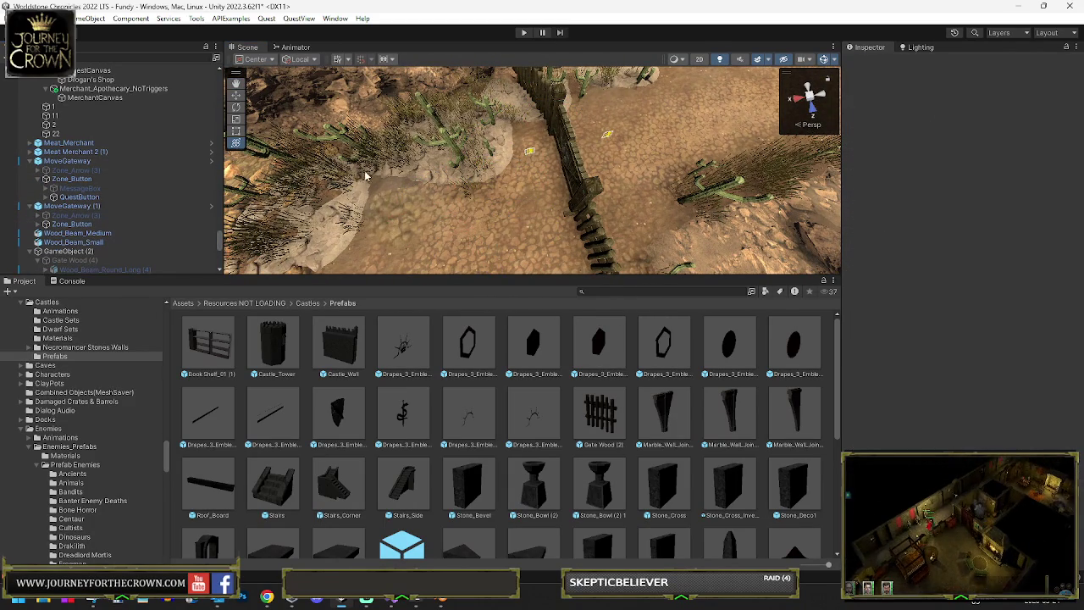
click(523, 33)
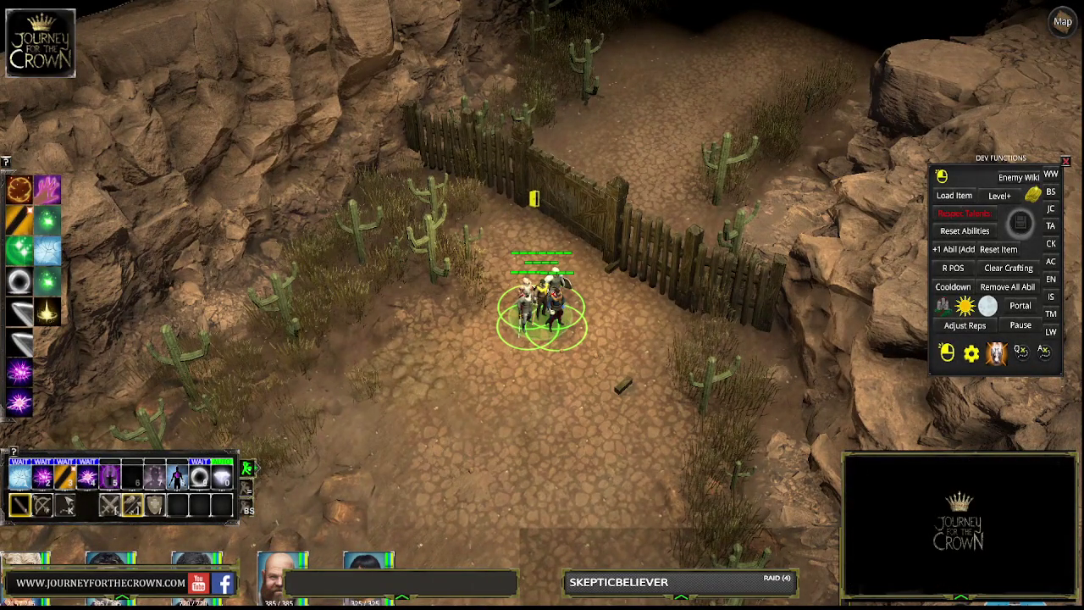
click(526, 34)
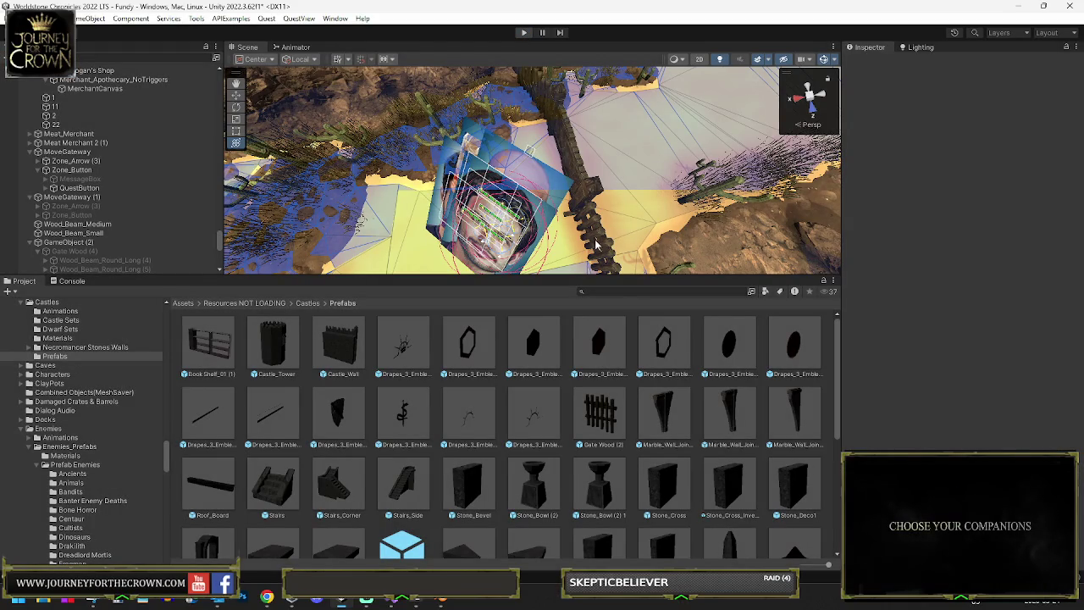
- Add a RecastMeshObj component to GameObject (2) with area type Unwalkable Surface
click(582, 196)
click(935, 396)
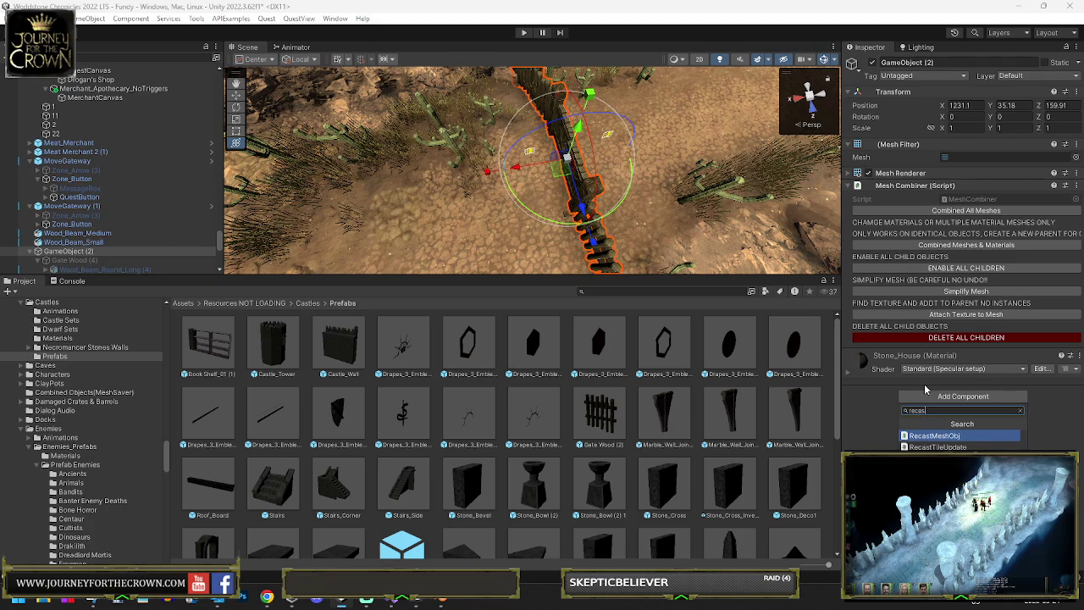
key(Return)
click(978, 368)
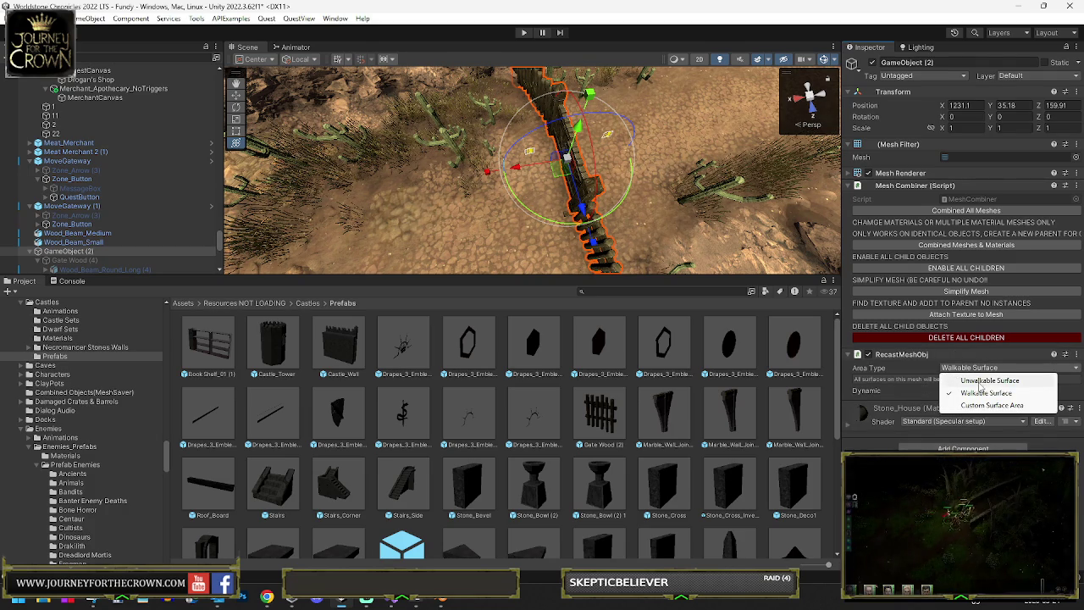
click(982, 381)
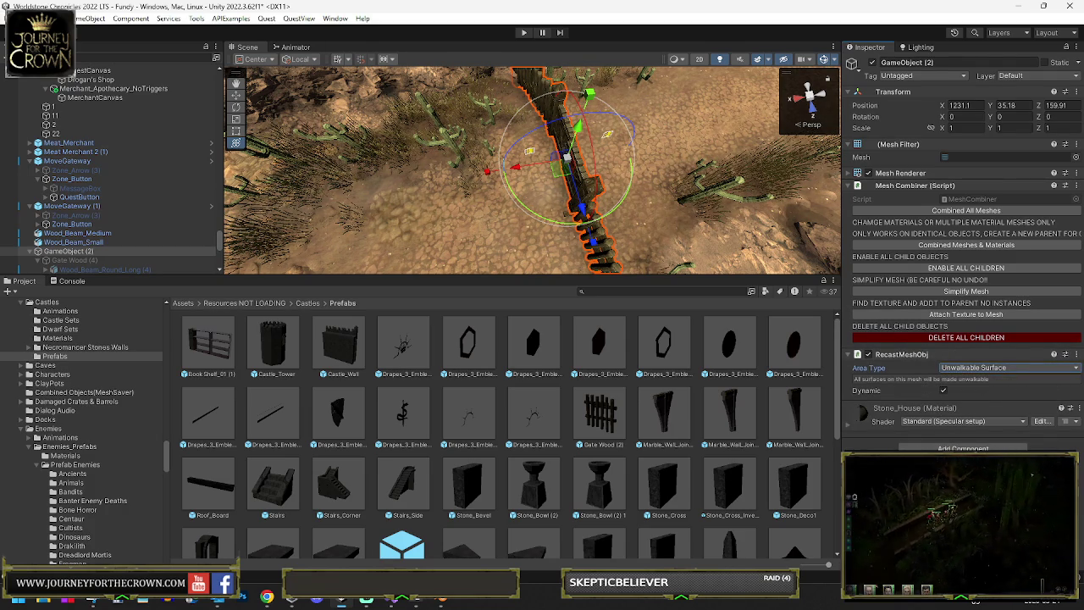
- Open and dismiss the File menu, then focus the hierarchy search field
click(12, 17)
key(Escape)
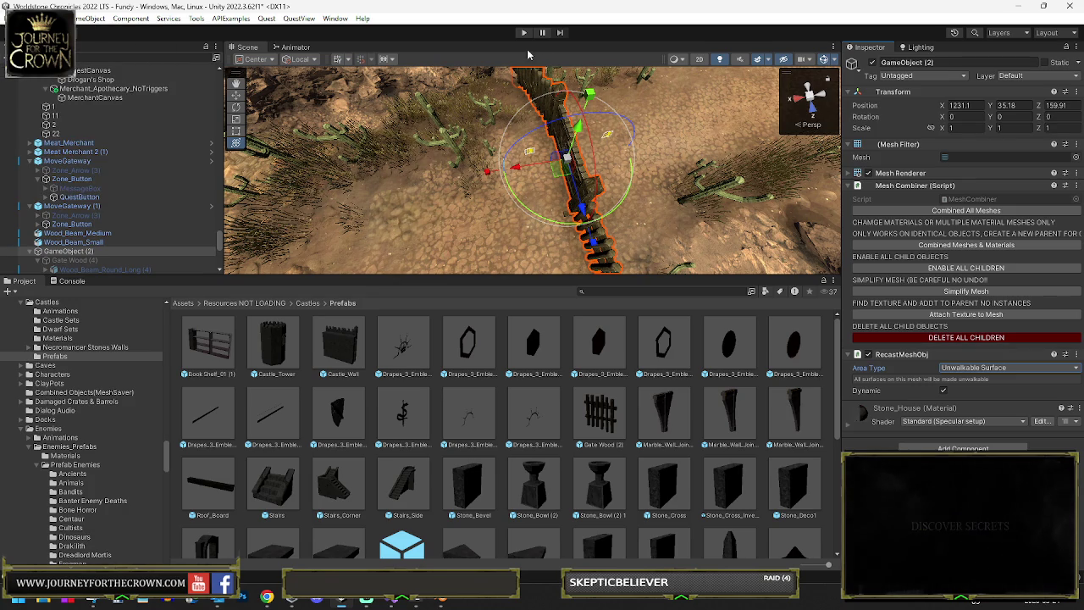
scroll(72, 170, up, 10)
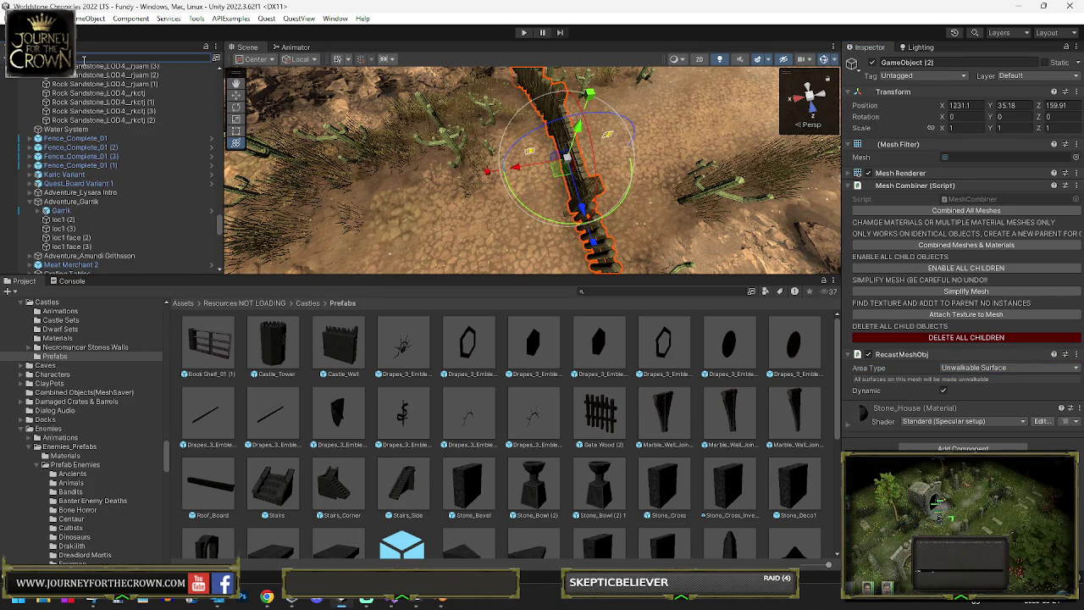
click(84, 61)
- Find the A* object and generate the navmesh startup cache with a fresh scan
text(A*)
key(Down)
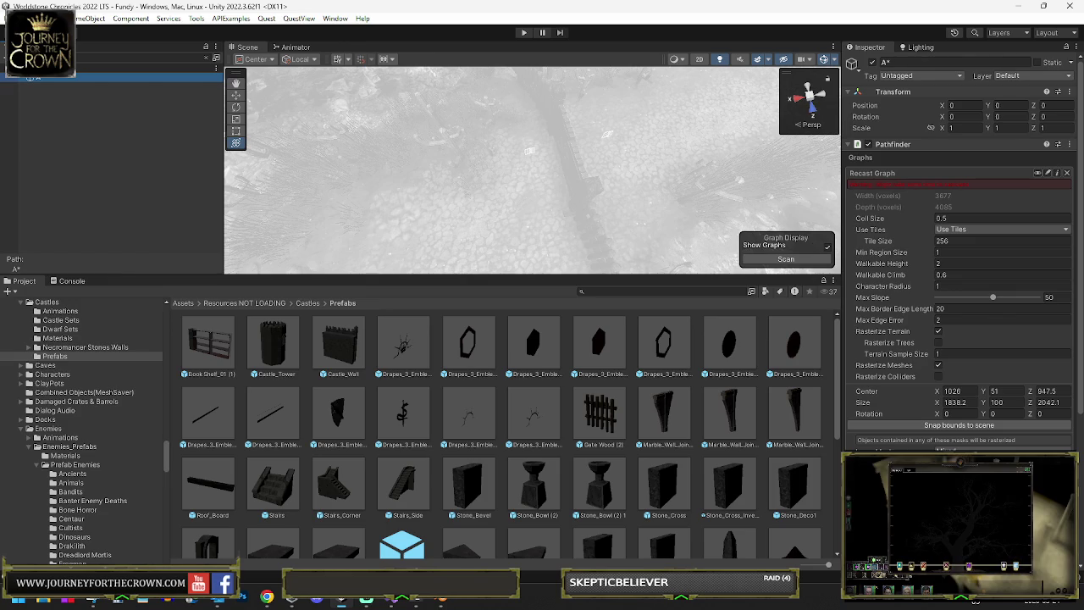
scroll(957, 254, down, 5)
click(876, 423)
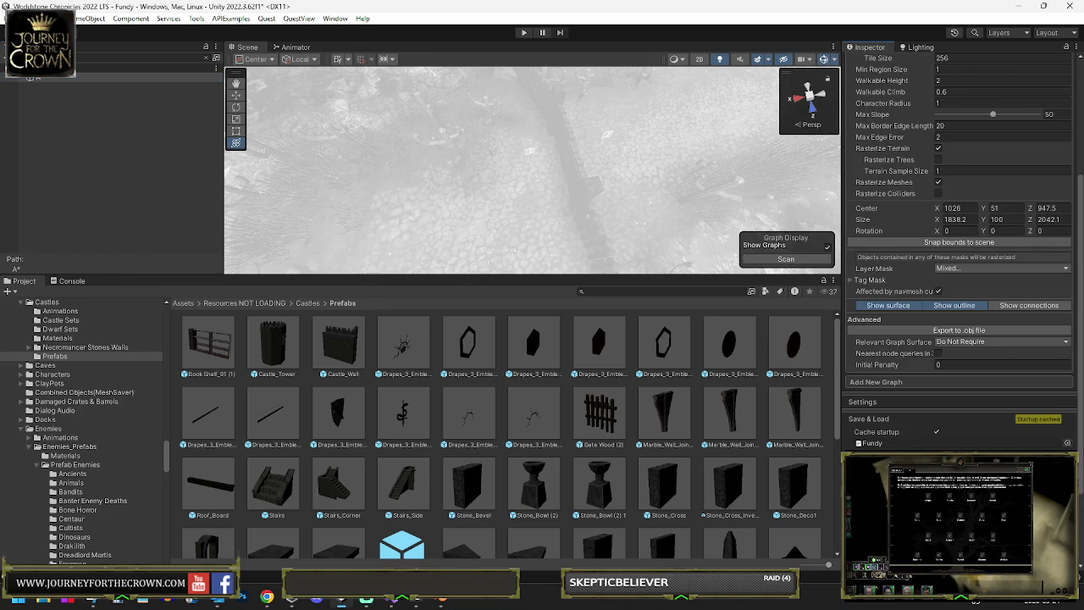
click(956, 462)
click(574, 322)
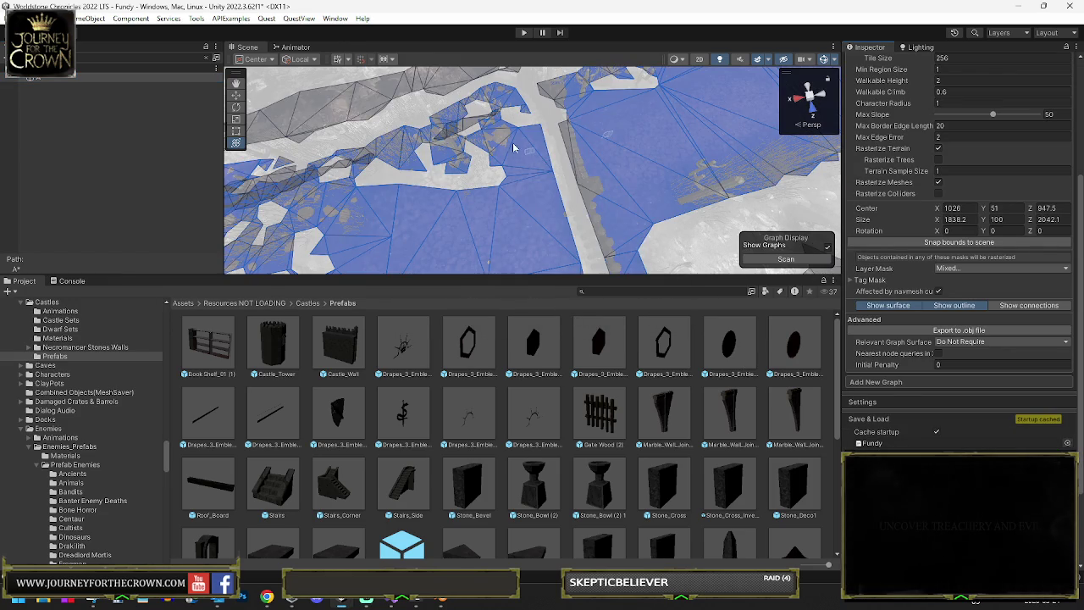
- Enlarge the Scene view, clear the hierarchy search, and select GameObject
drag(628, 280, 627, 406)
scroll(677, 254, up, 3)
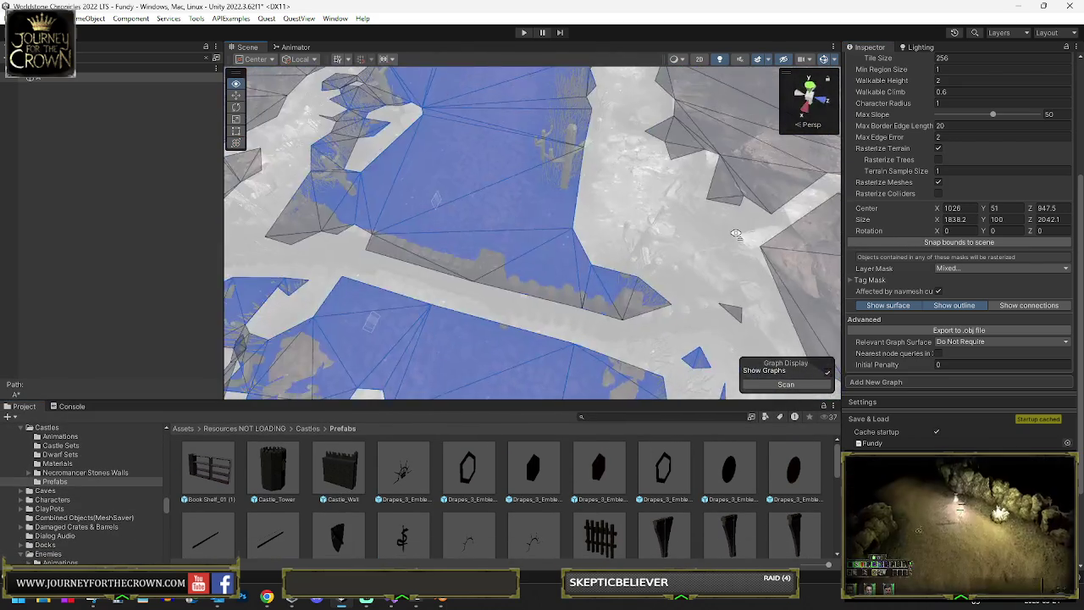
click(208, 60)
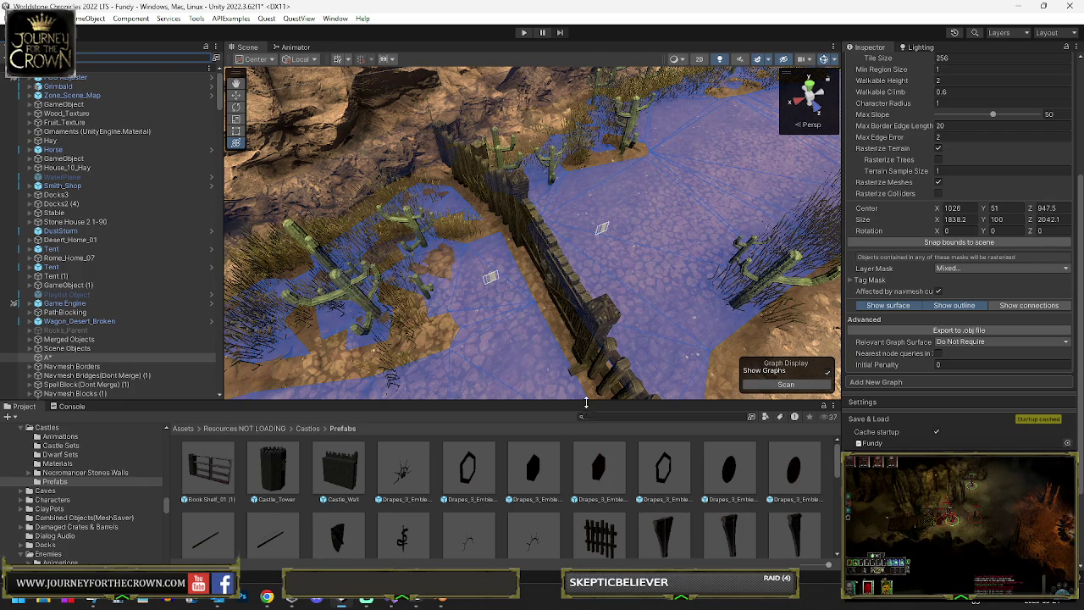
click(67, 104)
- Fly the Scene view across the village toward the church by the water
key(f)
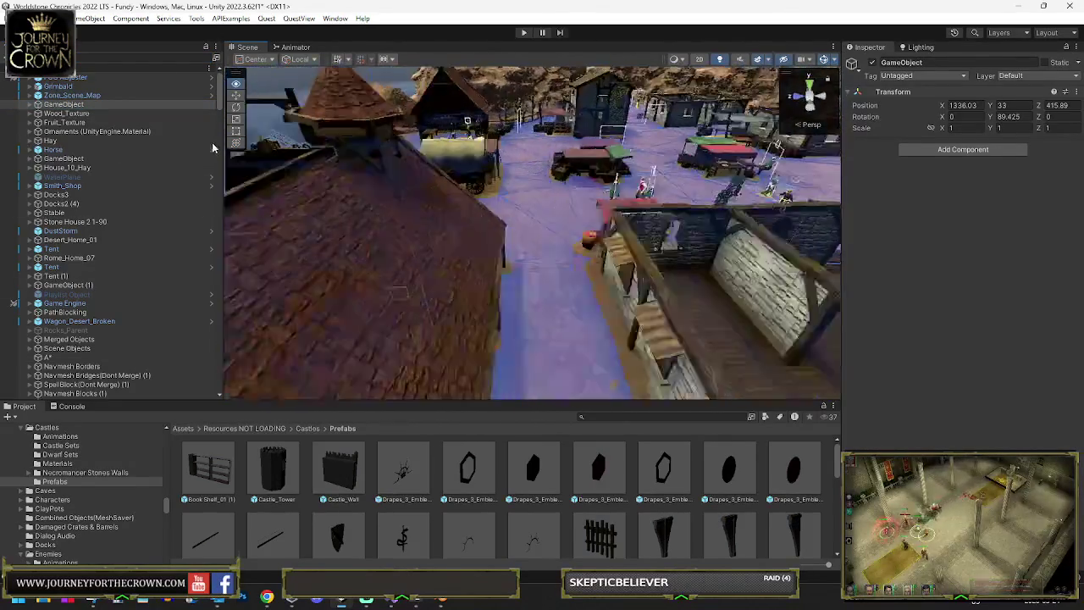
click(485, 188)
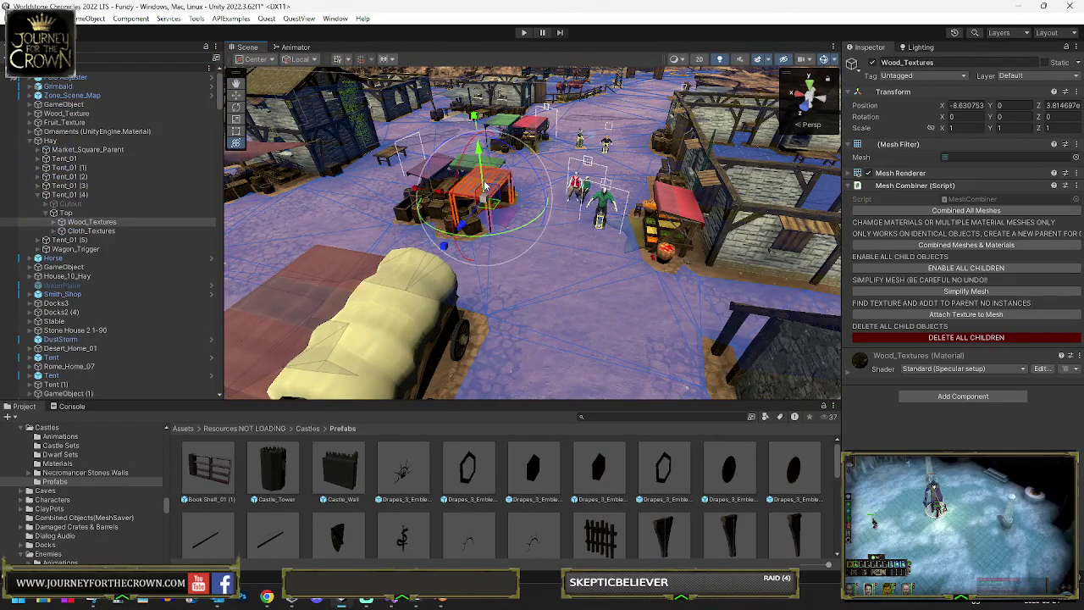
drag(489, 187, 738, 176)
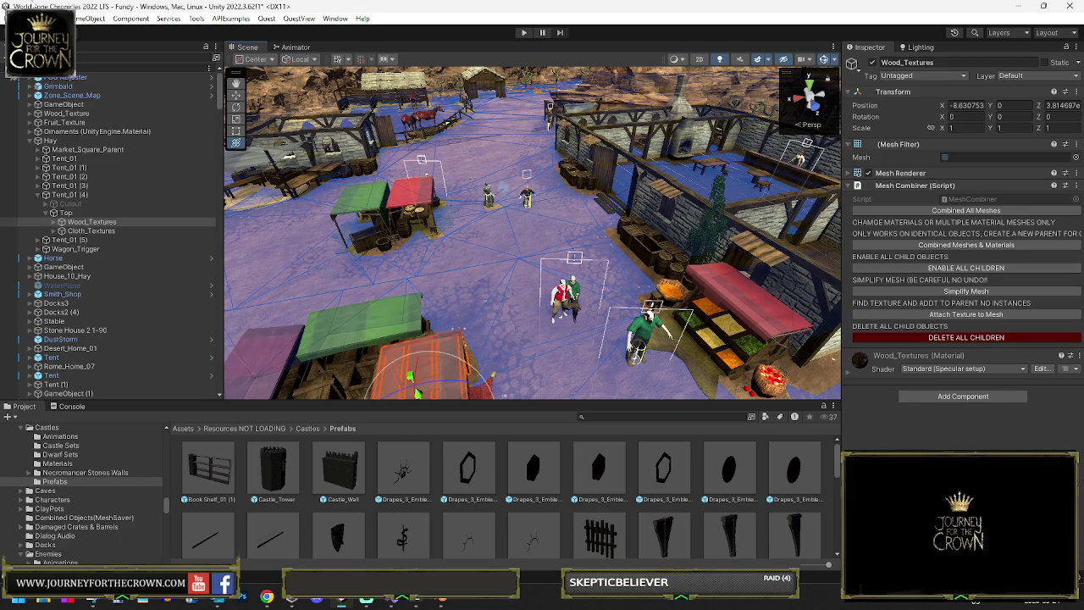
mouse_move(417, 392)
mouse_down()
mouse_move(891, 264)
mouse_move(601, 298)
mouse_move(356, 273)
mouse_move(364, 216)
mouse_up()
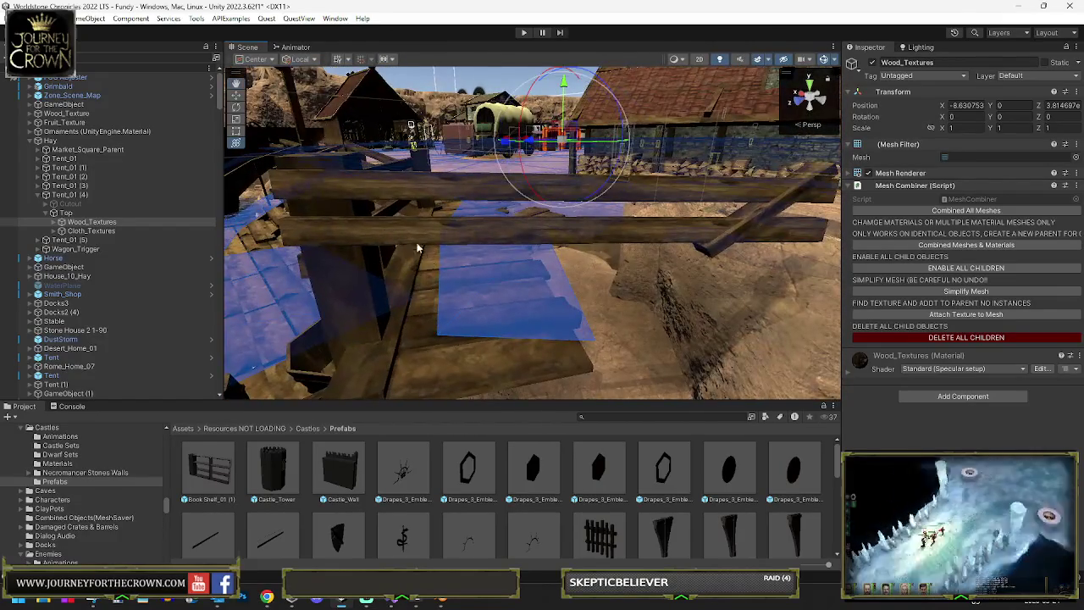
- Slide the Middle bridge navmesh plane along the dock to Z -57.3 and play-test
click(500, 305)
mouse_move(504, 251)
mouse_down()
mouse_move(722, 312)
mouse_move(540, 288)
mouse_move(626, 283)
mouse_up()
drag(509, 289, 568, 287)
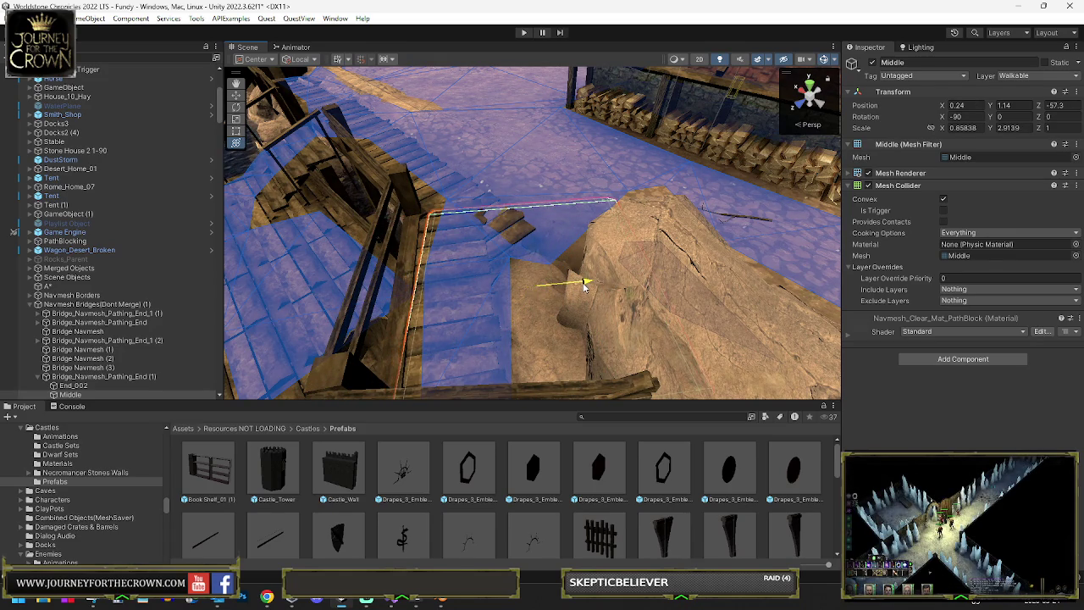
key(f)
click(523, 32)
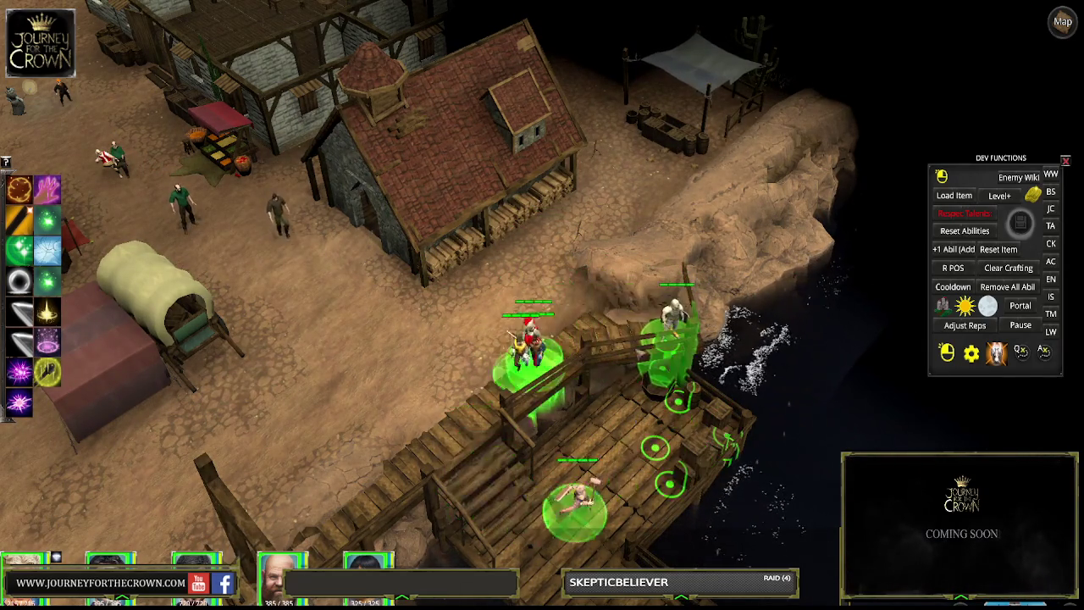
click(643, 251)
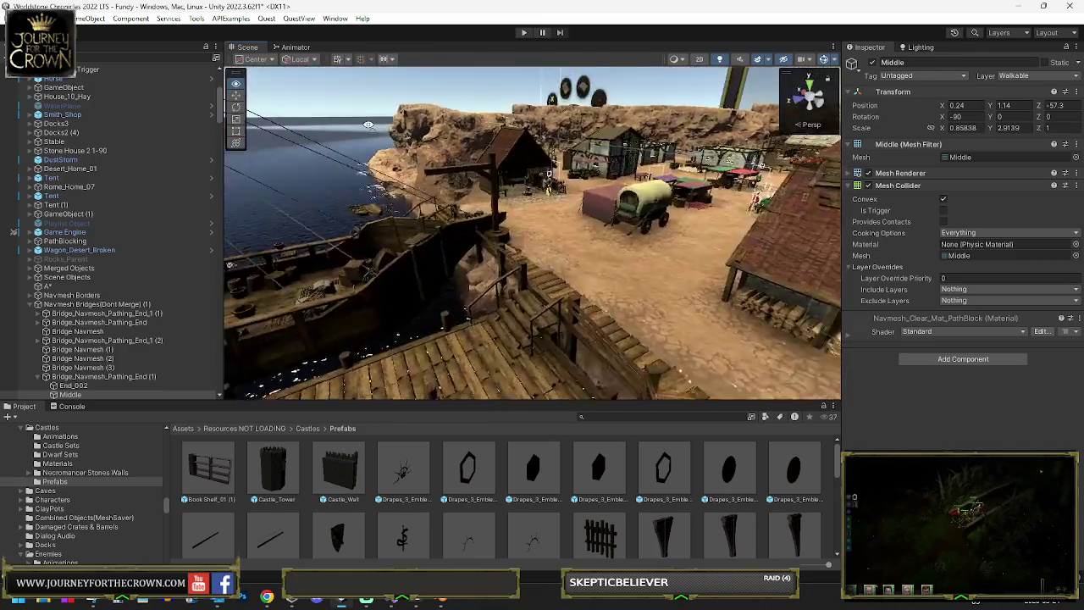
- Search the Project panel for 'bandit'
mouse_move(462, 122)
mouse_down()
mouse_move(815, 161)
mouse_move(1005, 162)
mouse_move(965, 170)
mouse_move(690, 401)
mouse_up()
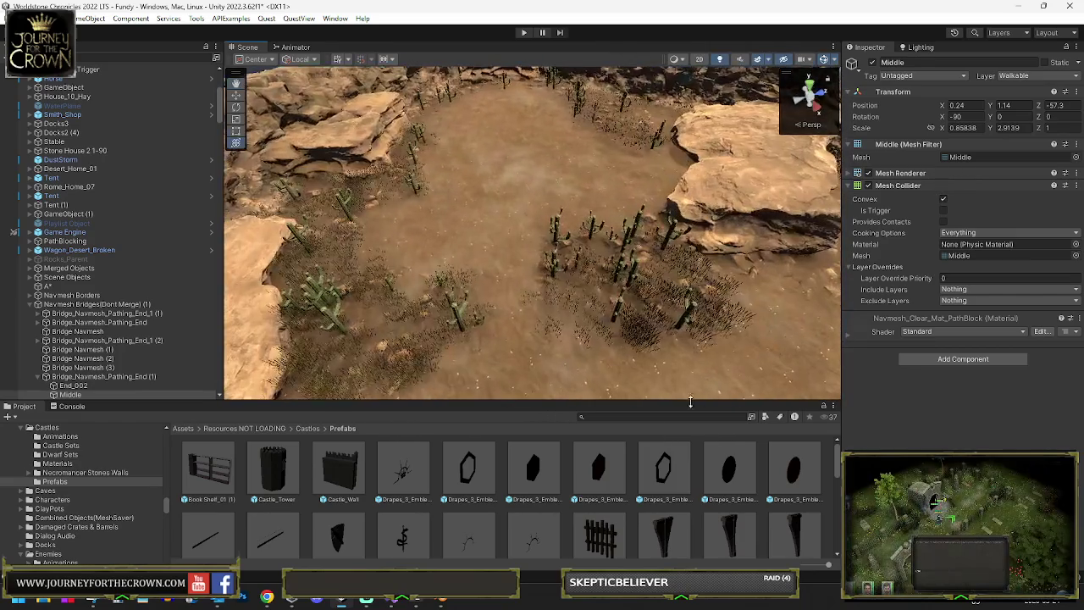
click(642, 416)
text(ba)
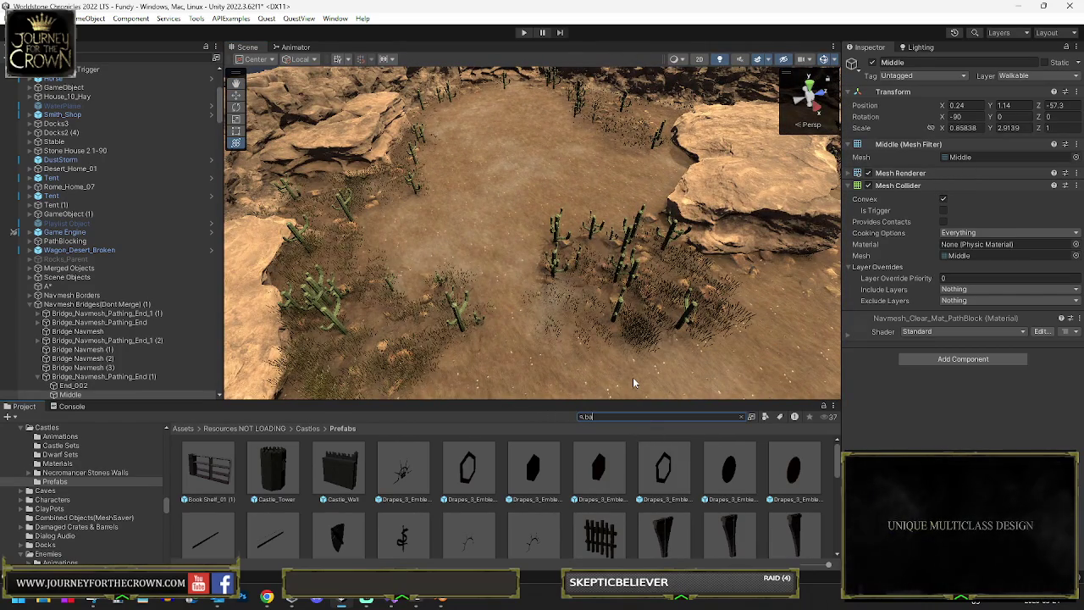
text(ndit)
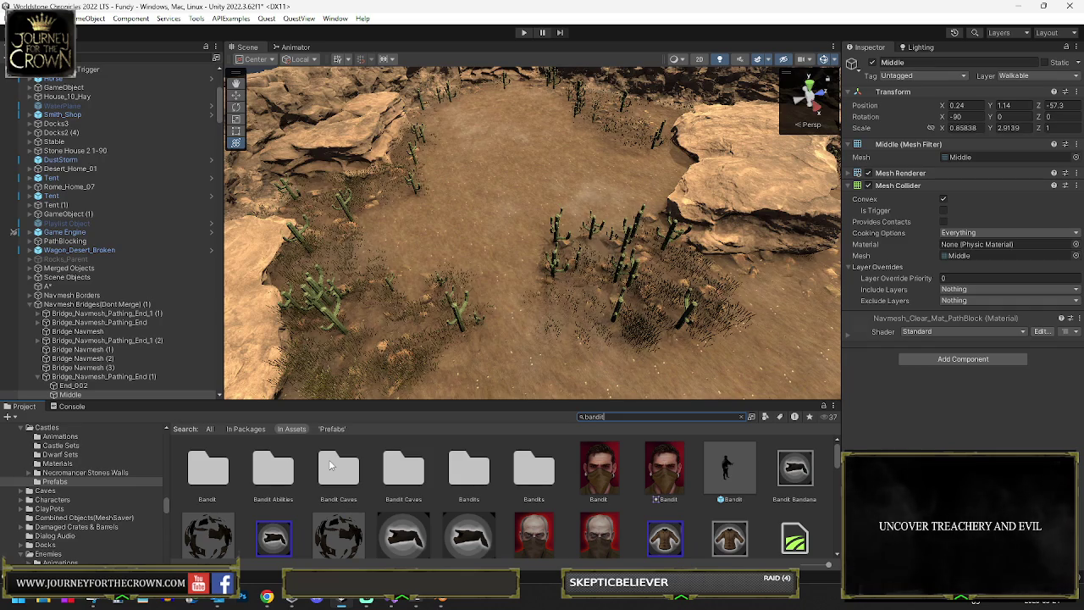
- Open the Bandit Caves scene from its Scenes folder and answer the unsaved-changes prompt
click(393, 470)
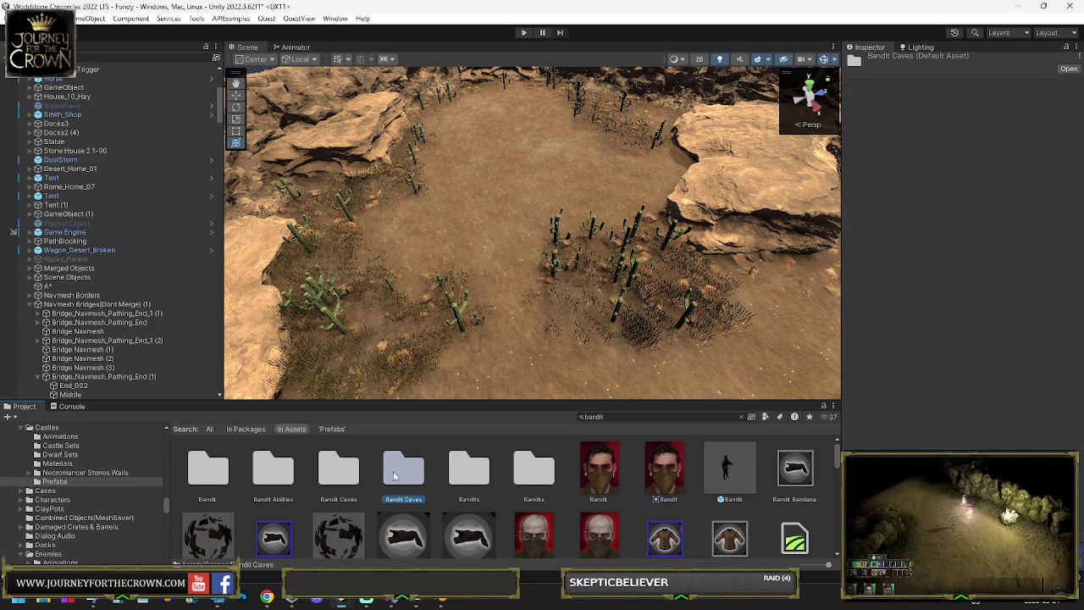
click(337, 474)
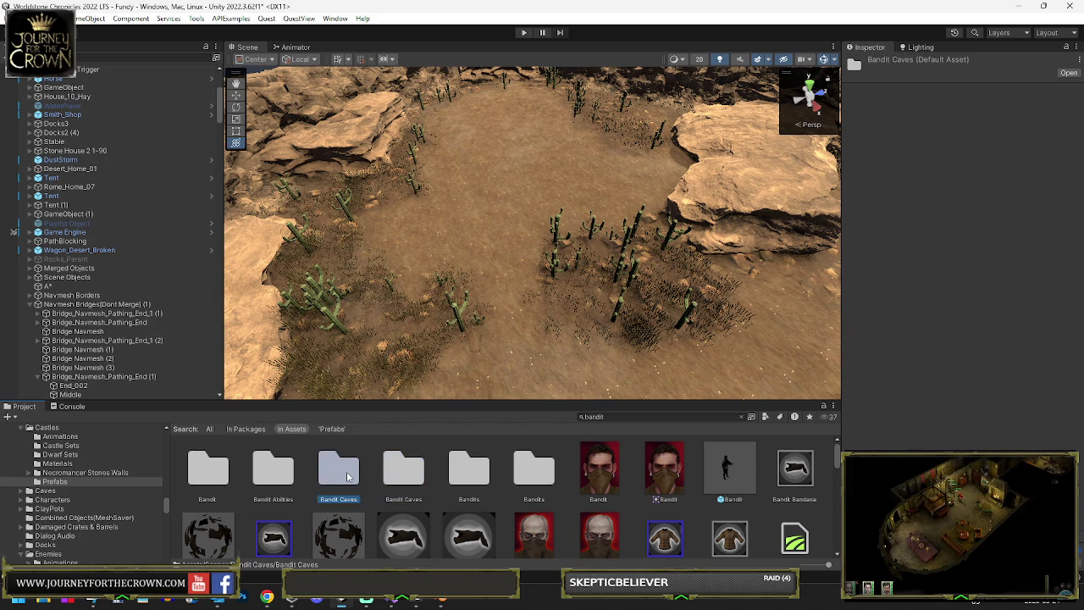
double_click(347, 476)
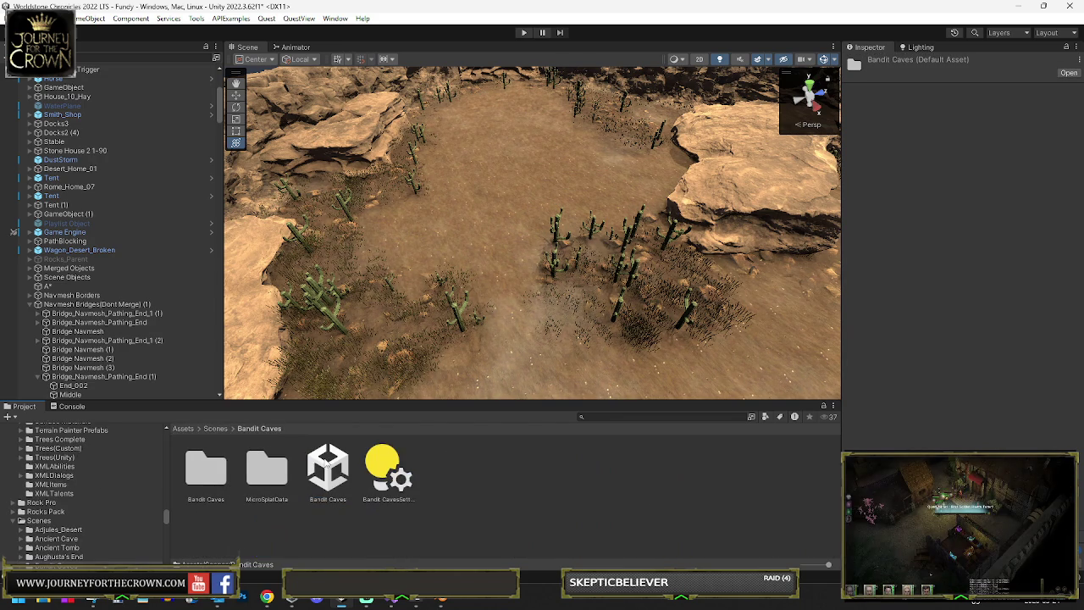
double_click(329, 467)
click(527, 320)
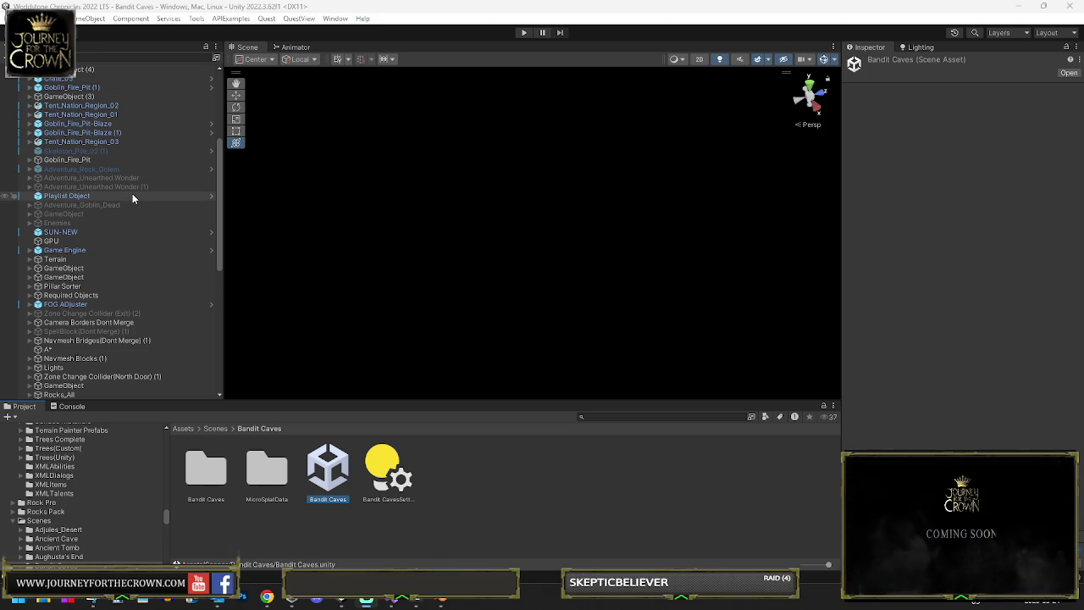
click(103, 161)
key(f)
mouse_move(440, 180)
mouse_down()
mouse_move(496, 115)
mouse_move(547, 183)
mouse_move(497, 153)
mouse_move(501, 186)
mouse_up()
click(537, 202)
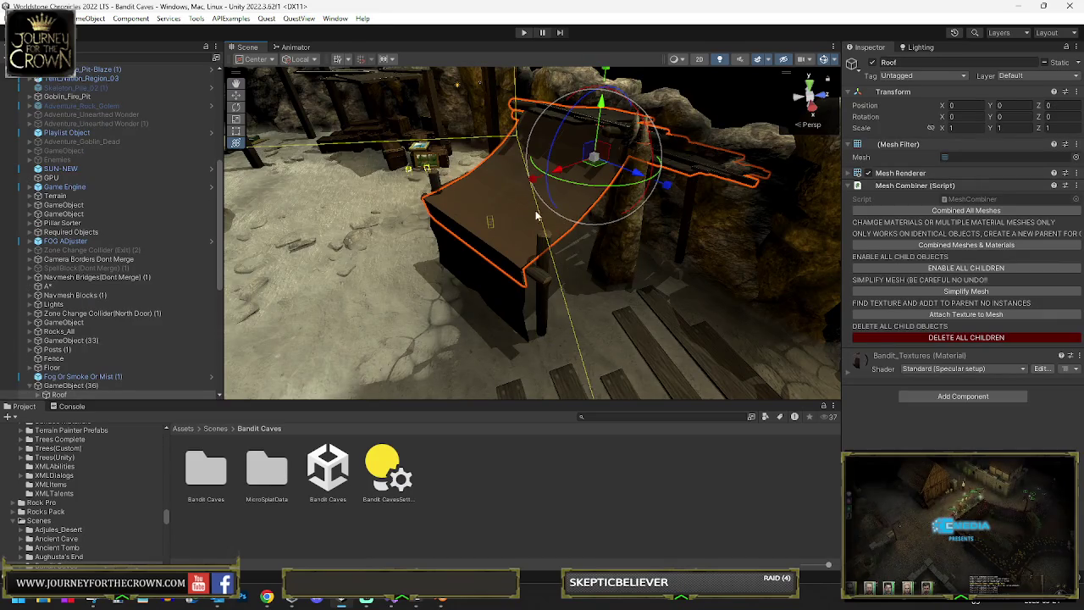
click(75, 387)
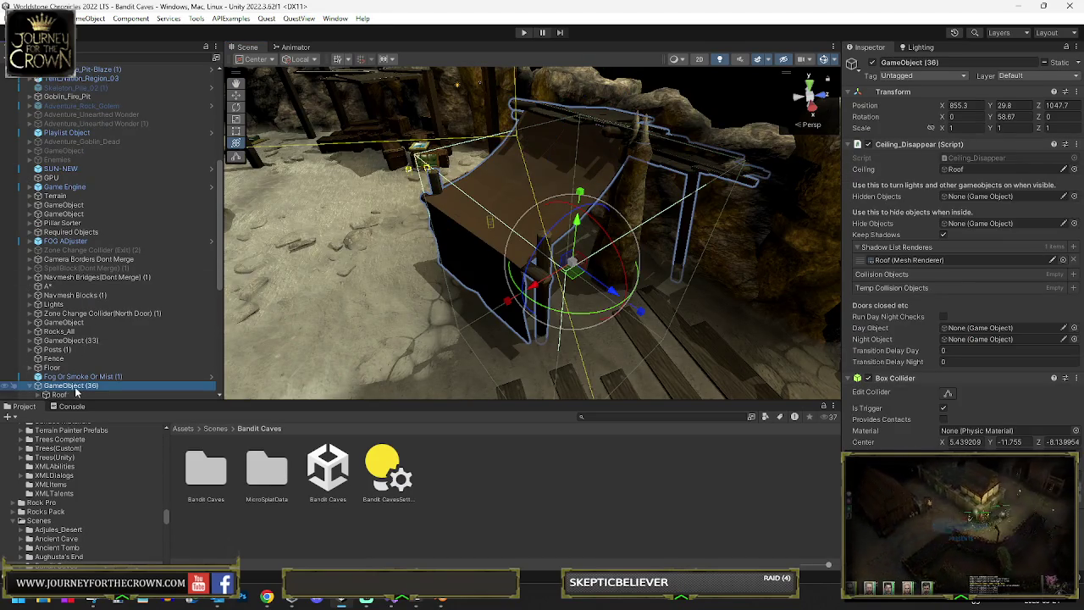
scroll(75, 392, down, 5)
click(37, 235)
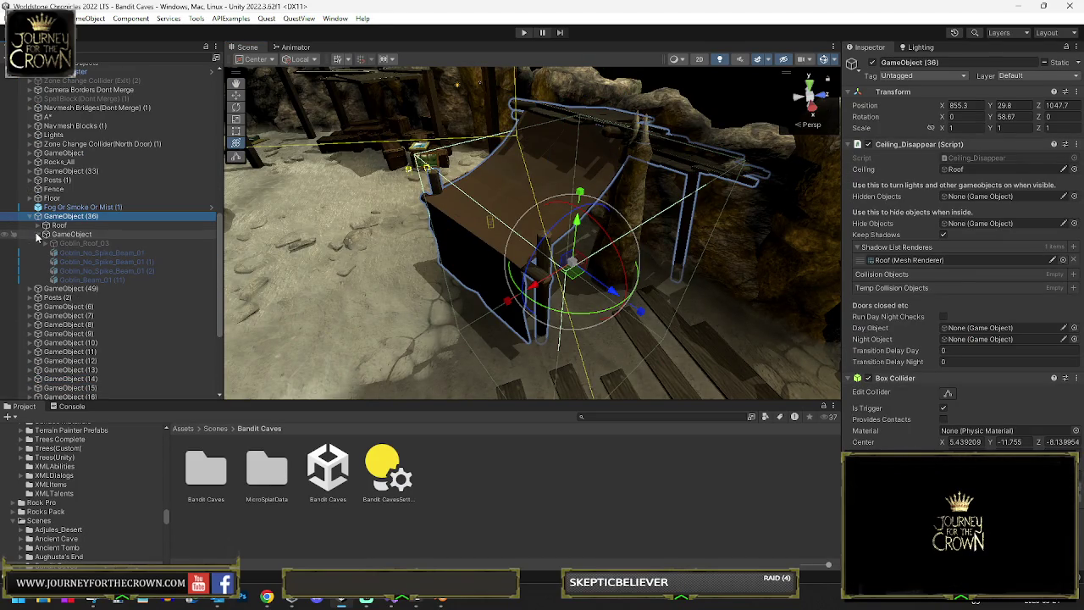
mouse_move(609, 266)
mouse_down()
mouse_move(381, 219)
mouse_move(690, 250)
mouse_move(897, 235)
mouse_move(620, 186)
mouse_move(439, 250)
mouse_move(155, 203)
mouse_up()
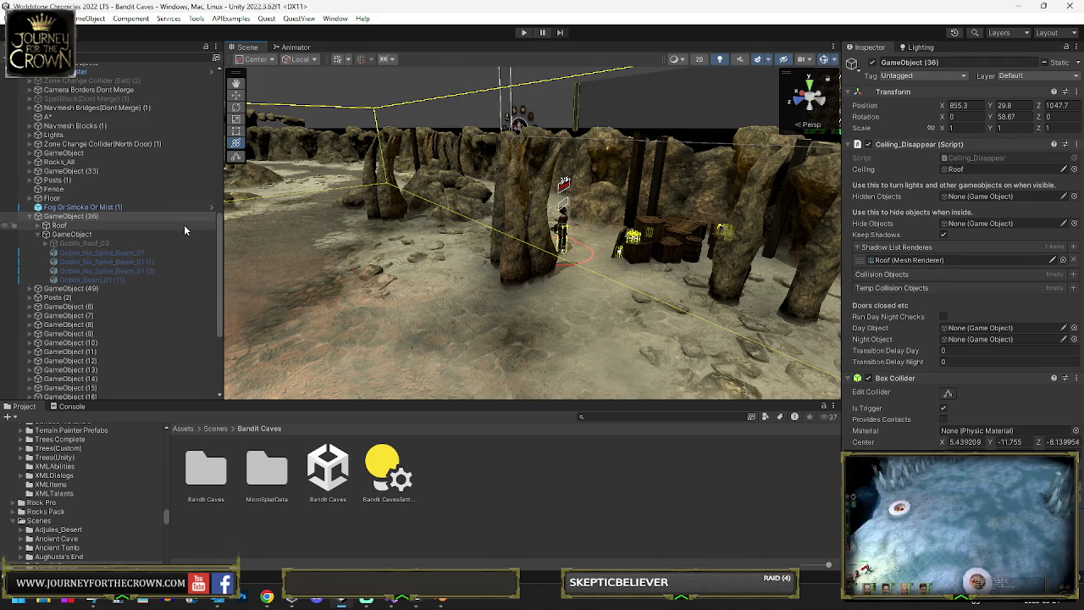
mouse_move(437, 212)
mouse_down()
mouse_move(271, 221)
mouse_move(7, 277)
mouse_move(1010, 273)
mouse_move(721, 189)
mouse_up()
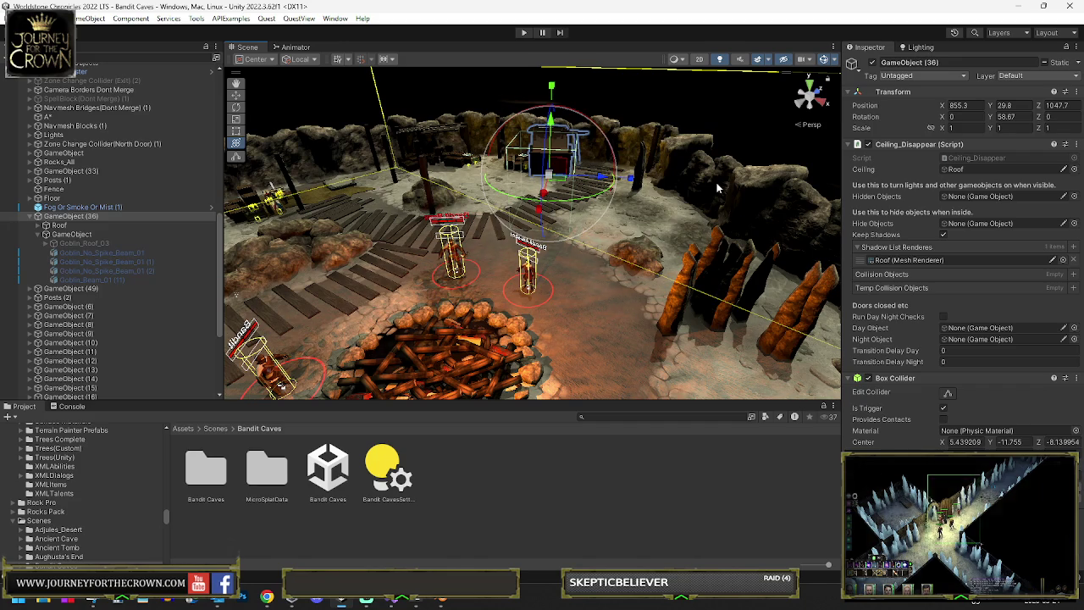
mouse_move(433, 260)
mouse_down()
mouse_move(542, 254)
mouse_move(648, 229)
mouse_move(926, 227)
mouse_move(938, 243)
mouse_move(1016, 243)
mouse_up()
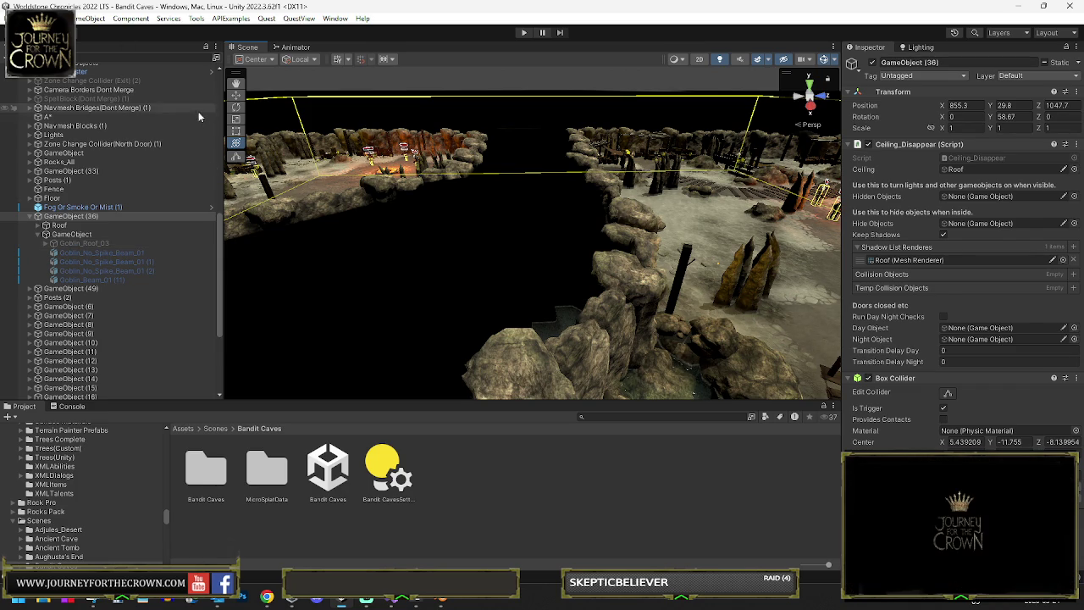
mouse_move(474, 186)
mouse_down()
mouse_move(552, 168)
mouse_move(516, 162)
mouse_move(549, 152)
mouse_move(631, 175)
mouse_move(561, 178)
mouse_move(632, 184)
mouse_move(727, 254)
mouse_up()
click(563, 297)
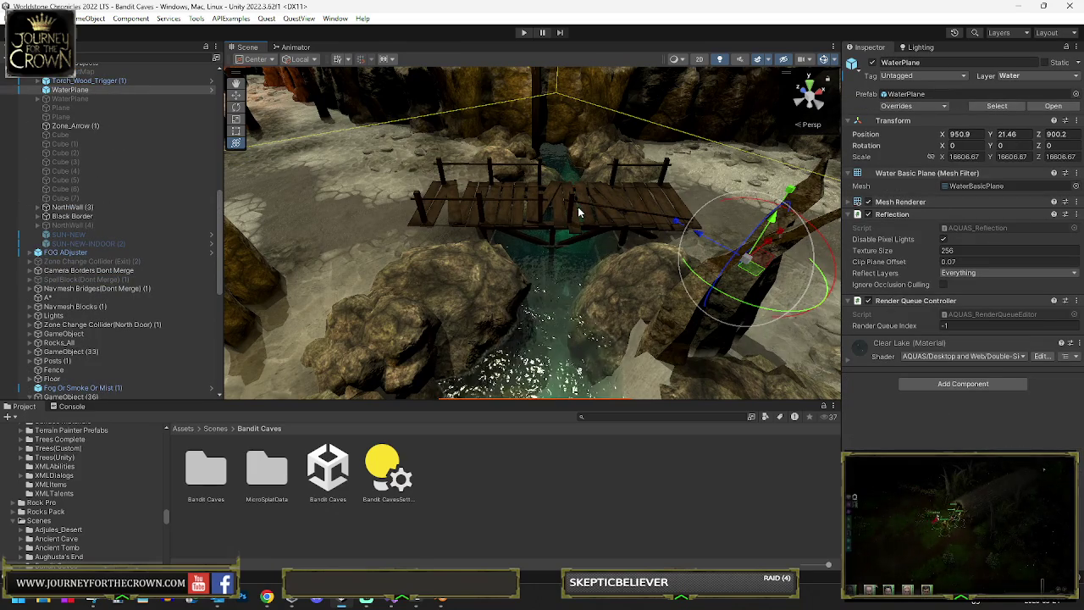
click(849, 201)
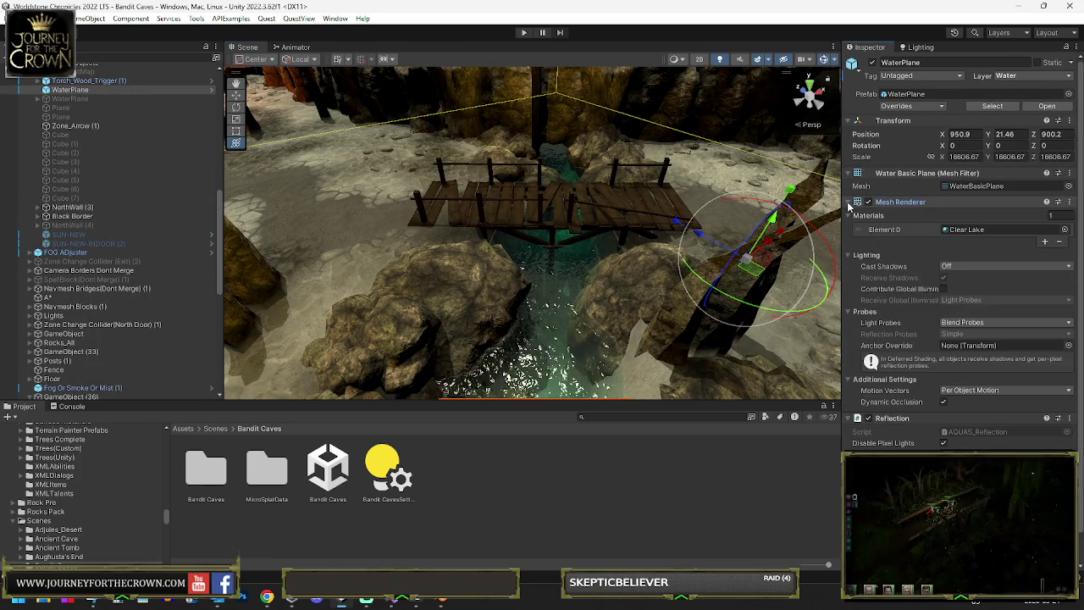
click(849, 201)
mouse_move(743, 195)
mouse_down()
mouse_move(457, 241)
mouse_move(351, 226)
mouse_move(459, 229)
mouse_move(440, 215)
mouse_move(340, 214)
mouse_move(175, 172)
mouse_move(838, 191)
mouse_move(827, 248)
mouse_move(976, 269)
mouse_move(85, 275)
mouse_move(183, 282)
mouse_move(288, 233)
mouse_up()
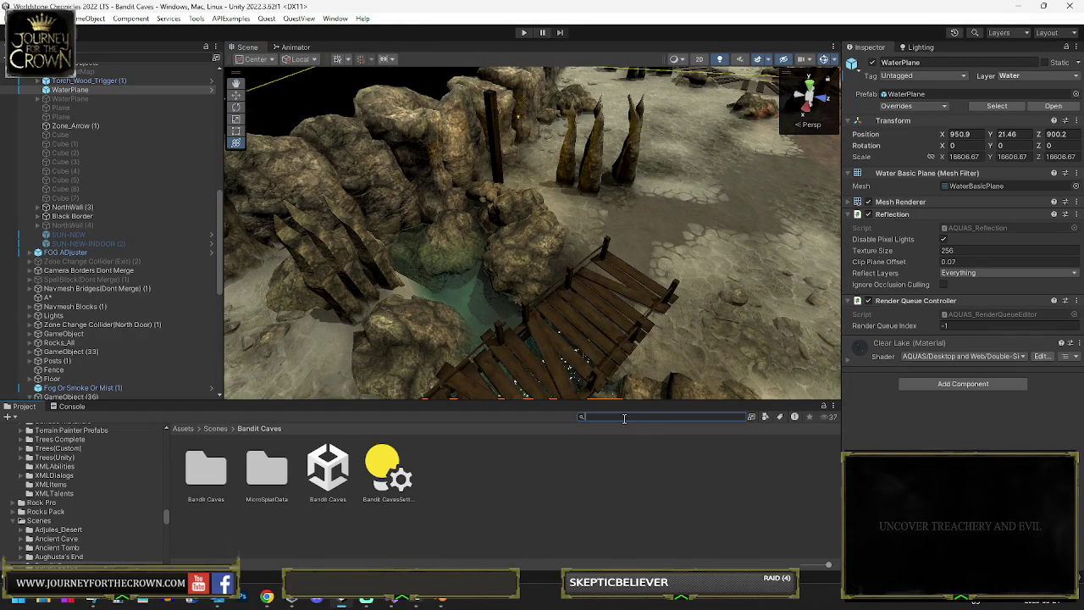
text(fundy)
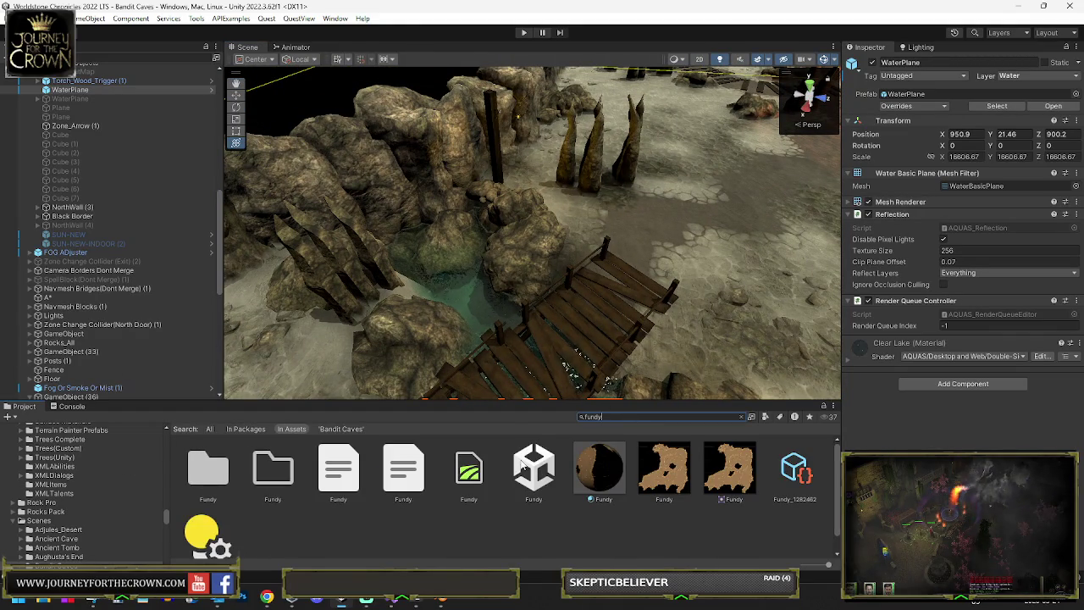
- Open the Fundy scene and fly the camera over the desert, cliff ridge and sea
click(522, 464)
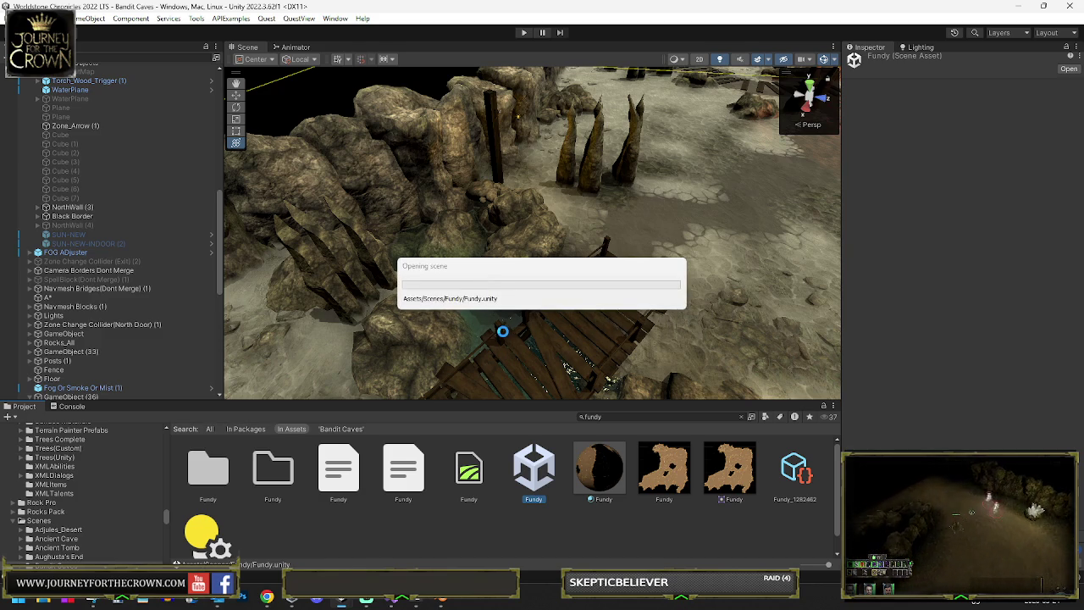
mouse_move(532, 310)
mouse_down()
mouse_move(484, 252)
mouse_move(551, 194)
mouse_move(338, 212)
mouse_move(406, 234)
mouse_move(807, 285)
mouse_up()
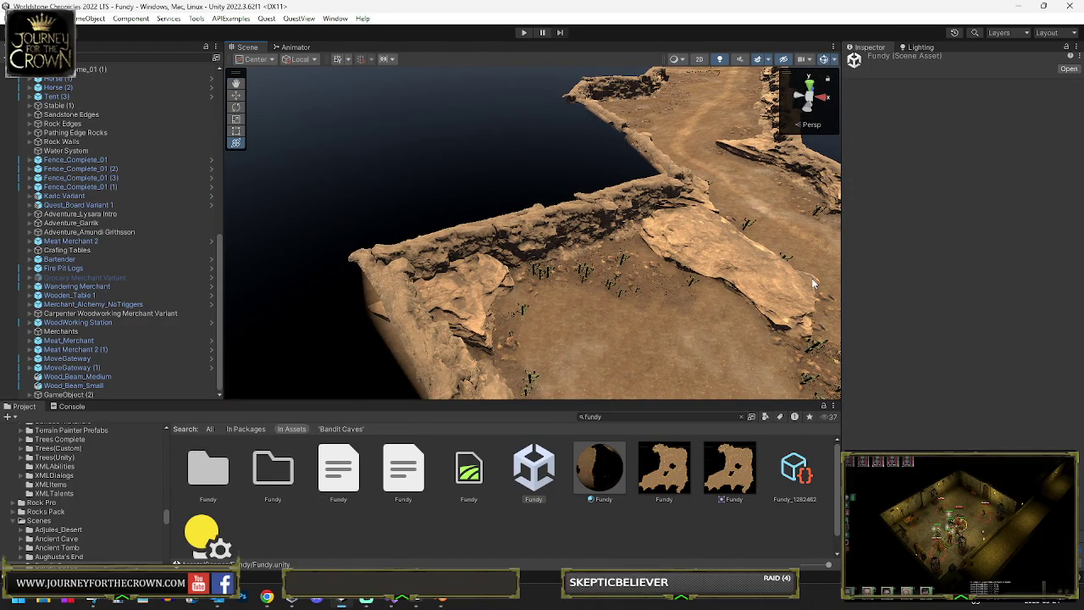
mouse_move(782, 219)
mouse_down()
mouse_move(732, 173)
mouse_move(673, 198)
mouse_move(707, 201)
mouse_up()
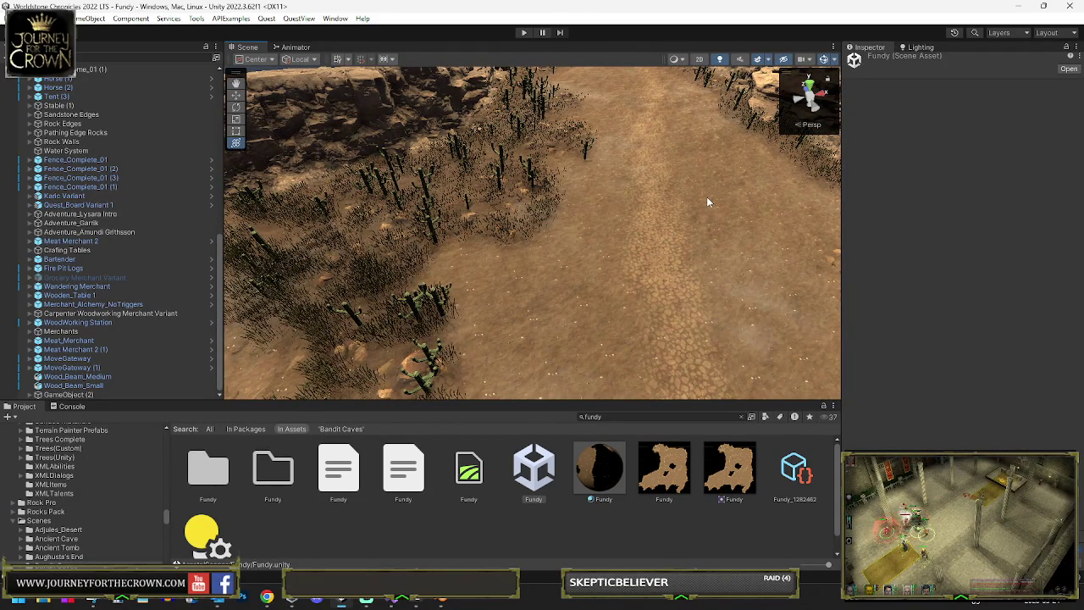
mouse_move(614, 280)
mouse_down()
mouse_move(234, 230)
mouse_move(474, 254)
mouse_move(542, 280)
mouse_up()
- Replace the Project search text with 'bandit'
click(628, 414)
key(BackSpace)
key(BackSpace)
key(BackSpace)
text(bandit)
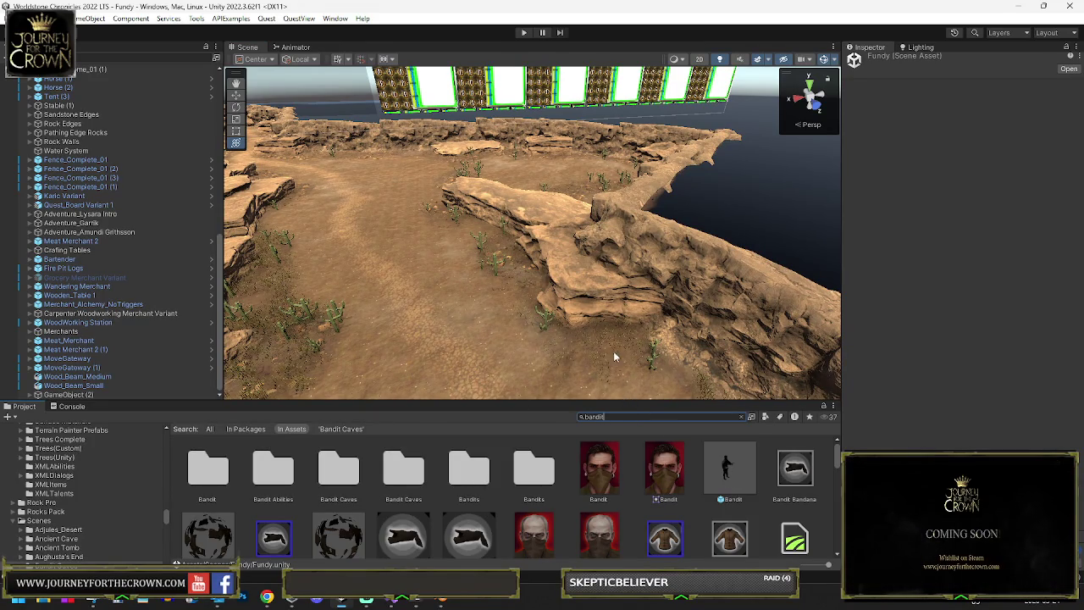
- Place a Bandit on the arena's flat rock and anchor the handle at Pivot
drag(660, 340, 661, 342)
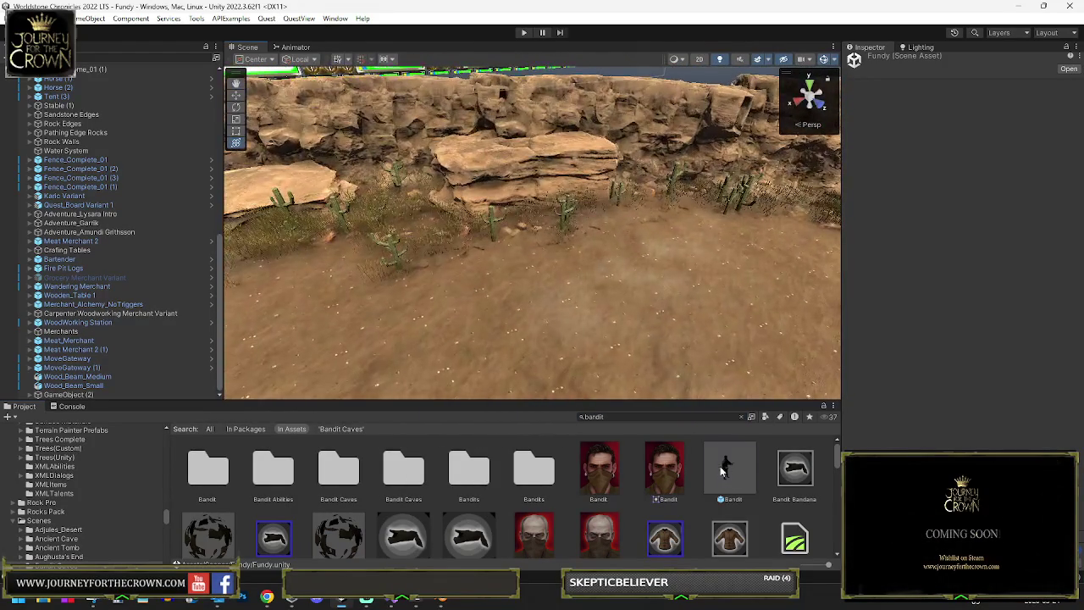
click(611, 363)
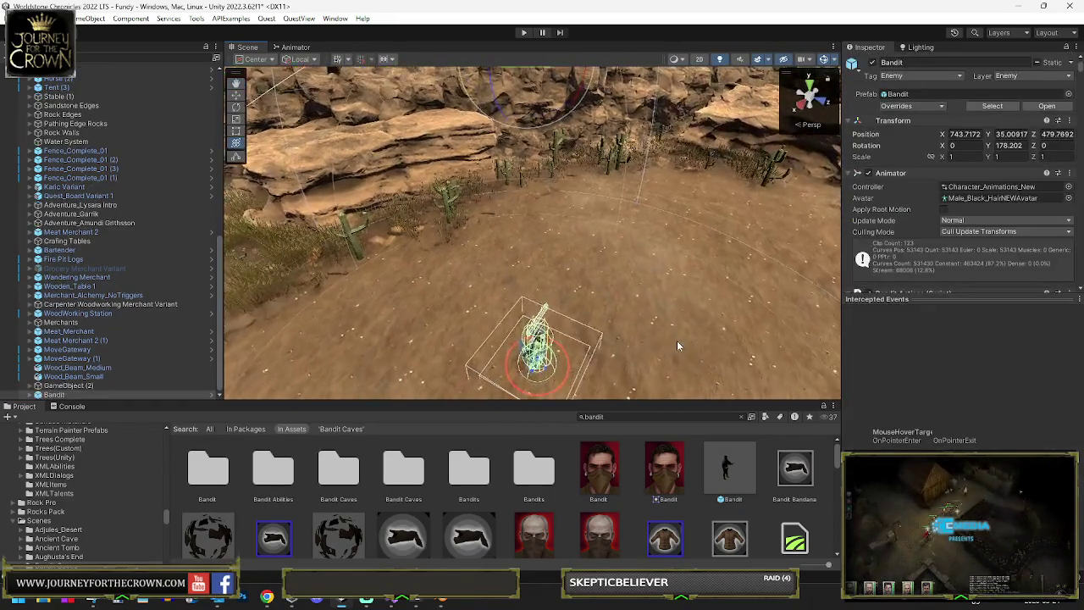
key(f)
click(254, 59)
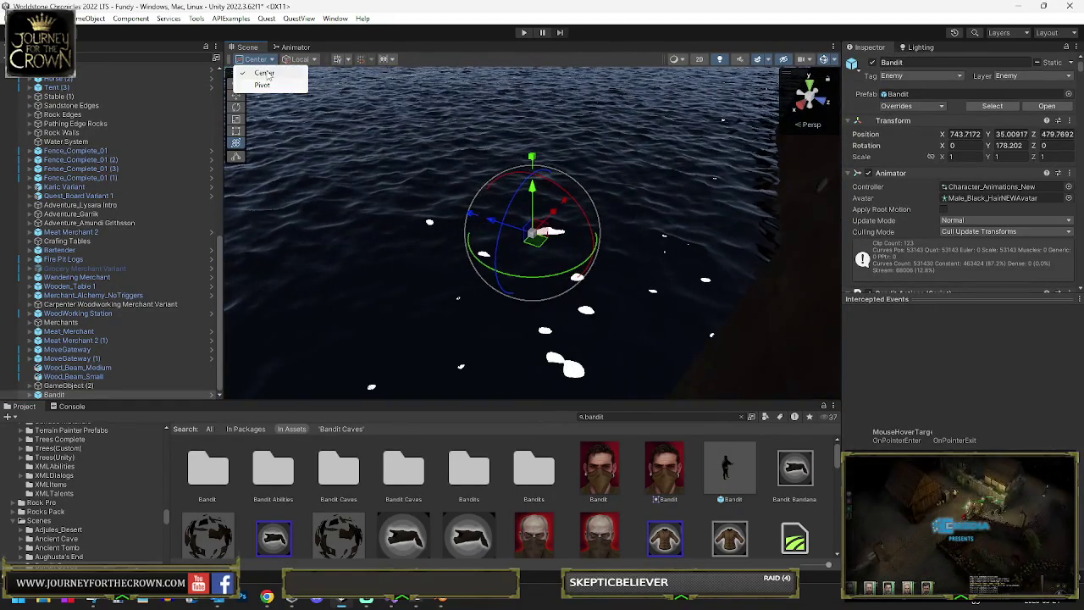
click(262, 86)
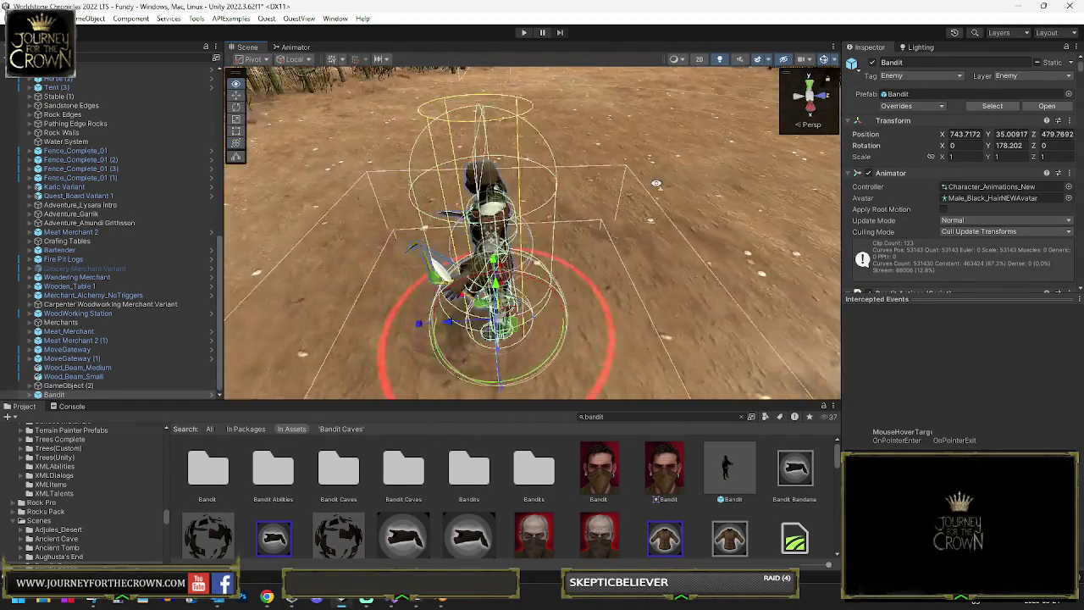
- Inspect the Bandit prefab in the Bandits folder and drag a Bandit Stealthable into the scene
drag(729, 182, 724, 237)
click(724, 237)
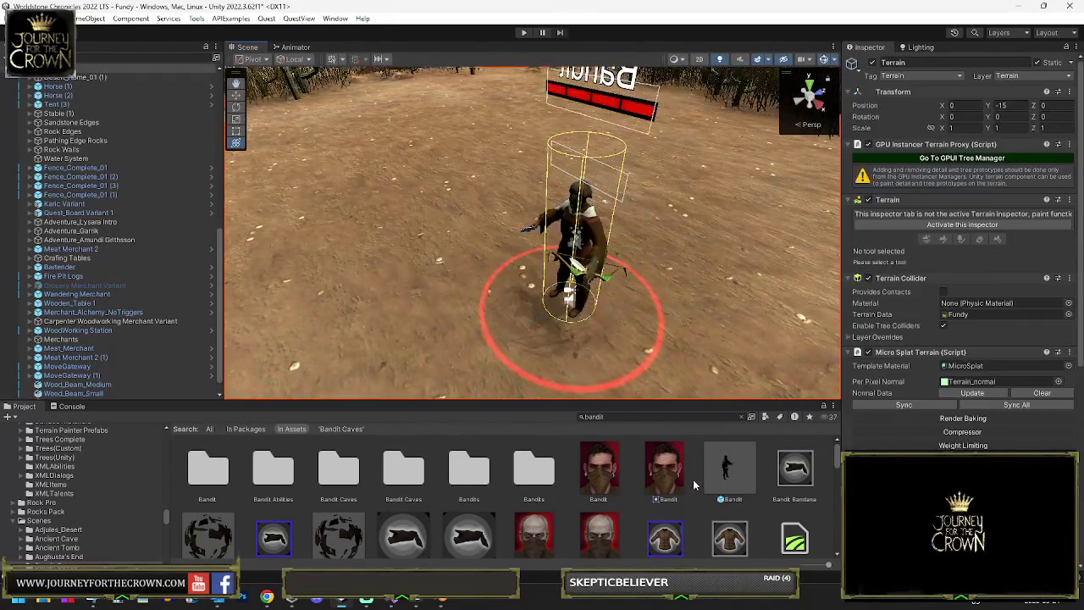
click(715, 449)
click(582, 416)
key(BackSpace)
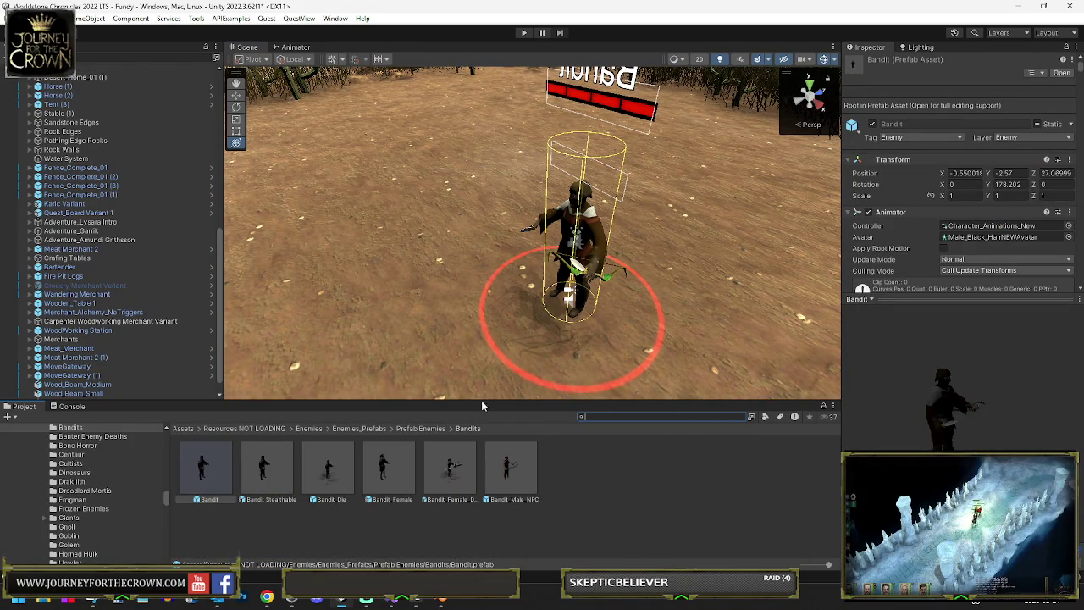
drag(265, 468, 360, 280)
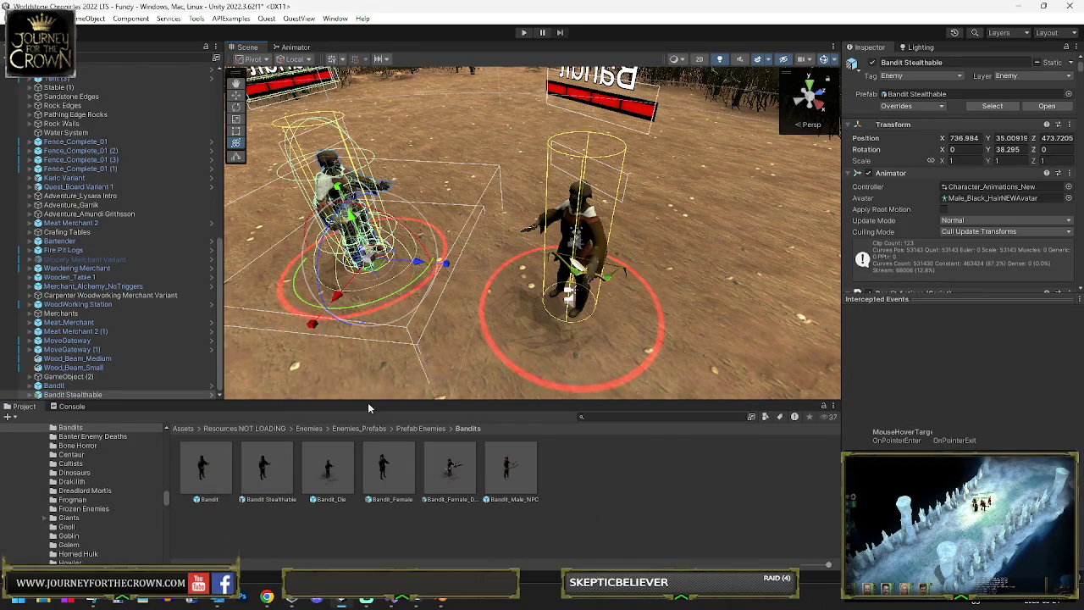
- Place a Bandit_Female beside the other bandits, then select the first Bandit
mouse_move(412, 421)
mouse_down()
mouse_move(449, 174)
mouse_move(457, 178)
mouse_up()
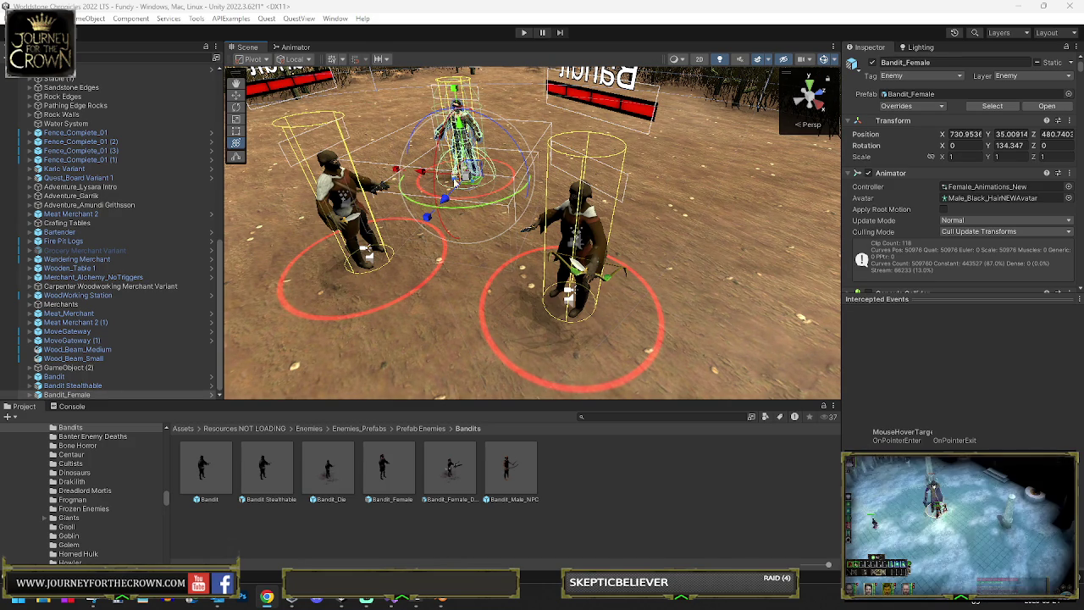
mouse_move(455, 181)
mouse_down()
mouse_move(720, 154)
mouse_move(552, 142)
mouse_up()
click(471, 195)
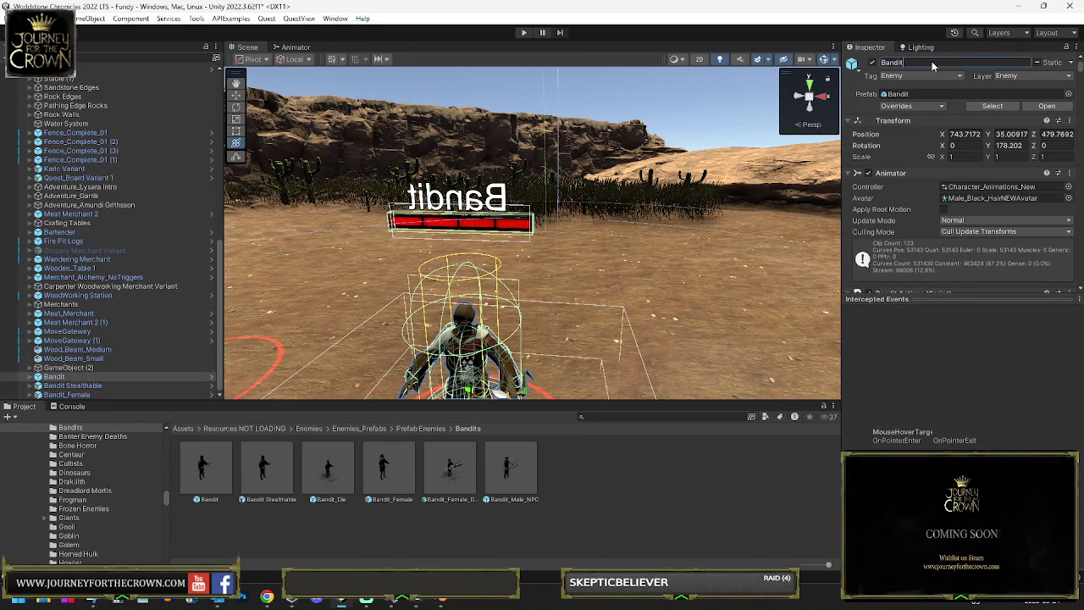
text(Canyon Raiders)
- Rename the first bandit and set its EnemyName label text to Canyon Raiders
click(72, 379)
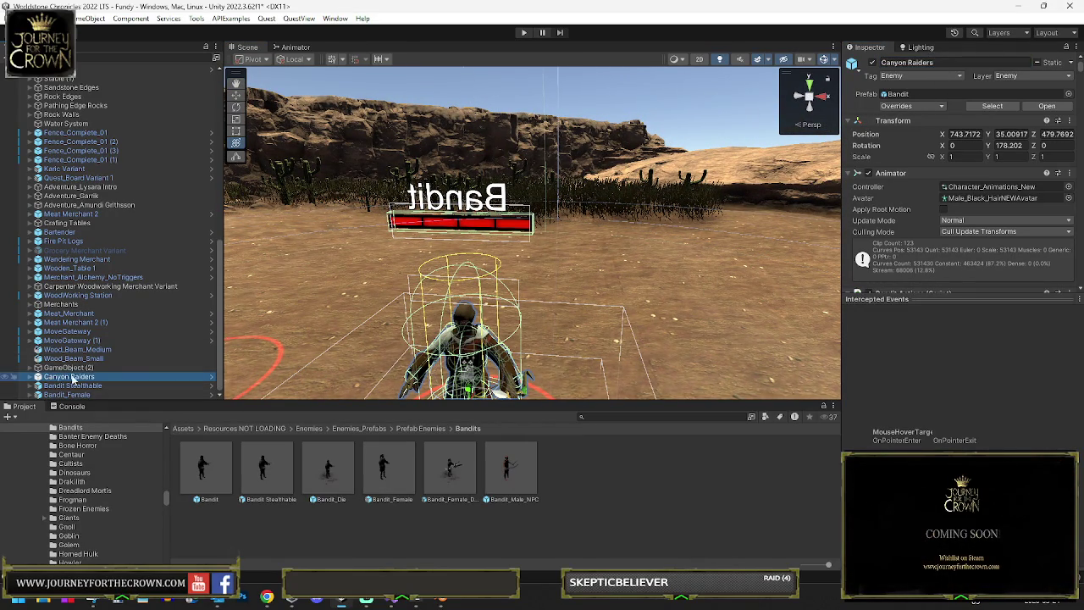
click(412, 223)
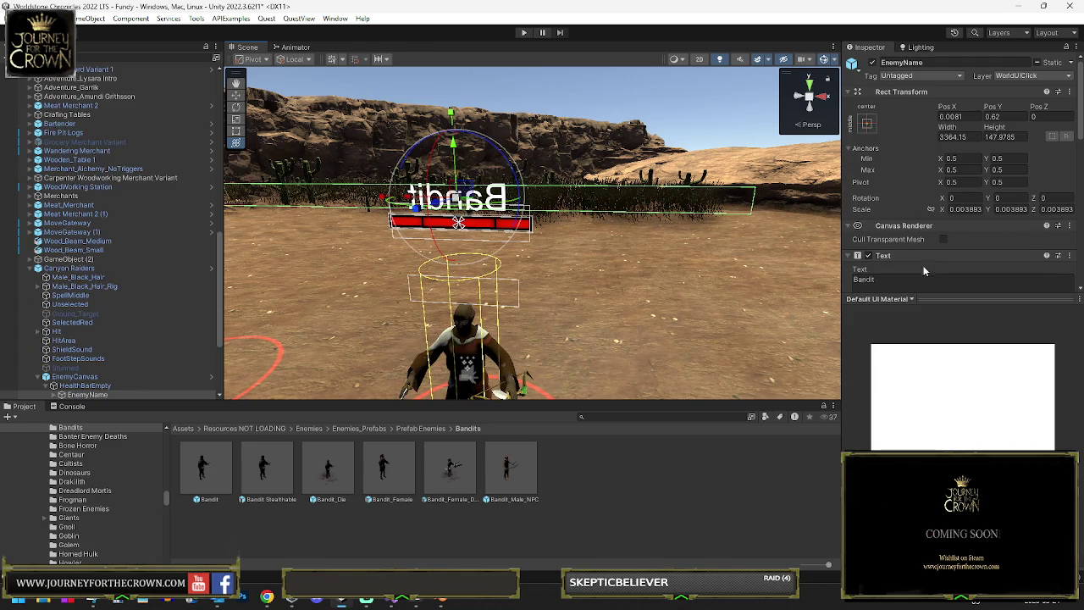
click(924, 278)
key(ctrl+a)
text(Canyon Raiders)
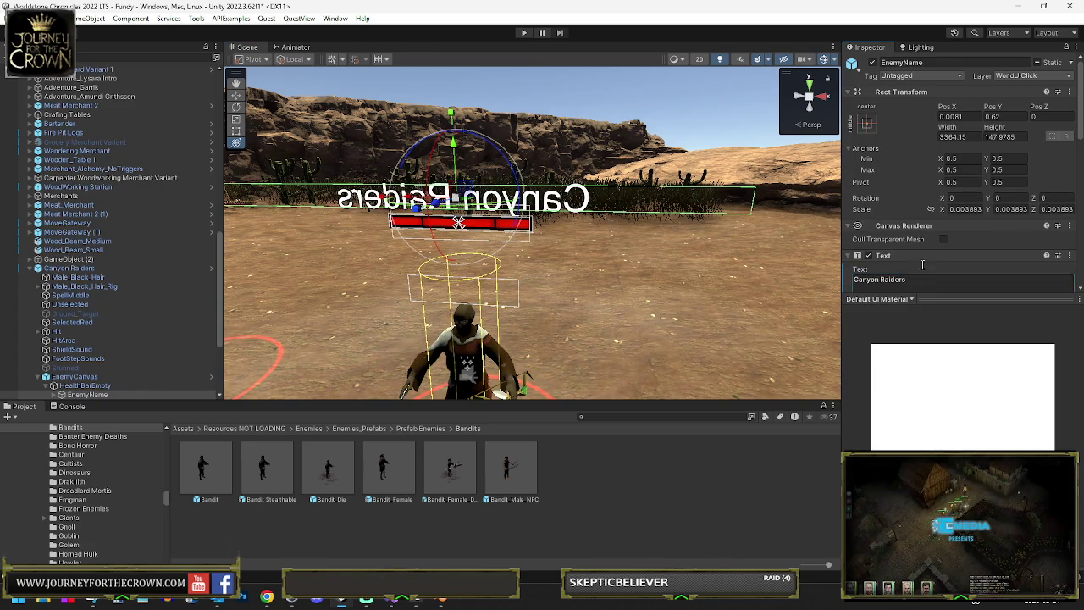
mouse_move(649, 246)
mouse_down()
mouse_move(408, 262)
mouse_move(407, 228)
mouse_up()
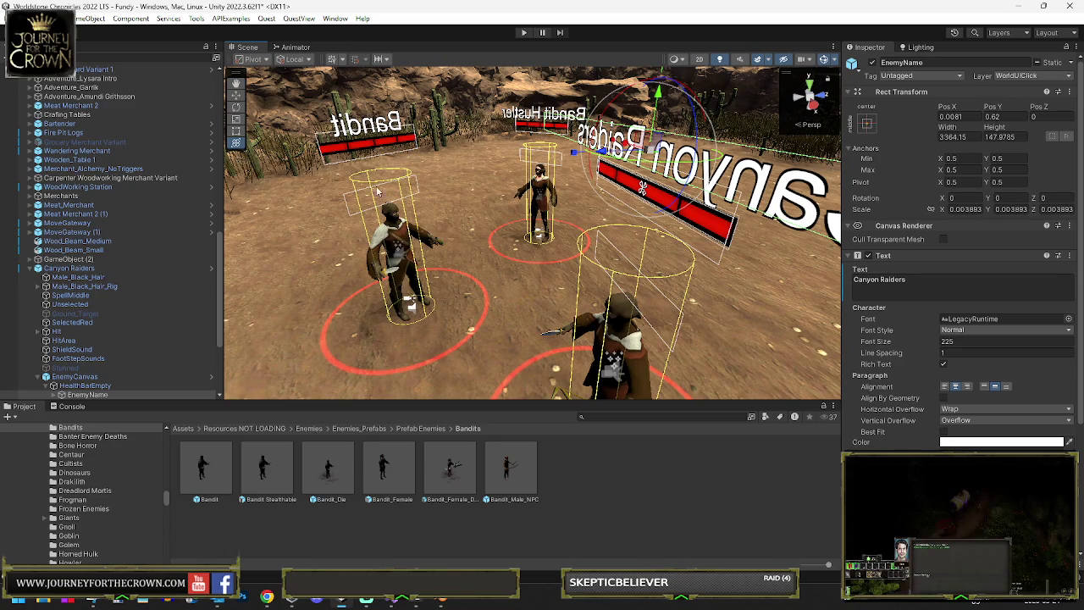
click(377, 125)
- Change the Bandit Stealthable's EnemyName label text to Canyon Outlaw
click(376, 125)
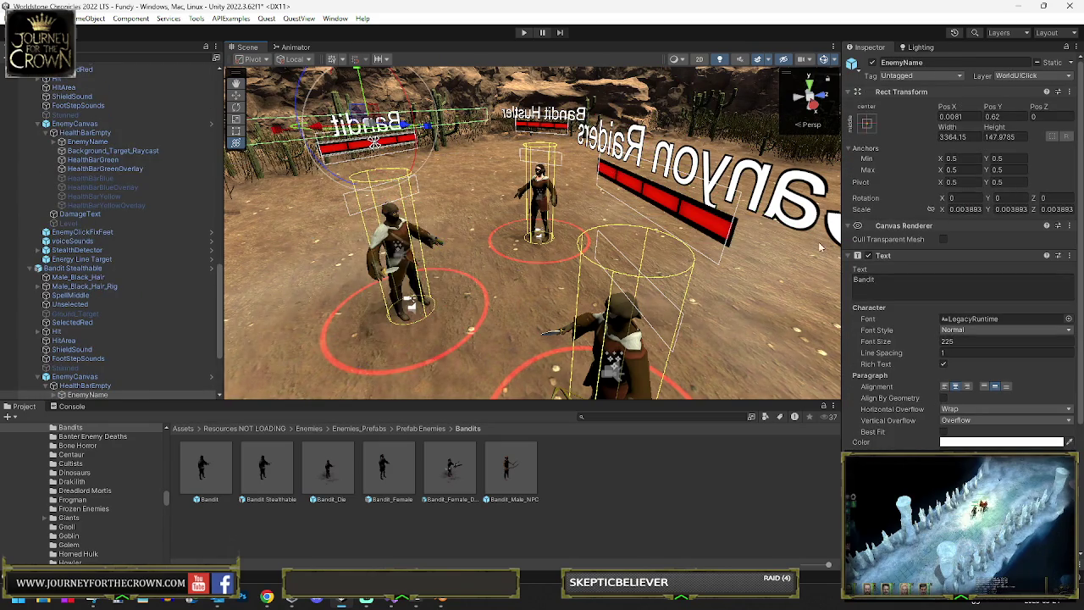
click(909, 289)
key(ctrl+a)
text(Can)
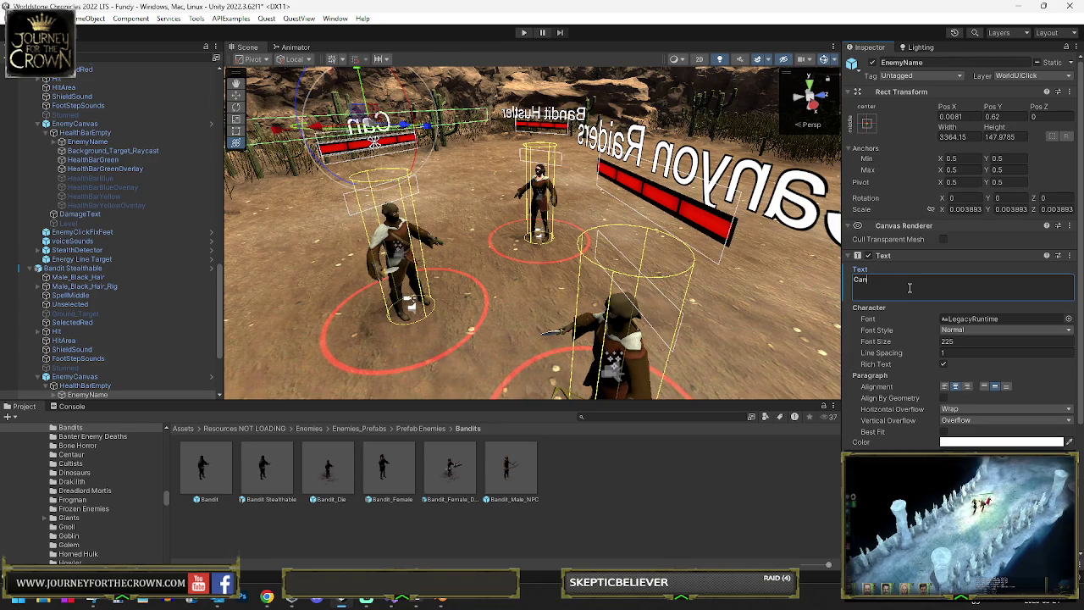
text(yon Outlaw)
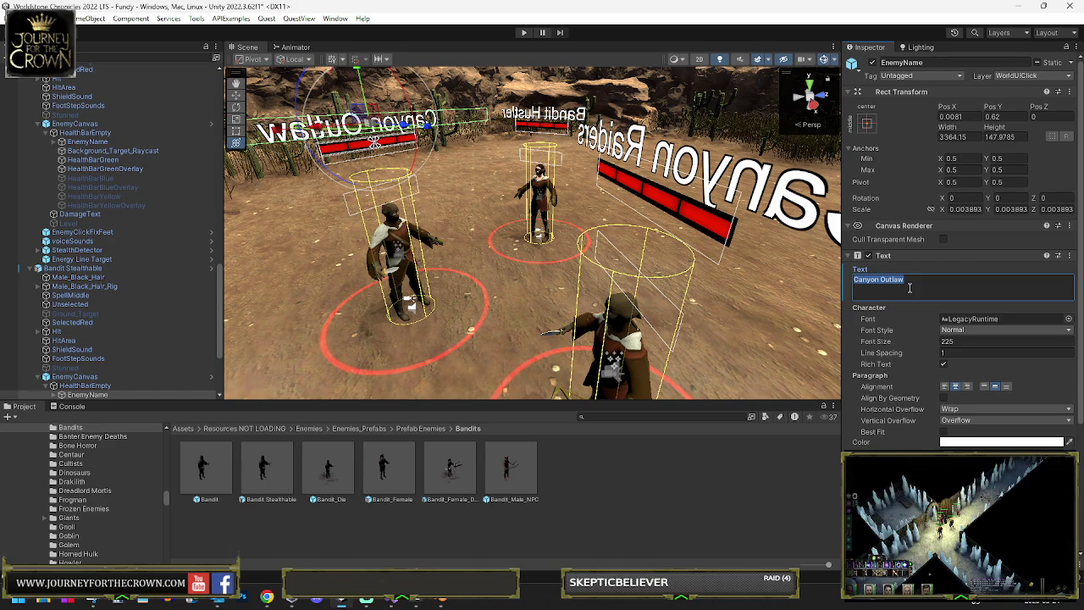
key(ctrl+a)
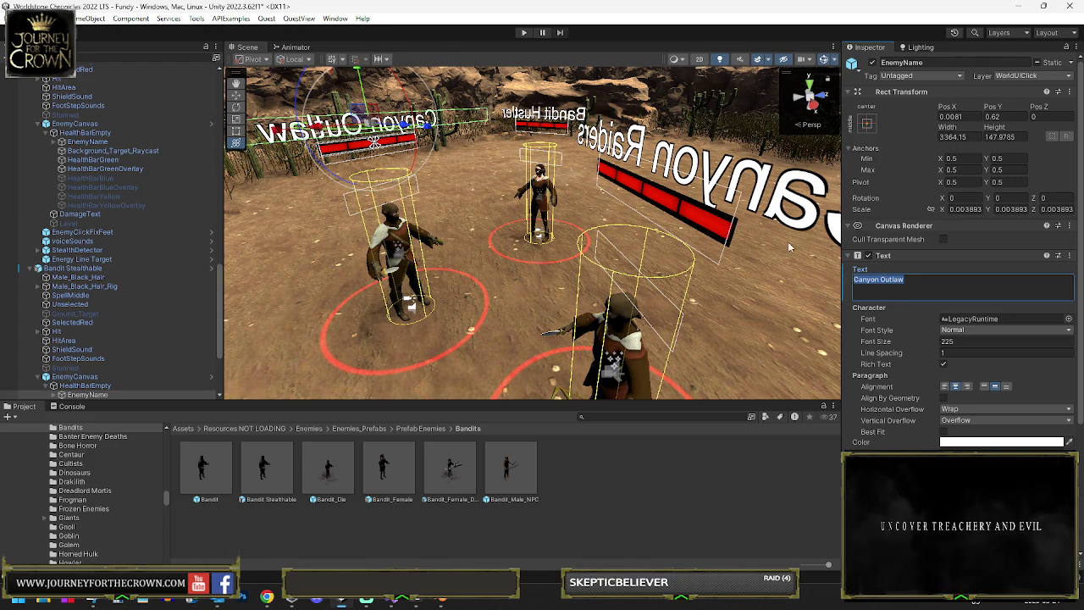
key(w)
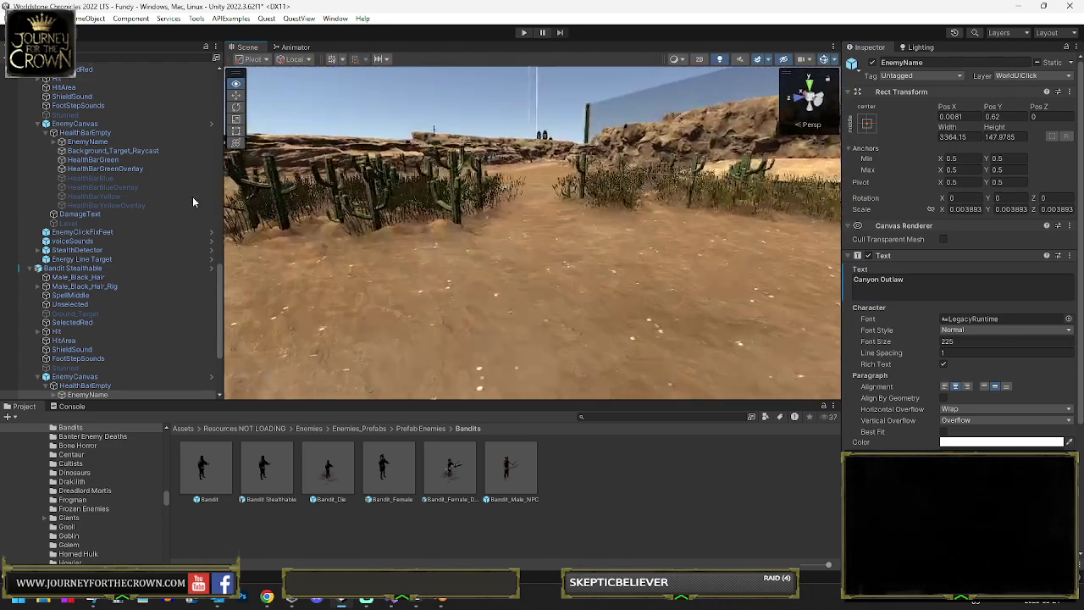
mouse_move(254, 203)
mouse_down()
mouse_move(523, 274)
mouse_move(560, 253)
mouse_move(815, 227)
mouse_move(746, 254)
mouse_up()
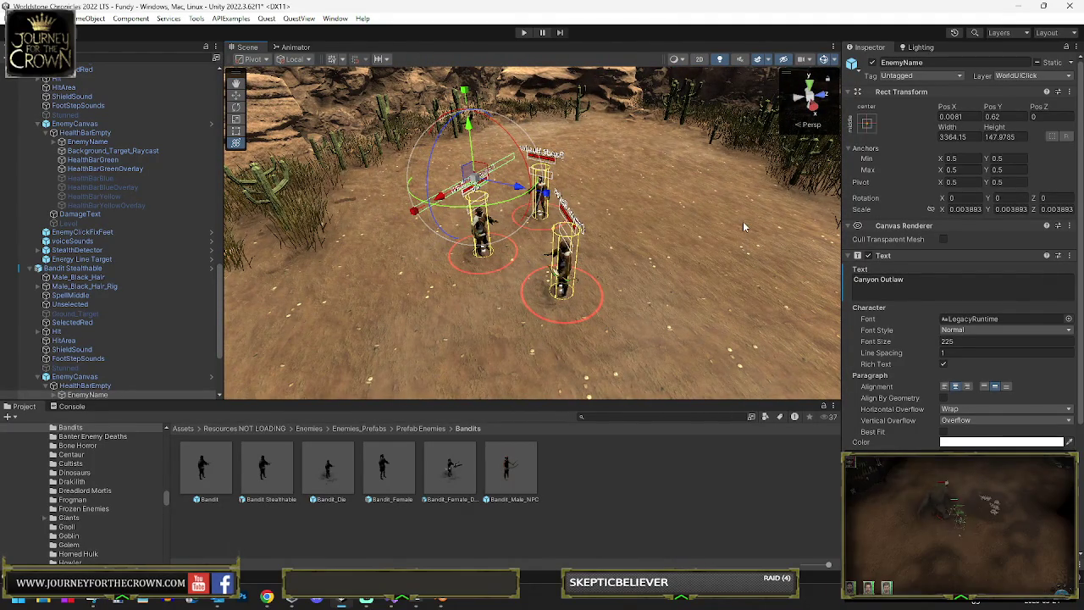
- Select Bandit Stealthable and collapse its Bandit Actions and Random Item Drop components
click(85, 268)
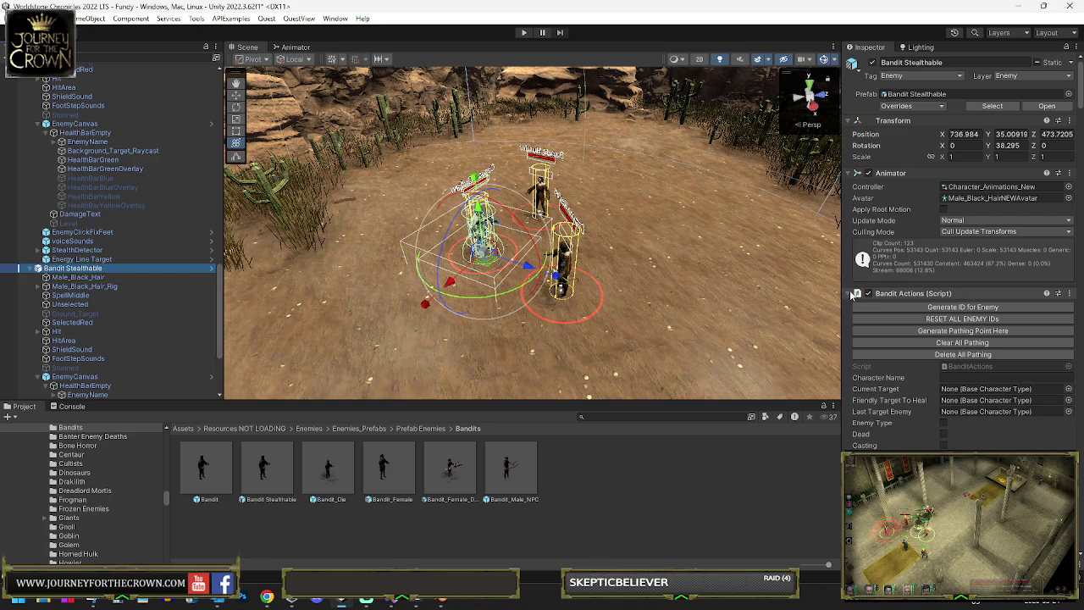
click(856, 293)
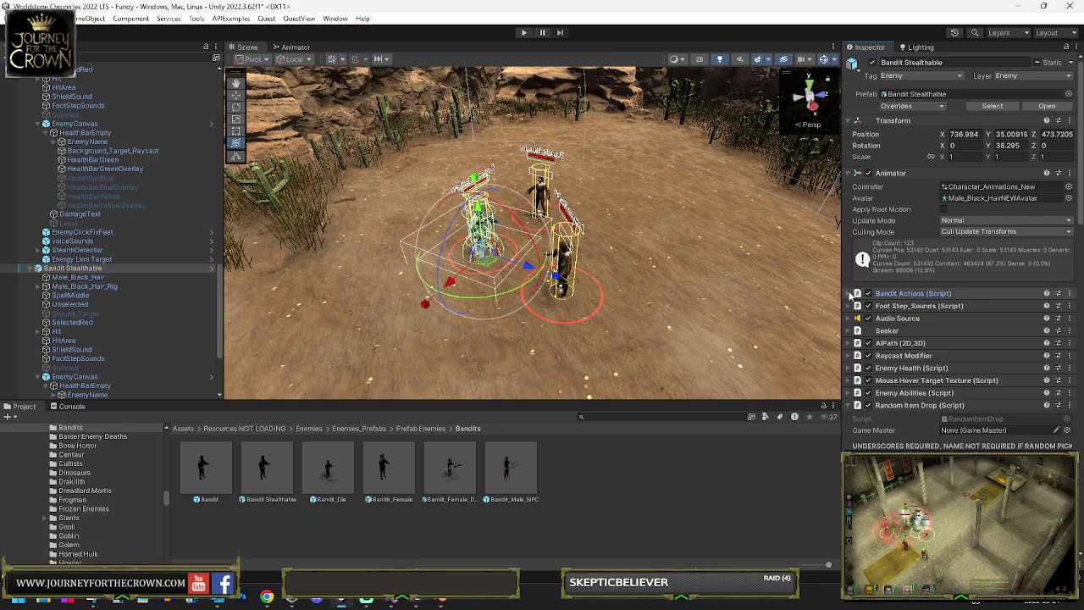
click(851, 404)
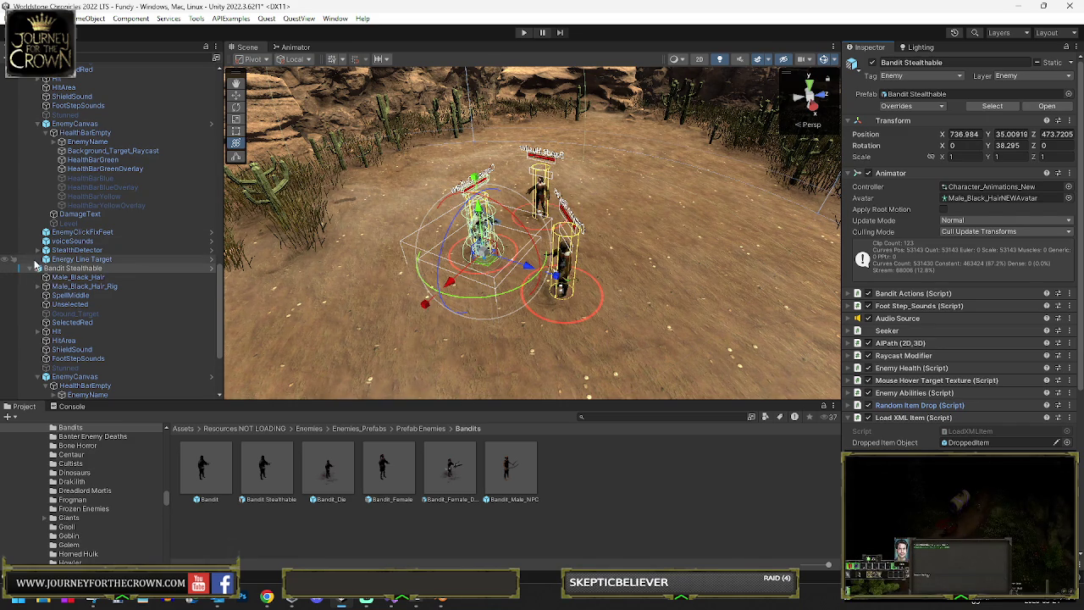
- Frame Bandit Stealthable in the Scene view and orbit toward the cliff ridge
double_click(37, 268)
mouse_move(418, 321)
mouse_down()
mouse_move(301, 243)
mouse_move(148, 215)
mouse_move(210, 249)
mouse_move(395, 269)
mouse_move(713, 247)
mouse_move(694, 238)
mouse_up()
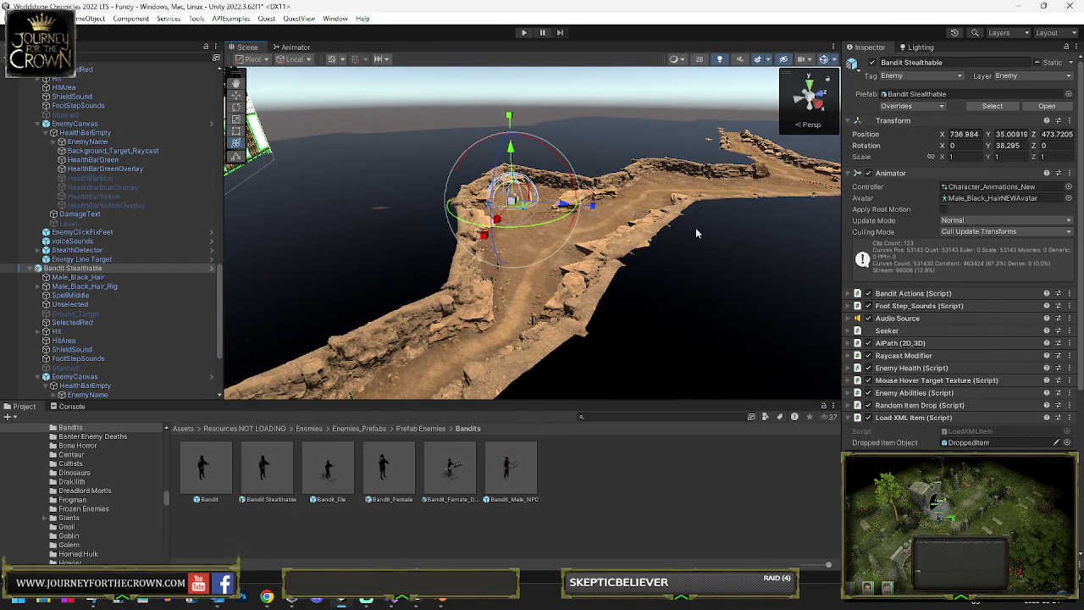
drag(644, 220, 619, 239)
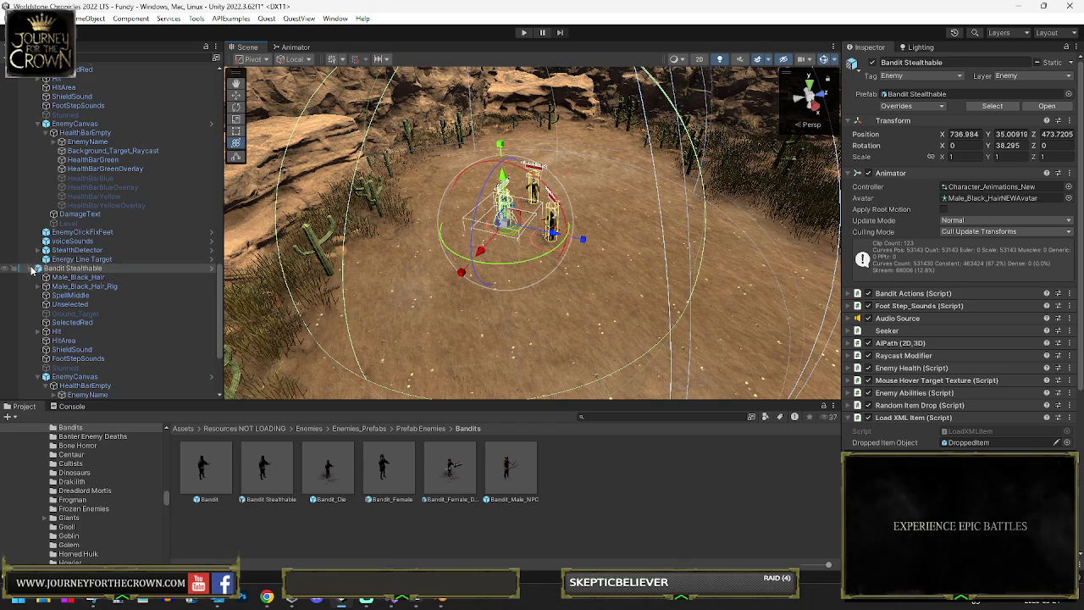
- Collapse Bandit Stealthable's and Canyon Raiders' hierarchy children and scroll to the drop lists
click(32, 269)
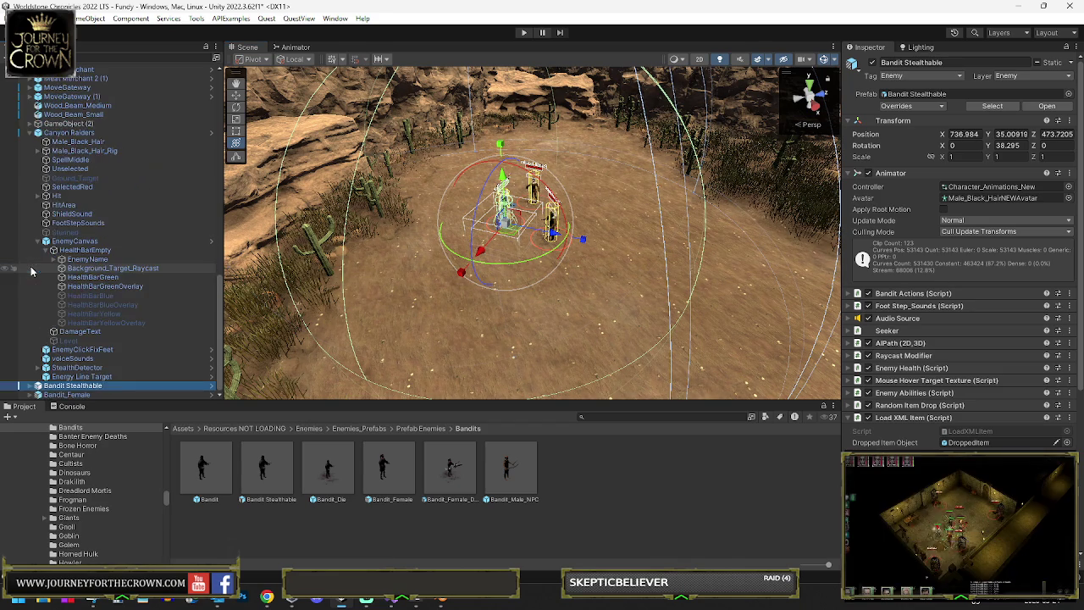
click(29, 133)
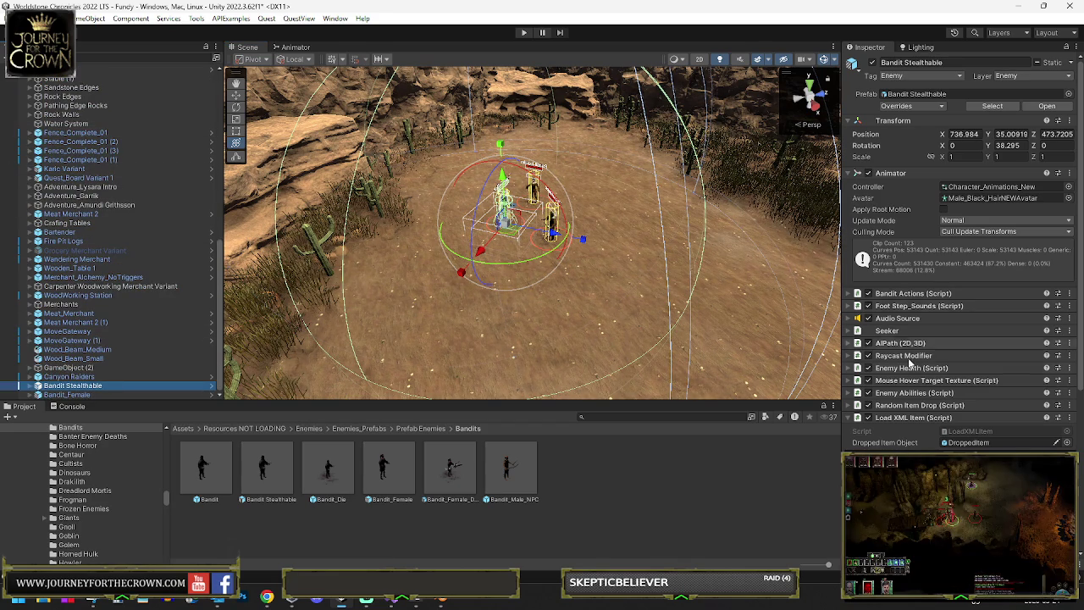
scroll(915, 382, down, 3)
scroll(913, 377, down, 1)
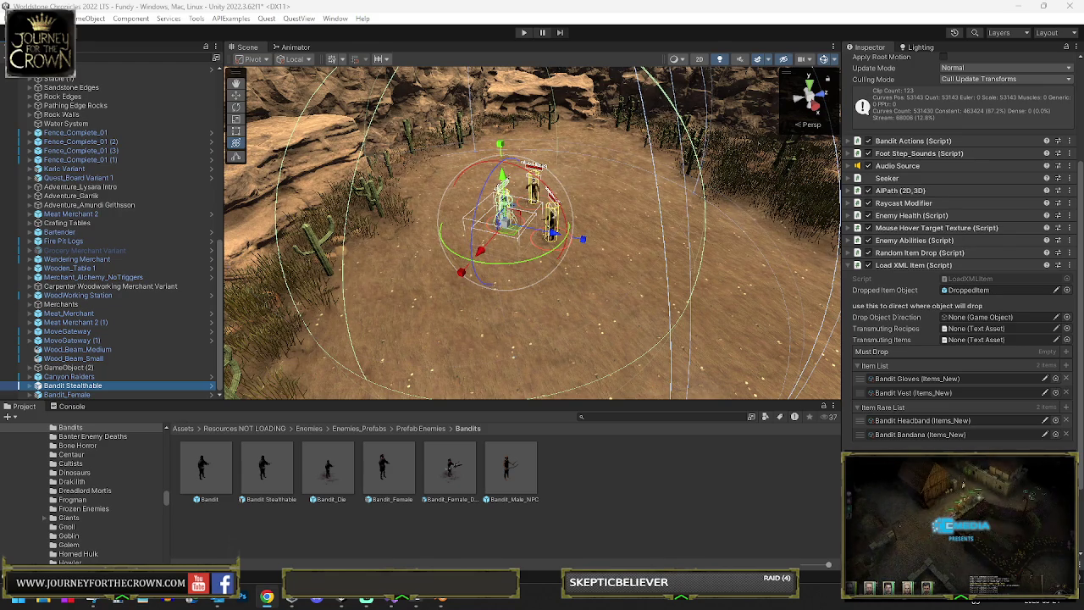
- Snip a screenshot of the bandit group, then fly the view along the cliff-top path
mouse_move(508, 246)
mouse_down()
mouse_move(525, 256)
mouse_move(449, 291)
mouse_up()
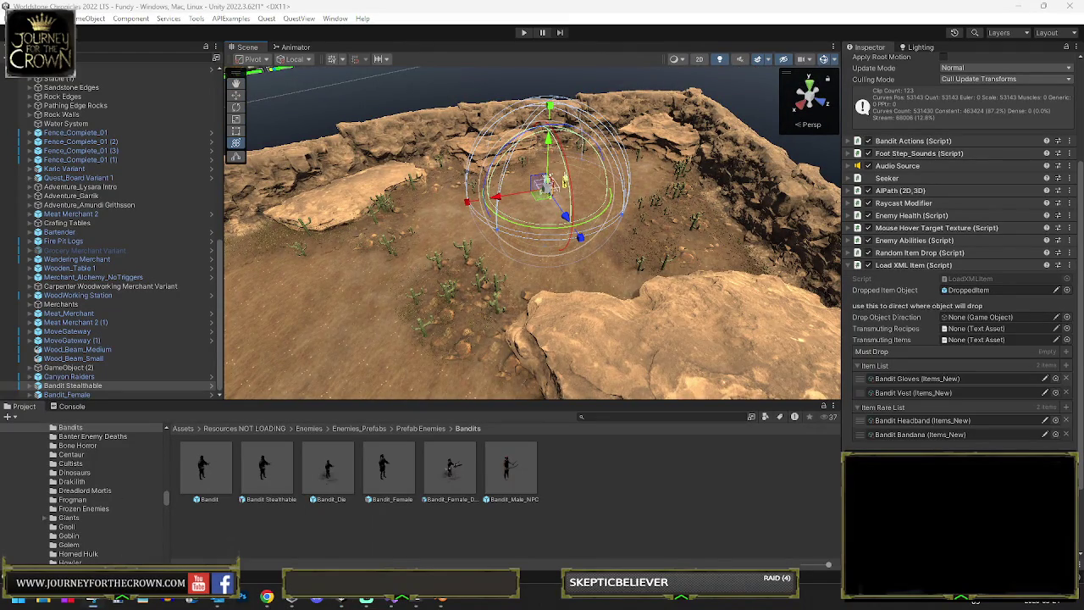
key(super+shift+s)
mouse_move(291, 90)
mouse_down()
mouse_move(639, 312)
mouse_move(806, 391)
mouse_up()
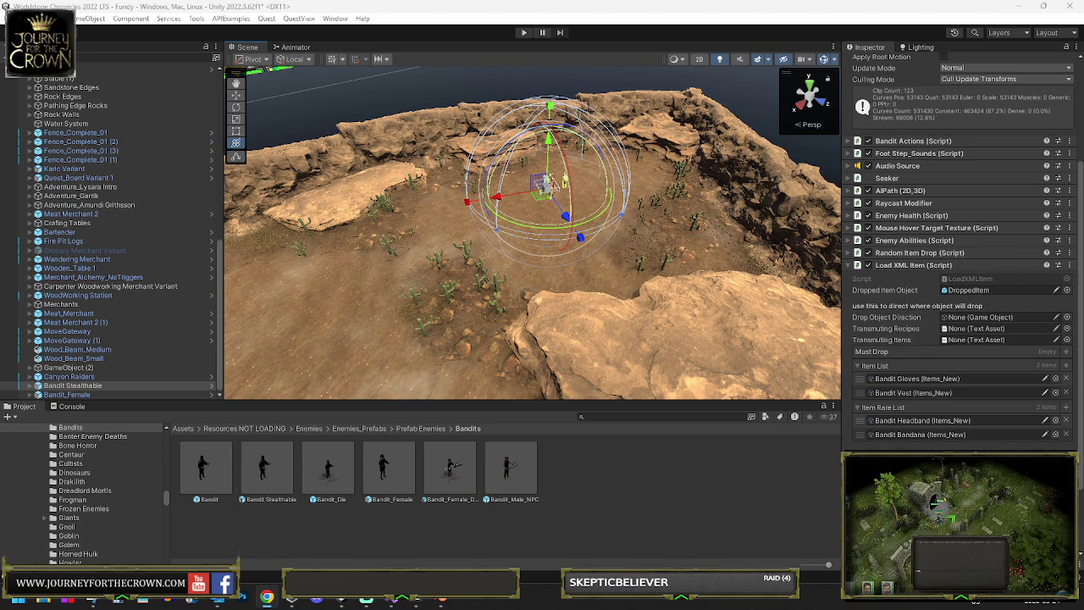
mouse_move(479, 298)
mouse_down()
mouse_move(837, 248)
mouse_move(223, 251)
mouse_up()
drag(567, 251, 643, 254)
text(porta)
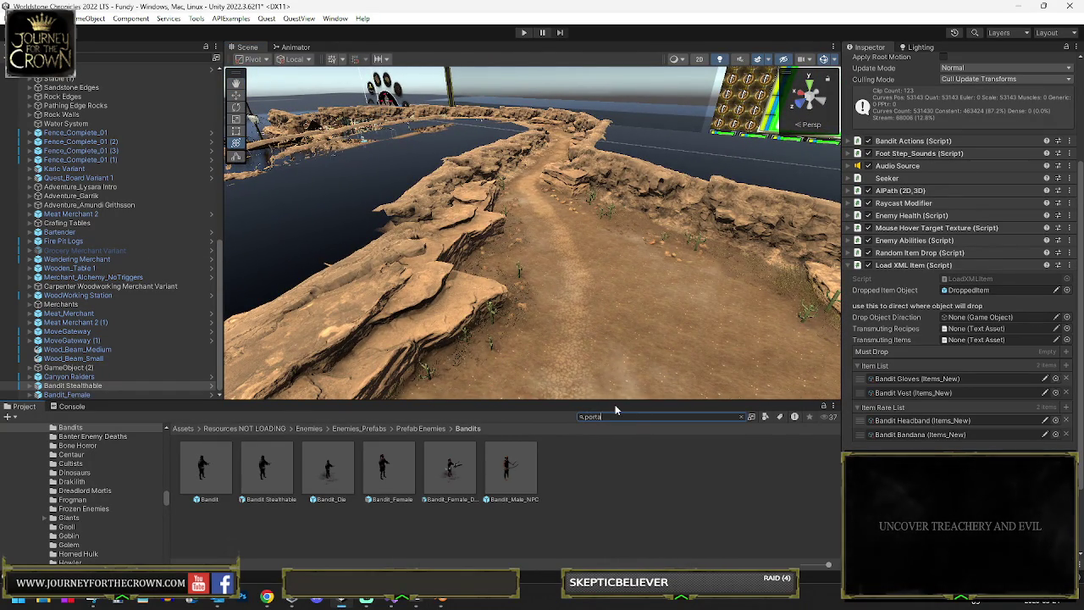
- Place the Portal Stones Pillars on the cliff-top path and frame them
text(l)
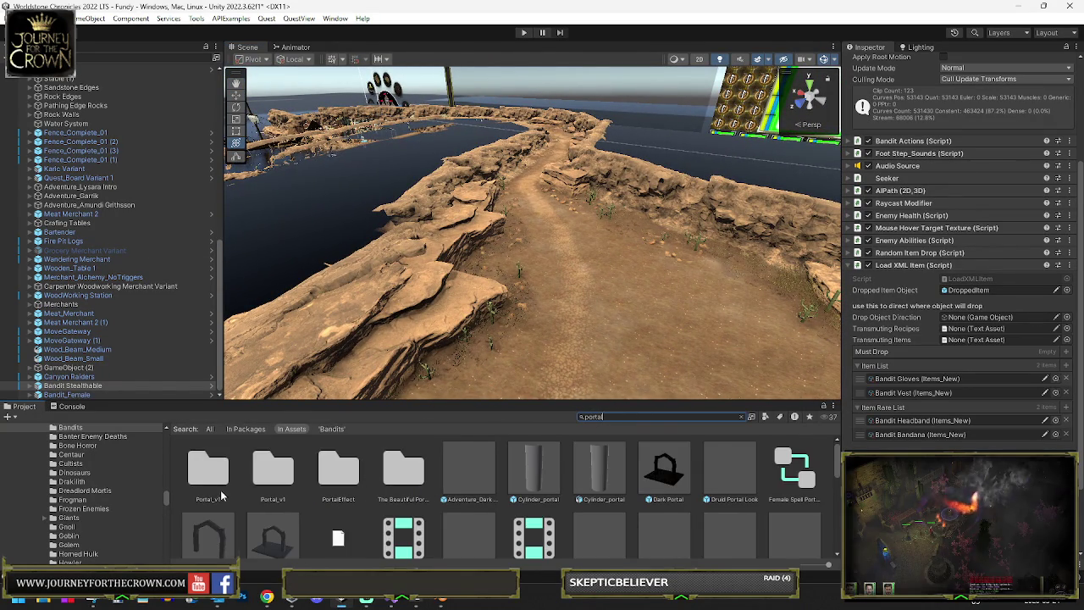
scroll(271, 499, down, 3)
scroll(641, 500, up, 1)
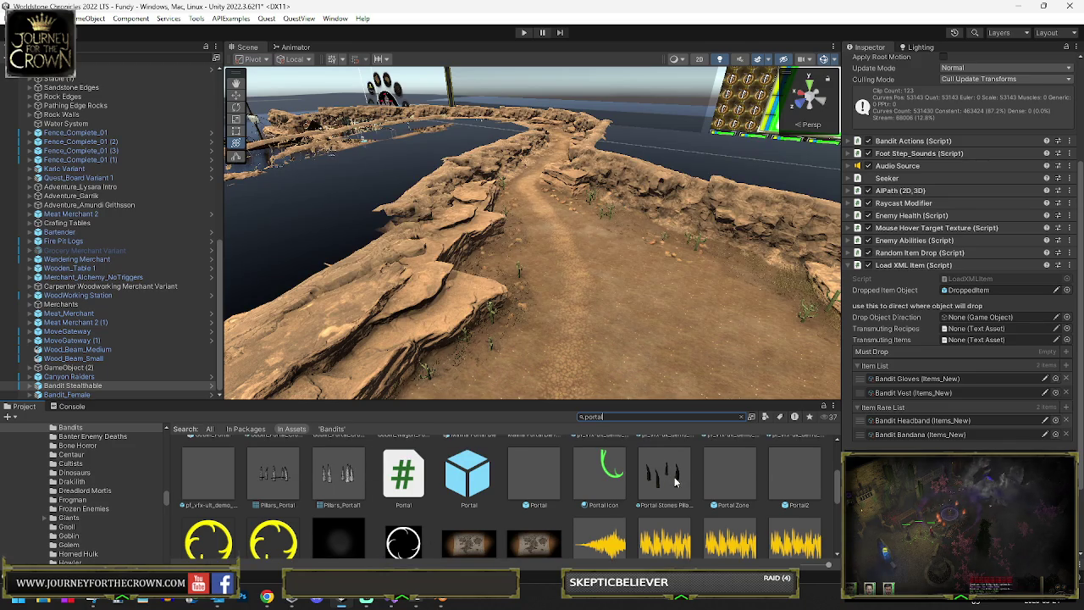
mouse_move(670, 479)
mouse_down()
mouse_move(598, 239)
mouse_move(580, 231)
mouse_move(517, 249)
mouse_move(518, 294)
mouse_move(502, 309)
mouse_move(442, 234)
mouse_move(412, 222)
mouse_move(415, 195)
mouse_move(423, 199)
mouse_up()
key(f)
- Add a Portal Zone beside the pillars and frame it
mouse_move(732, 488)
mouse_down()
mouse_move(544, 230)
mouse_move(552, 242)
mouse_move(537, 246)
mouse_move(651, 229)
mouse_move(627, 245)
mouse_move(644, 254)
mouse_up()
scroll(957, 254, down, 2)
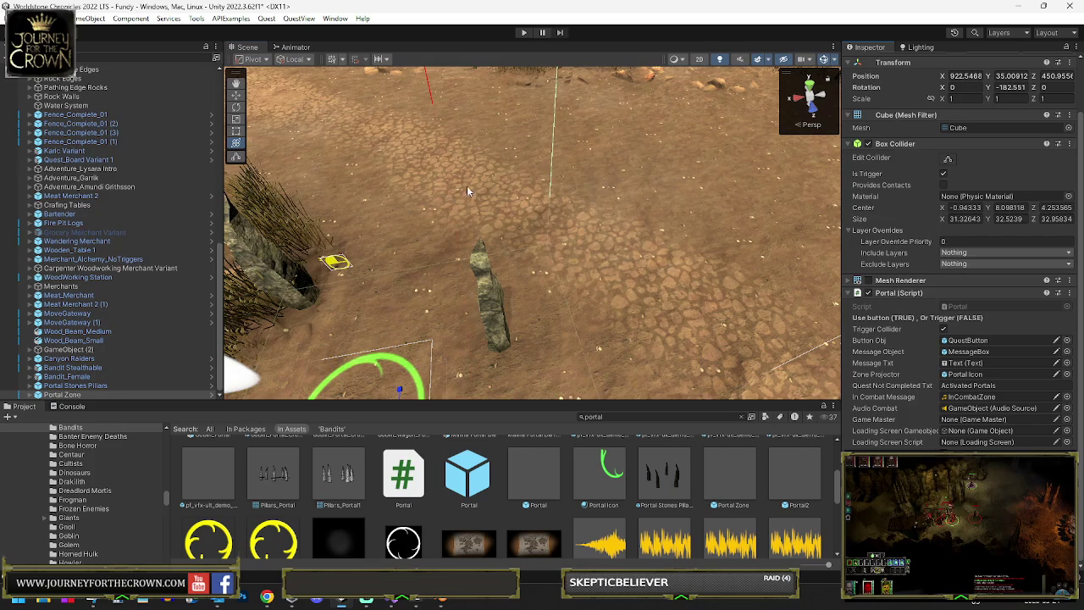
key(f)
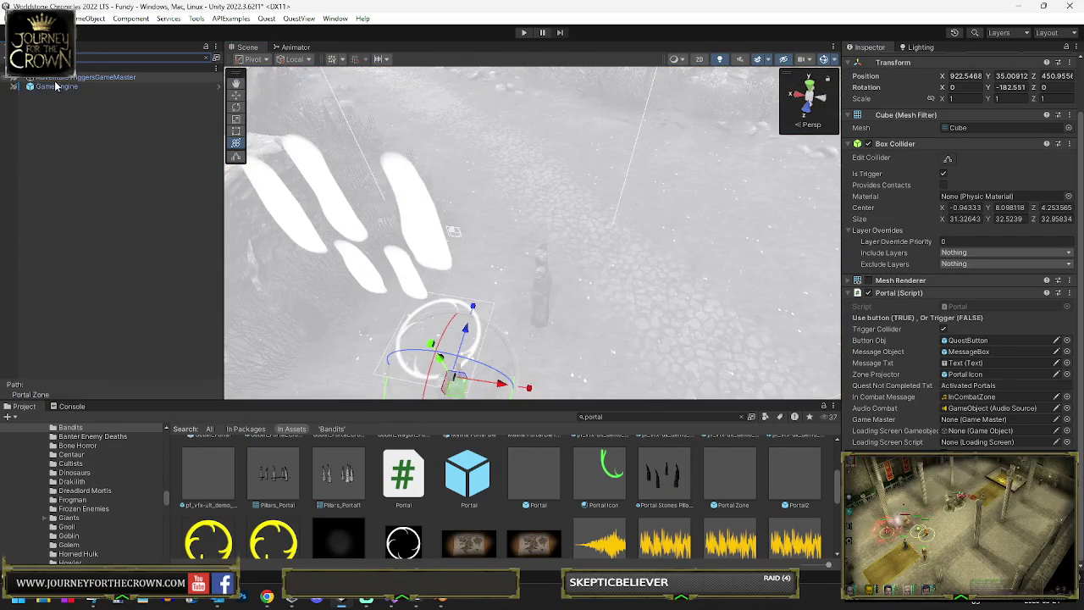
- Open the Game Engine prefab and frame its Portal_Map UI object
click(55, 86)
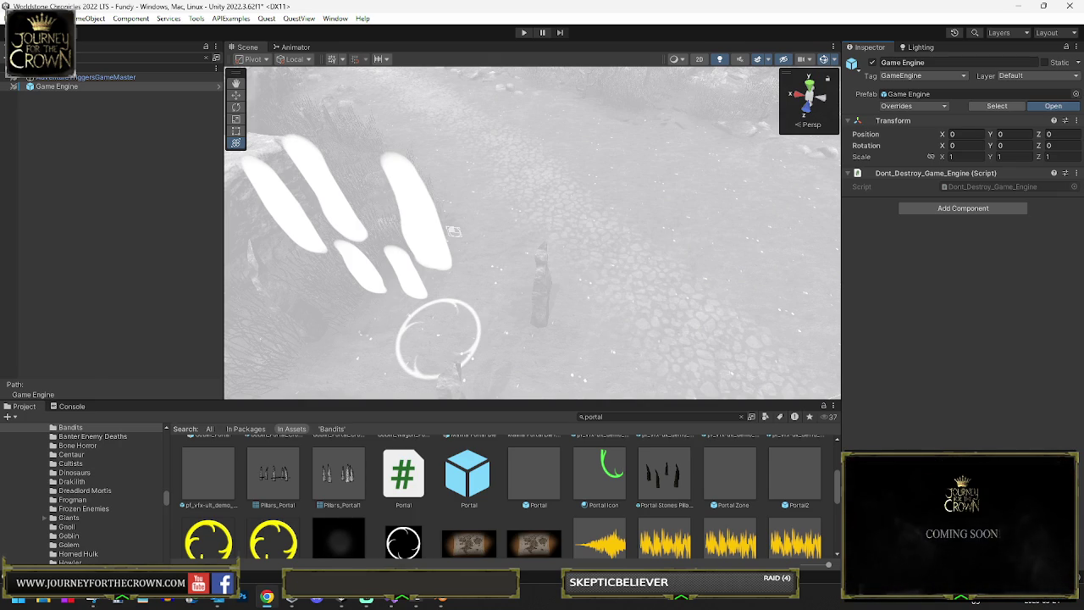
click(1052, 106)
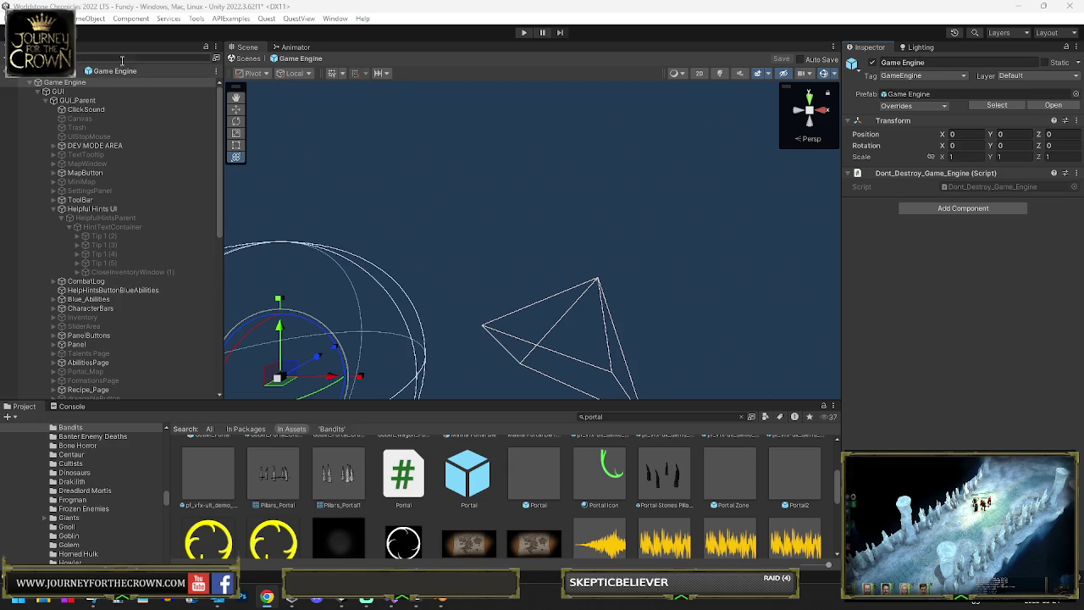
scroll(123, 260, down, 5)
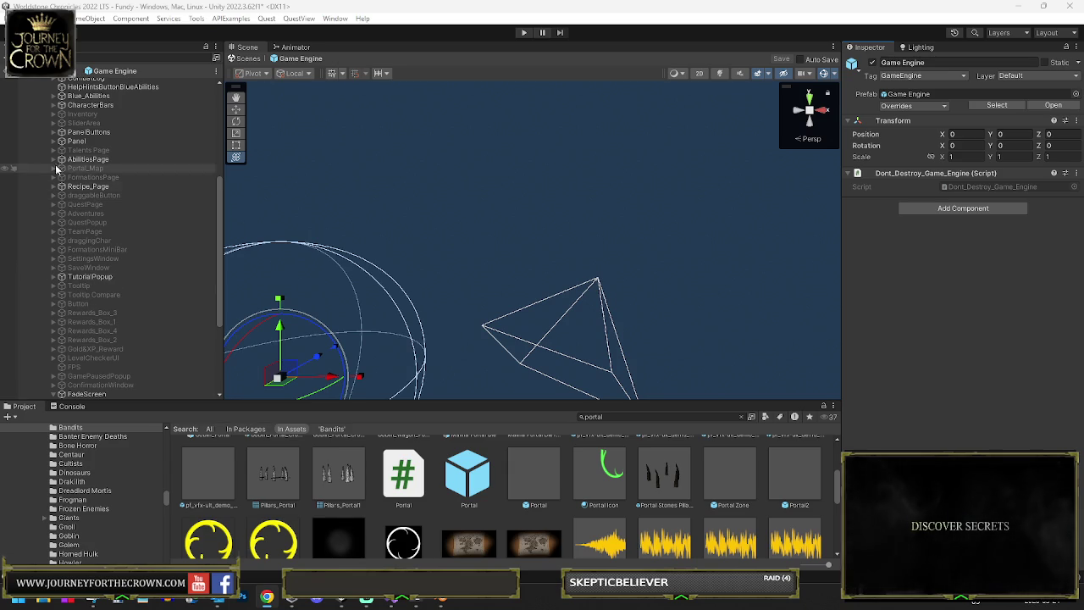
scroll(51, 152, down, 5)
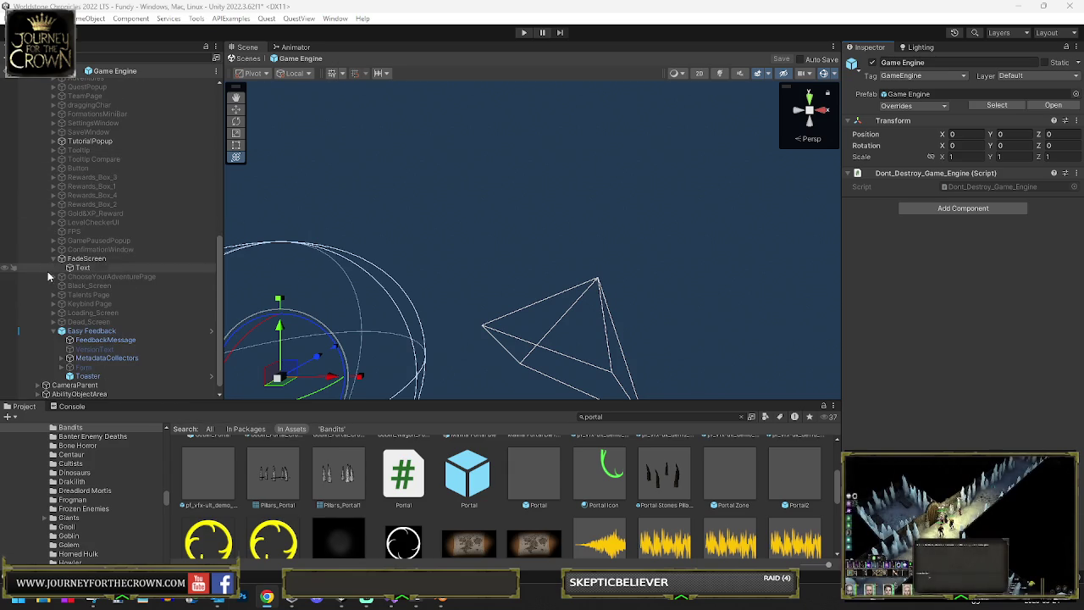
scroll(81, 281, up, 1)
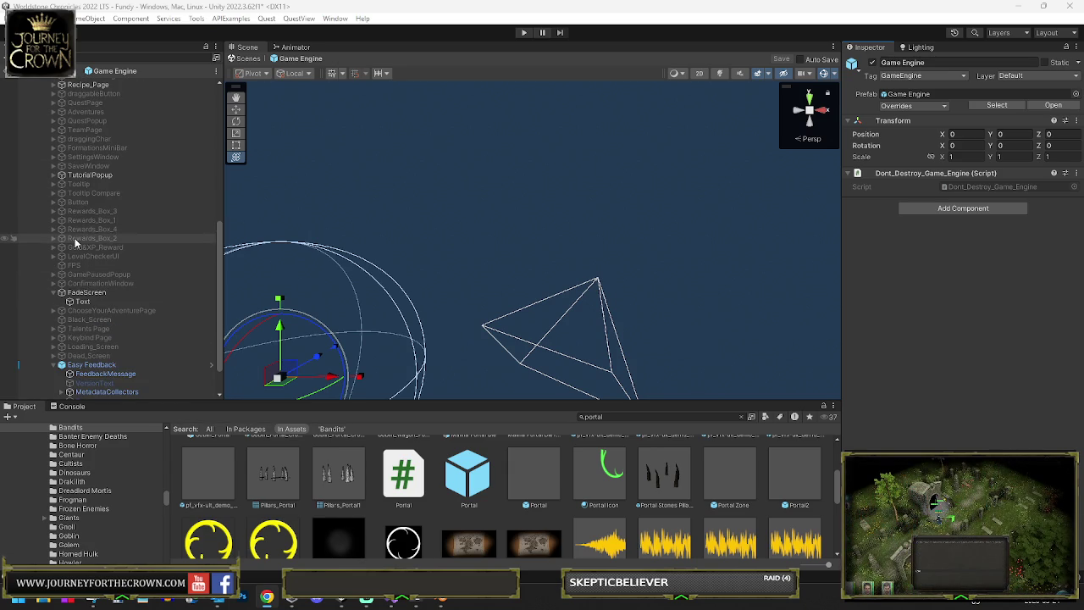
scroll(73, 264, up, 4)
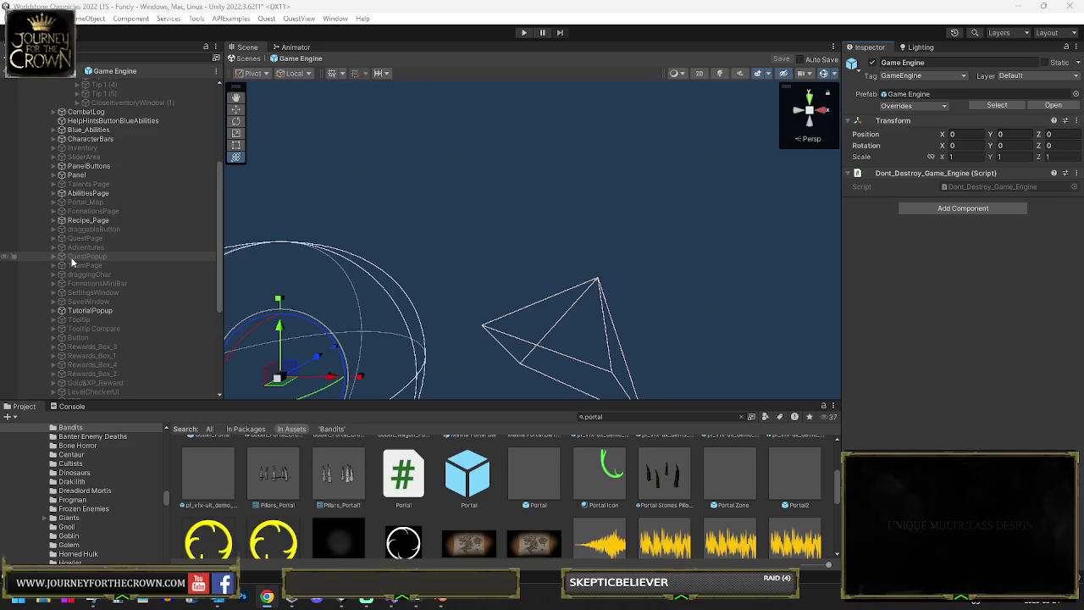
double_click(74, 201)
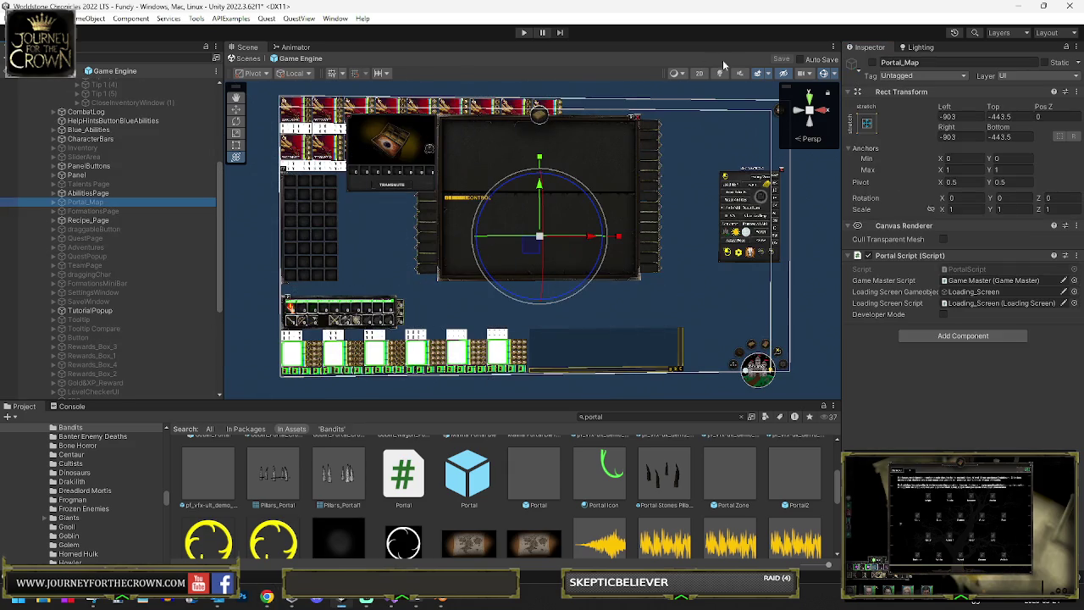
- Activate and expand Portal_Map, then deactivate the Runeneth Map
click(872, 62)
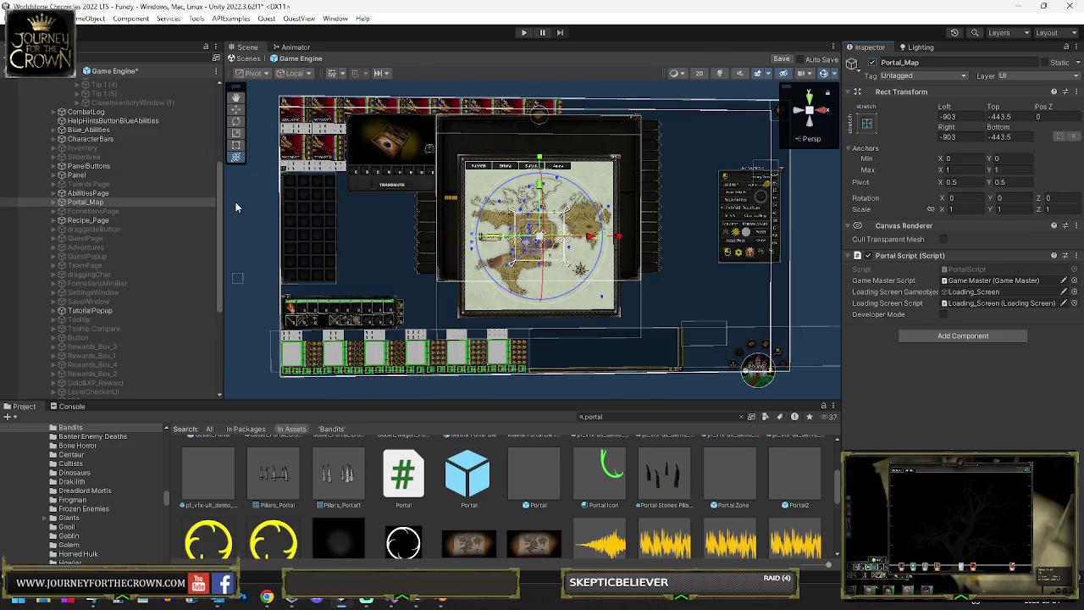
click(55, 203)
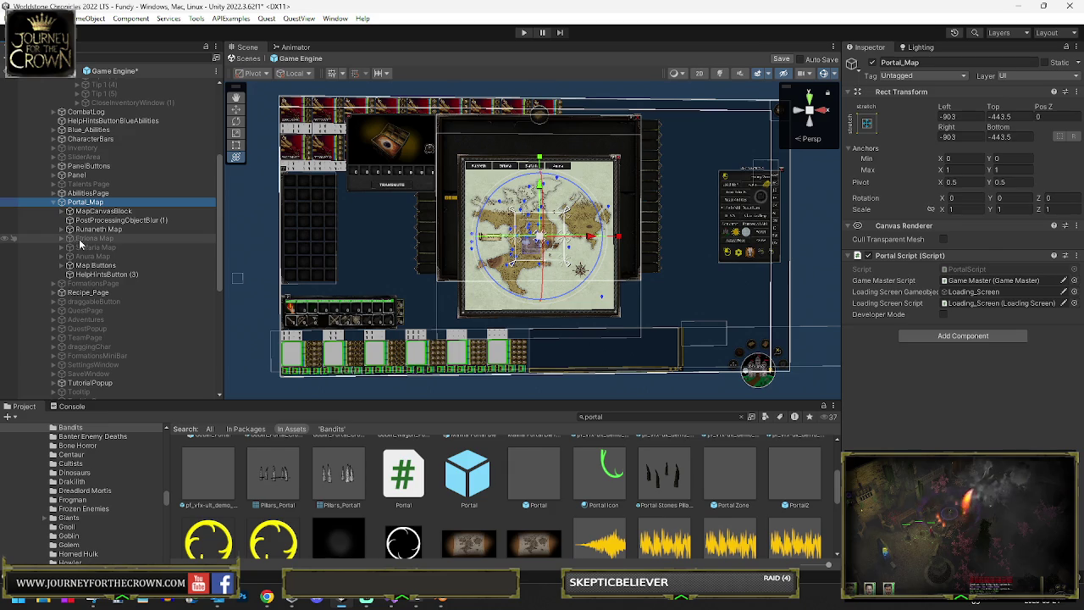
click(92, 231)
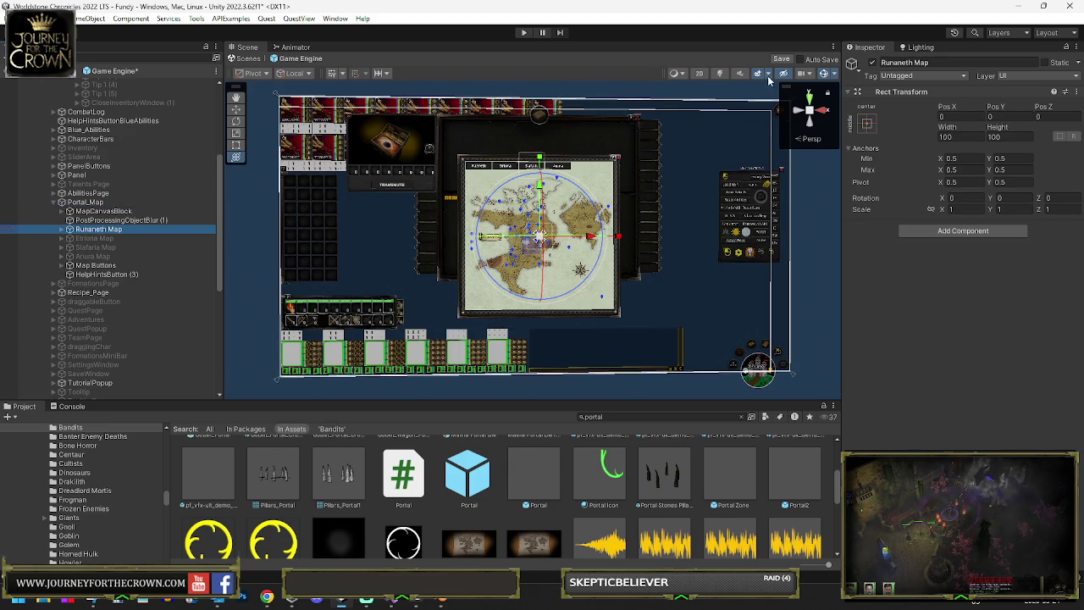
click(871, 63)
- Activate the Etriona Map, expand it, and frame its first portal pin
click(102, 239)
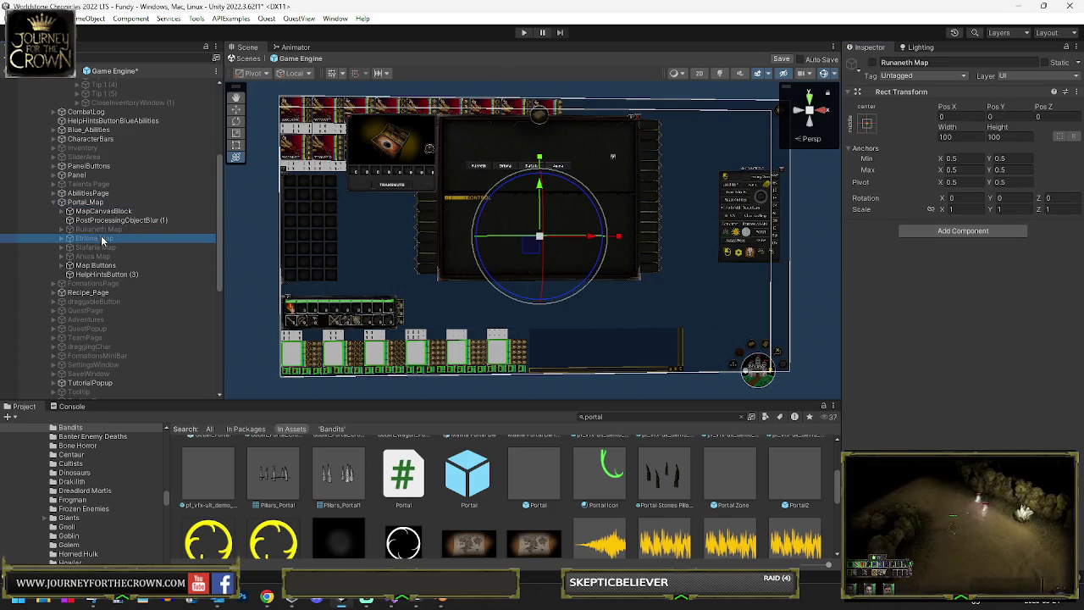
key(alt+shift+a)
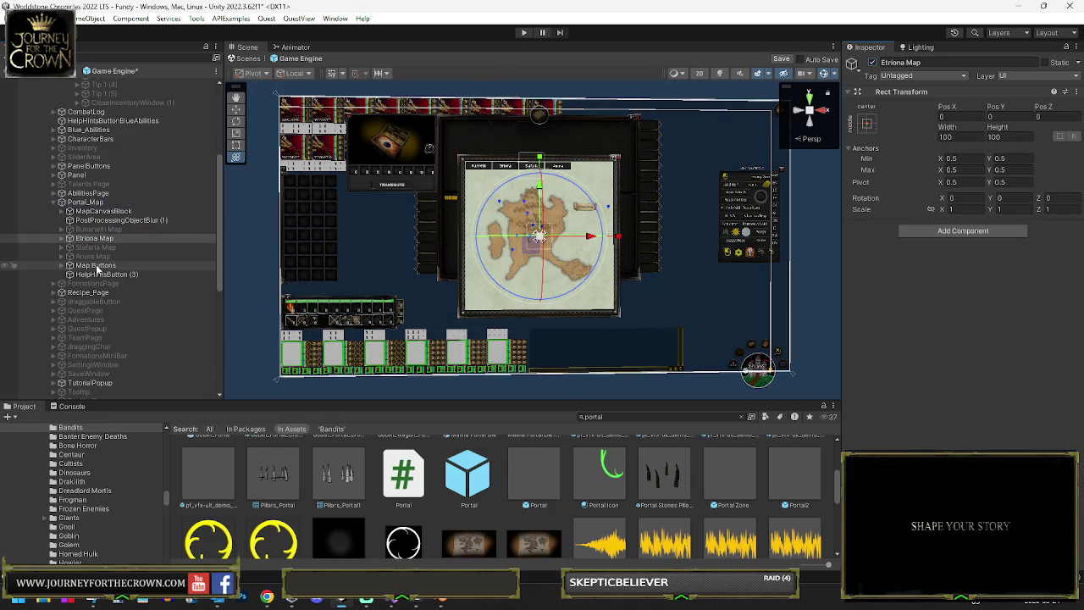
click(63, 238)
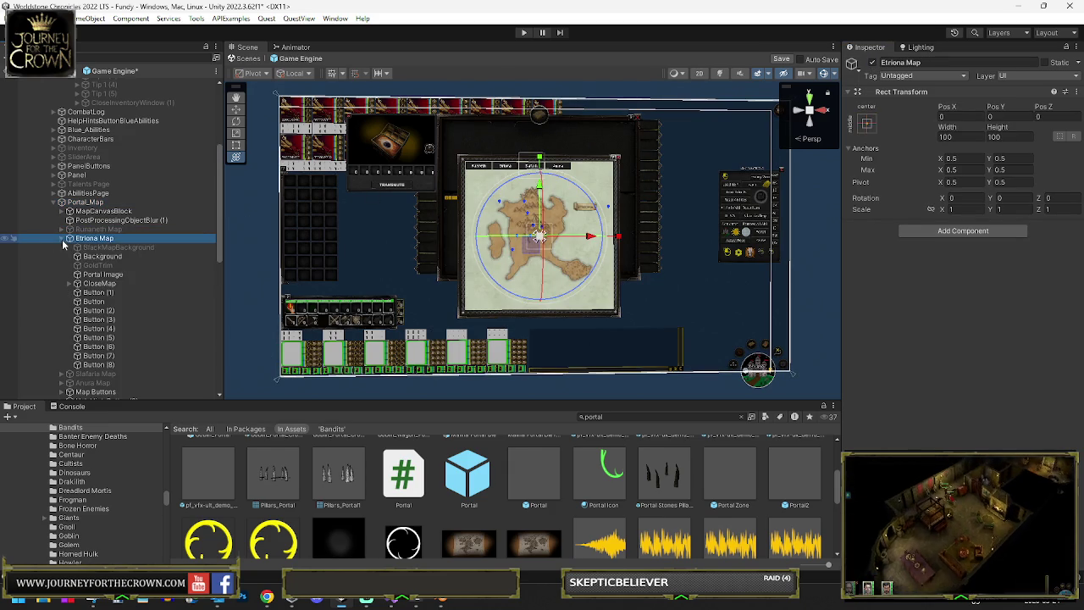
double_click(97, 292)
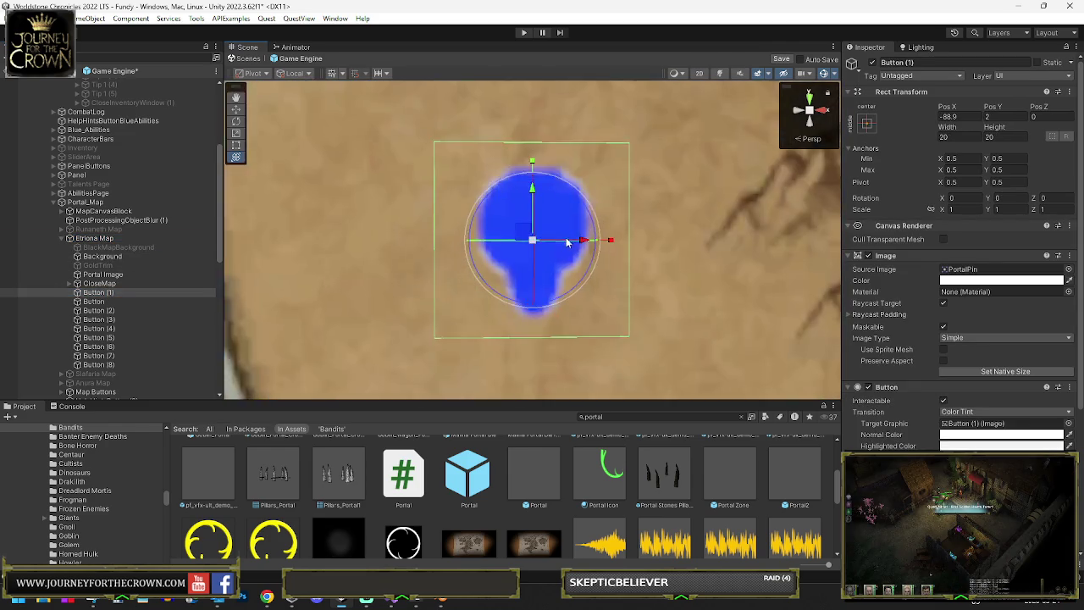
- Duplicate the portal pin as Button (9) and place it on the northern coast
scroll(663, 303, down, 10)
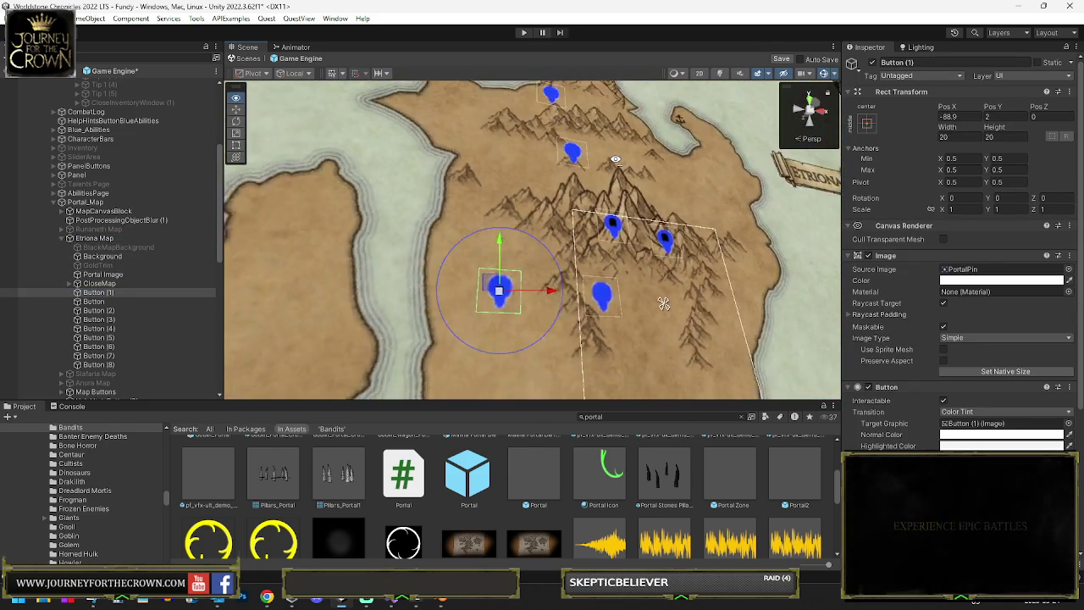
scroll(663, 303, down, 2)
key(ctrl+d)
drag(508, 279, 668, 159)
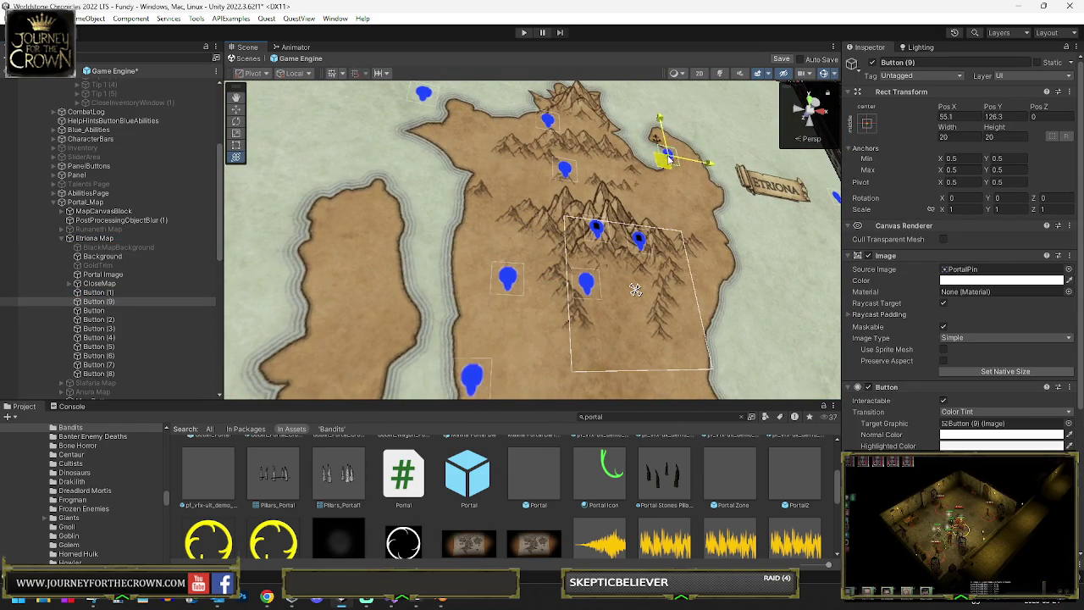
key(f)
drag(523, 242, 523, 243)
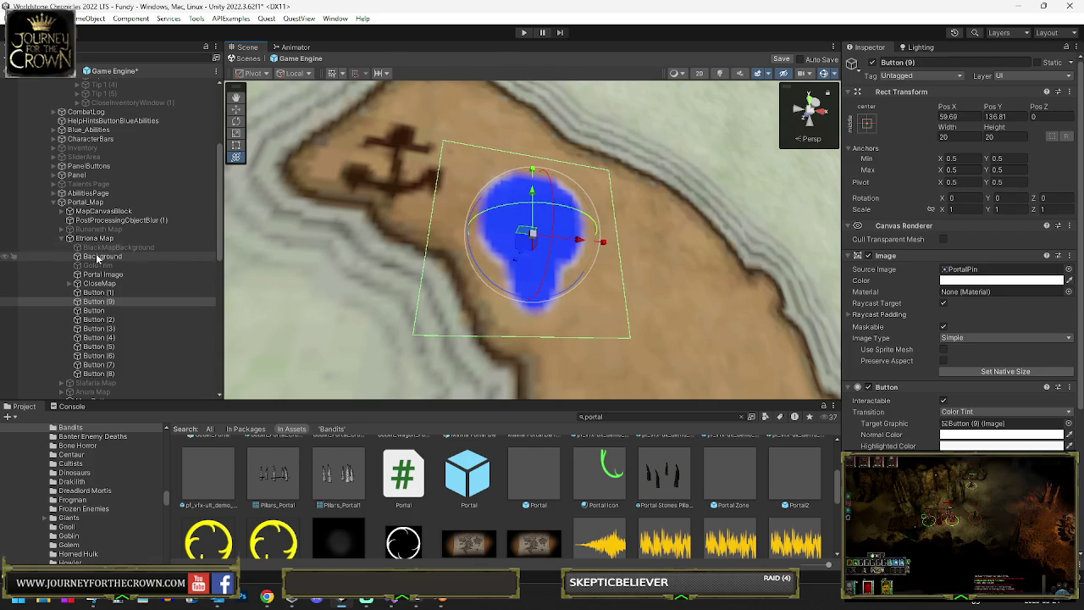
- Set Button (9)'s Portal Button Scene Index to 47
scroll(1006, 290, down, 5)
click(958, 440)
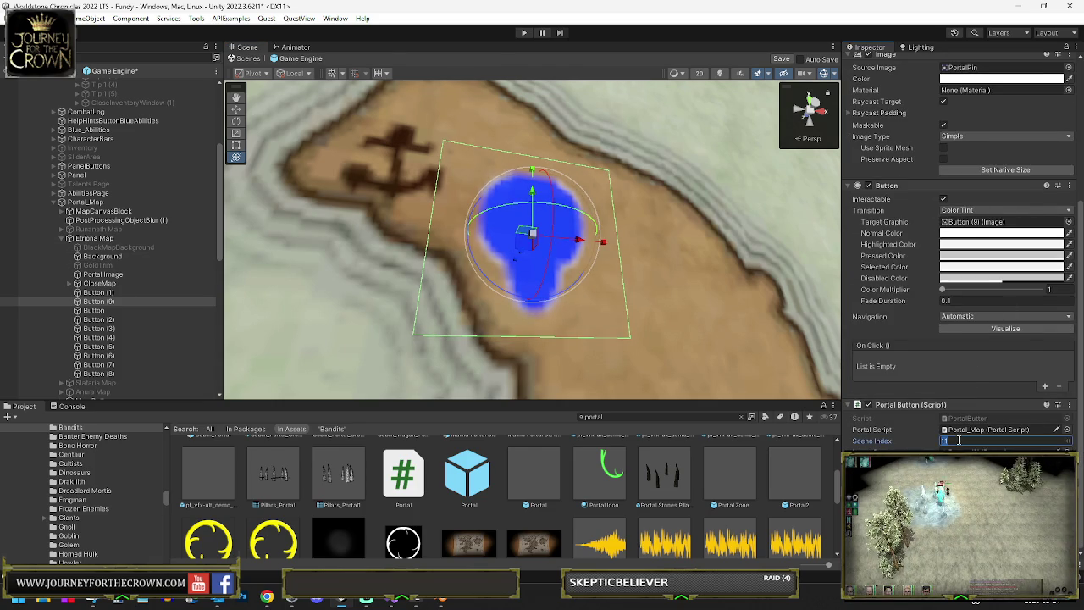
text(47)
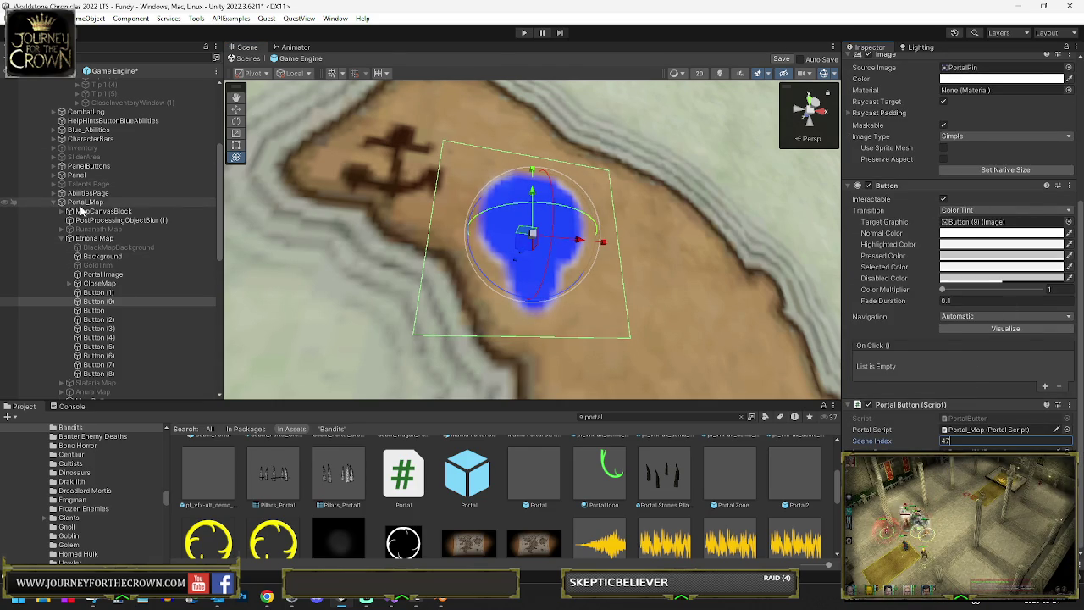
- Hide the Etriona Map, reactivate the Runeneth Map, and disable Portal_Map
click(93, 238)
key(alt+shift+a)
click(99, 228)
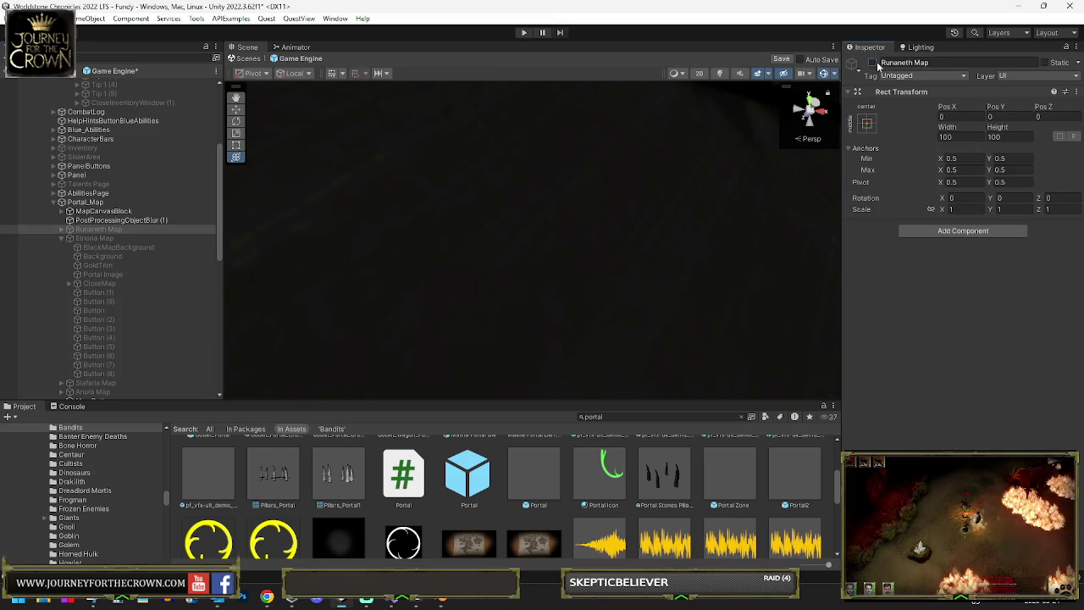
click(872, 62)
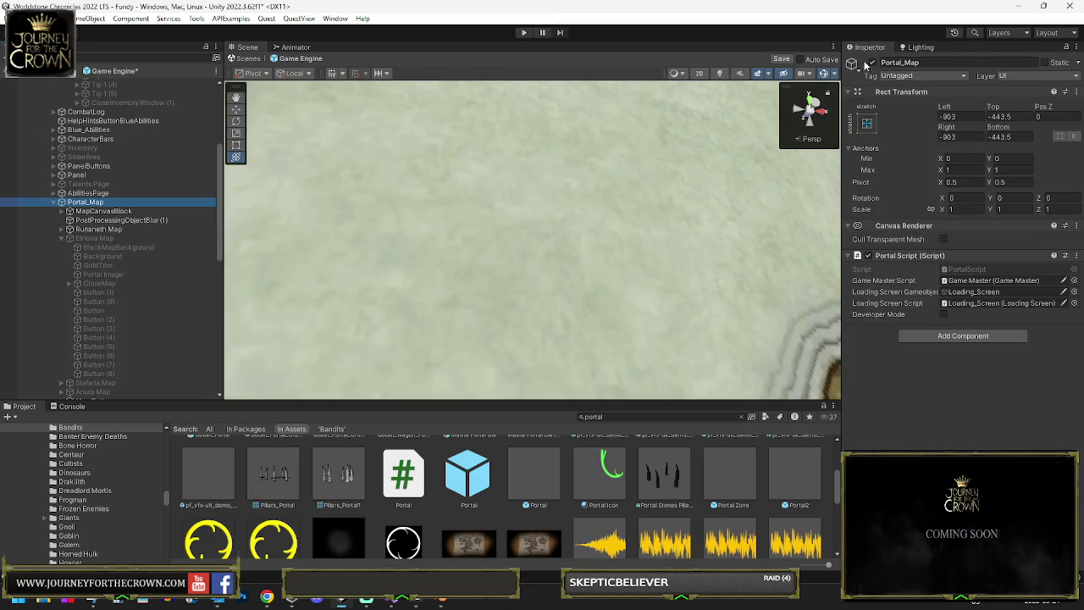
click(872, 63)
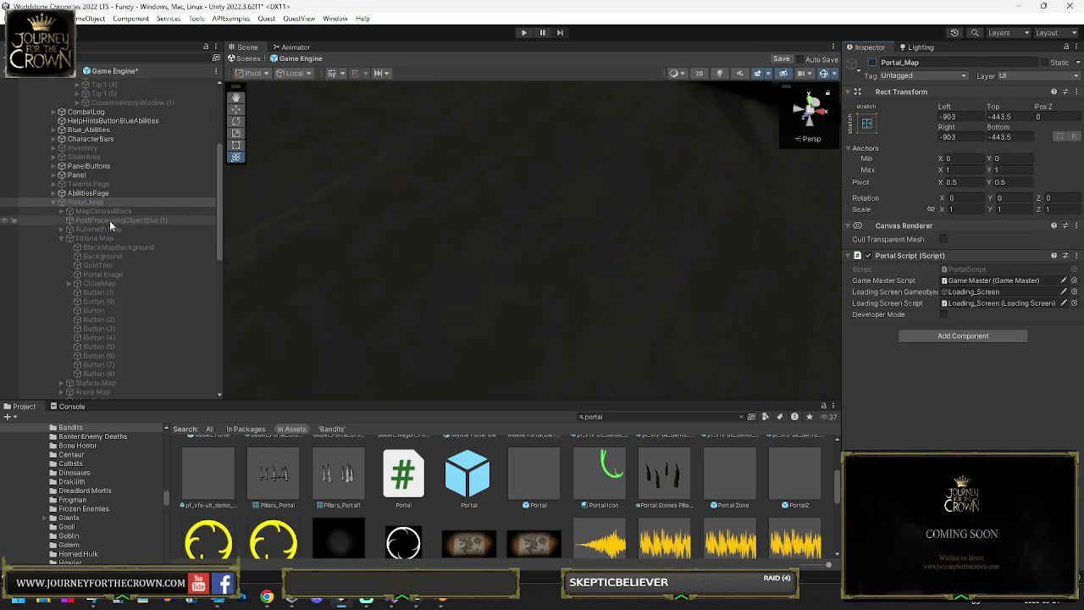